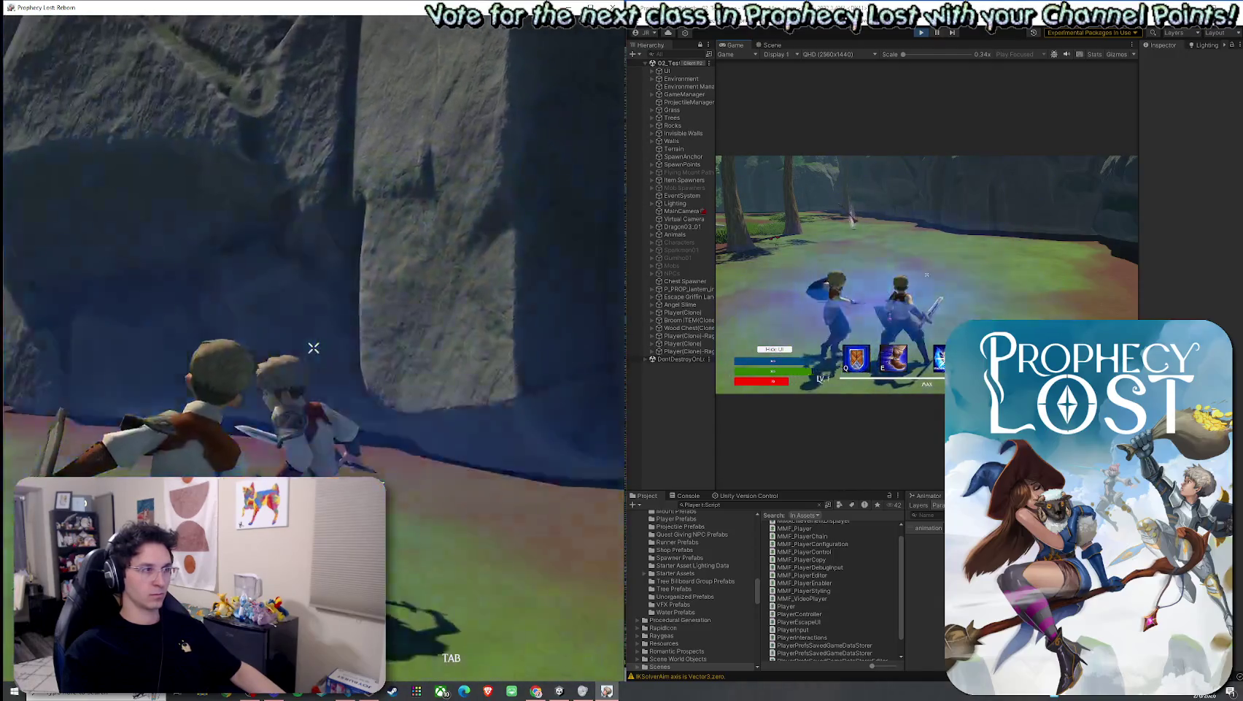
Step: Alternate sword attacks and the blue swirl ability near the rock wall to check slash and swirl VFX
{"action": "left_click", "coordinate": [314, 348]}
{"action": "key", "text": "e"}
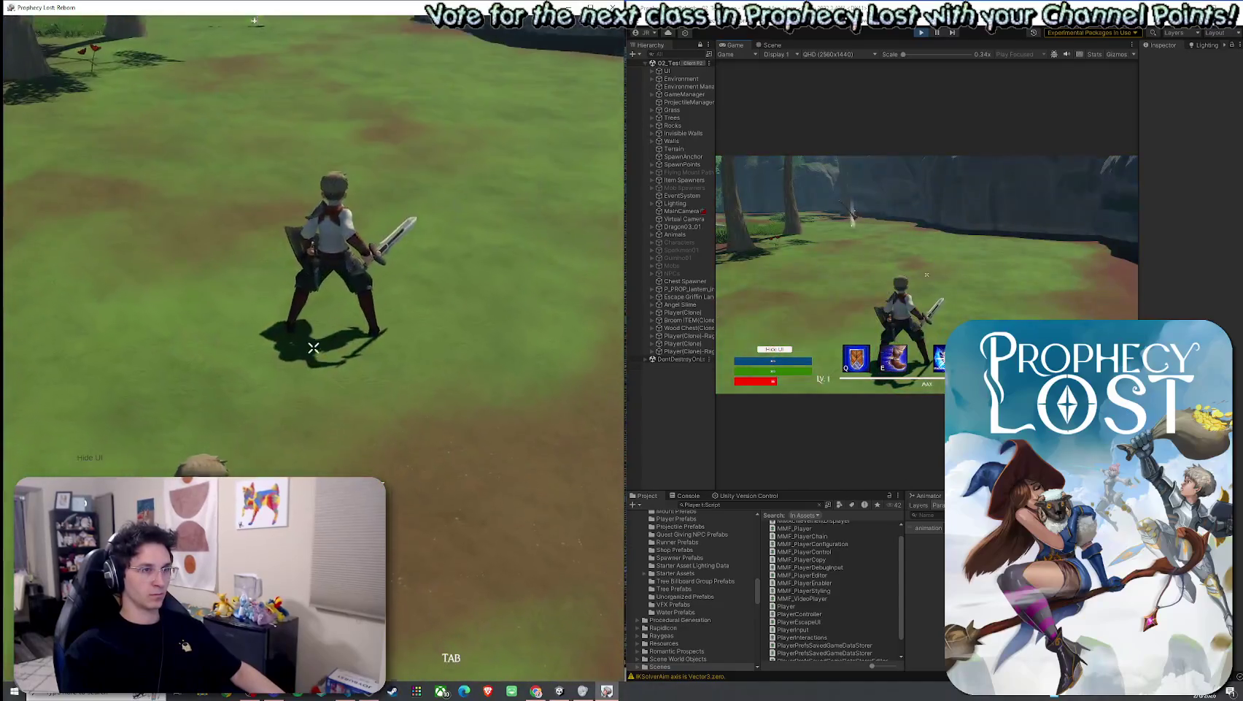
{"action": "left_click", "coordinate": [314, 348]}
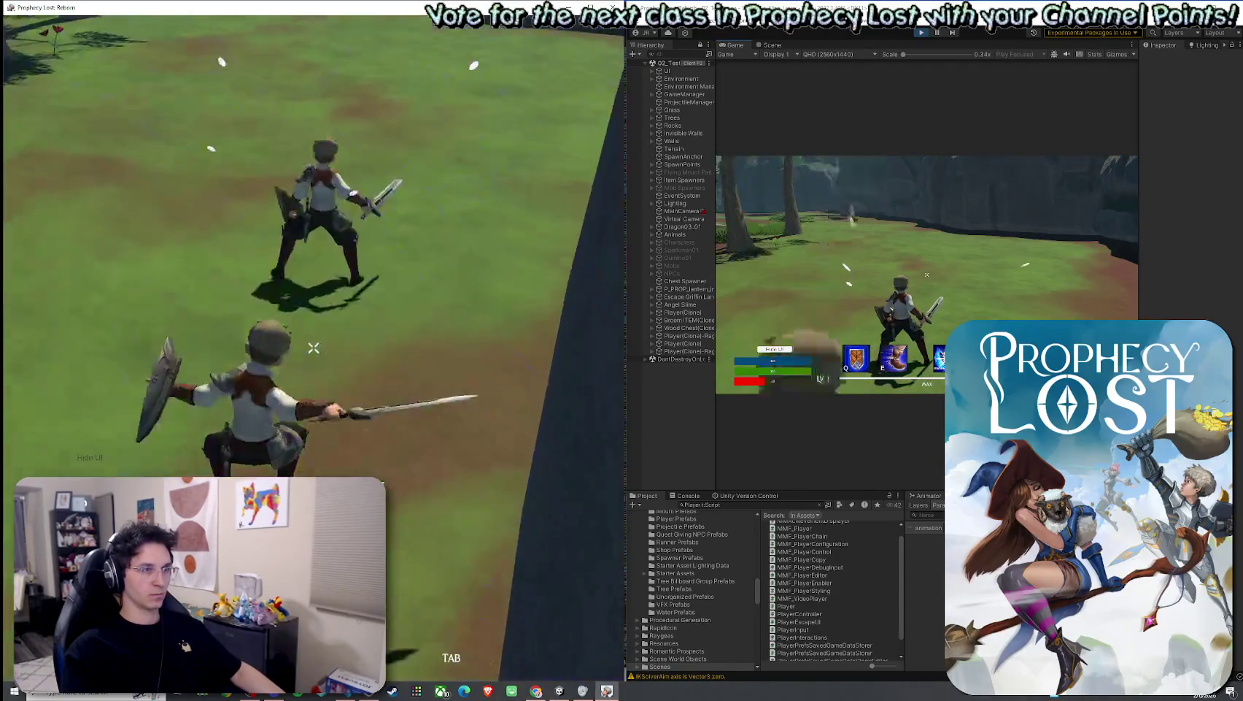
{"action": "key", "text": "e"}
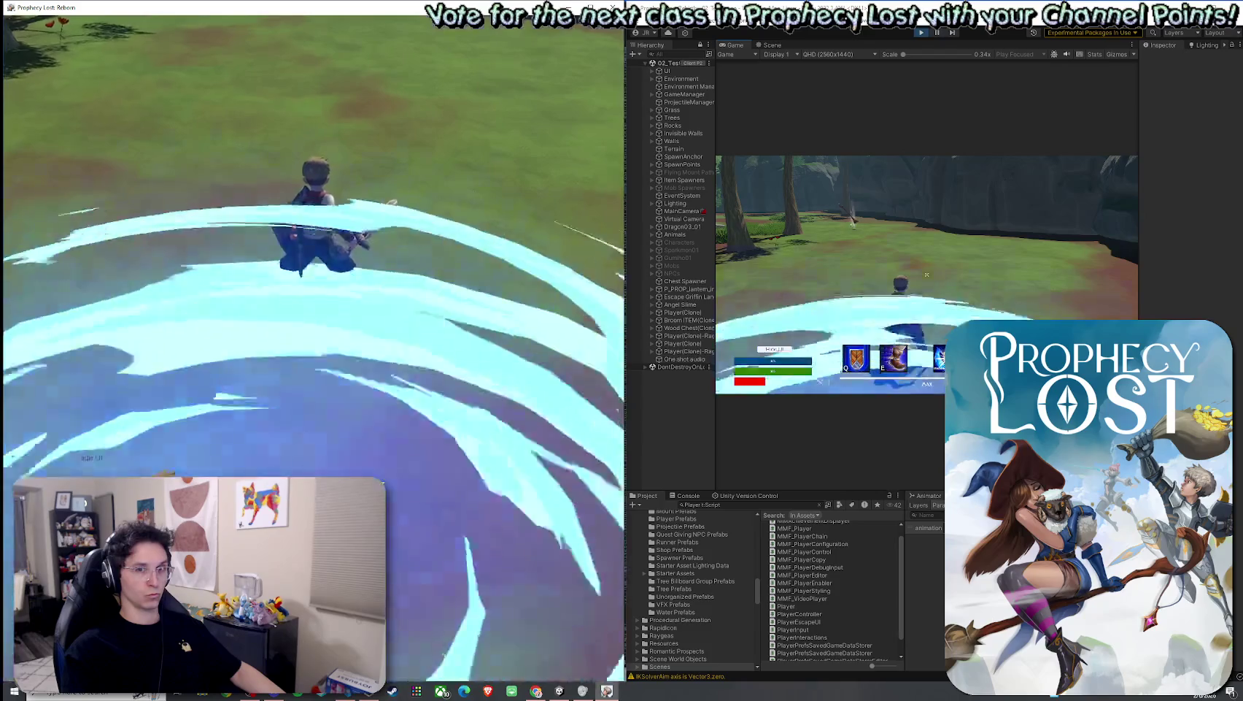
{"action": "left_click", "coordinate": [313, 349]}
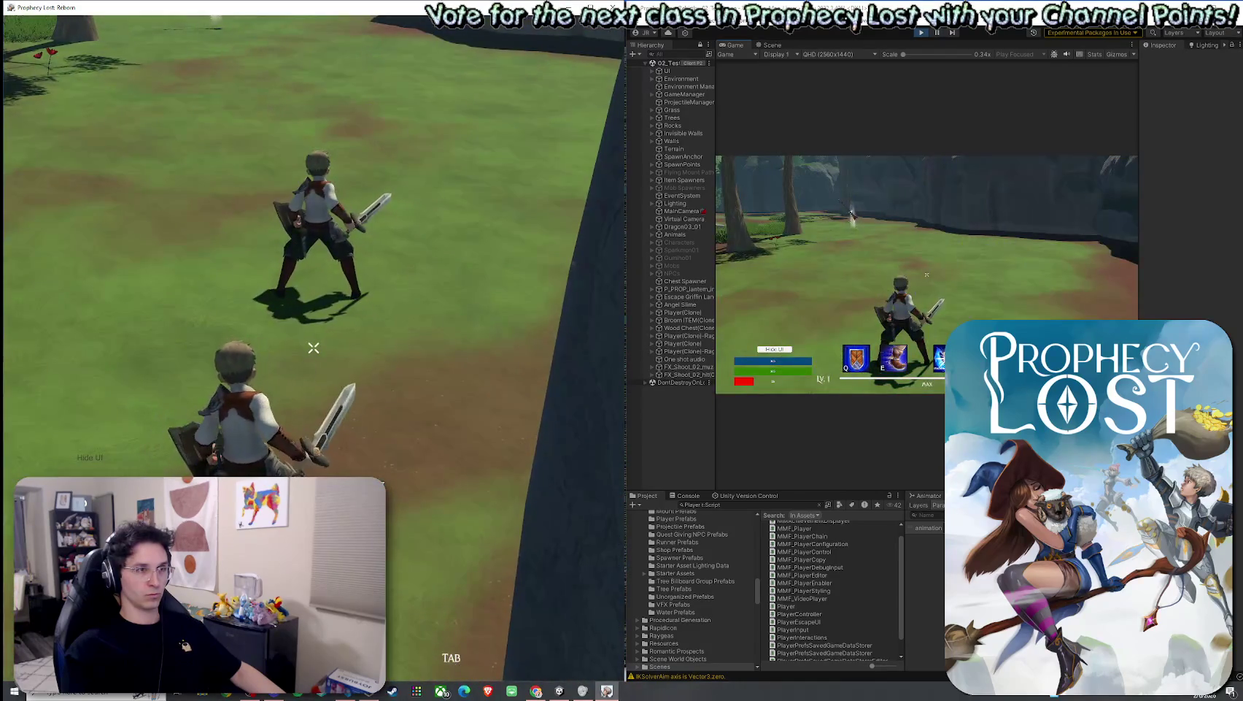
{"action": "left_click", "coordinate": [313, 348]}
{"action": "key", "text": "e"}
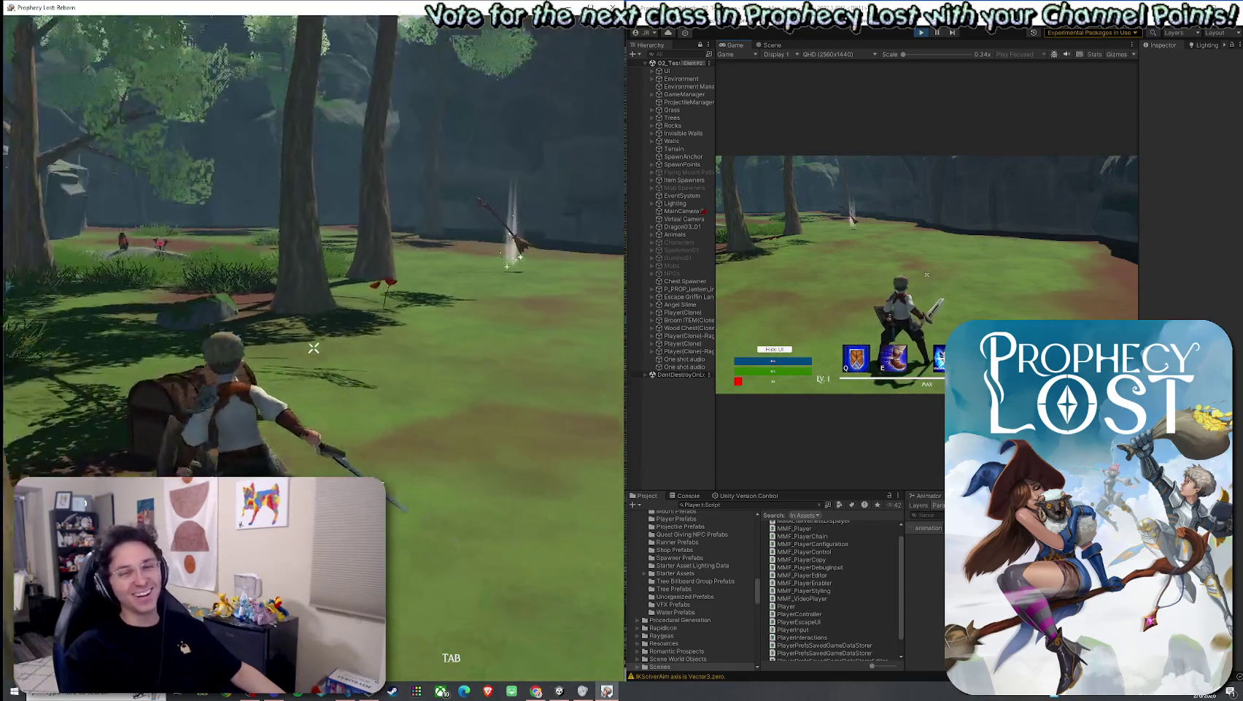
{"action": "key", "text": "e"}
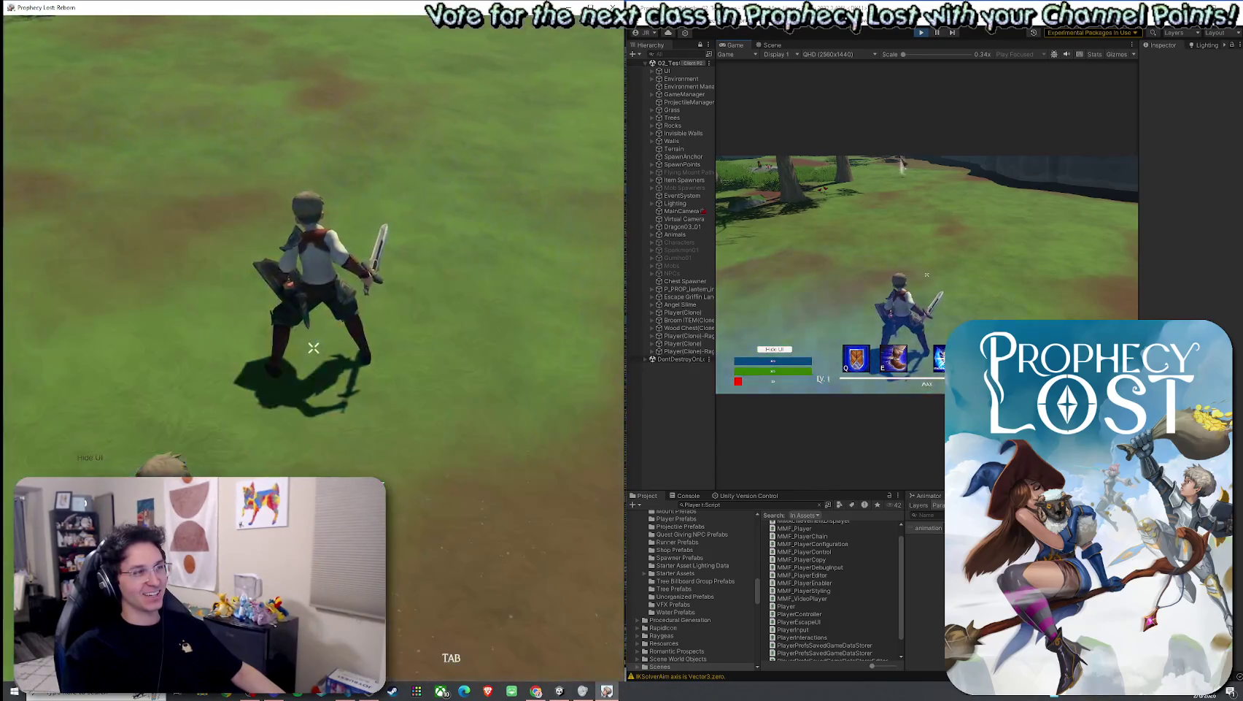
Step: Strike the other player's character several times, then close the game client with Alt+F4
{"action": "left_click", "coordinate": [314, 348]}
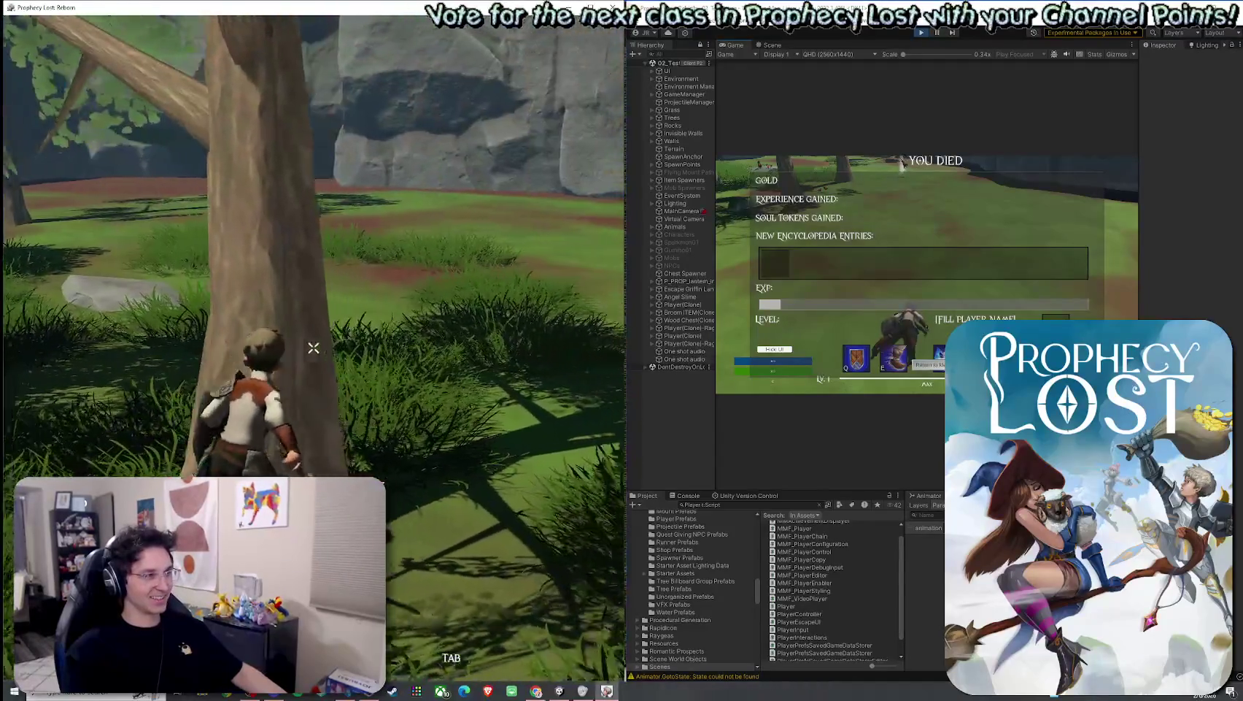
{"action": "left_click", "coordinate": [314, 348]}
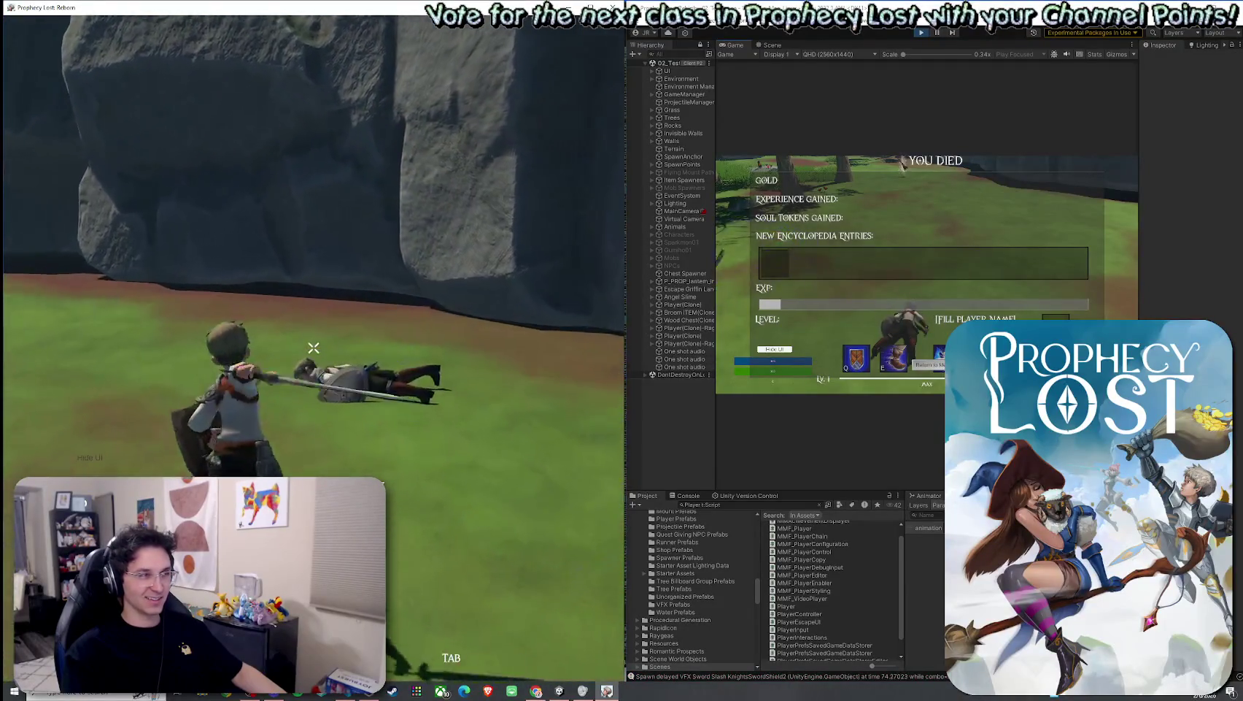
{"action": "left_click", "coordinate": [314, 348]}
{"action": "left_click", "coordinate": [314, 347]}
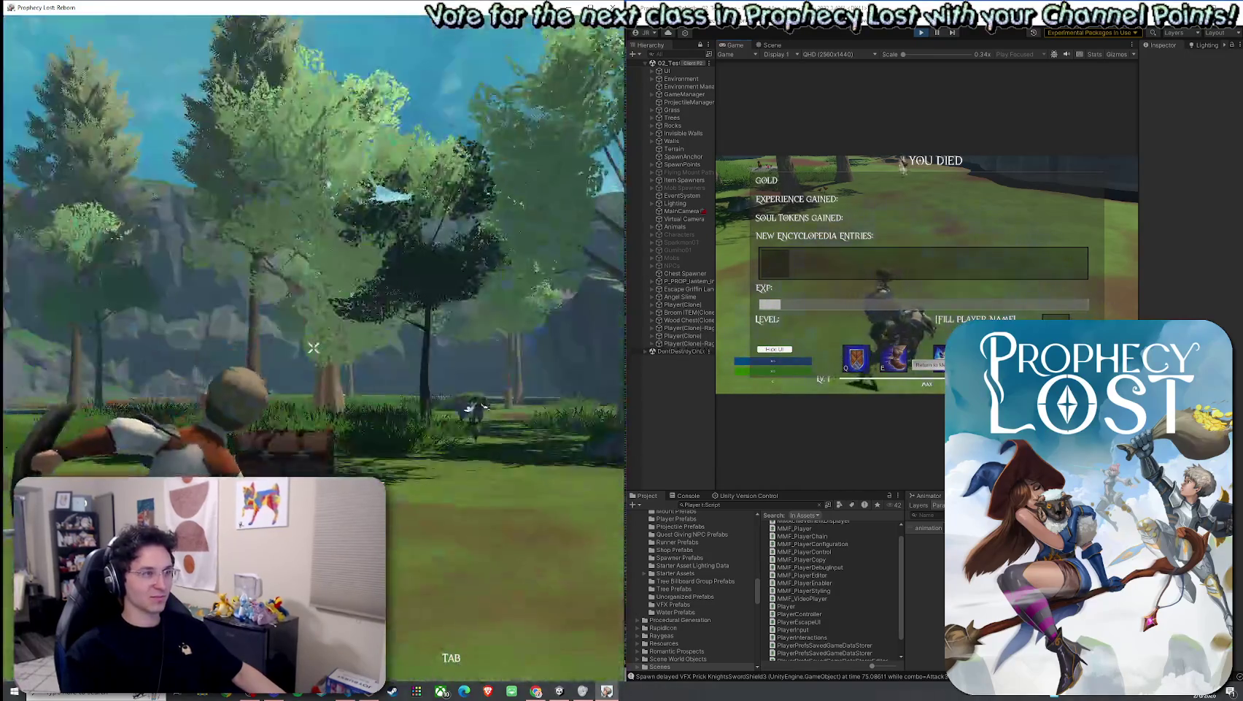
{"action": "left_click", "coordinate": [314, 347]}
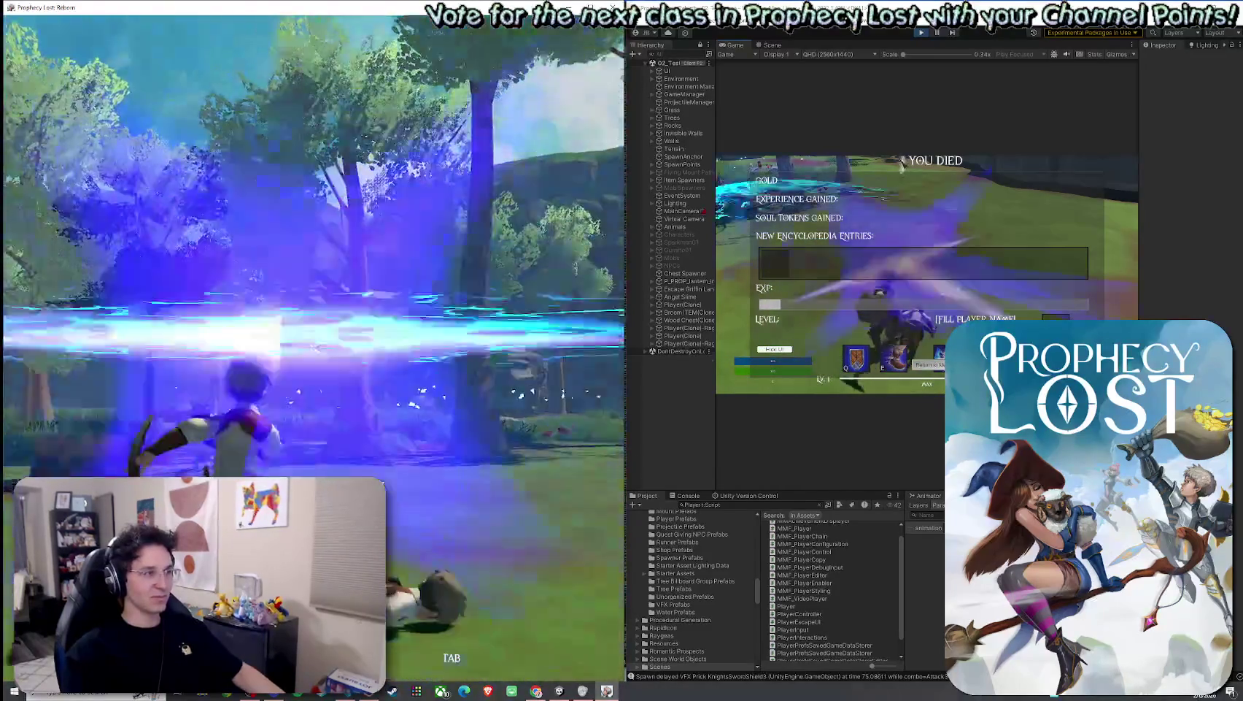
{"action": "key", "text": "super"}
{"action": "key", "text": "super"}
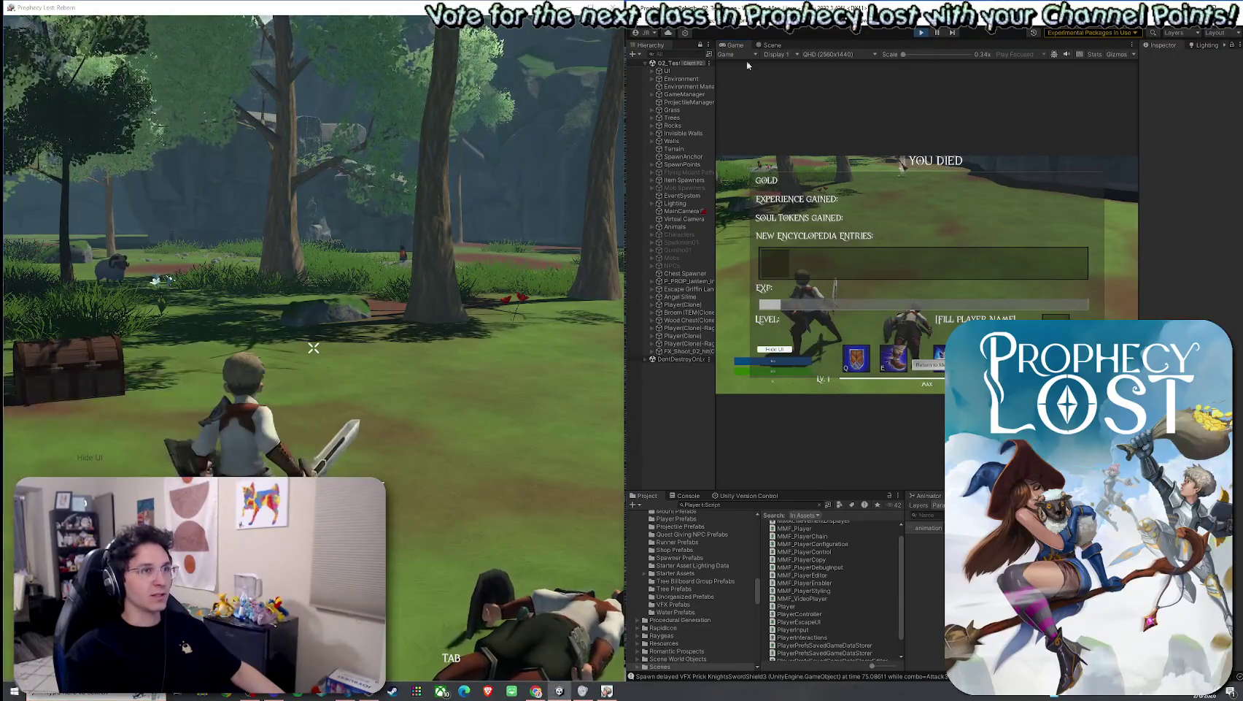
{"action": "key", "text": "alt+F4"}
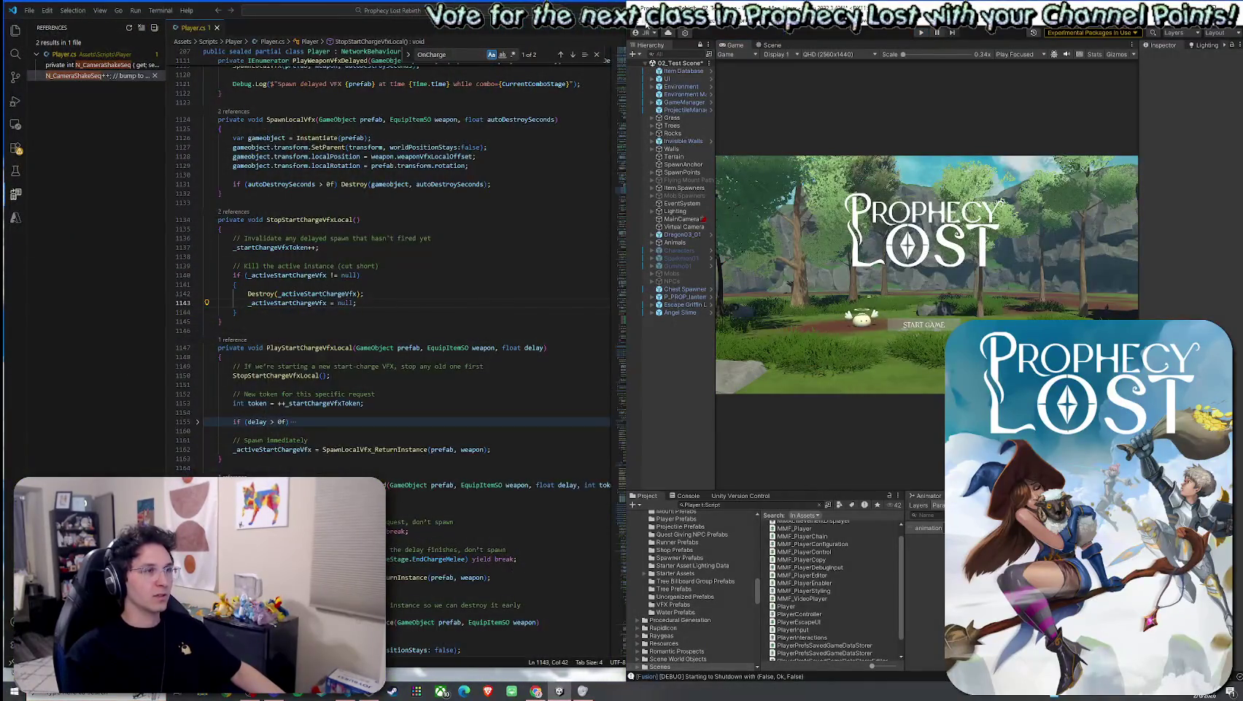
Step: Save the 02_Test Scene, then find HandleUlt in Player.cs and jump to its definition
{"action": "left_click", "coordinate": [647, 23]}
{"action": "left_click", "coordinate": [664, 73]}
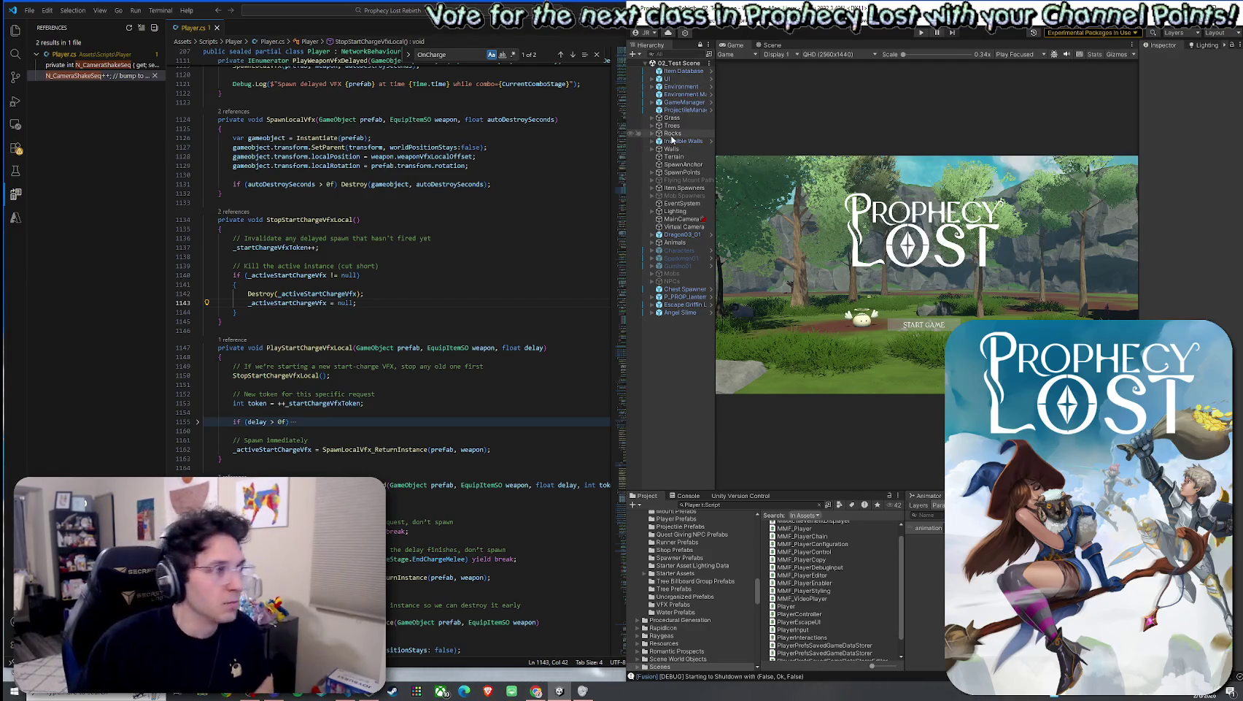
{"action": "key", "text": "alt+Tab"}
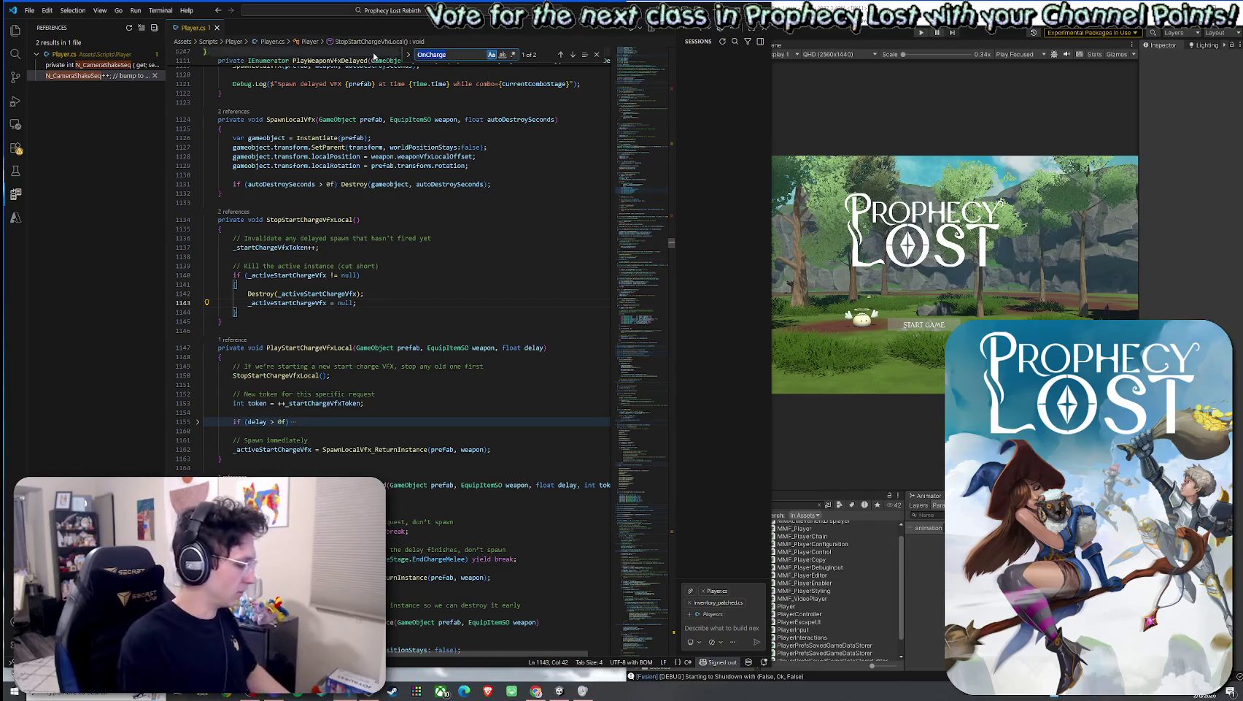
{"action": "type", "text": "Ult"}
{"action": "key", "text": "BackSpace"}
{"action": "key", "text": "BackSpace"}
{"action": "key", "text": "BackSpace"}
{"action": "type", "text": "Handle"}
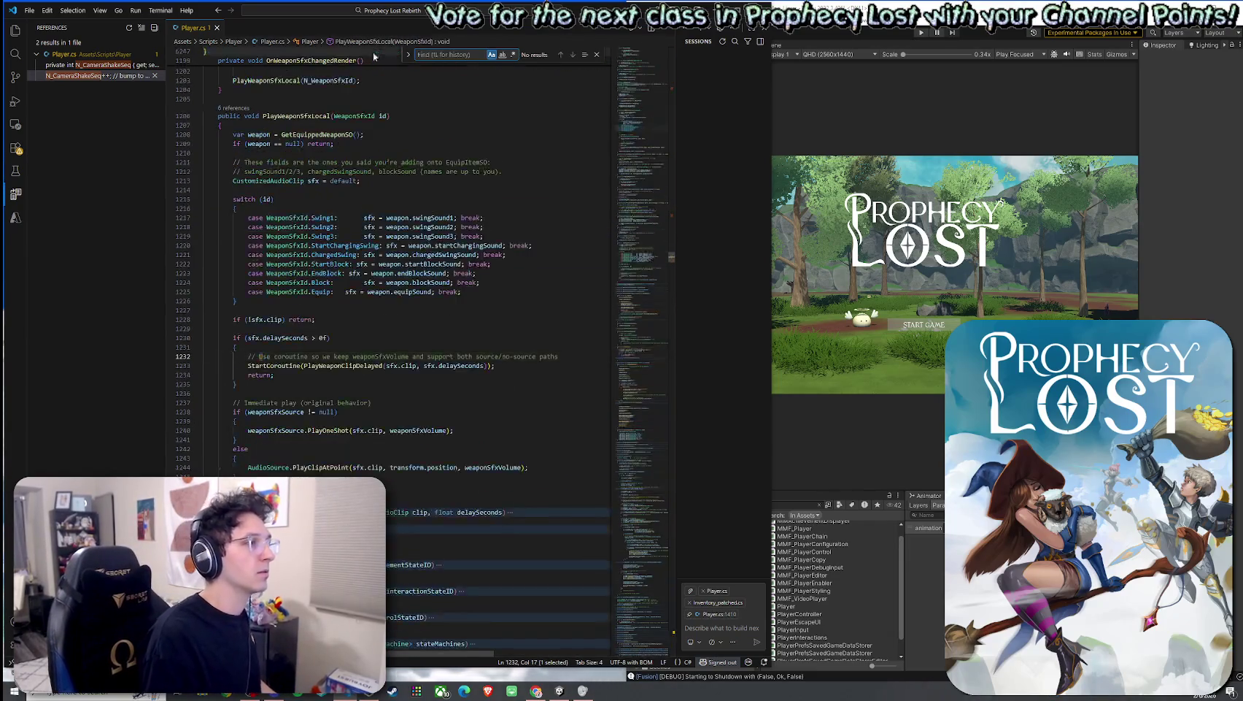
{"action": "type", "text": "Ult"}
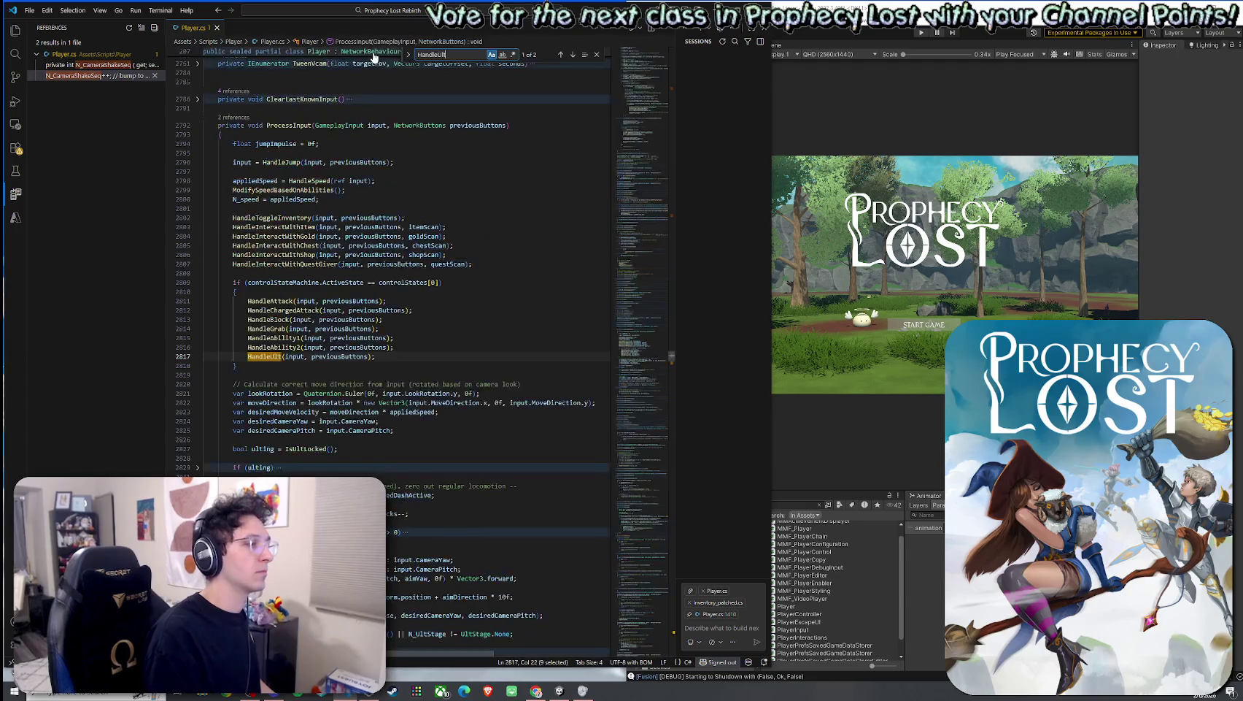
{"action": "right_click", "coordinate": [278, 357]}
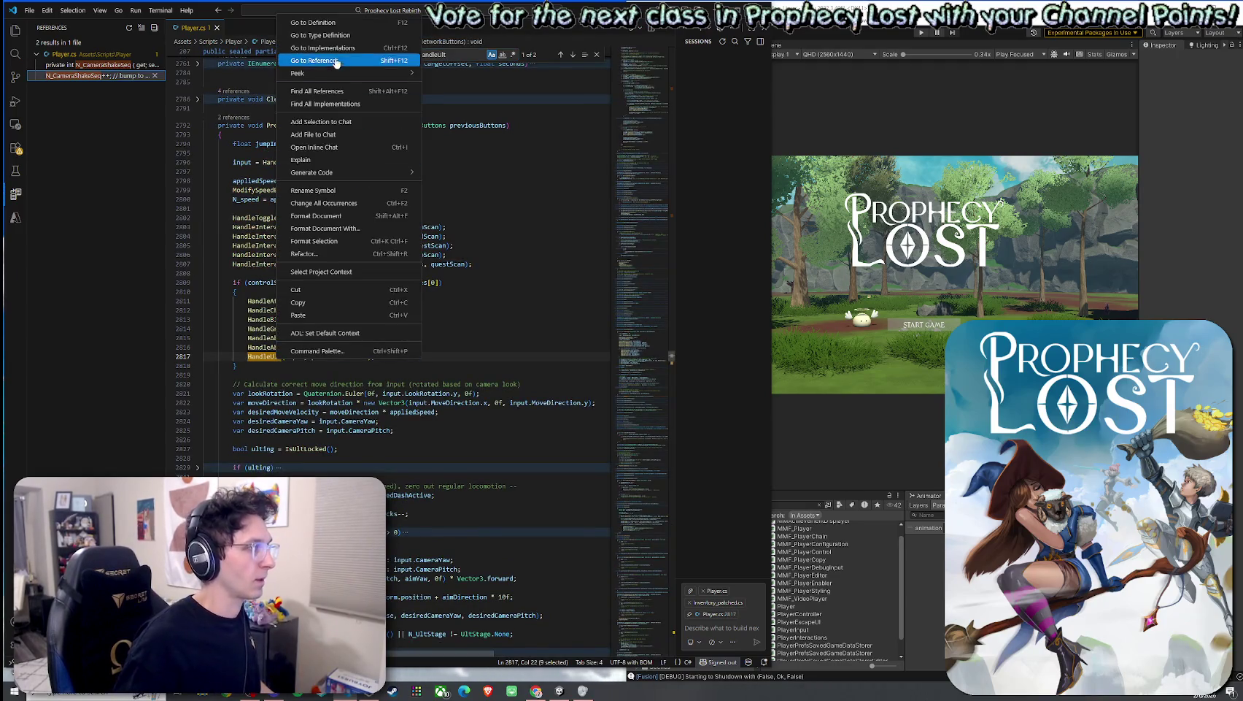
{"action": "left_click", "coordinate": [337, 34]}
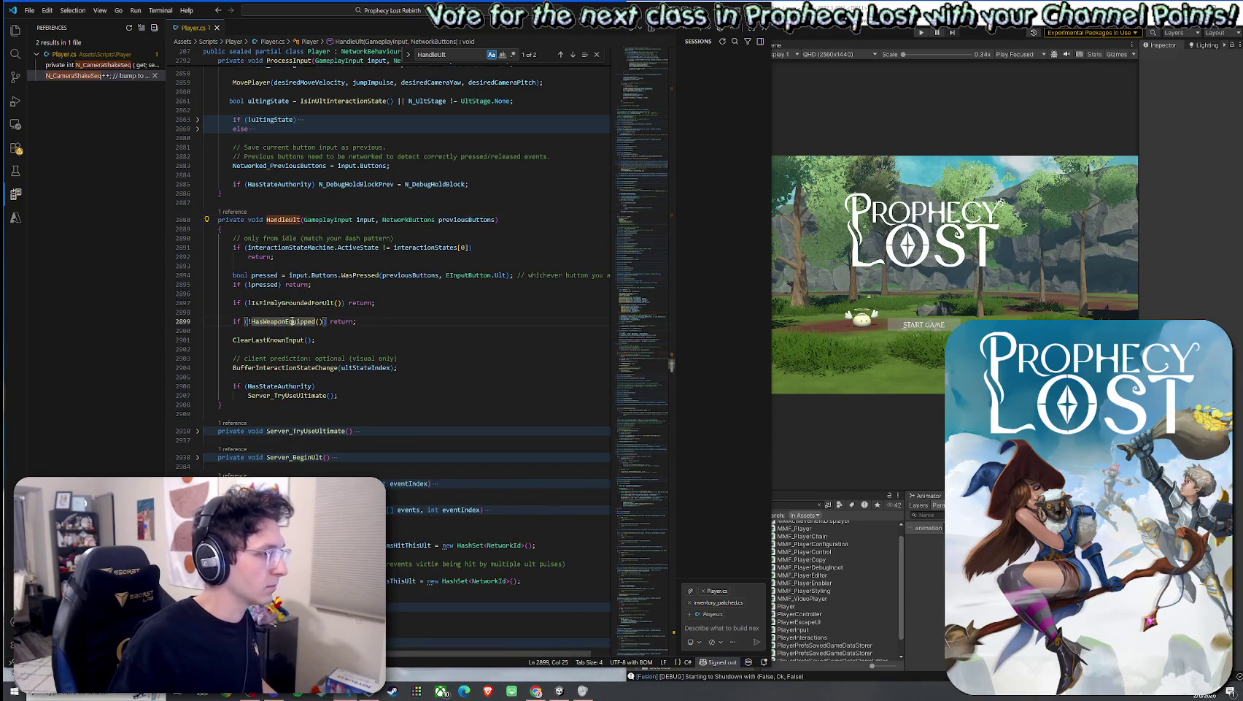
Step: Unfold Server_TryUseUltimate with its null, full-charge and consume-charge checks, plus Server_BeginUlt
{"action": "left_click", "coordinate": [274, 350]}
{"action": "left_click", "coordinate": [281, 395]}
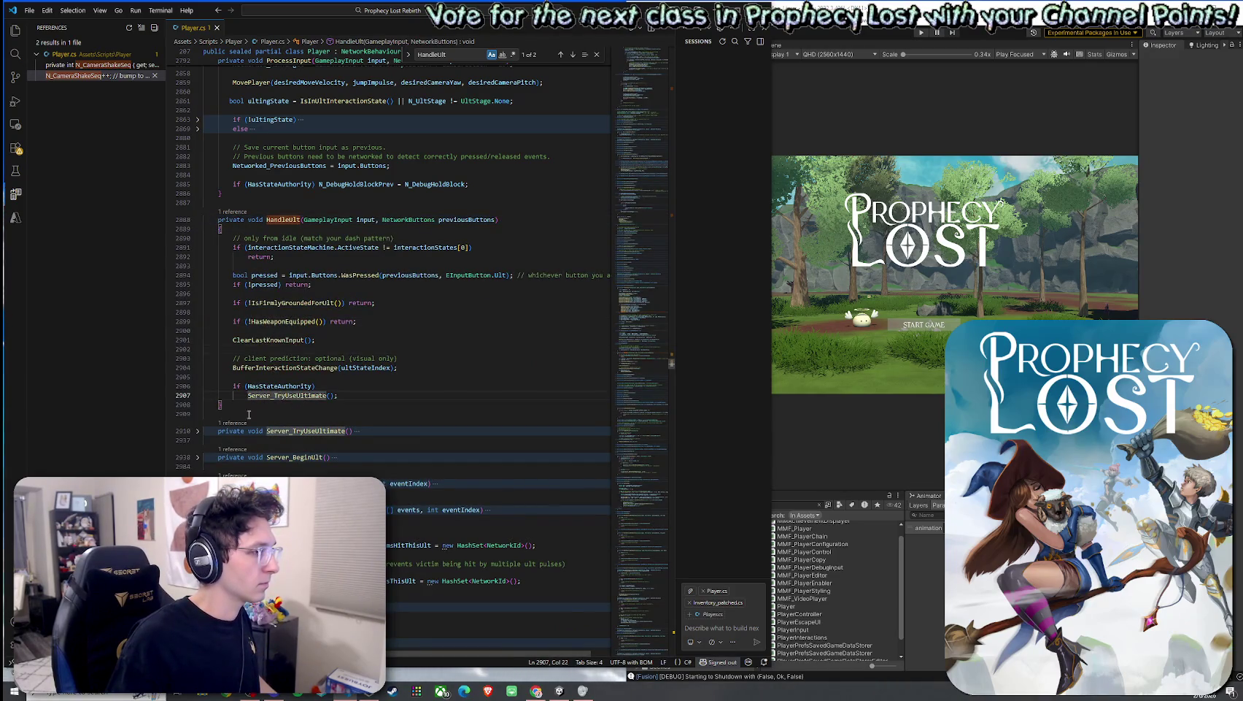
{"action": "left_click", "coordinate": [197, 431]}
{"action": "scroll", "coordinate": [262, 395], "scroll_direction": "down", "scroll_amount": 3}
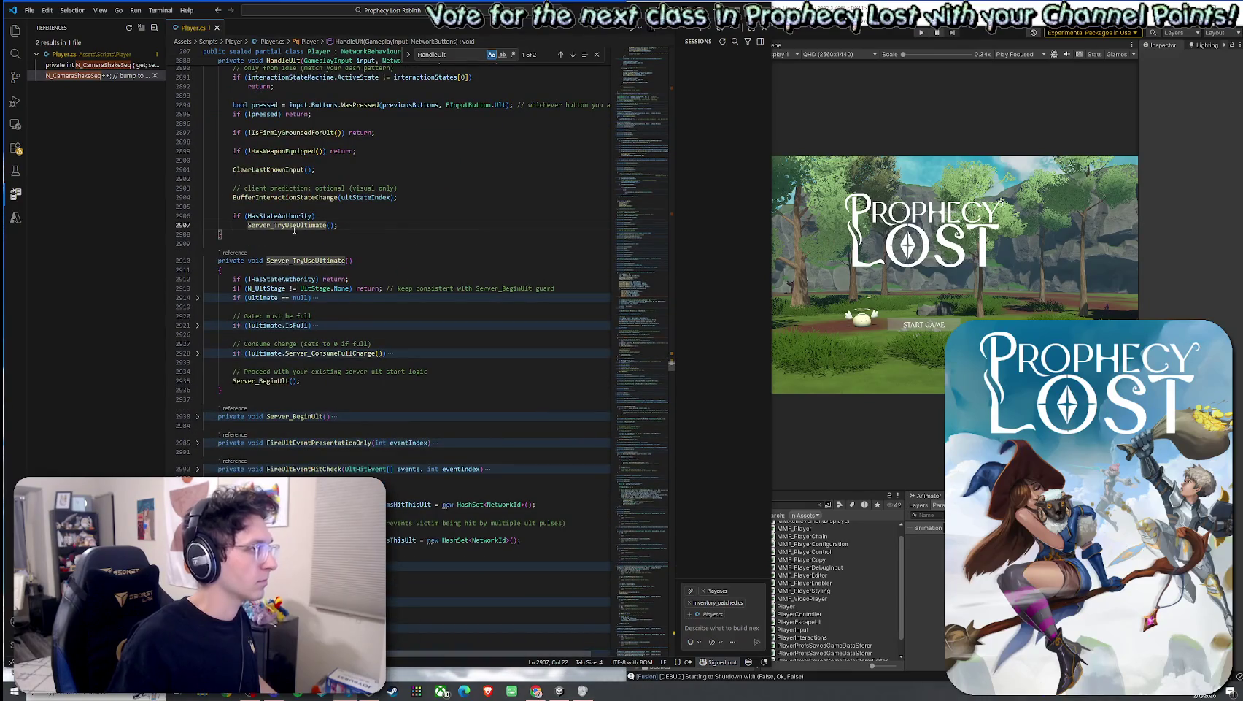
{"action": "left_click", "coordinate": [197, 297]}
{"action": "left_click", "coordinate": [197, 362]}
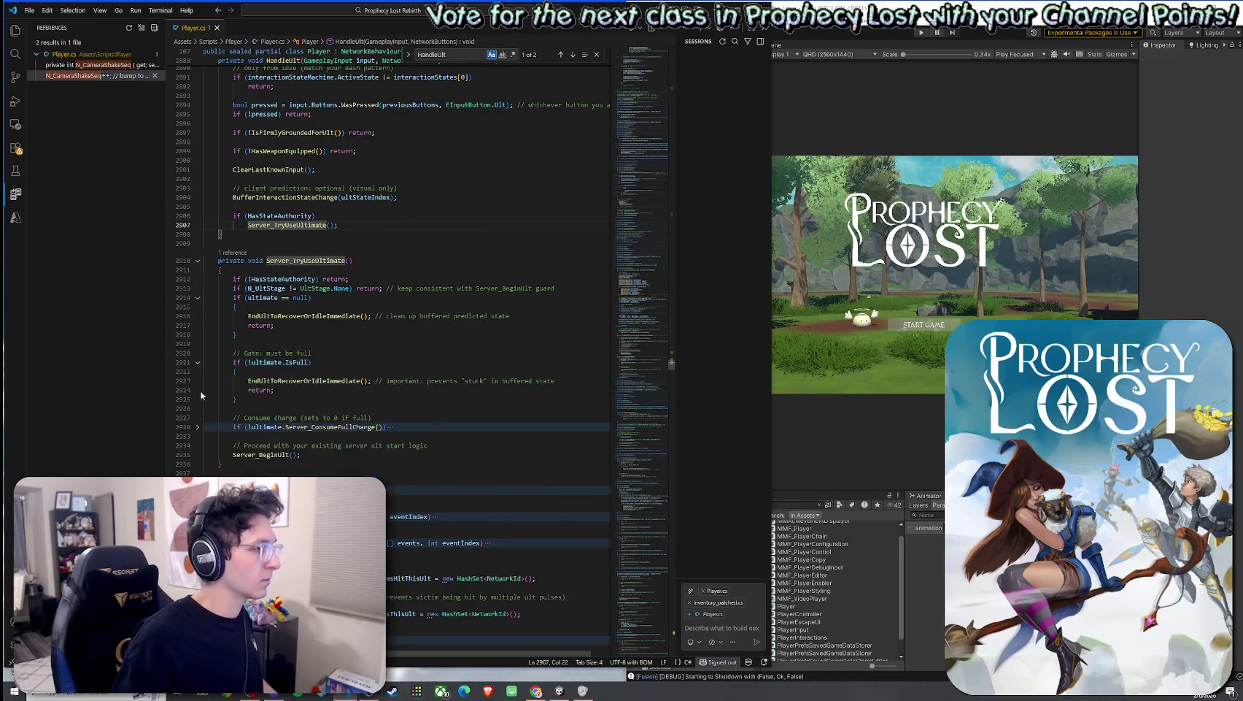
{"action": "left_click", "coordinate": [197, 426]}
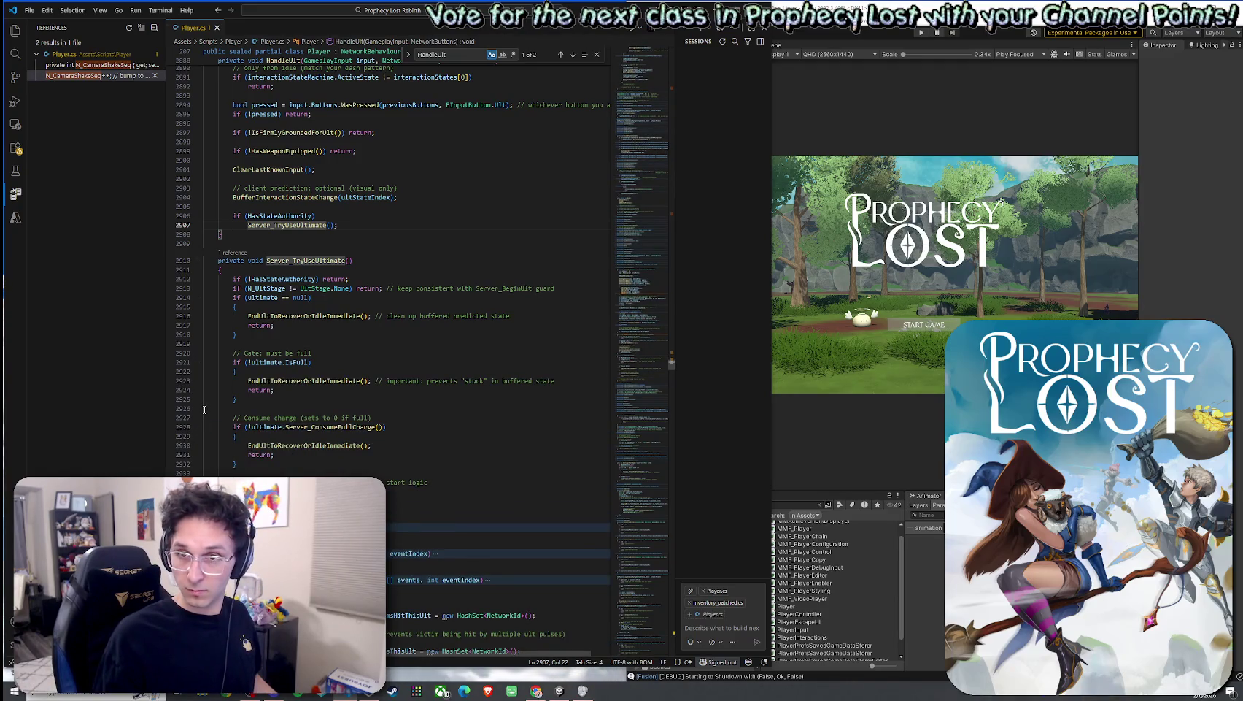
{"action": "scroll", "coordinate": [238, 426], "scroll_direction": "down", "scroll_amount": 4}
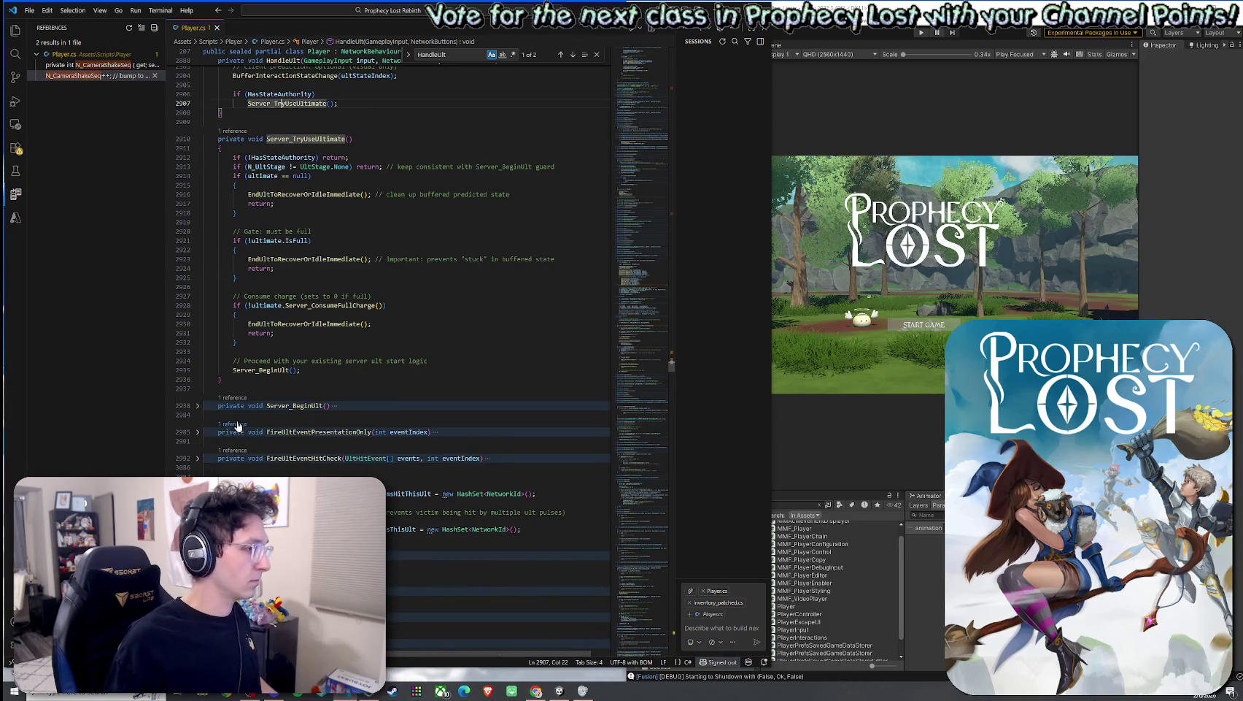
{"action": "left_click", "coordinate": [197, 407]}
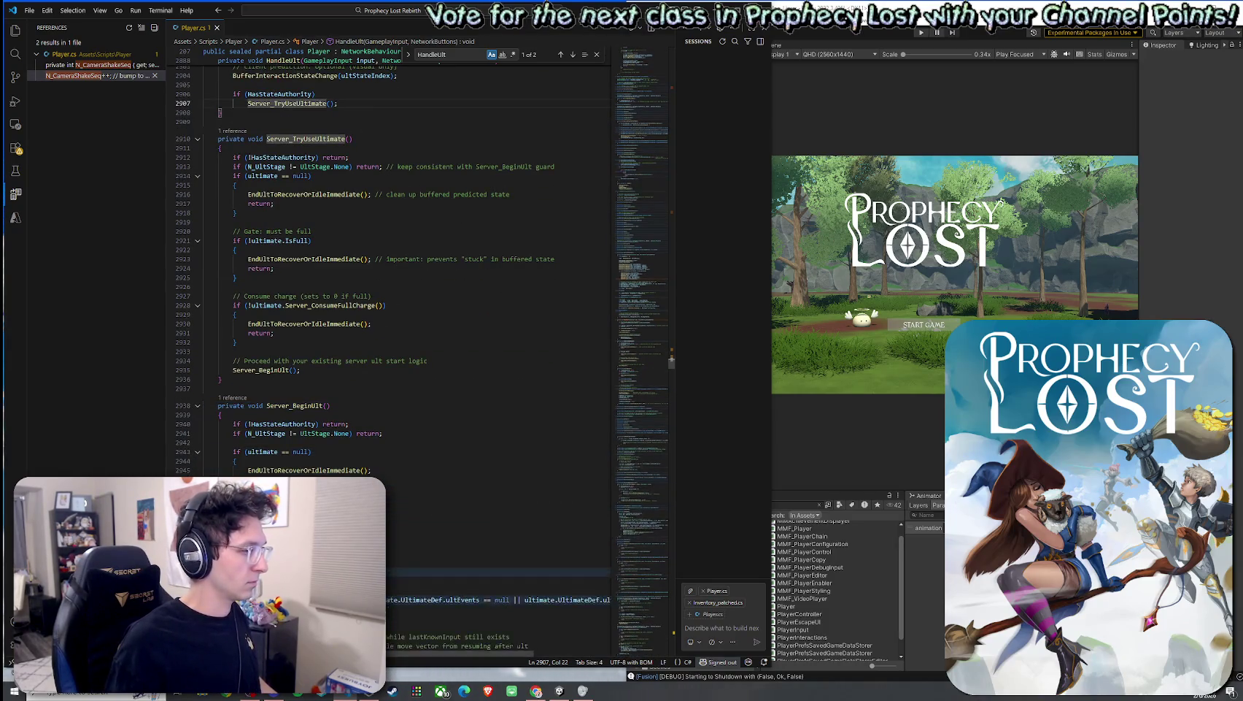
Step: Unfold FireUltEventPresentationOnly, FireUltEventHitCheck and the for-loop at line 3024
{"action": "scroll", "coordinate": [279, 103], "scroll_direction": "down", "scroll_amount": 4}
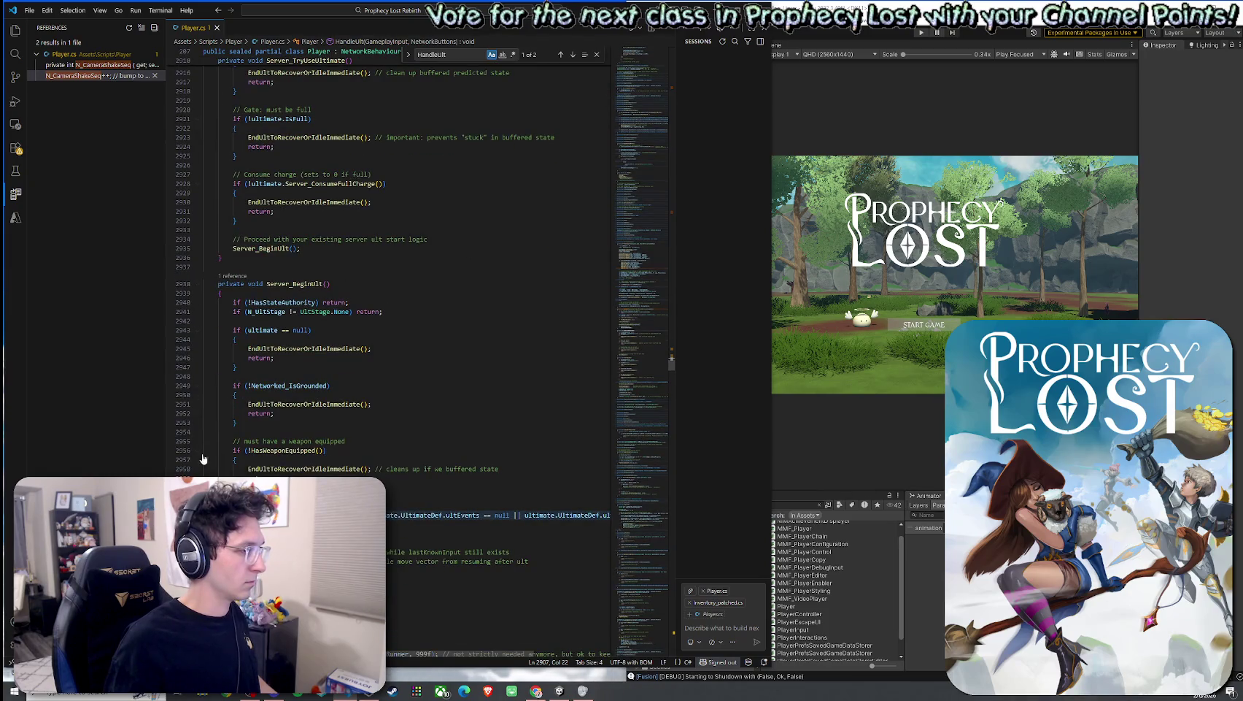
{"action": "scroll", "coordinate": [204, 458], "scroll_direction": "down", "scroll_amount": 4}
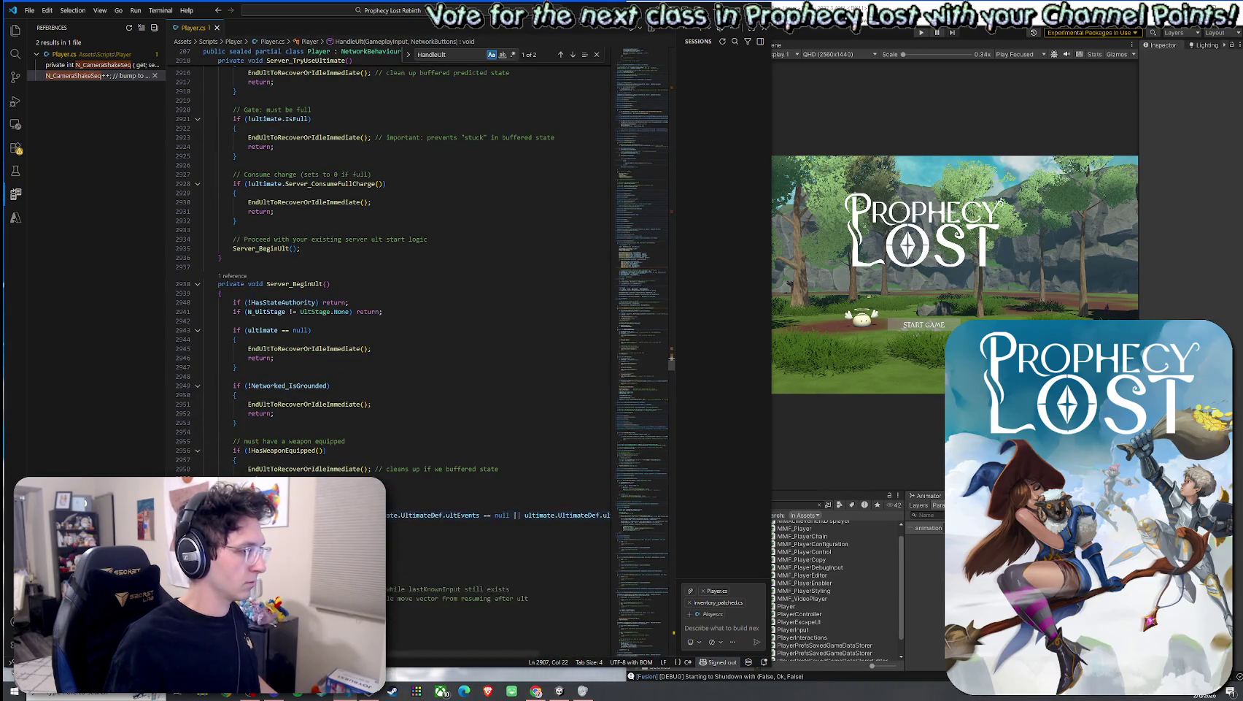
{"action": "scroll", "coordinate": [235, 474], "scroll_direction": "down", "scroll_amount": 5}
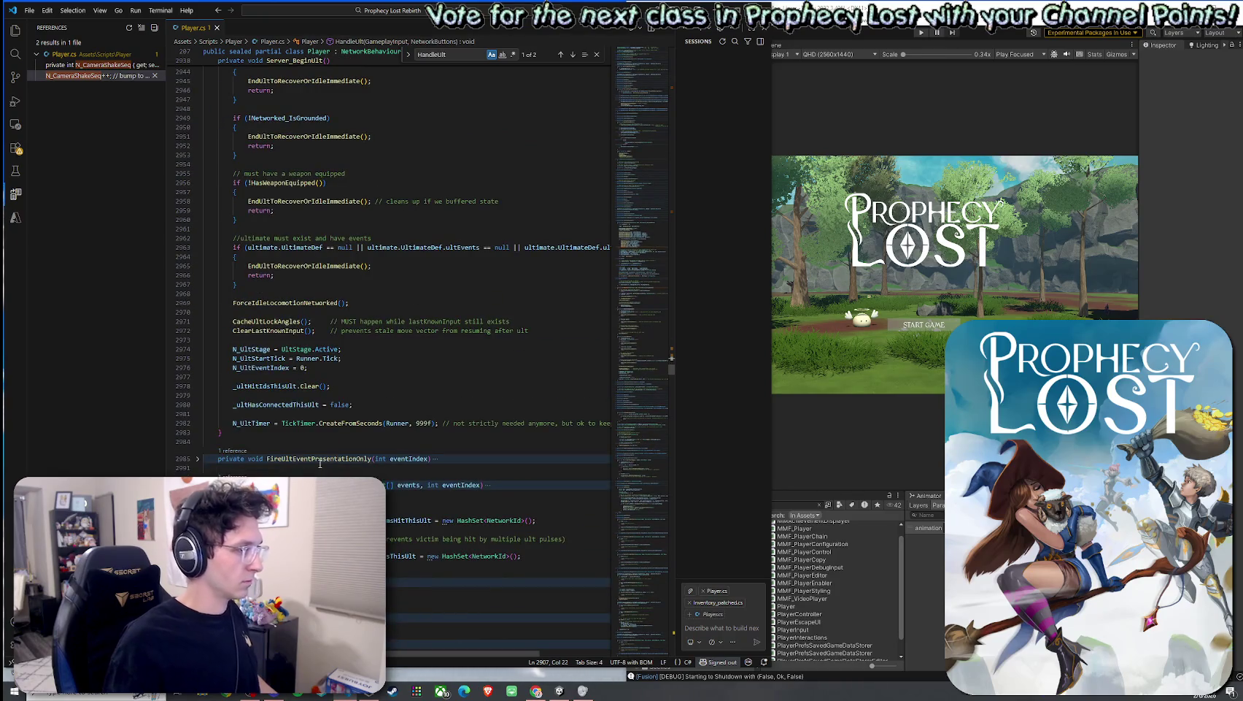
{"action": "left_click", "coordinate": [199, 459]}
{"action": "scroll", "coordinate": [200, 452], "scroll_direction": "down", "scroll_amount": 4}
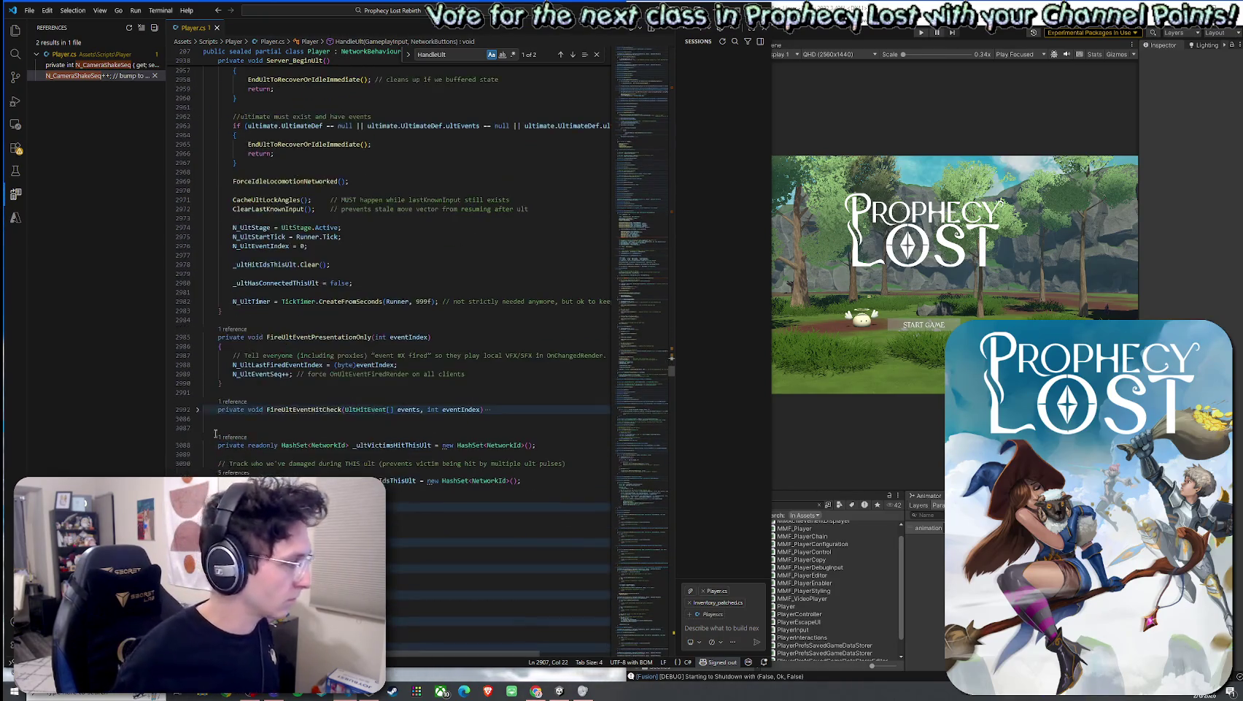
{"action": "left_click", "coordinate": [200, 412]}
{"action": "scroll", "coordinate": [254, 458], "scroll_direction": "down", "scroll_amount": 4}
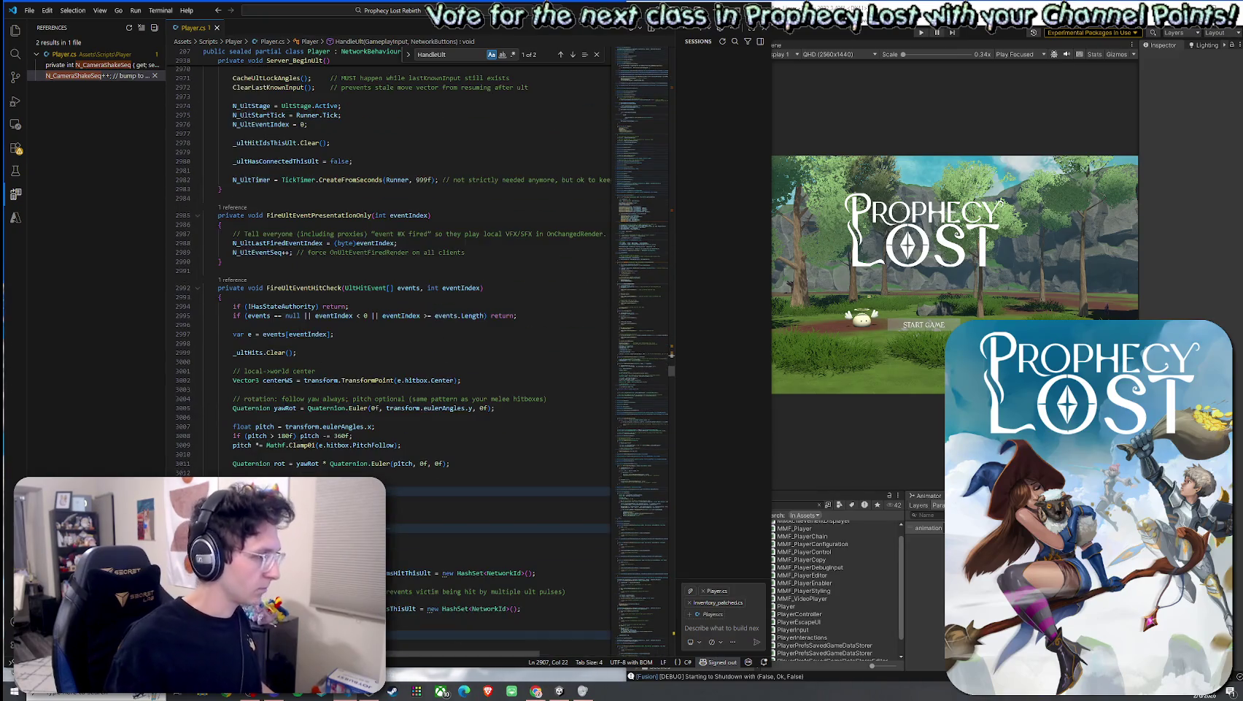
{"action": "scroll", "coordinate": [197, 473], "scroll_direction": "down", "scroll_amount": 4}
{"action": "left_click", "coordinate": [197, 461]}
{"action": "scroll", "coordinate": [197, 461], "scroll_direction": "down", "scroll_amount": 9}
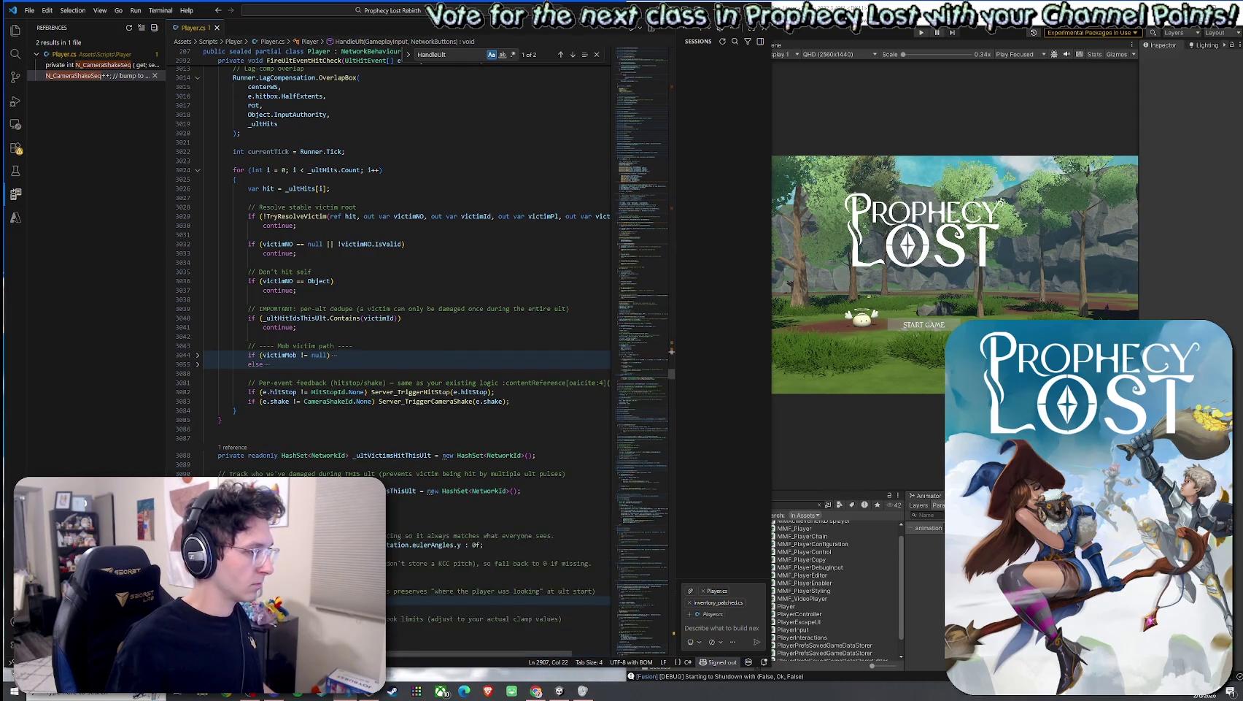
{"action": "scroll", "coordinate": [241, 465], "scroll_direction": "down", "scroll_amount": 5}
{"action": "scroll", "coordinate": [242, 465], "scroll_direction": "down", "scroll_amount": 5}
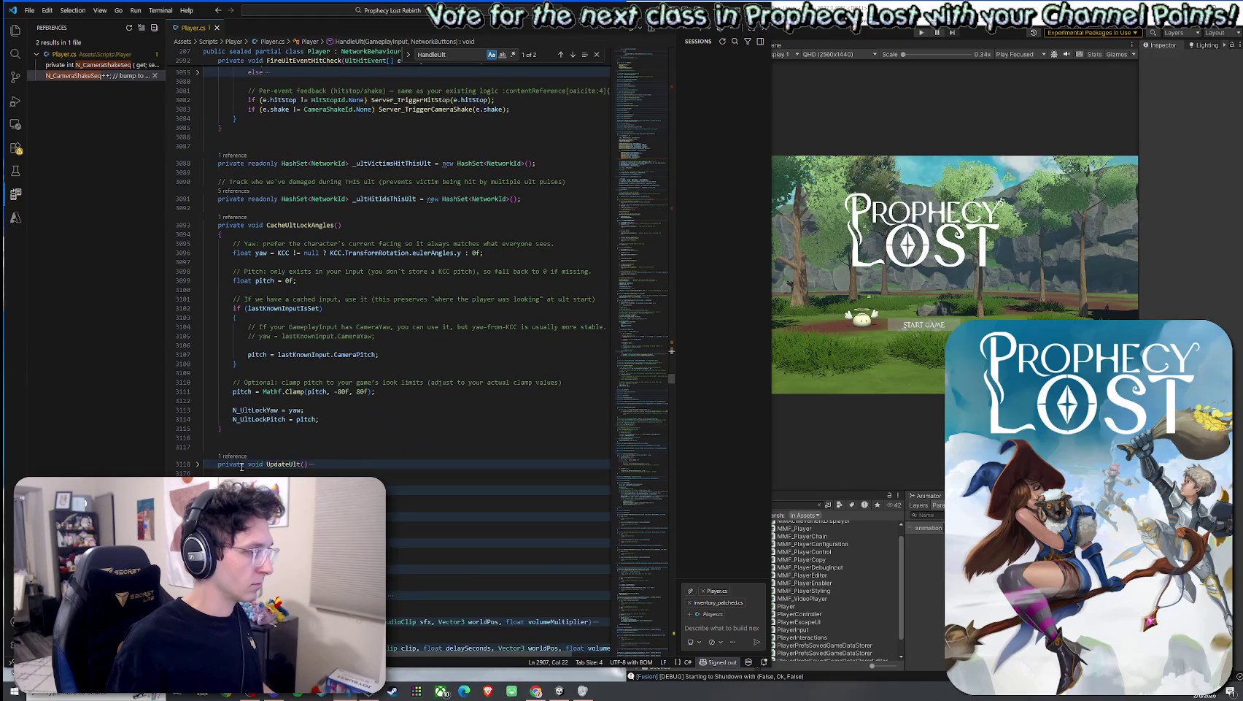
Step: Unfold UpdateUlt with its active-stage, null-ultimate, weapon, event-index and while-loop blocks, plus IsUlting
{"action": "left_click", "coordinate": [198, 463]}
{"action": "scroll", "coordinate": [216, 456], "scroll_direction": "down", "scroll_amount": 4}
{"action": "left_click", "coordinate": [197, 463]}
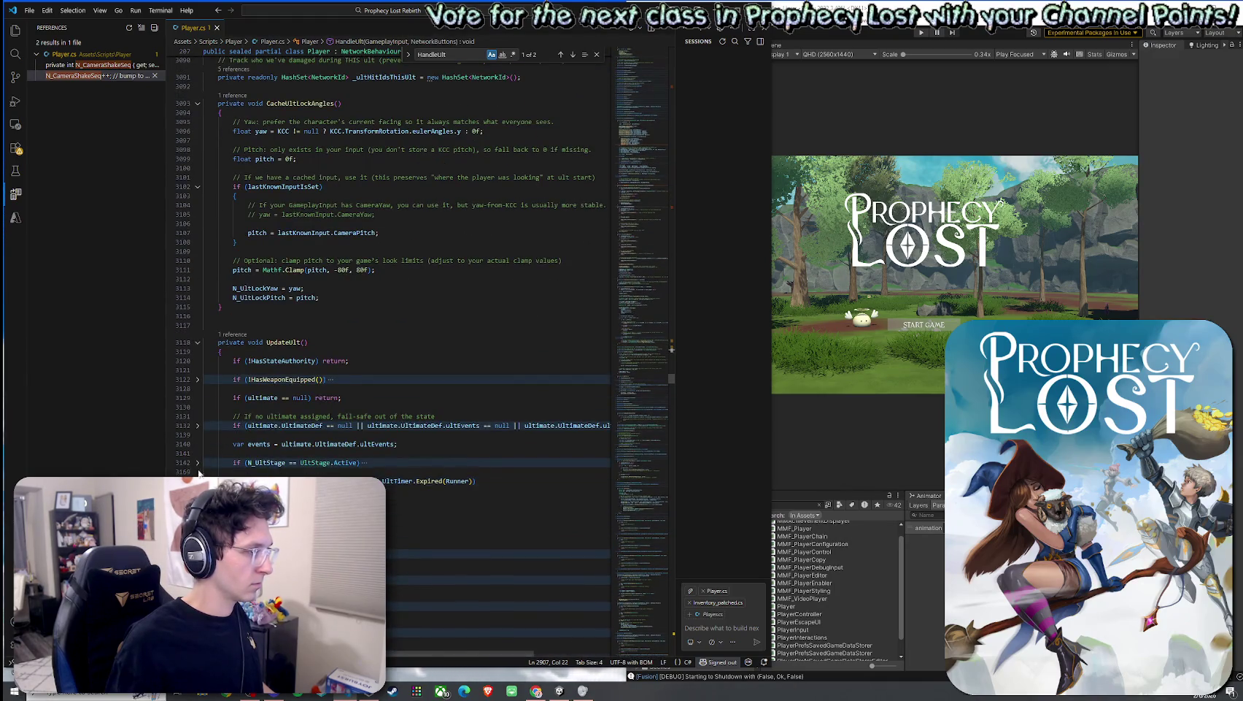
{"action": "left_click", "coordinate": [197, 426]}
{"action": "left_click", "coordinate": [197, 380]}
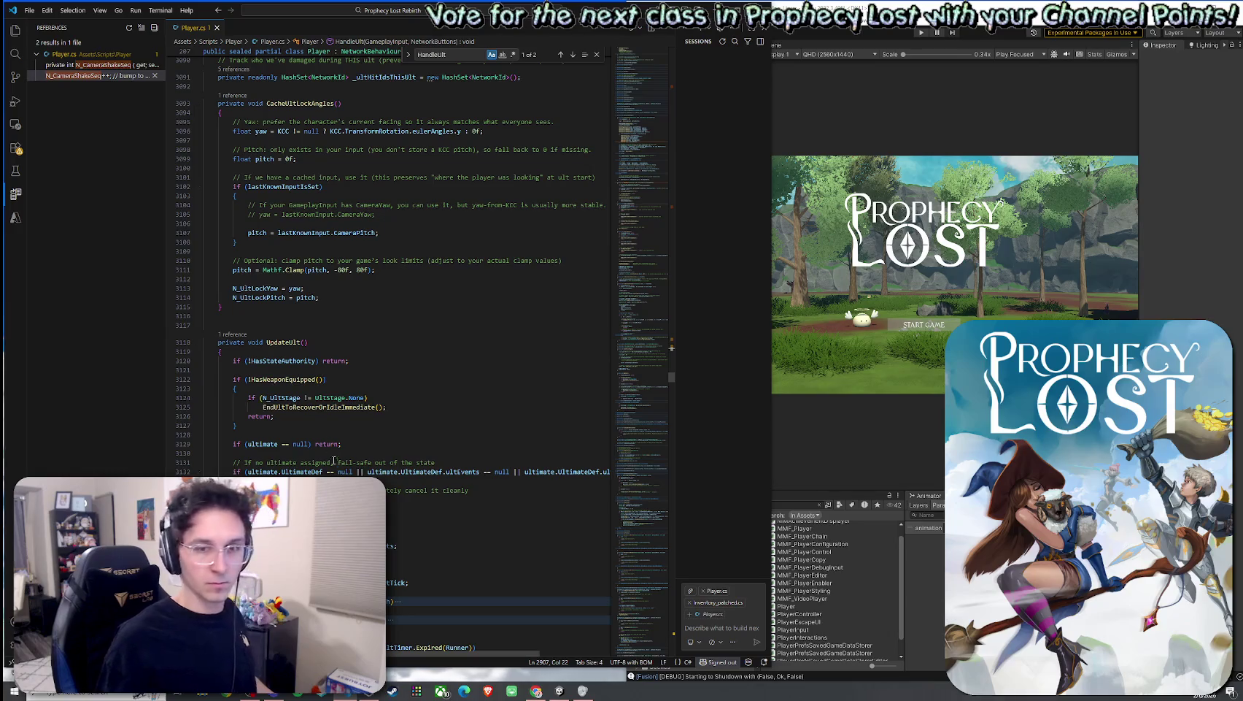
{"action": "scroll", "coordinate": [273, 409], "scroll_direction": "down", "scroll_amount": 5}
{"action": "scroll", "coordinate": [287, 419], "scroll_direction": "down", "scroll_amount": 5}
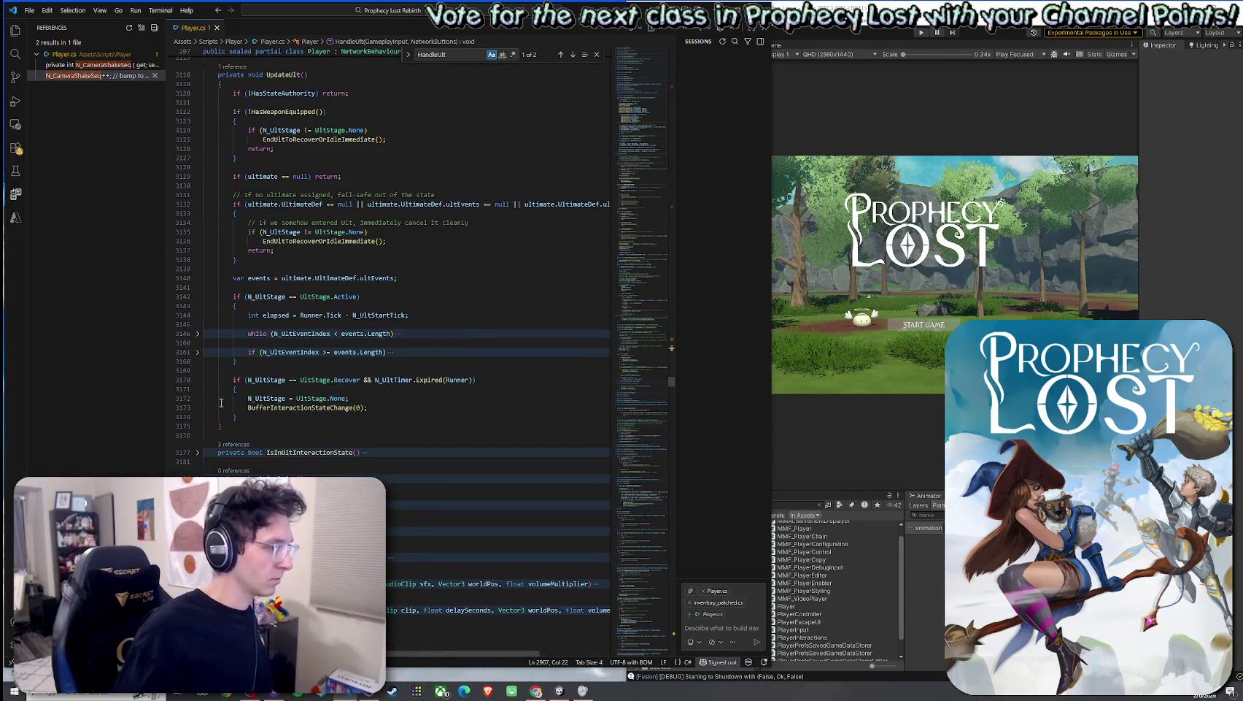
{"action": "left_click", "coordinate": [200, 355]}
{"action": "left_click", "coordinate": [197, 333]}
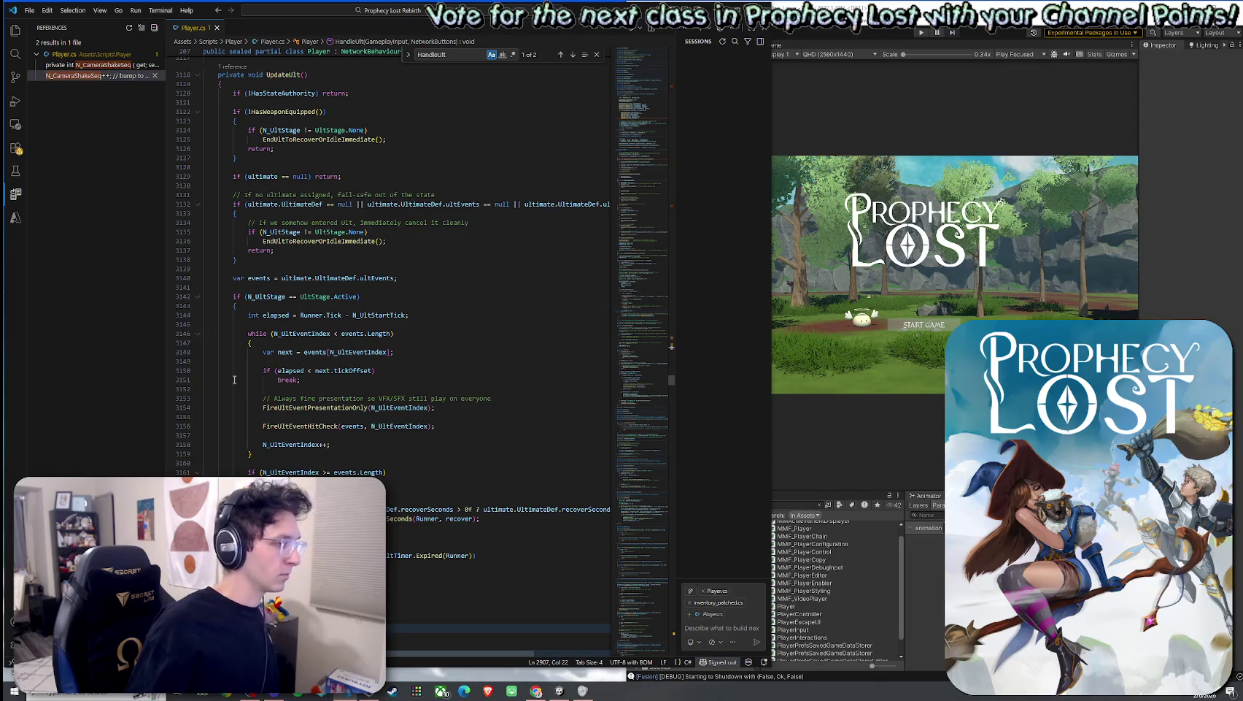
{"action": "scroll", "coordinate": [228, 402], "scroll_direction": "down", "scroll_amount": 5}
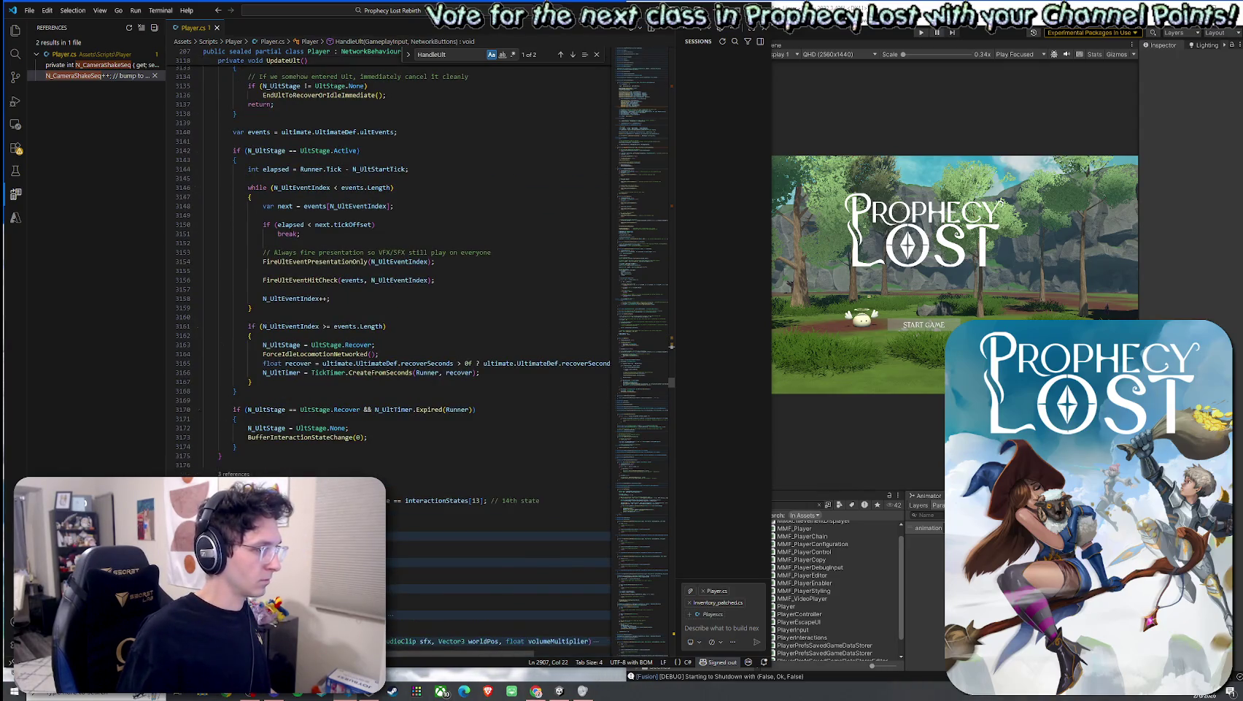
{"action": "scroll", "coordinate": [285, 446], "scroll_direction": "down", "scroll_amount": 3}
{"action": "left_click", "coordinate": [197, 439]}
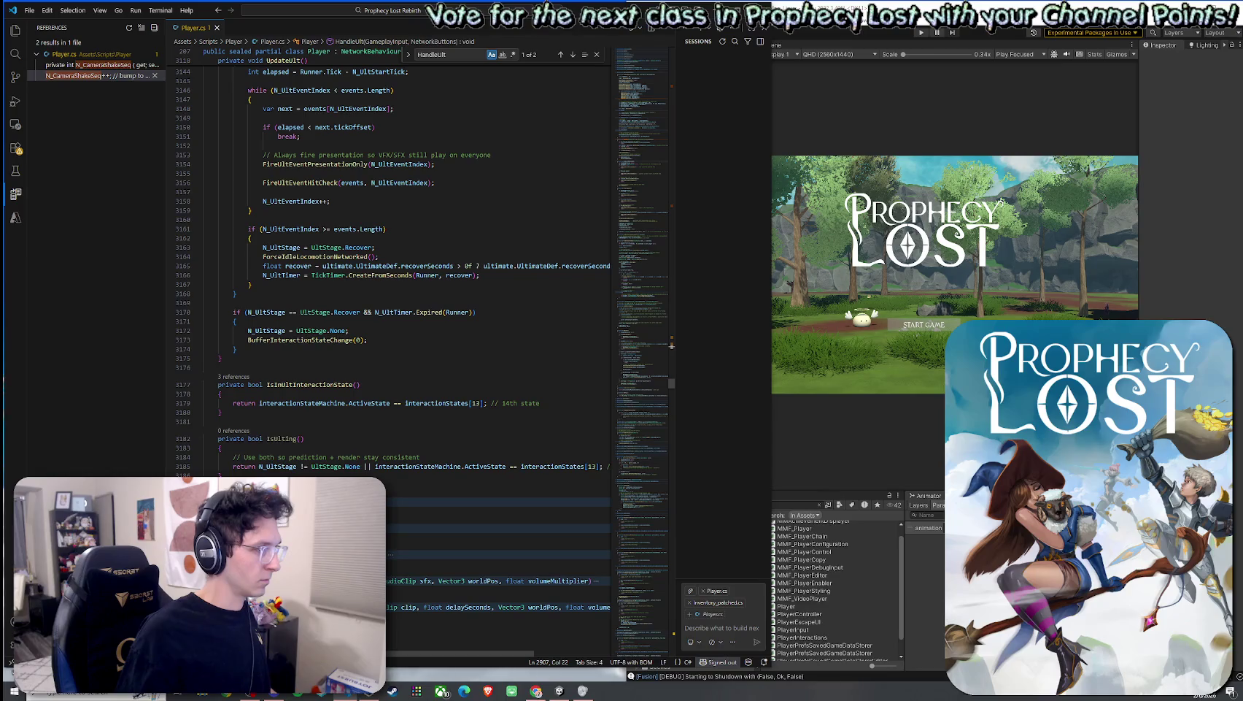
Step: Unfold EndUltToRecoverOrIdleImmediate, PlayUltEventSfxLocal with its branches, and the PlayUltClipDelayed coroutine
{"action": "scroll", "coordinate": [256, 442], "scroll_direction": "down", "scroll_amount": 4}
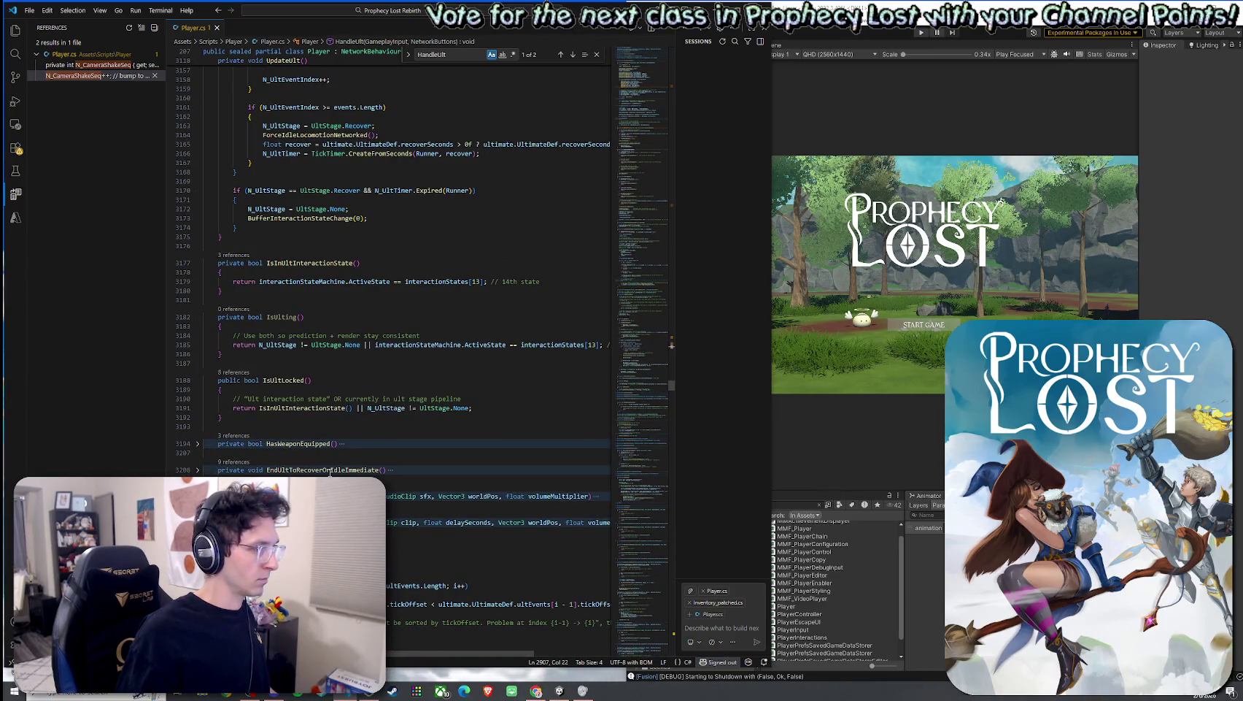
{"action": "left_click", "coordinate": [197, 469]}
{"action": "scroll", "coordinate": [240, 441], "scroll_direction": "down", "scroll_amount": 5}
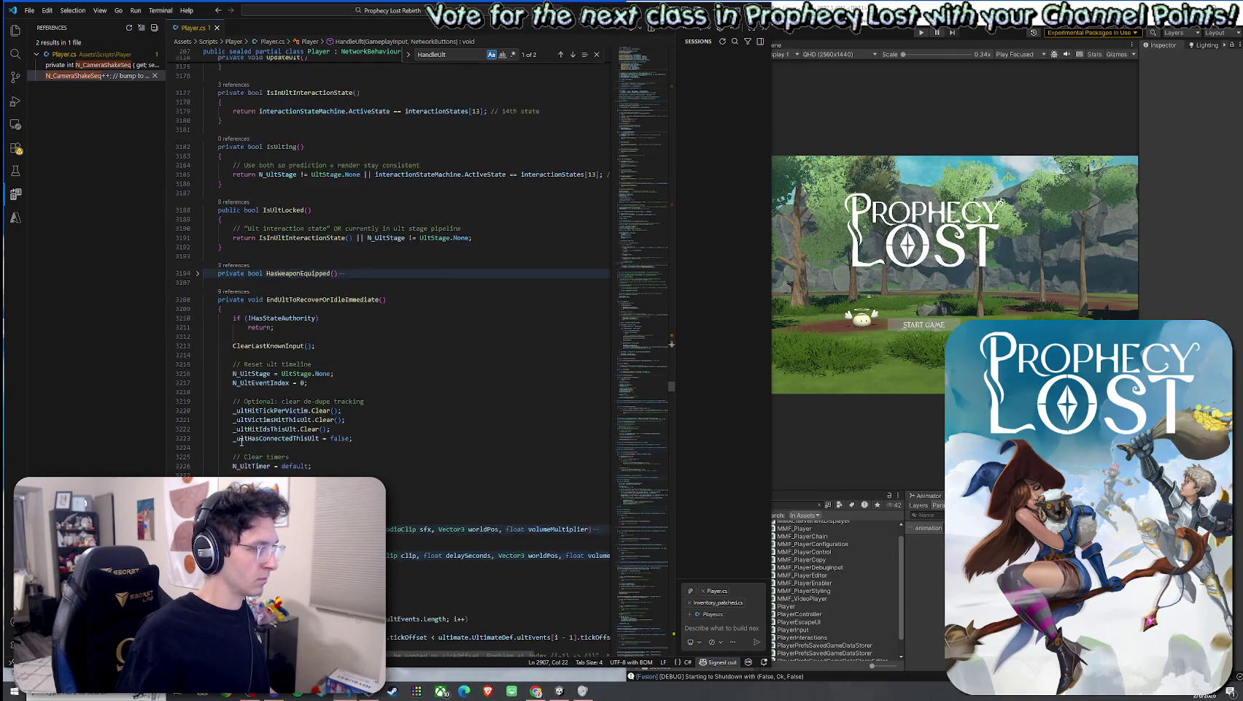
{"action": "left_click", "coordinate": [197, 528]}
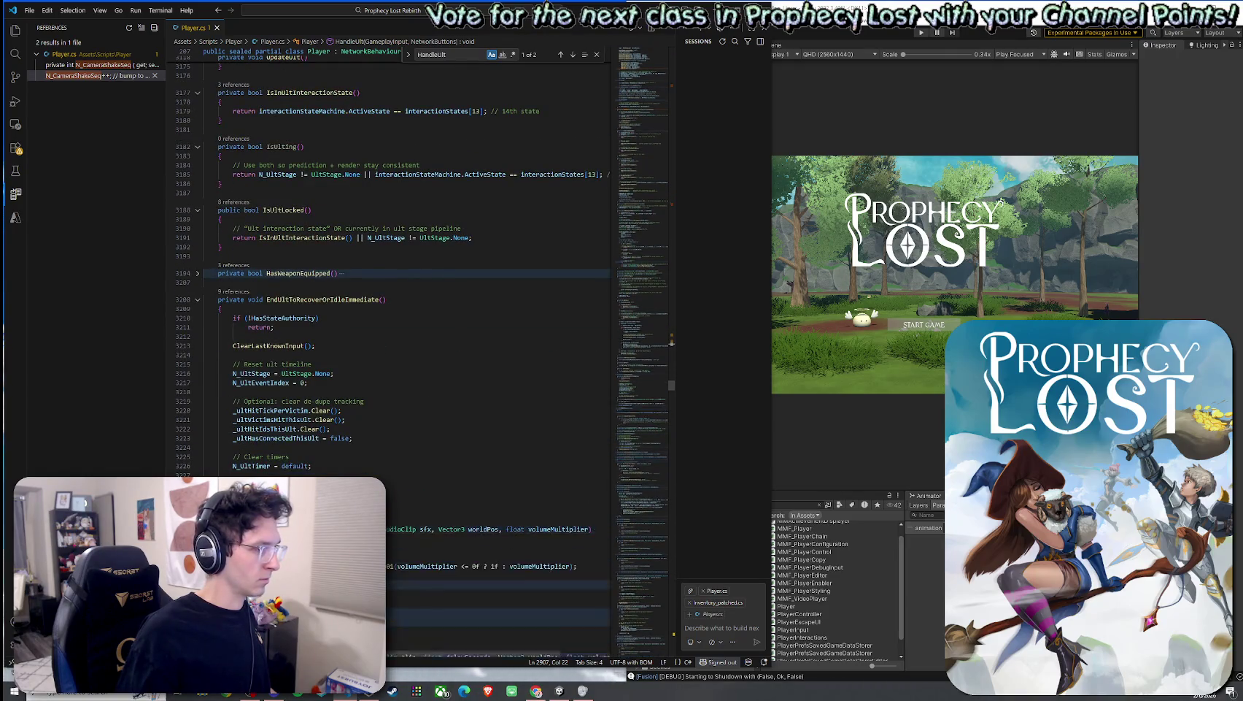
{"action": "scroll", "coordinate": [197, 528], "scroll_direction": "down", "scroll_amount": 5}
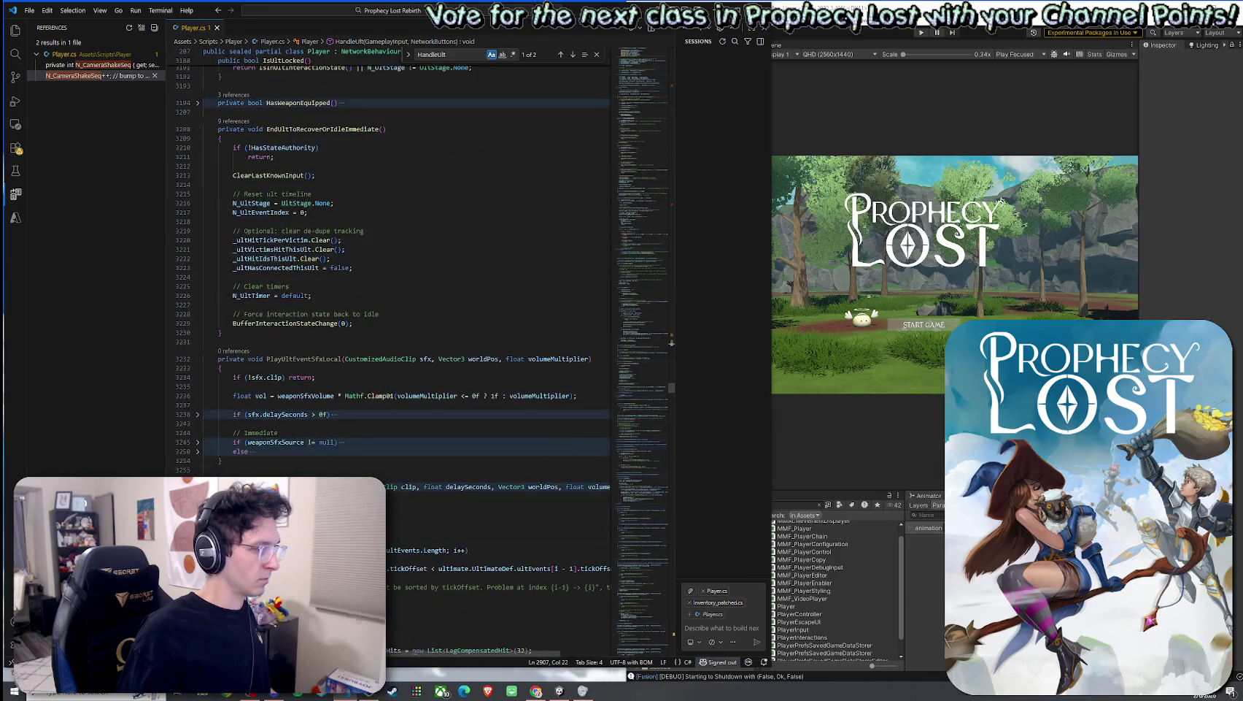
{"action": "left_click", "coordinate": [197, 442]}
{"action": "left_click", "coordinate": [197, 414]}
{"action": "left_click", "coordinate": [197, 524]}
{"action": "scroll", "coordinate": [210, 458], "scroll_direction": "down", "scroll_amount": 5}
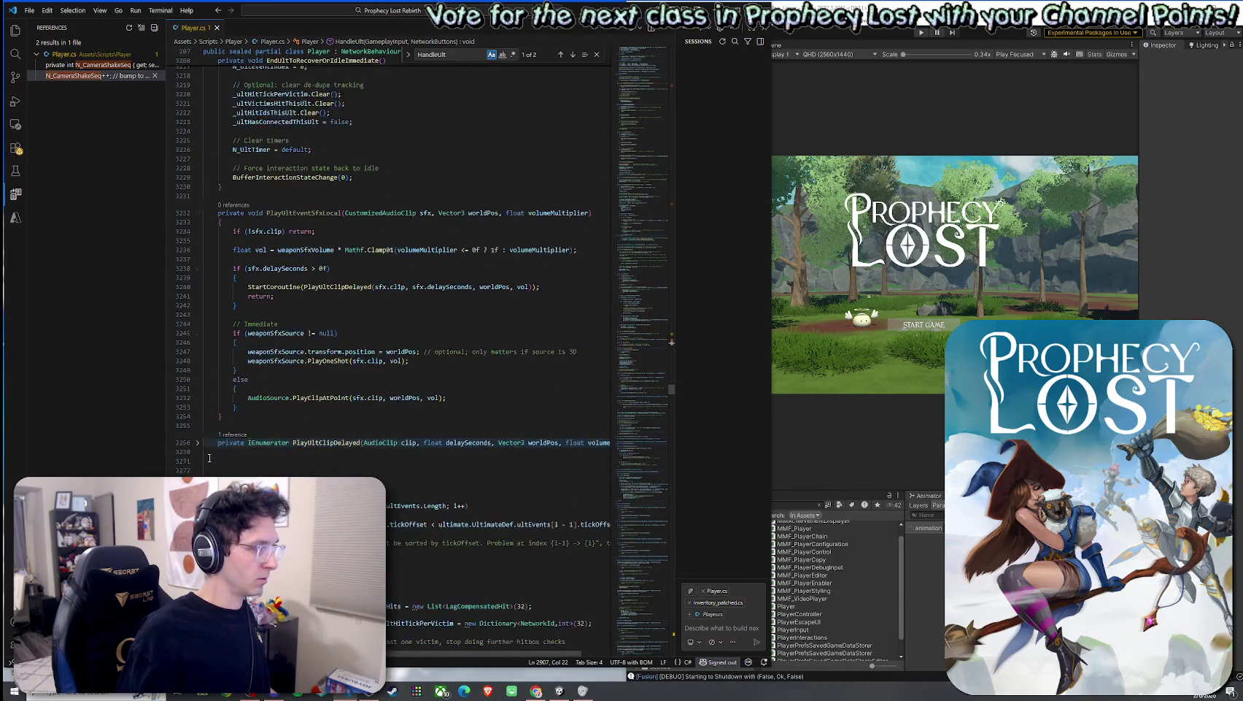
{"action": "left_click", "coordinate": [197, 442]}
{"action": "scroll", "coordinate": [208, 445], "scroll_direction": "down", "scroll_amount": 5}
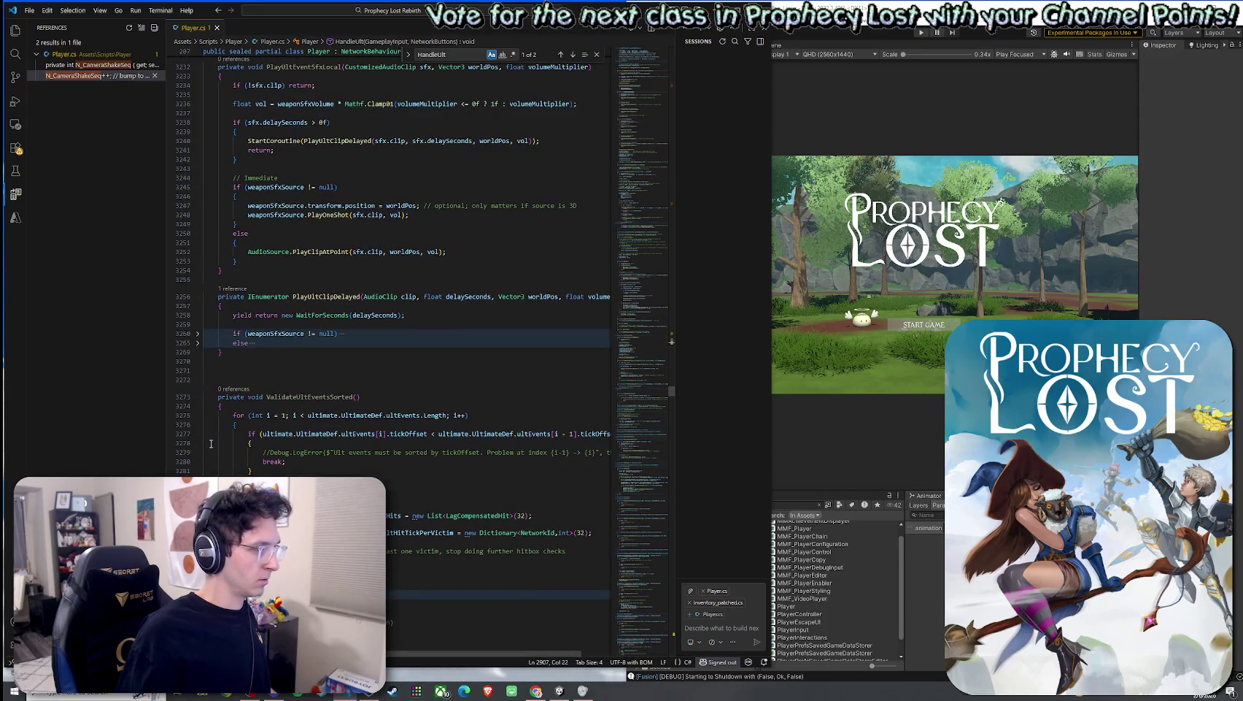
{"action": "scroll", "coordinate": [211, 443], "scroll_direction": "down", "scroll_amount": 5}
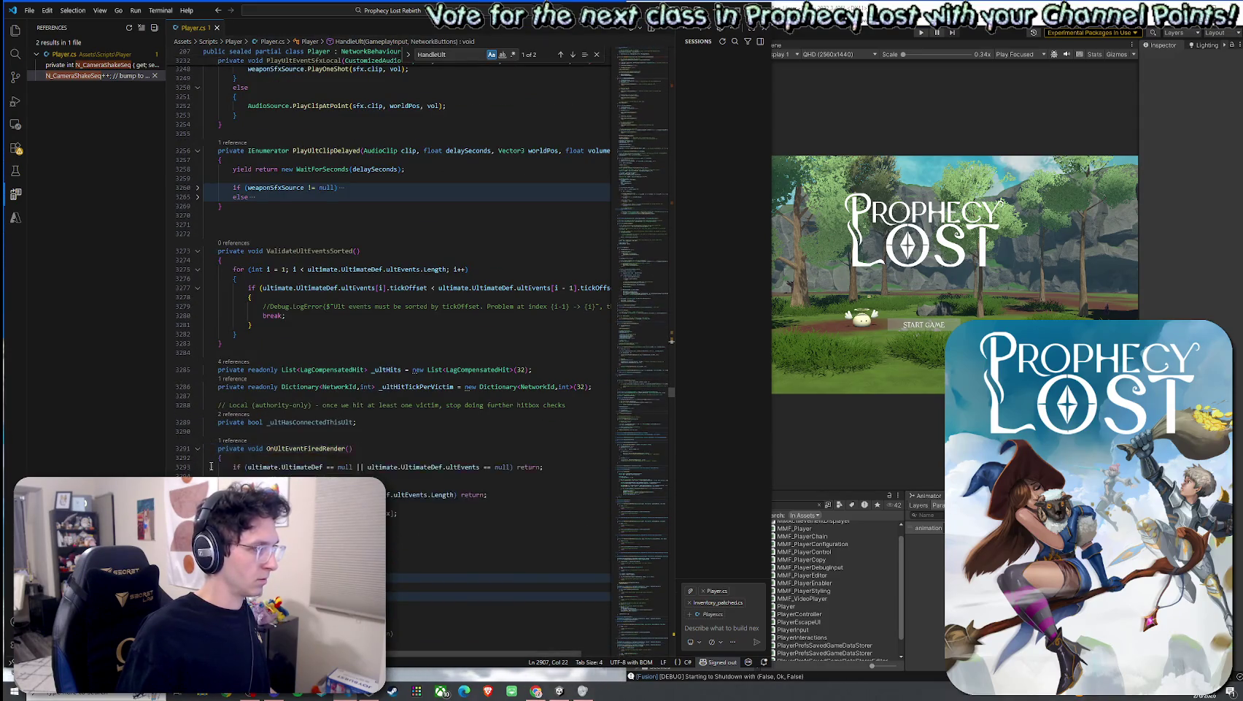
Step: Unfold OnUltEventFiredRender, PlayUltClipImmediate with its source branches, and PlayUltClipDelayed
{"action": "left_click", "coordinate": [197, 448]}
{"action": "scroll", "coordinate": [199, 447], "scroll_direction": "down", "scroll_amount": 5}
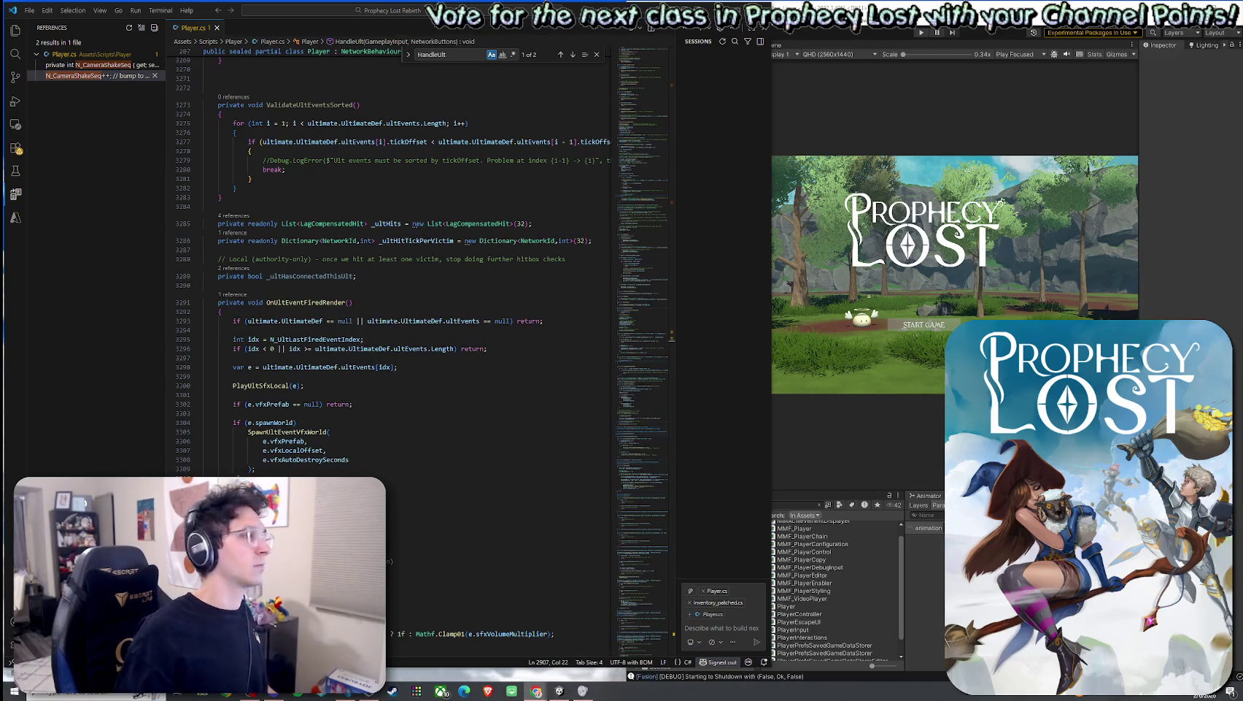
{"action": "scroll", "coordinate": [222, 354], "scroll_direction": "down", "scroll_amount": 10}
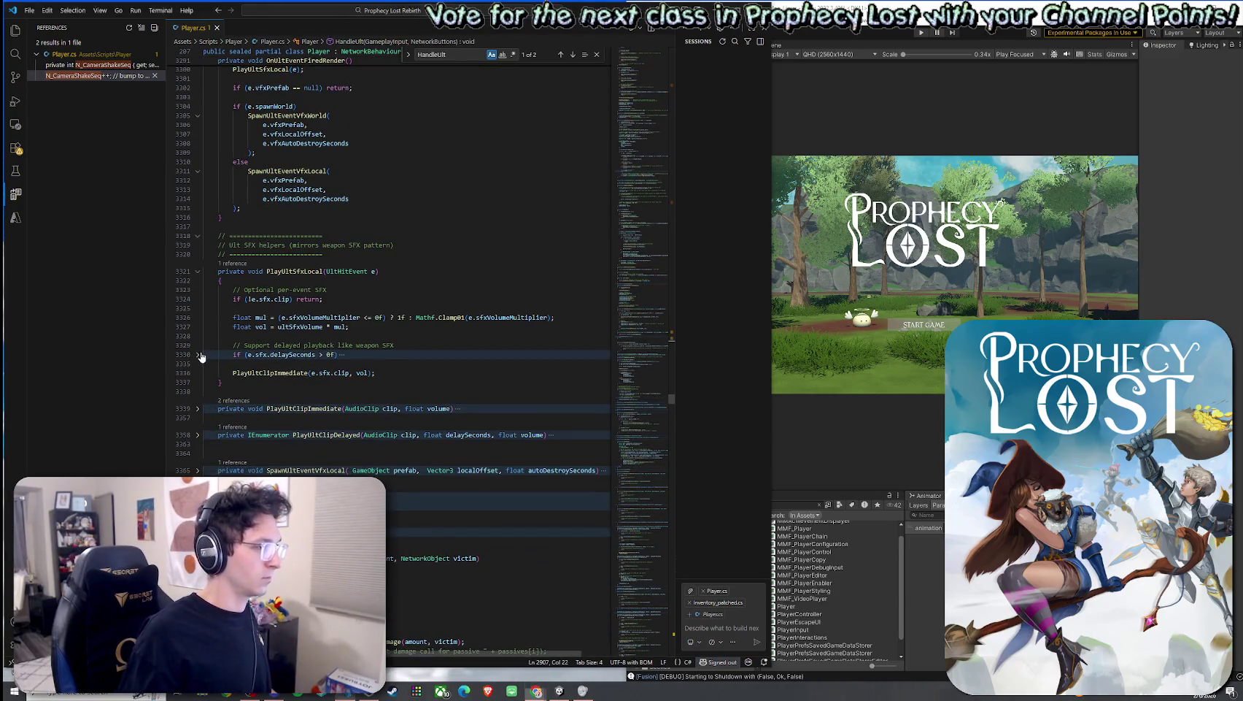
{"action": "left_click", "coordinate": [197, 354]}
{"action": "scroll", "coordinate": [197, 354], "scroll_direction": "down", "scroll_amount": 5}
{"action": "left_click", "coordinate": [197, 299]}
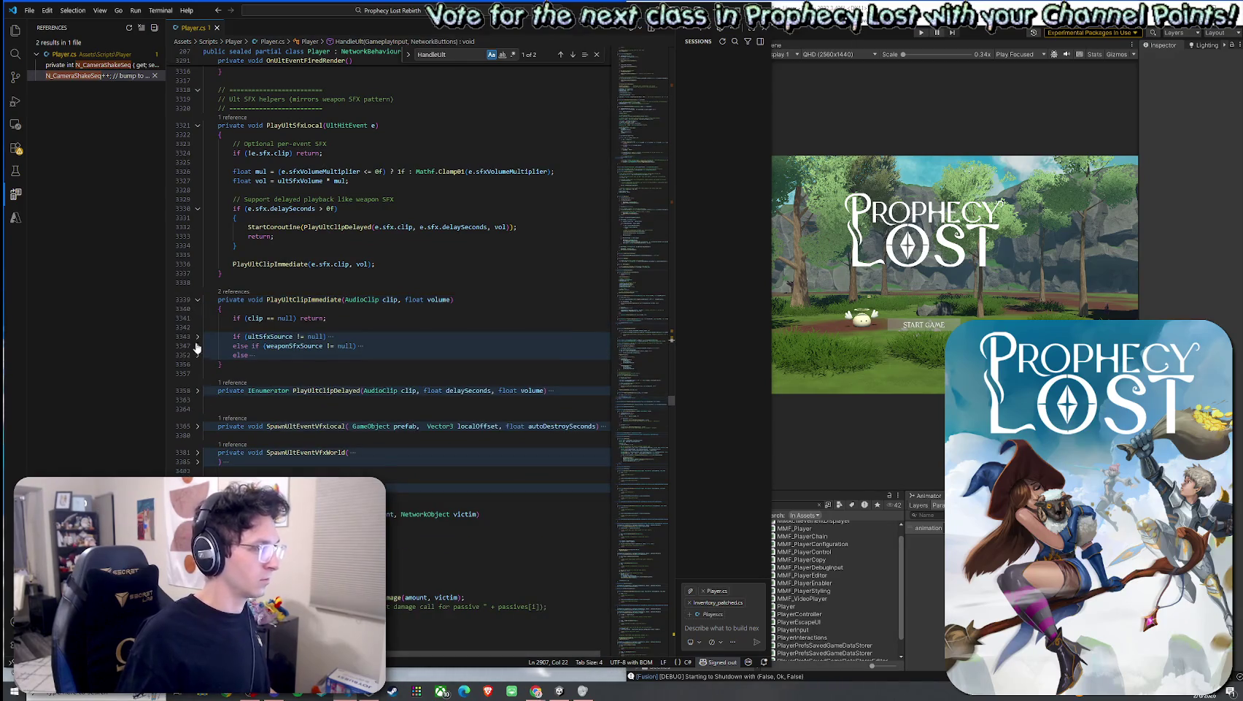
{"action": "left_click", "coordinate": [197, 347]}
{"action": "left_click", "coordinate": [197, 337]}
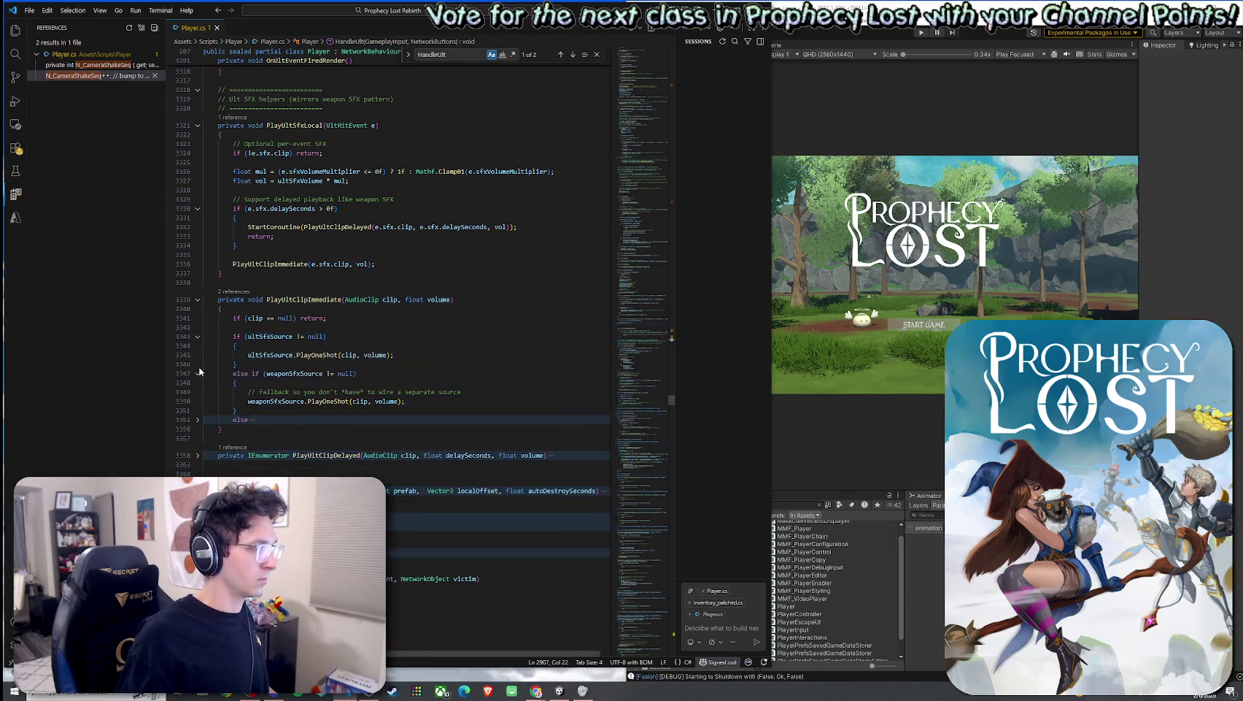
{"action": "left_click", "coordinate": [197, 419]}
{"action": "scroll", "coordinate": [201, 416], "scroll_direction": "down", "scroll_amount": 4}
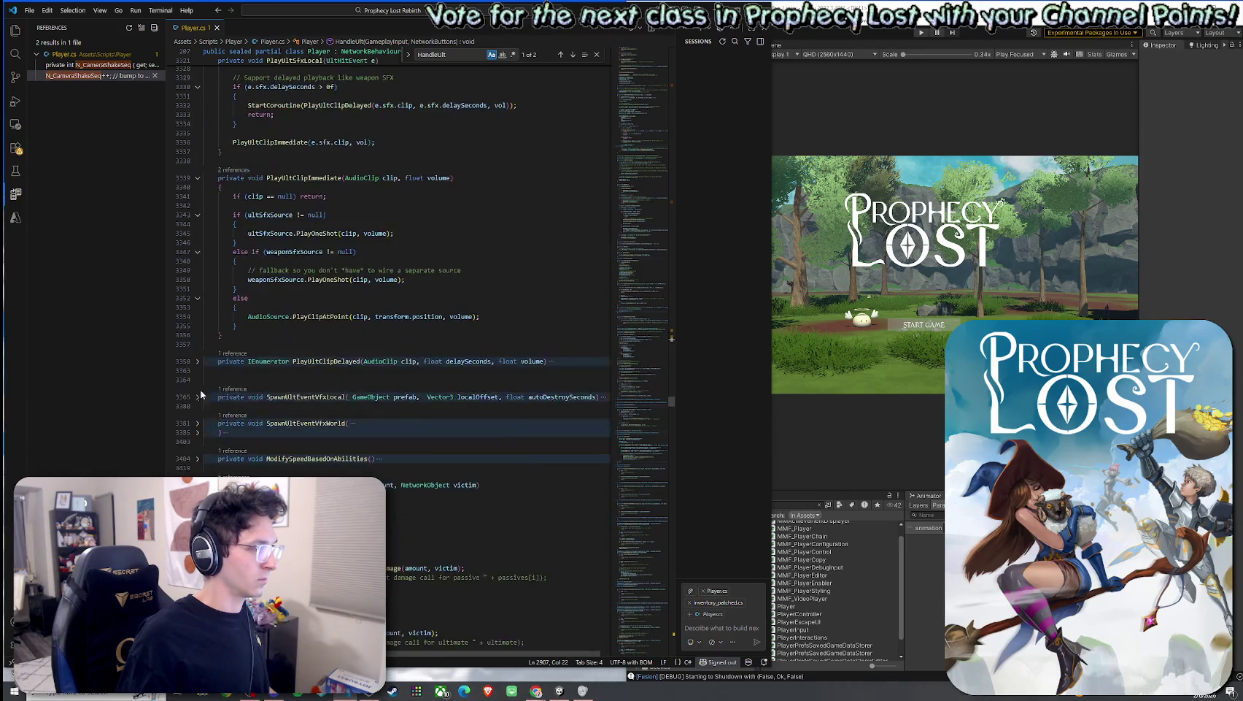
{"action": "left_click", "coordinate": [199, 361]}
Step: Unfold SpawnUltEventVfxLocal, SpawnUltEventVfxWorld and ModifySpeedBasedOnAbilities
{"action": "left_click", "coordinate": [199, 434]}
{"action": "scroll", "coordinate": [219, 411], "scroll_direction": "down", "scroll_amount": 4}
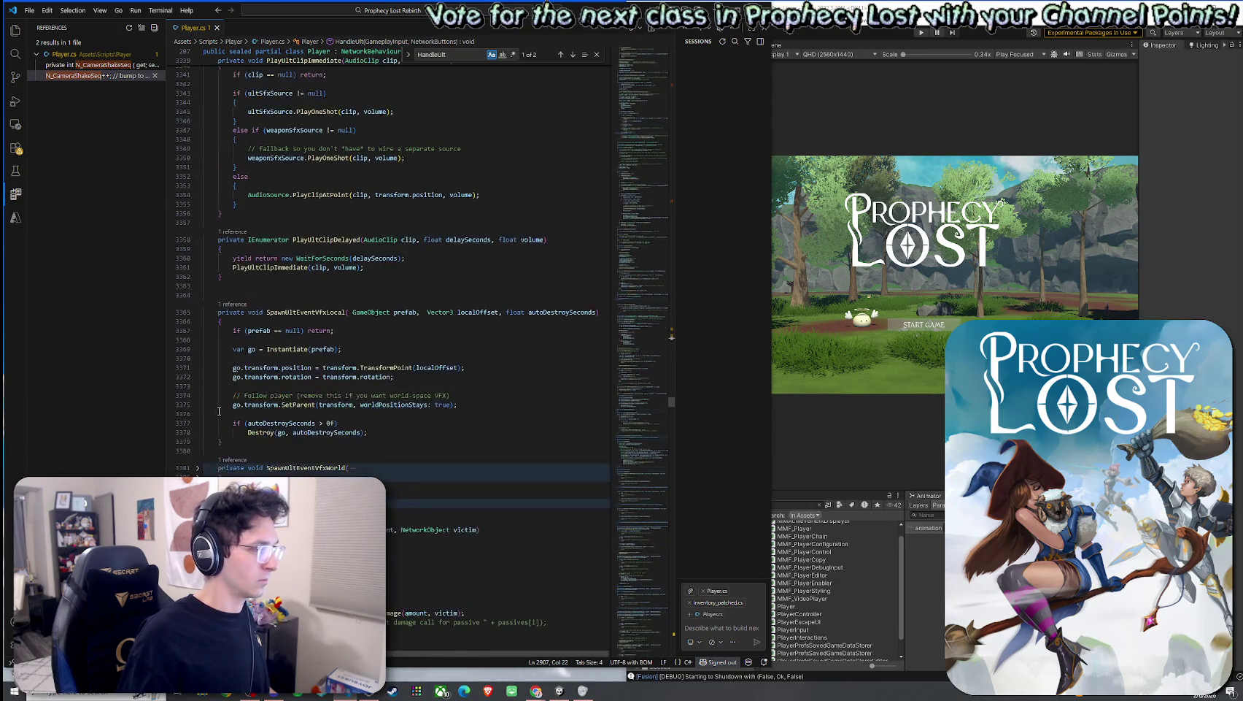
{"action": "left_click", "coordinate": [197, 468]}
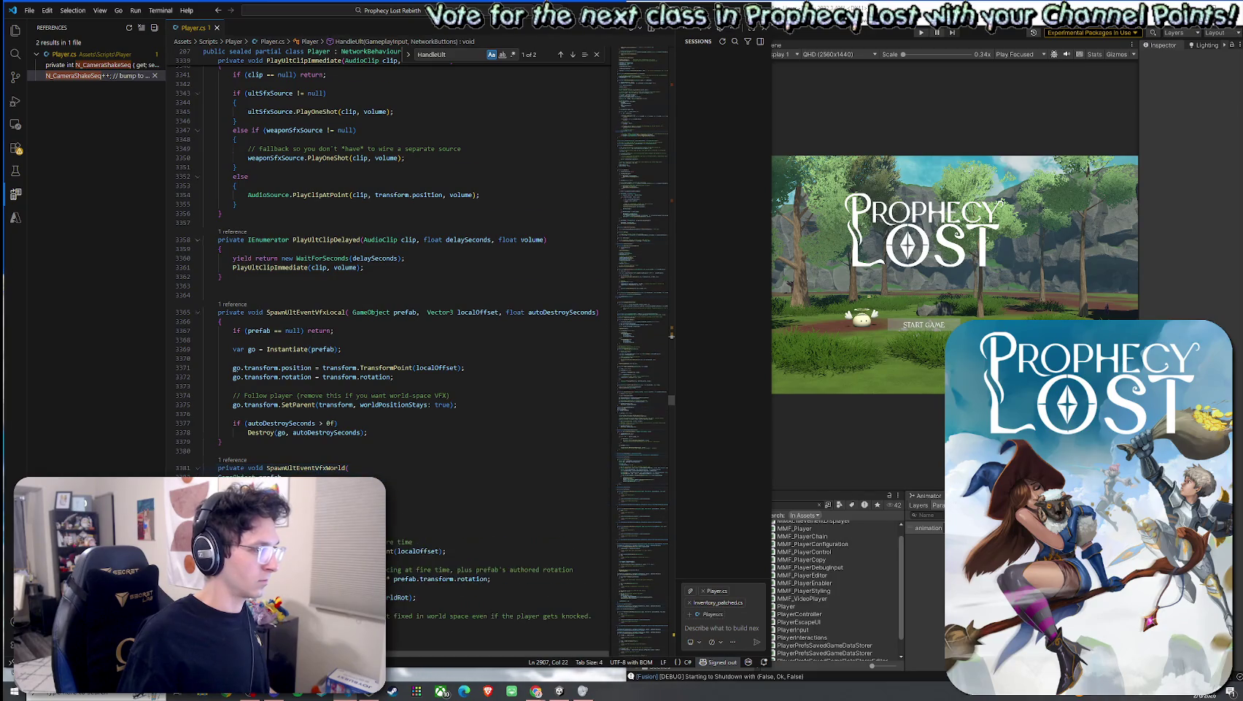
{"action": "scroll", "coordinate": [218, 471], "scroll_direction": "down", "scroll_amount": 5}
{"action": "scroll", "coordinate": [222, 472], "scroll_direction": "down", "scroll_amount": 4}
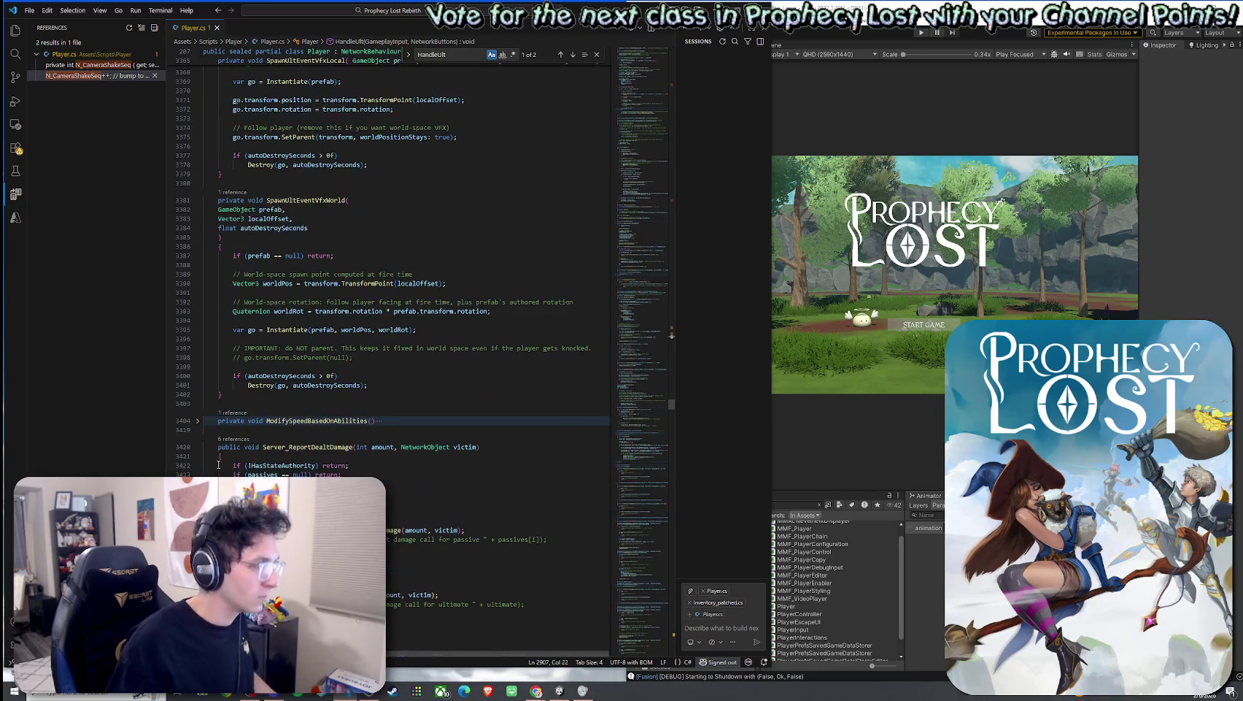
{"action": "left_click", "coordinate": [197, 421]}
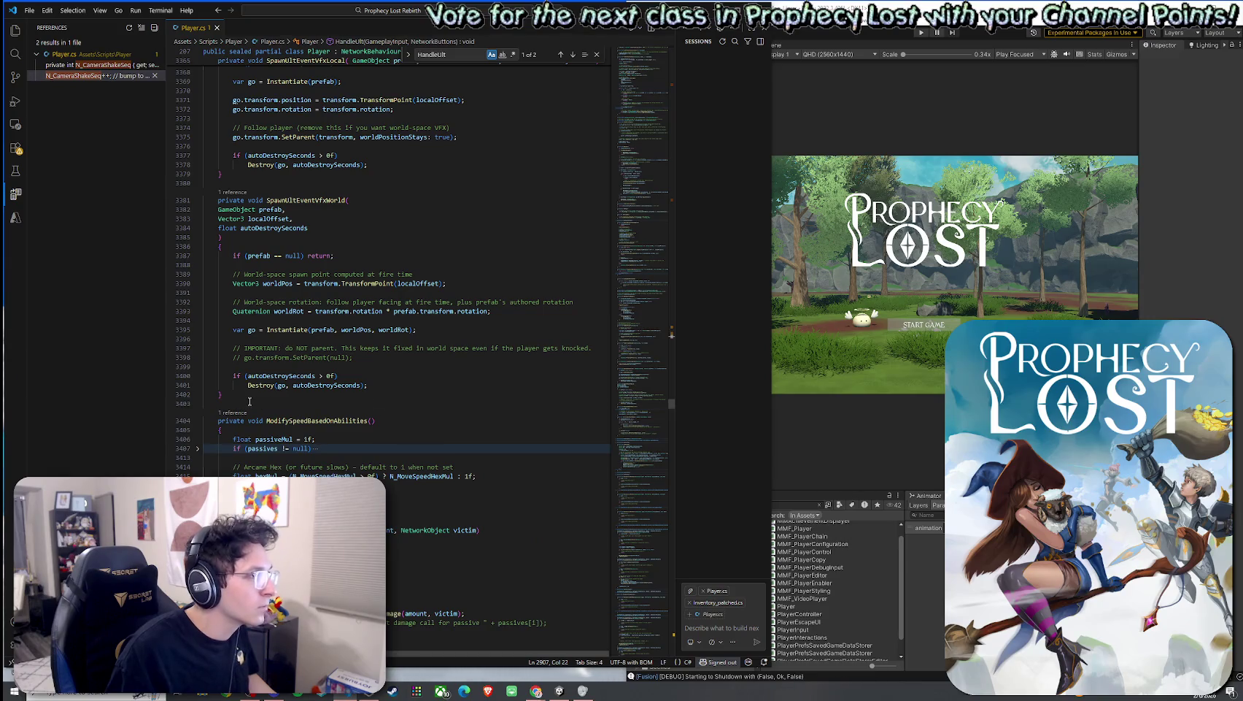
{"action": "mouse_move", "coordinate": [250, 400]}
{"action": "left_mouse_down"}
{"action": "mouse_move", "coordinate": [219, 349]}
{"action": "mouse_move", "coordinate": [217, 387]}
{"action": "mouse_move", "coordinate": [235, 413]}
{"action": "mouse_move", "coordinate": [280, 416]}
{"action": "left_mouse_up"}
Step: Select Player.cs from line 3403 up to line 2792, then dismiss the context menu
{"action": "scroll", "coordinate": [217, 358], "scroll_direction": "up", "scroll_amount": 8}
{"action": "scroll", "coordinate": [216, 381], "scroll_direction": "up", "scroll_amount": 20}
{"action": "scroll", "coordinate": [219, 389], "scroll_direction": "up", "scroll_amount": 20}
{"action": "scroll", "coordinate": [224, 386], "scroll_direction": "up", "scroll_amount": 20}
{"action": "scroll", "coordinate": [220, 384], "scroll_direction": "up", "scroll_amount": 18}
{"action": "scroll", "coordinate": [223, 392], "scroll_direction": "up", "scroll_amount": 17}
{"action": "scroll", "coordinate": [240, 414], "scroll_direction": "up", "scroll_amount": 18}
{"action": "scroll", "coordinate": [256, 413], "scroll_direction": "up", "scroll_amount": 14}
{"action": "scroll", "coordinate": [263, 410], "scroll_direction": "up", "scroll_amount": 15}
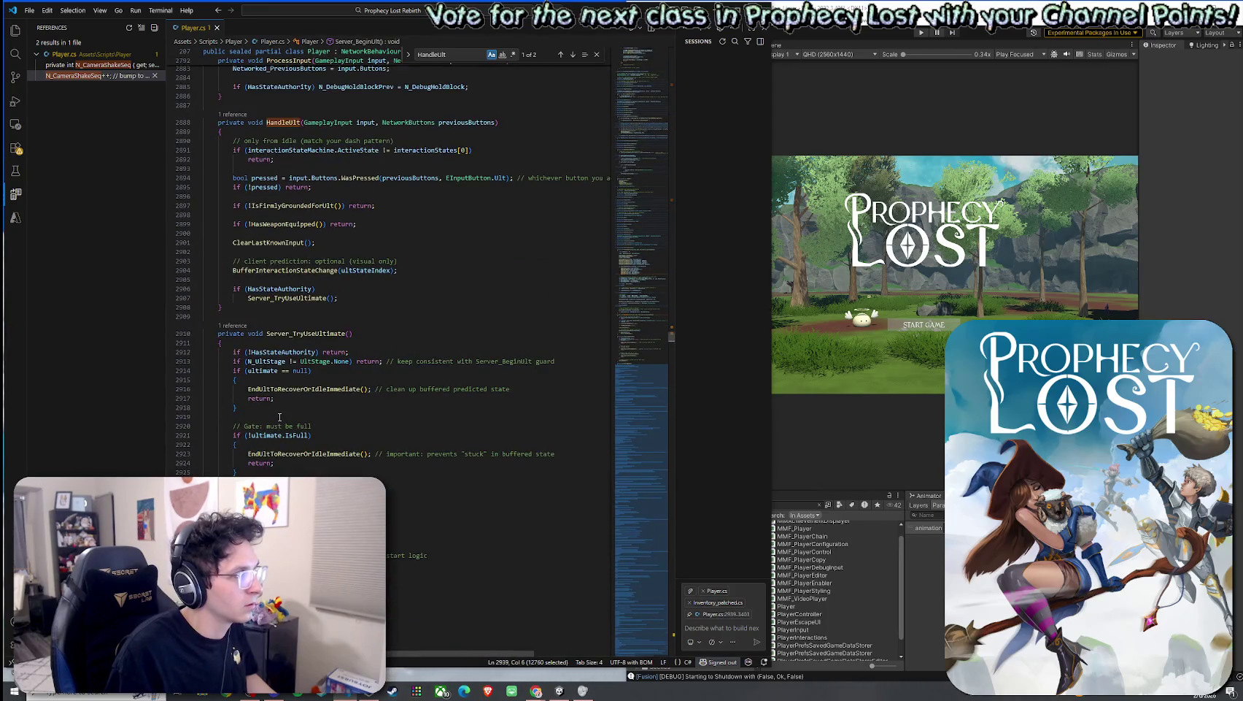
{"action": "scroll", "coordinate": [279, 417], "scroll_direction": "up", "scroll_amount": 13}
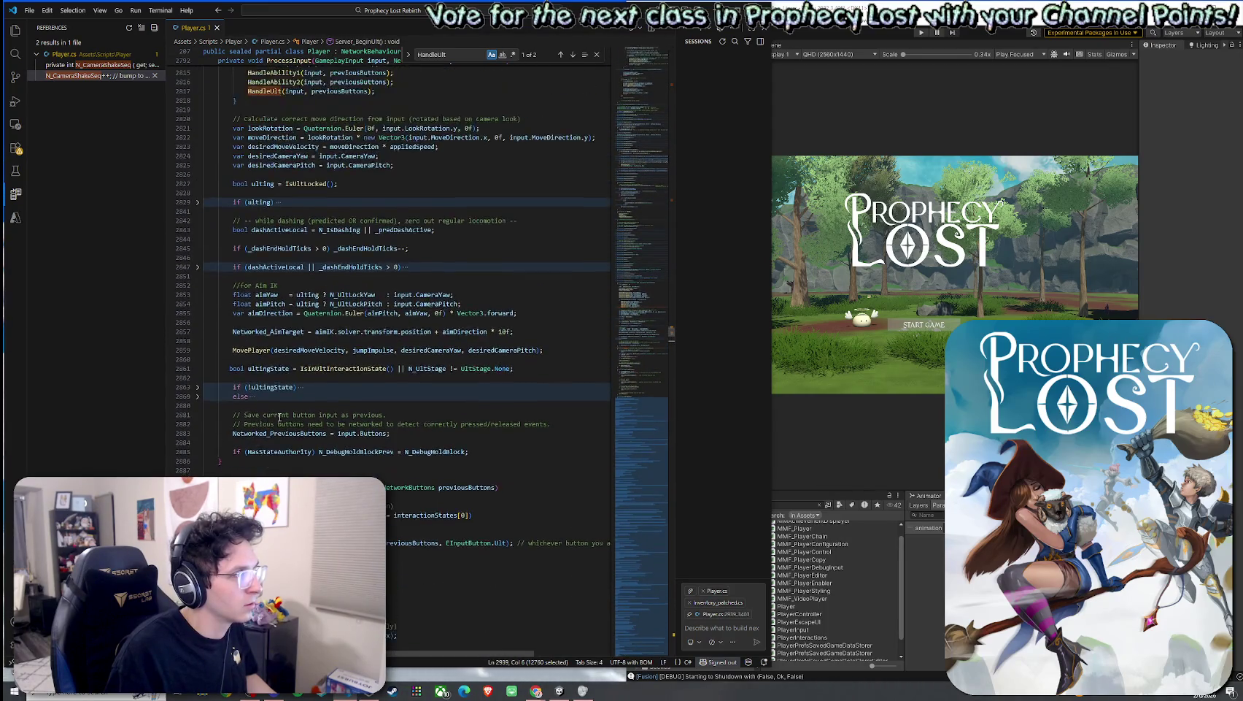
{"action": "scroll", "coordinate": [276, 414], "scroll_direction": "up", "scroll_amount": 2}
{"action": "mouse_move", "coordinate": [280, 417]}
{"action": "left_mouse_down"}
{"action": "mouse_move", "coordinate": [266, 409]}
{"action": "mouse_move", "coordinate": [219, 227]}
{"action": "left_mouse_up"}
{"action": "scroll", "coordinate": [267, 408], "scroll_direction": "up", "scroll_amount": 20}
{"action": "right_click", "coordinate": [244, 232]}
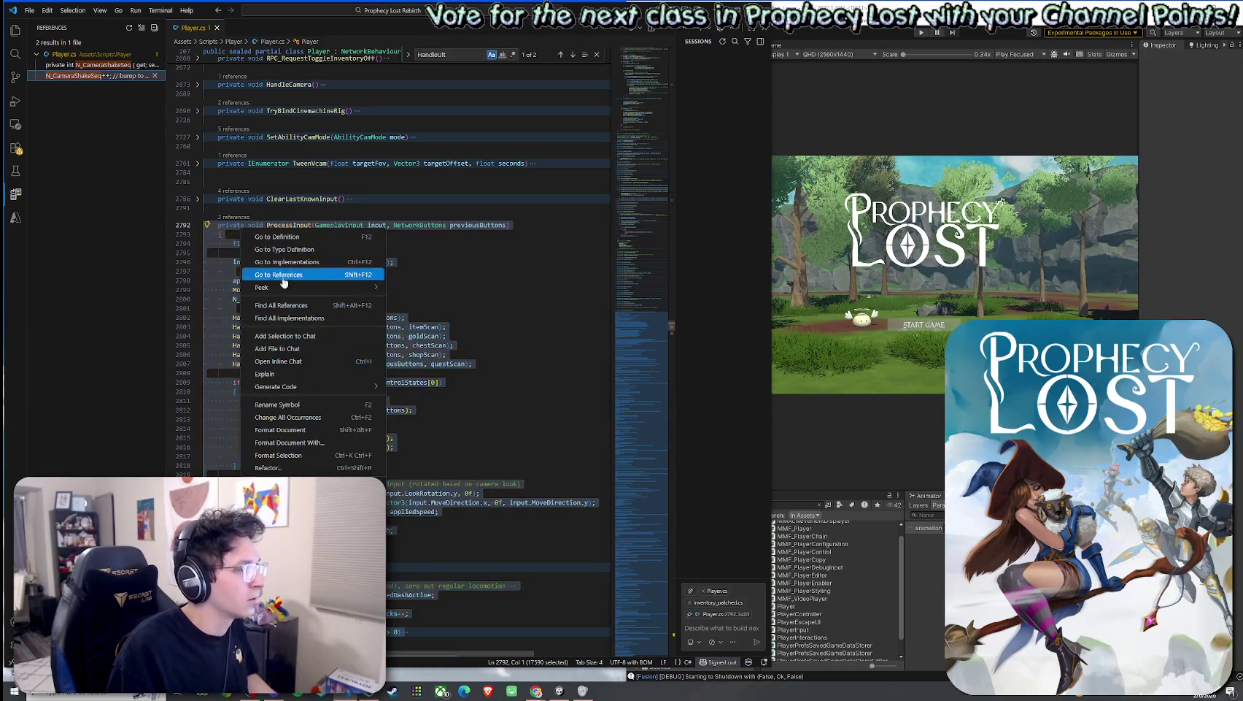
{"action": "key", "text": "Escape"}
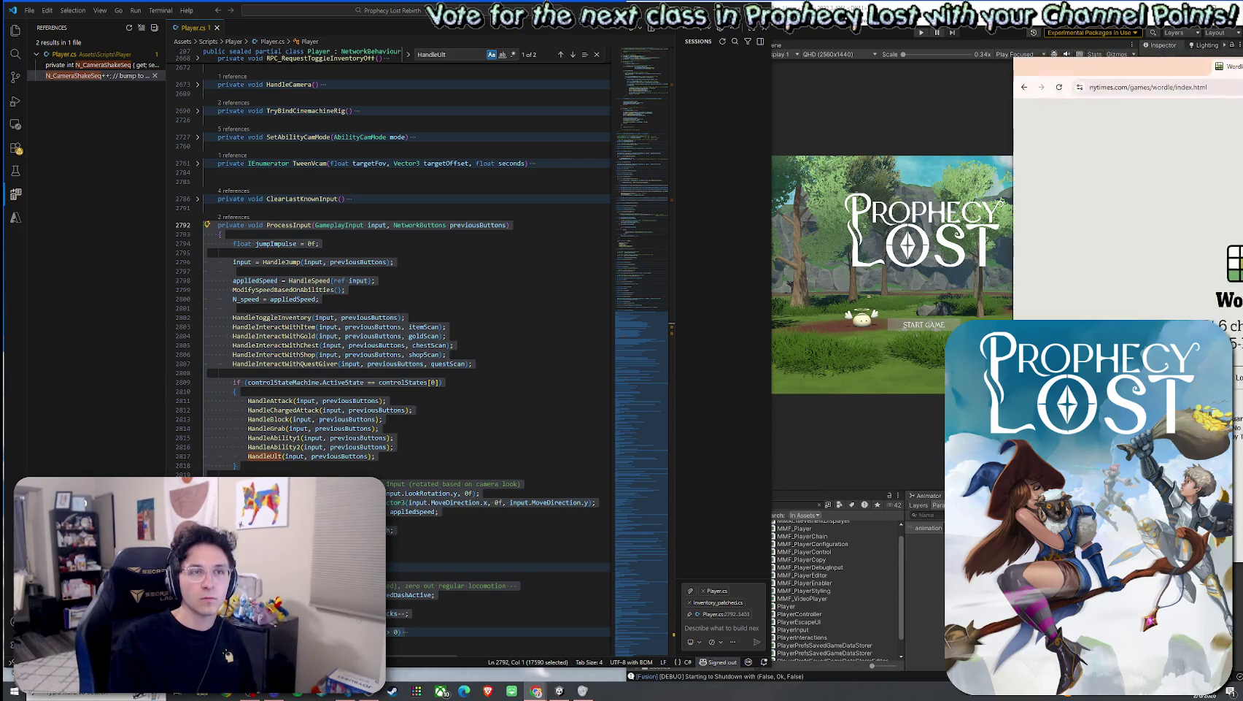
Step: Dismiss the sign-up prompt, then spell and submit CHOSE as the first guess, fixing a typo
{"action": "left_click", "coordinate": [907, 371]}
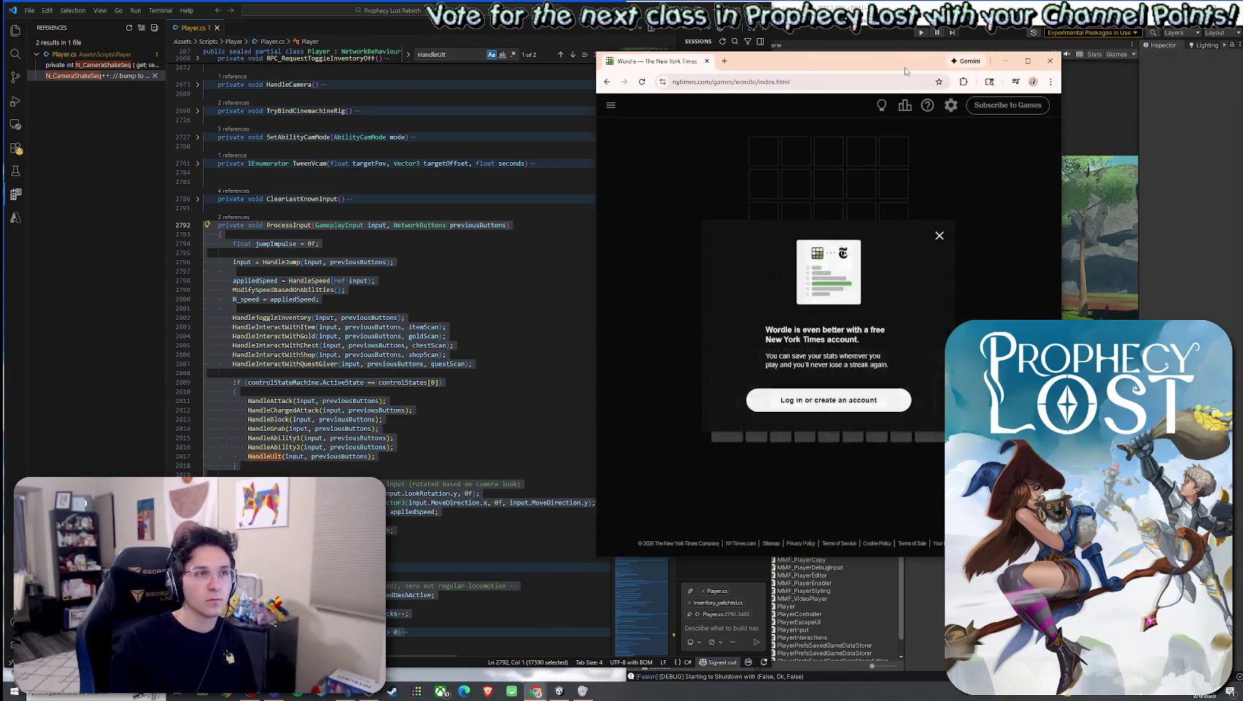
{"action": "left_click", "coordinate": [836, 231]}
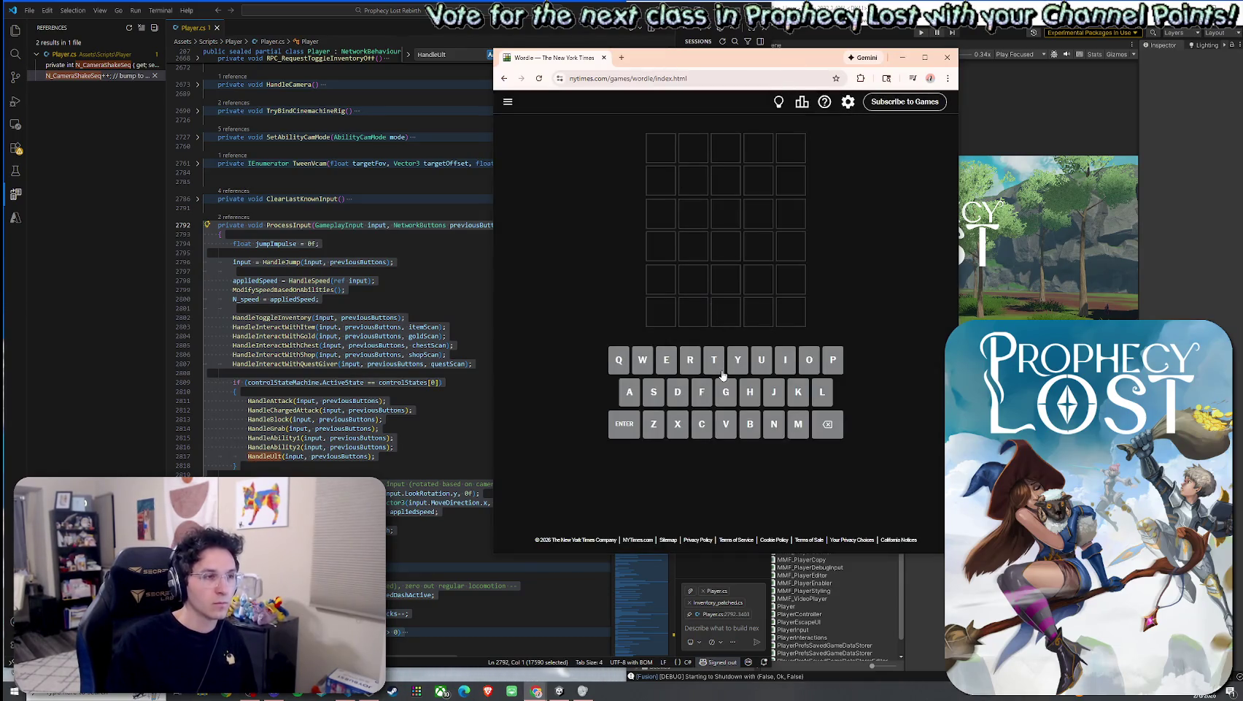
{"action": "left_click", "coordinate": [704, 422]}
{"action": "left_click", "coordinate": [746, 397]}
{"action": "left_click", "coordinate": [807, 369]}
{"action": "left_click", "coordinate": [786, 361]}
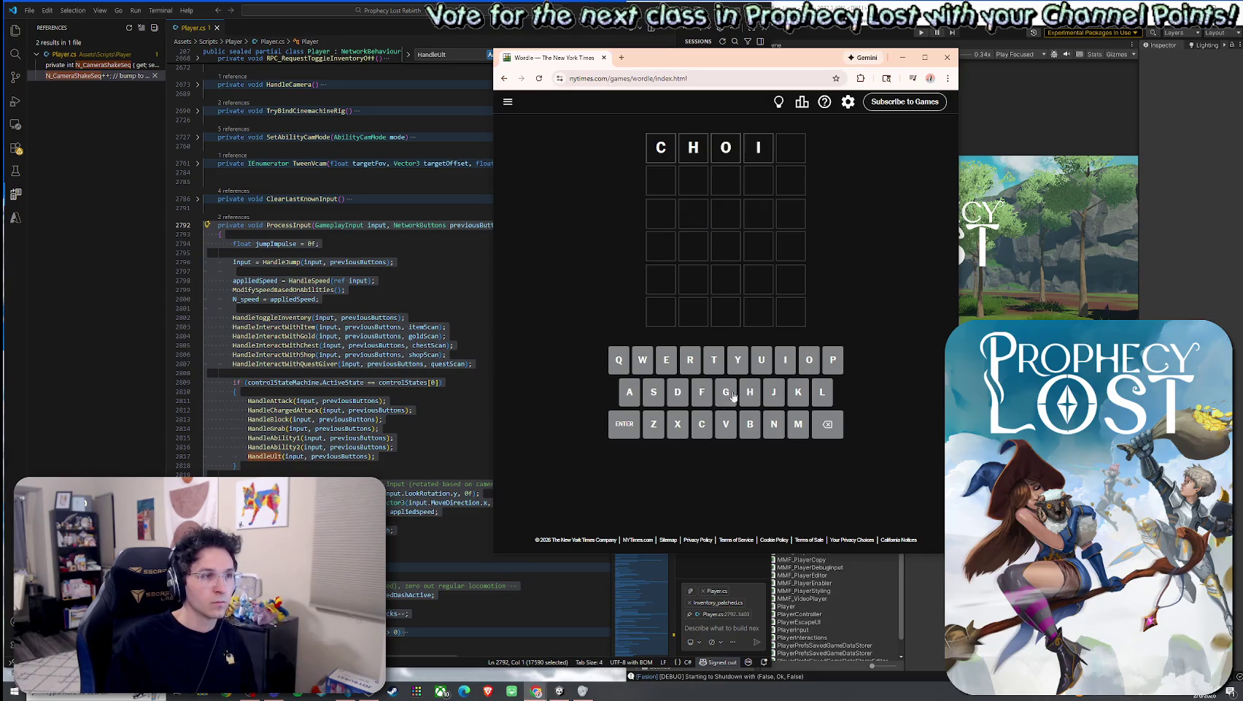
{"action": "left_click", "coordinate": [705, 426]}
{"action": "left_click", "coordinate": [831, 424]}
{"action": "left_click", "coordinate": [832, 424]}
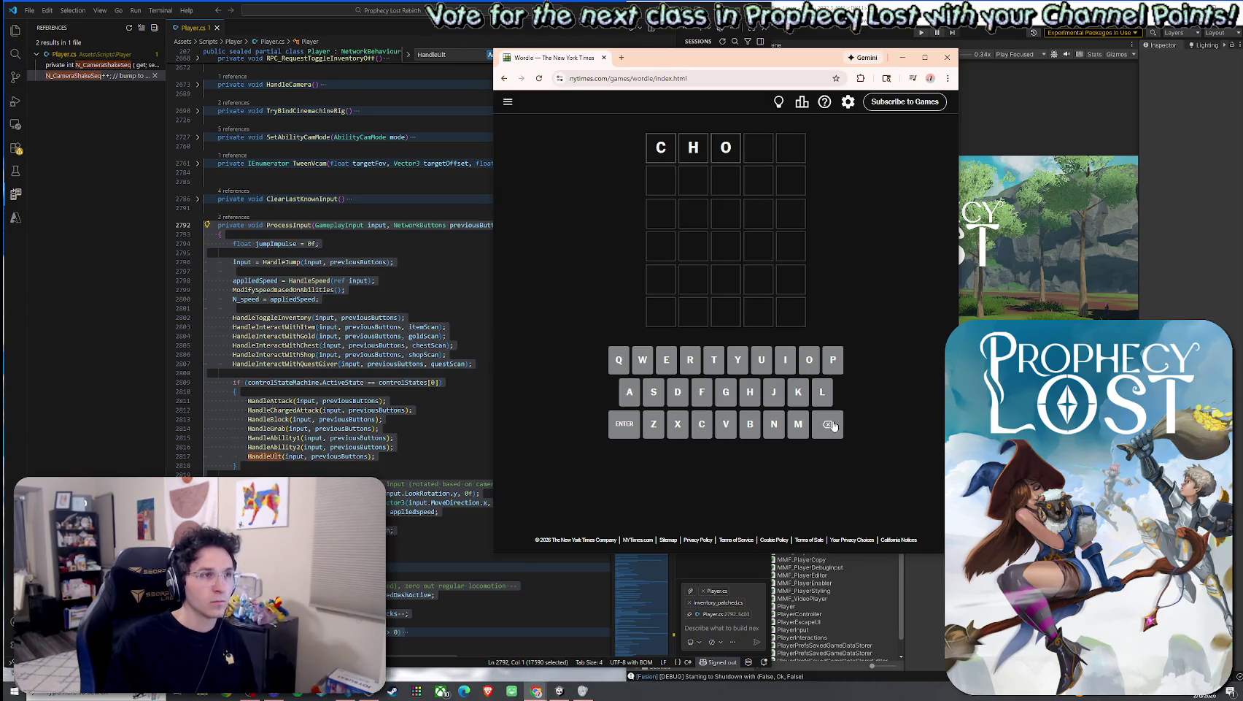
{"action": "left_click", "coordinate": [653, 394]}
{"action": "left_click", "coordinate": [666, 359]}
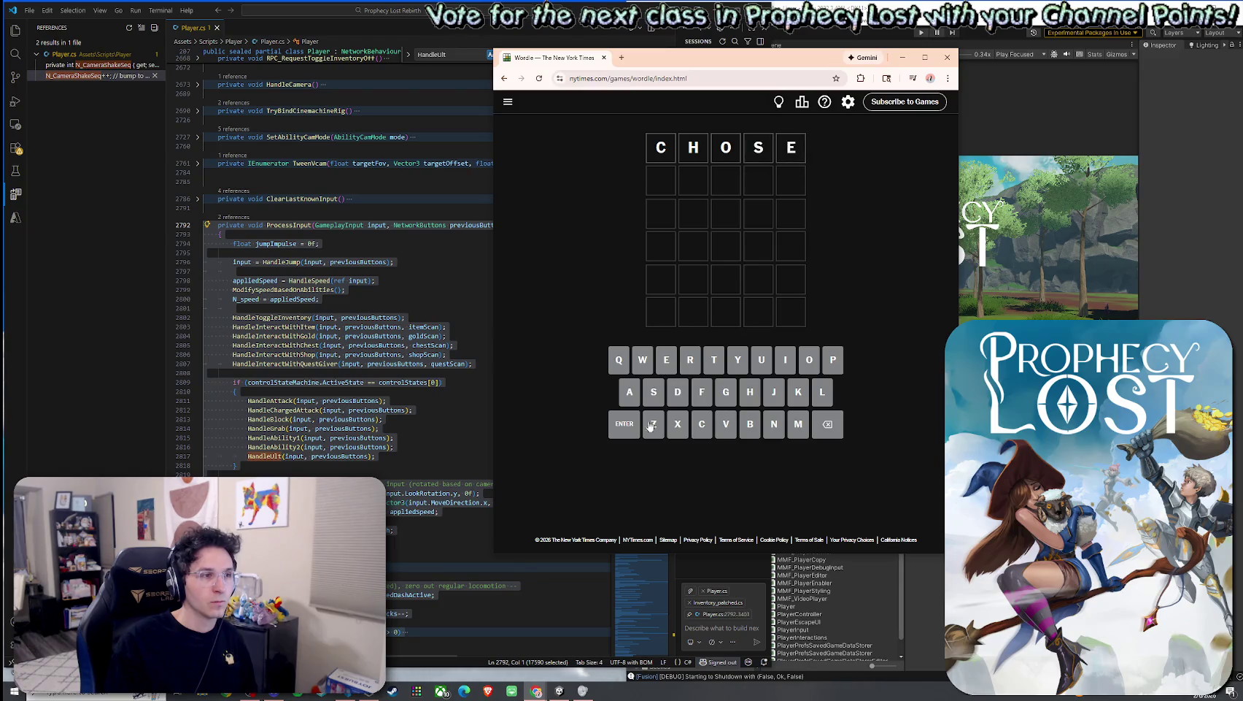
{"action": "left_click", "coordinate": [626, 425]}
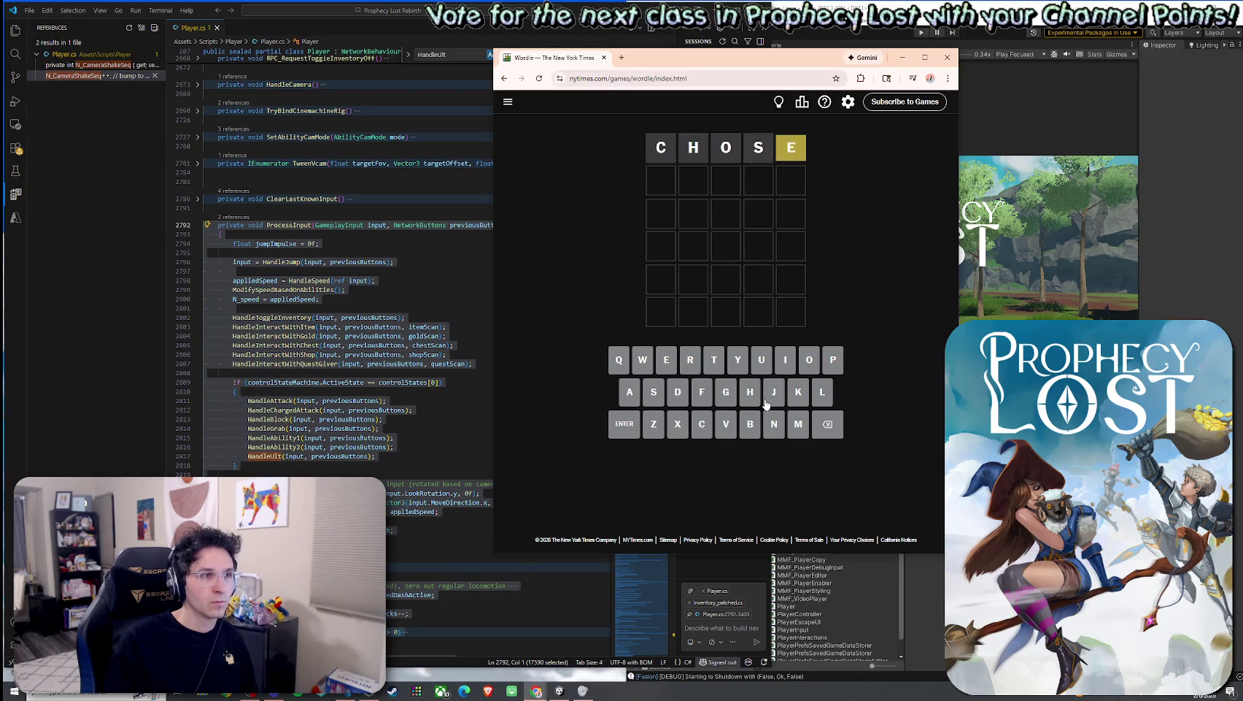
Step: Submit ENTRY as the second Wordle guess
{"action": "left_click", "coordinate": [666, 366]}
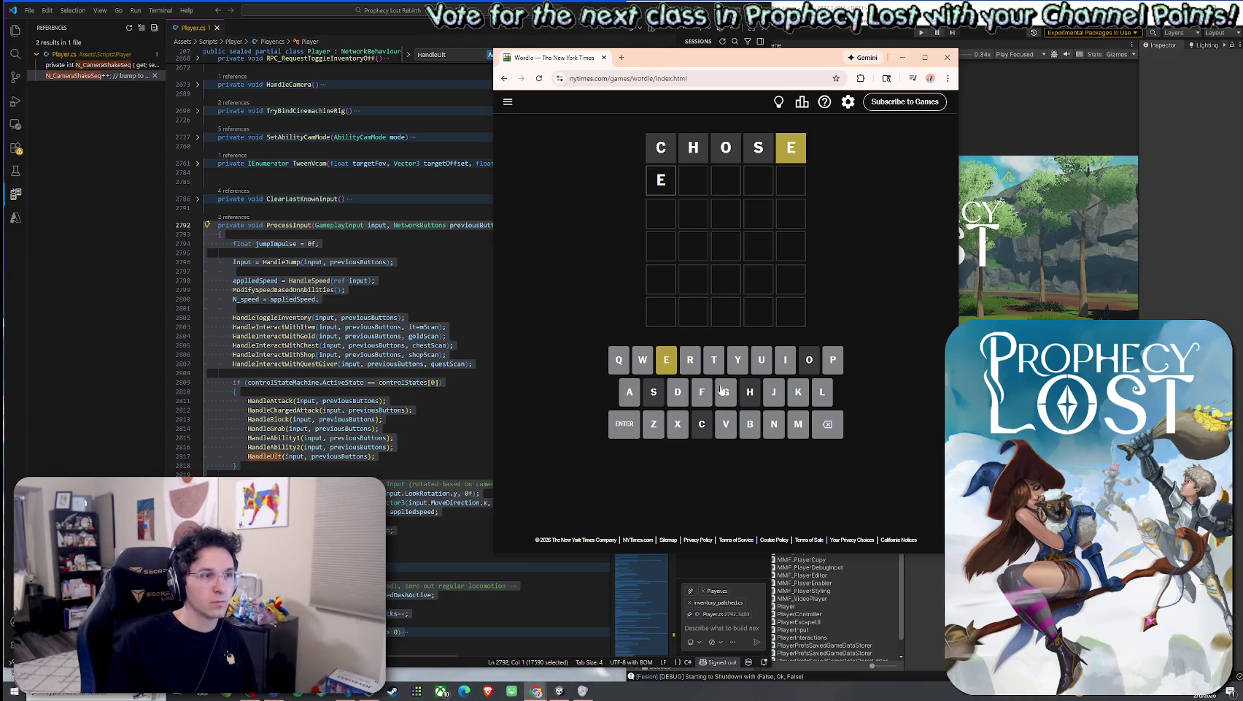
{"action": "left_click", "coordinate": [774, 425]}
{"action": "left_click", "coordinate": [714, 361]}
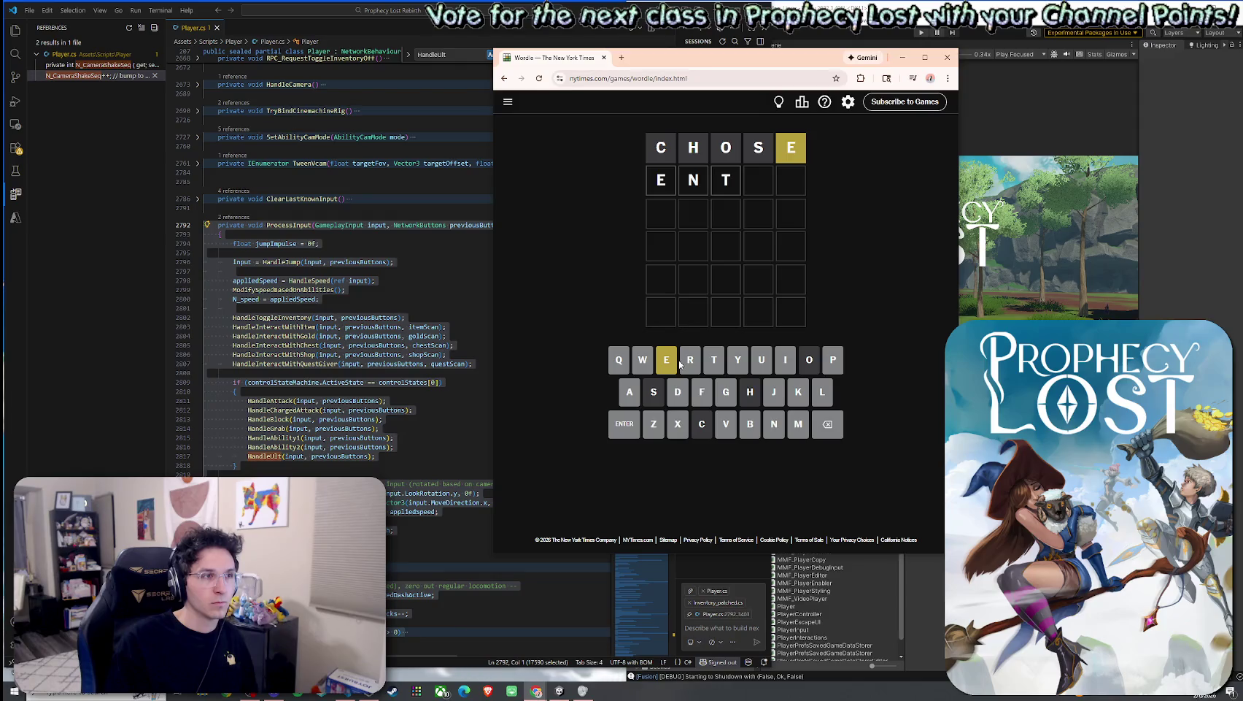
{"action": "left_click", "coordinate": [686, 370]}
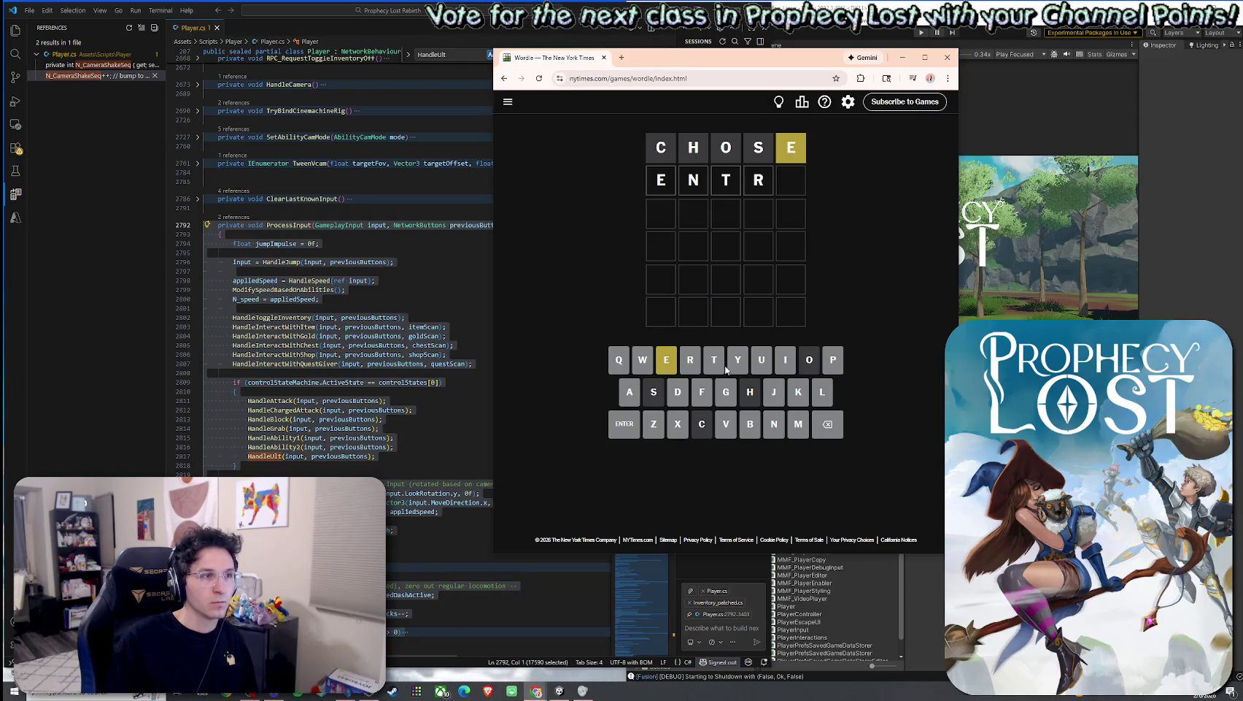
{"action": "left_click", "coordinate": [735, 365]}
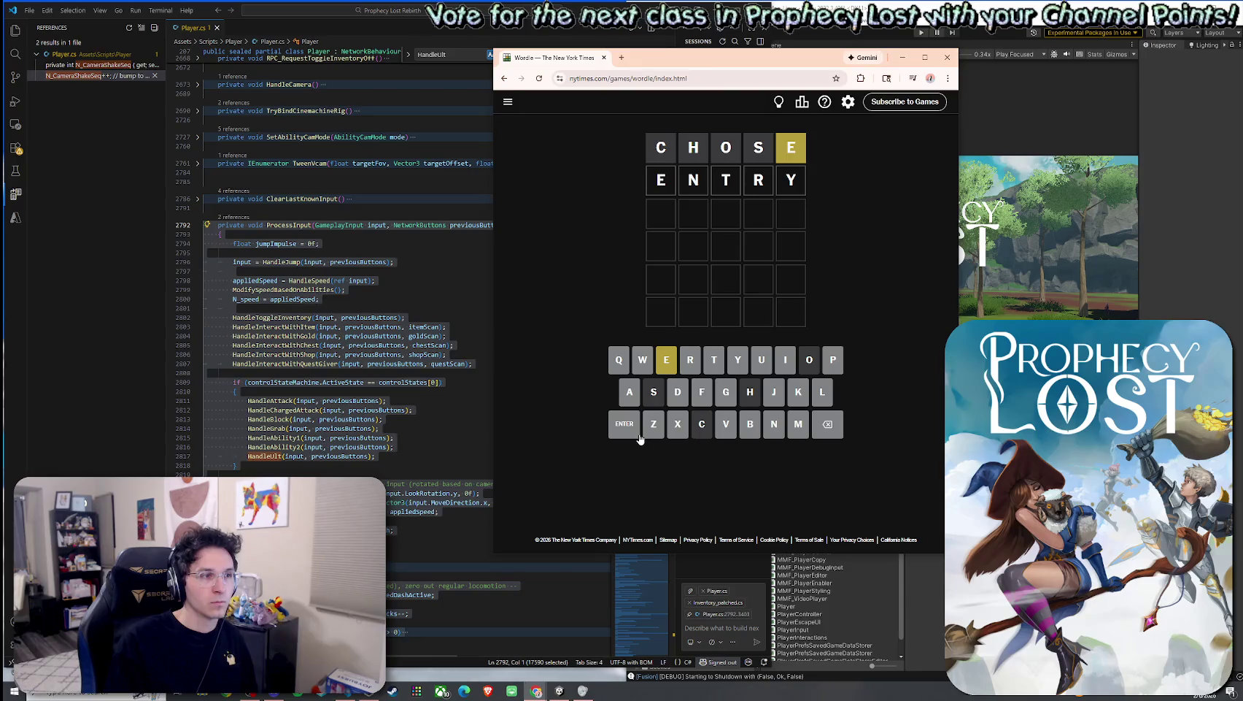
{"action": "left_click", "coordinate": [636, 432]}
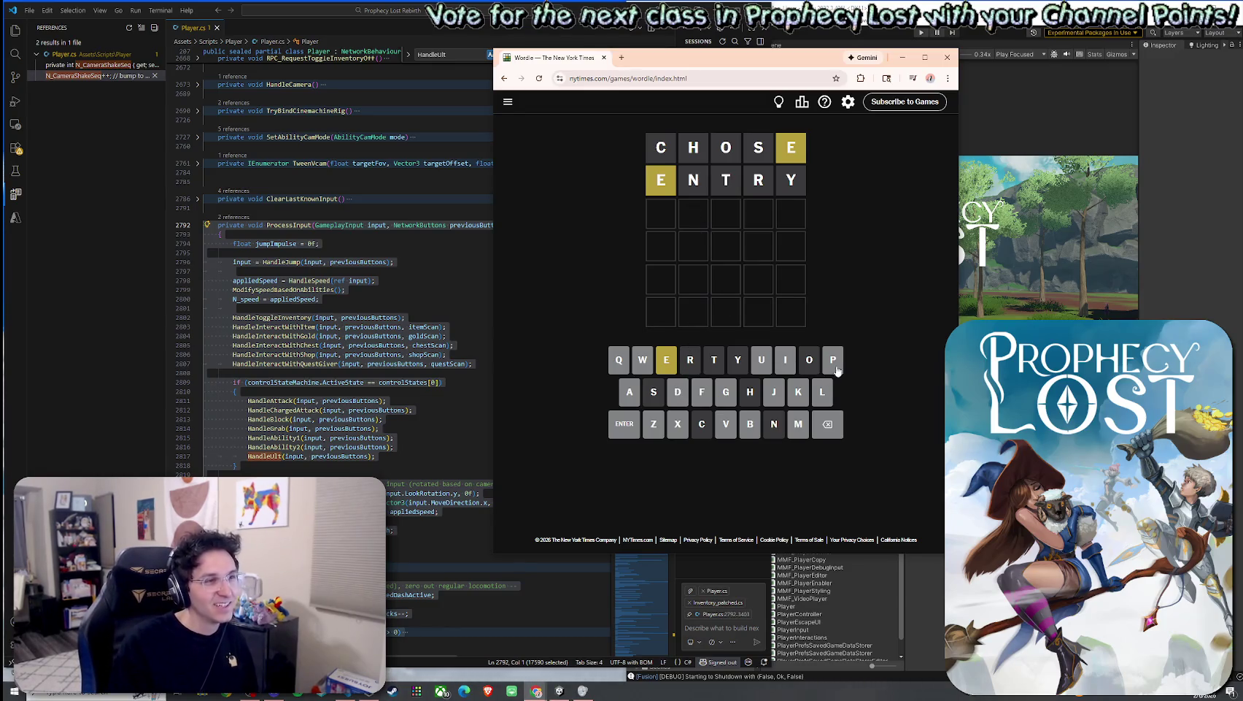
Step: Submit PLEAD as the third Wordle guess
{"action": "left_click", "coordinate": [833, 359]}
{"action": "left_click", "coordinate": [822, 391]}
{"action": "left_click", "coordinate": [667, 360]}
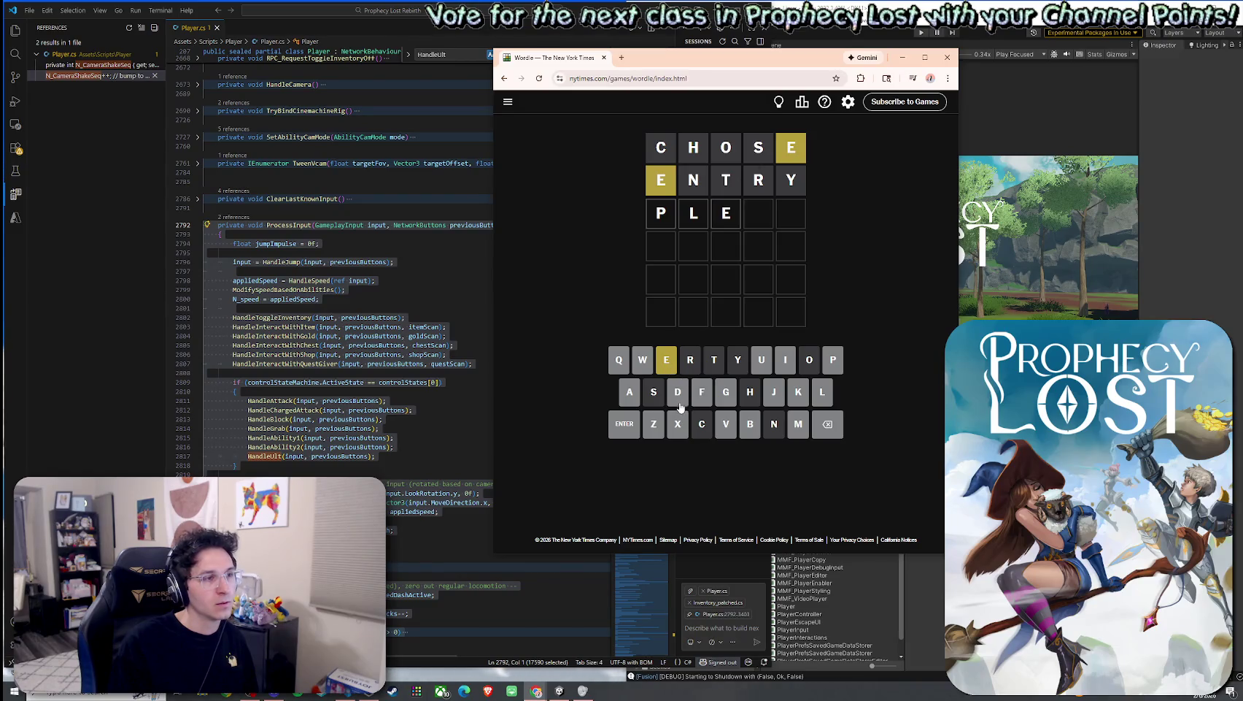
{"action": "left_click", "coordinate": [626, 400]}
{"action": "left_click", "coordinate": [679, 402]}
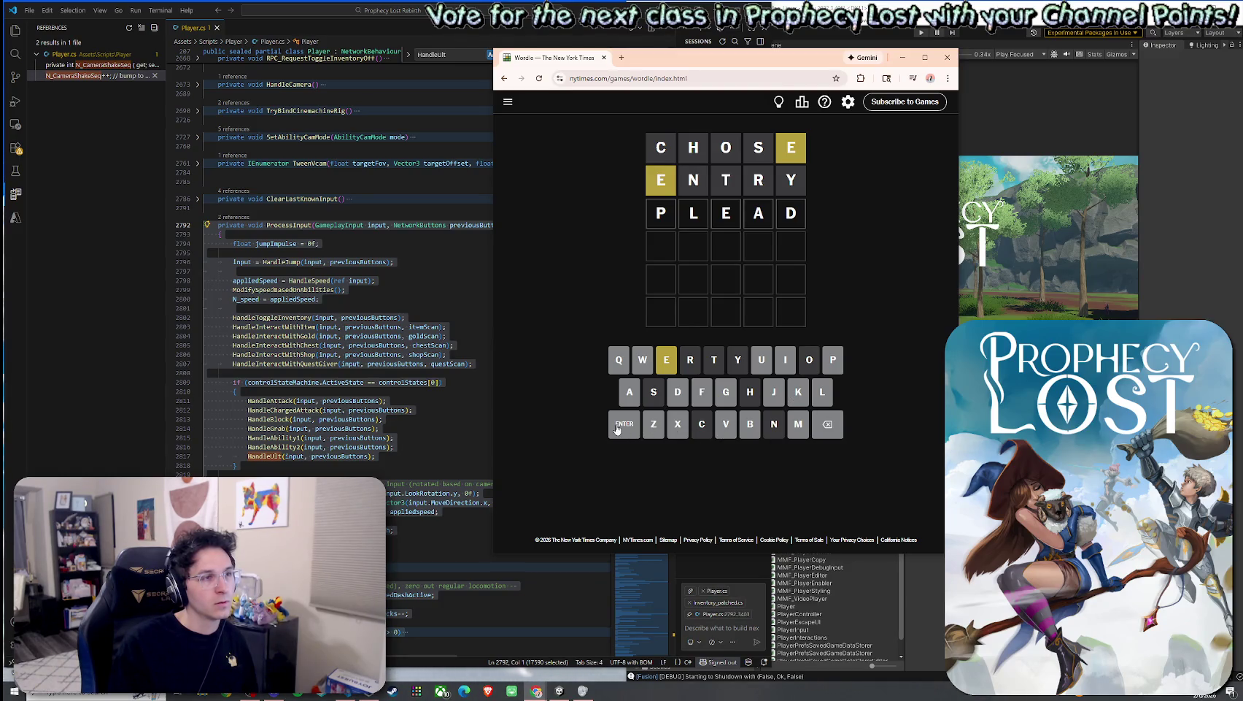
{"action": "left_click", "coordinate": [636, 430]}
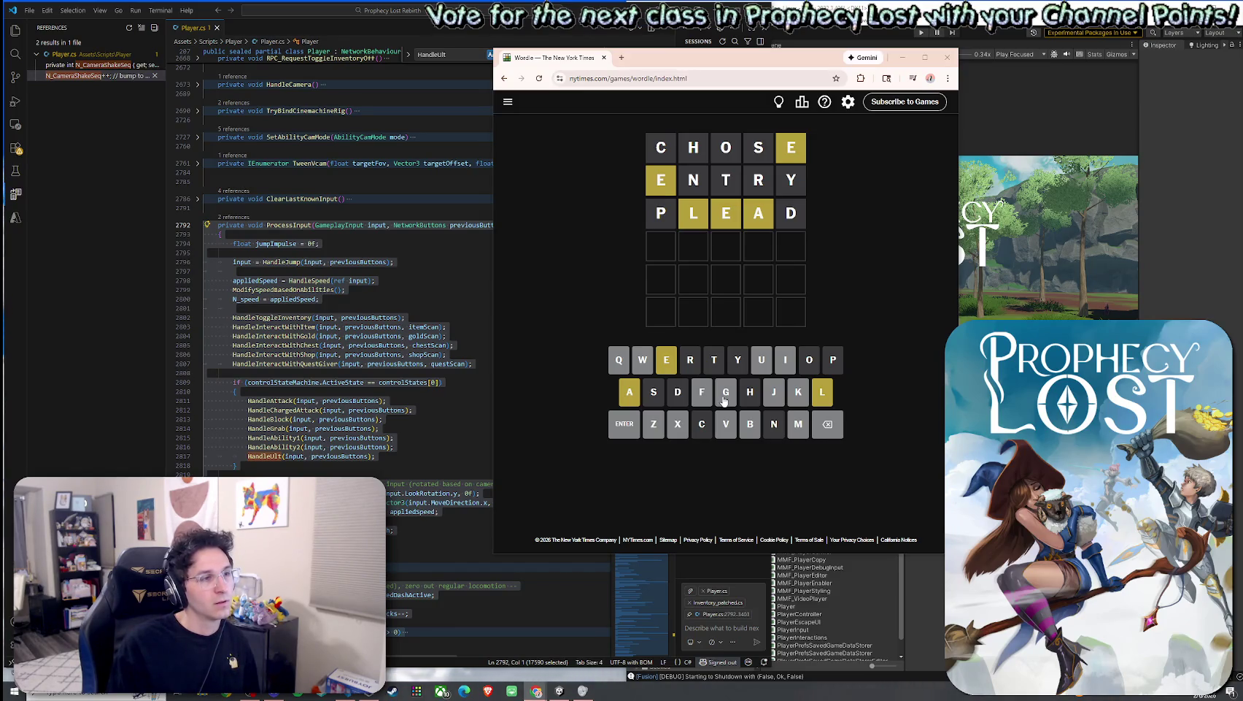
Step: Enter and submit GLAZE as the fourth Wordle guess
{"action": "left_click", "coordinate": [724, 400]}
{"action": "left_click", "coordinate": [815, 402]}
{"action": "left_click", "coordinate": [638, 398]}
{"action": "left_click", "coordinate": [654, 424]}
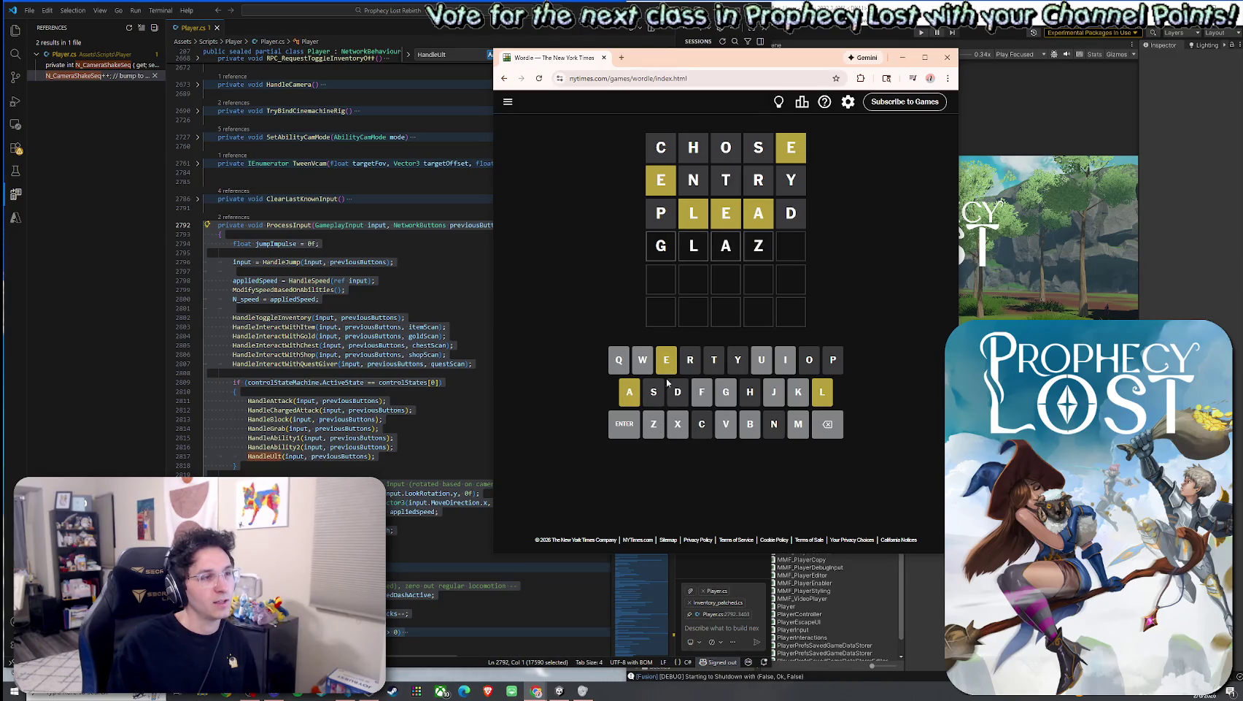
{"action": "left_click", "coordinate": [668, 373]}
{"action": "left_click", "coordinate": [618, 432]}
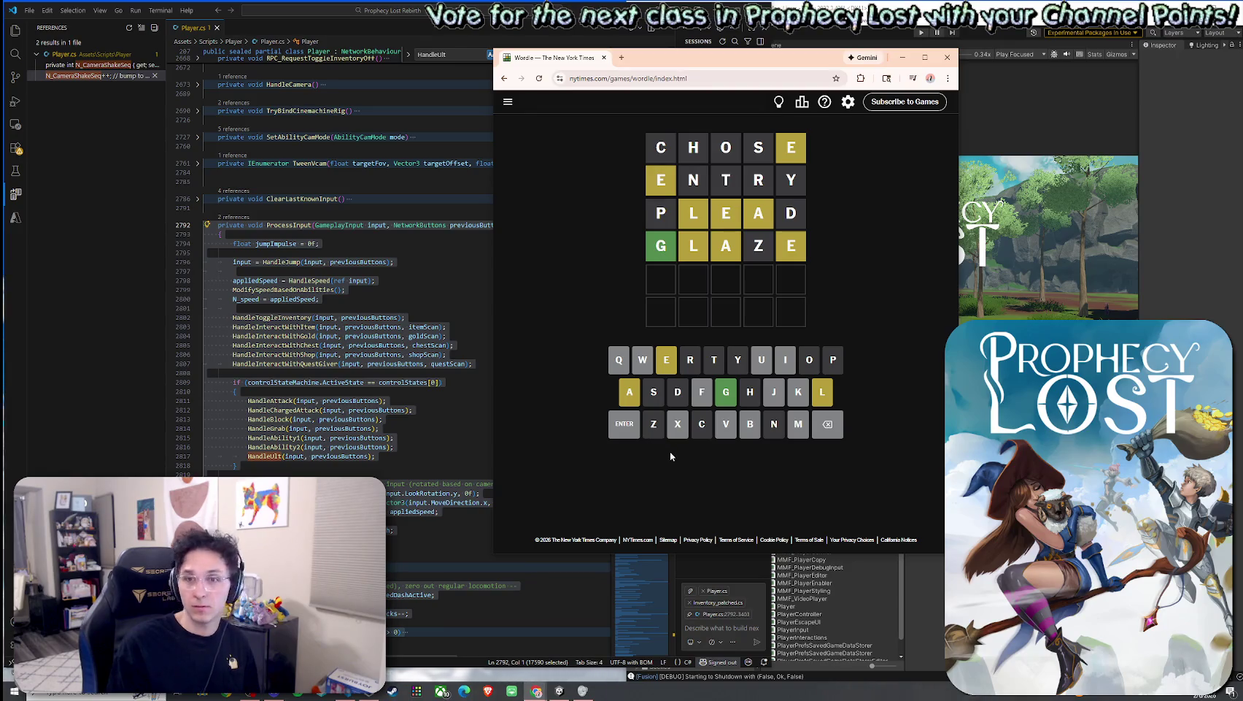
Step: Try GAF, GEL, GUL and GUI in the fifth row, deleting each back to G
{"action": "left_click", "coordinate": [726, 391]}
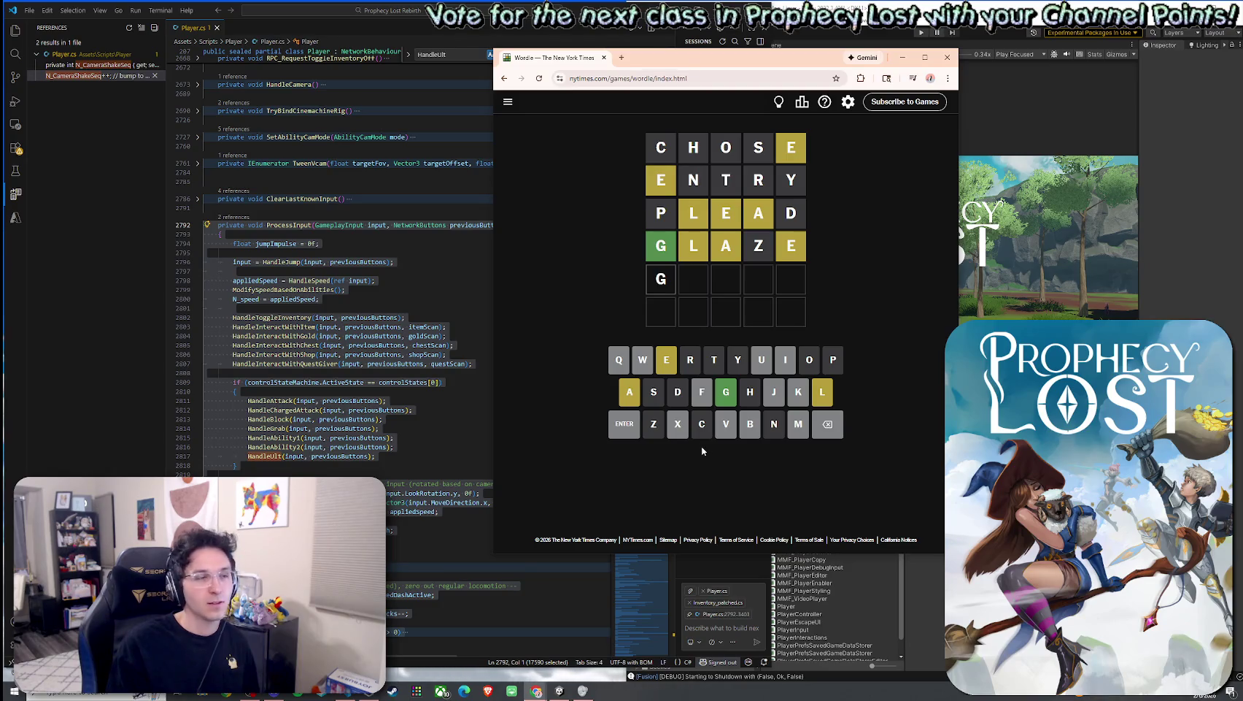
{"action": "left_click", "coordinate": [632, 398]}
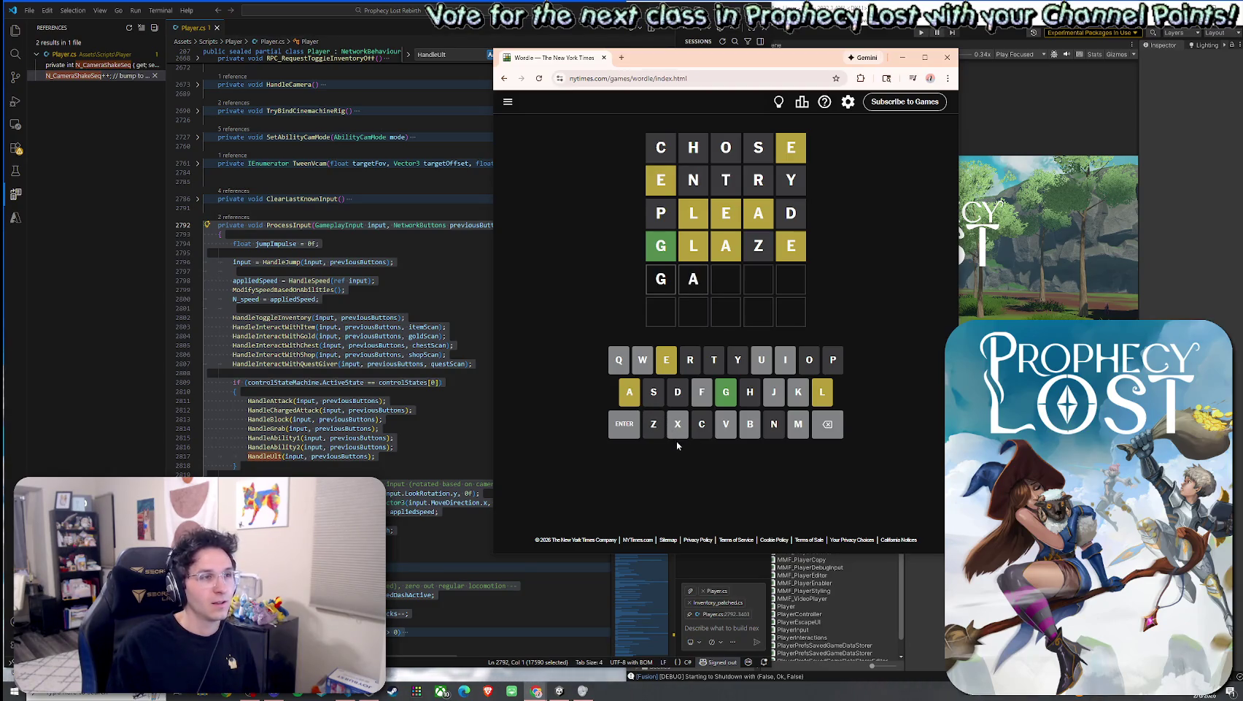
{"action": "left_click", "coordinate": [700, 395]}
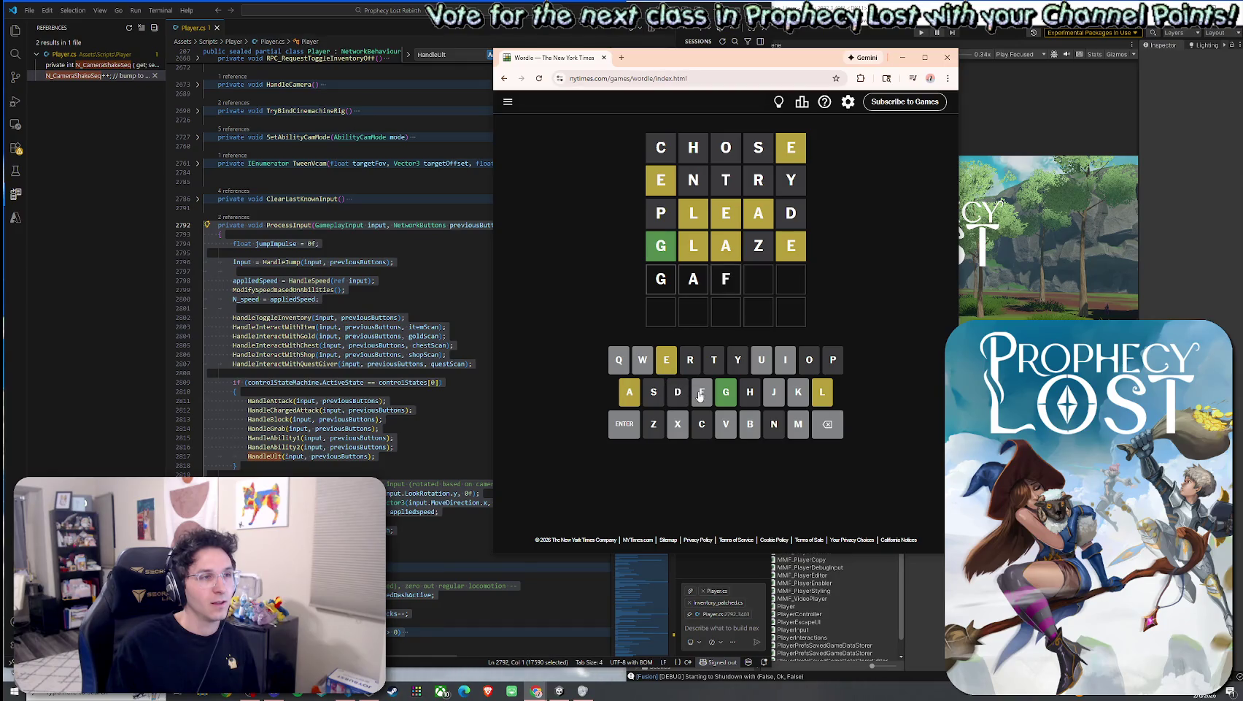
{"action": "left_click", "coordinate": [825, 424]}
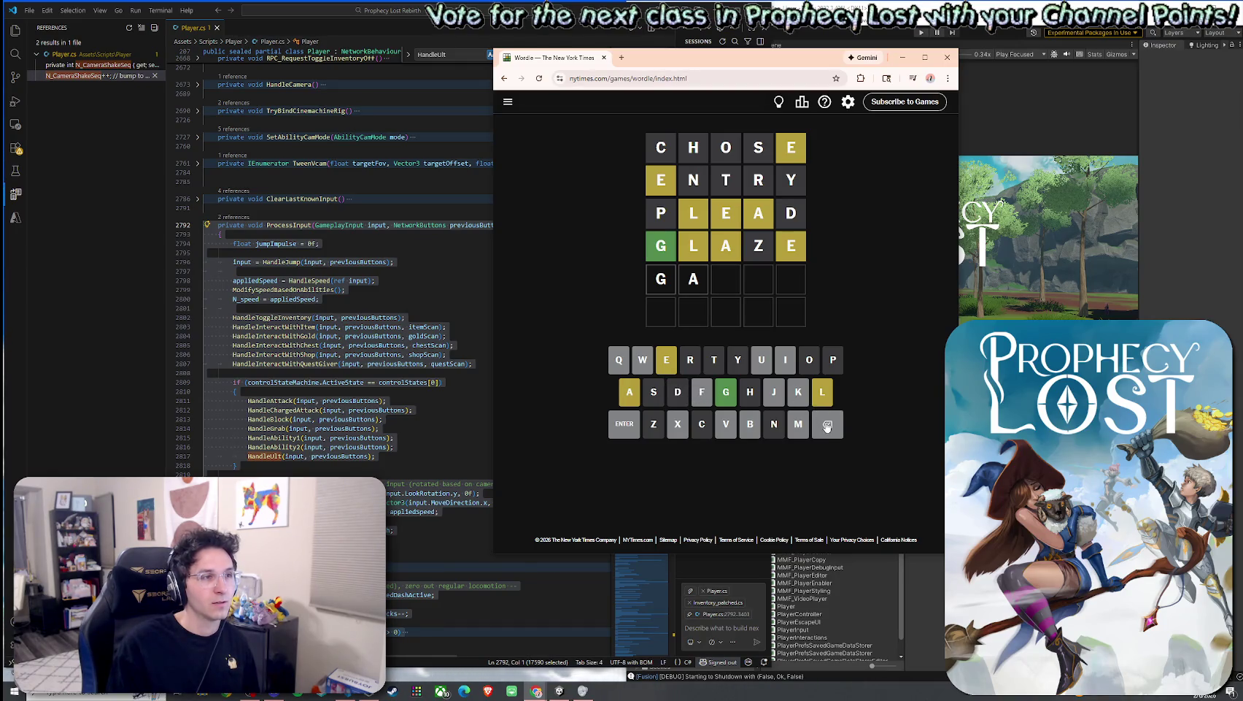
{"action": "left_click", "coordinate": [825, 423]}
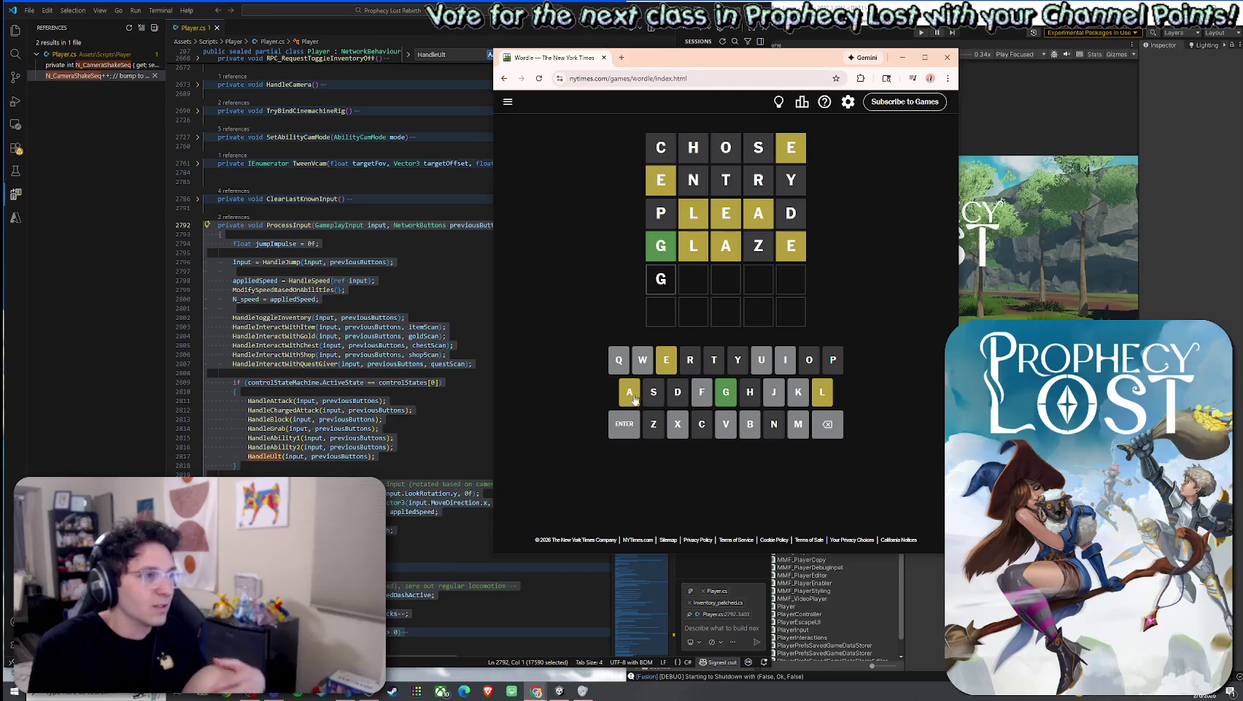
{"action": "left_click", "coordinate": [669, 371]}
{"action": "left_click", "coordinate": [823, 392]}
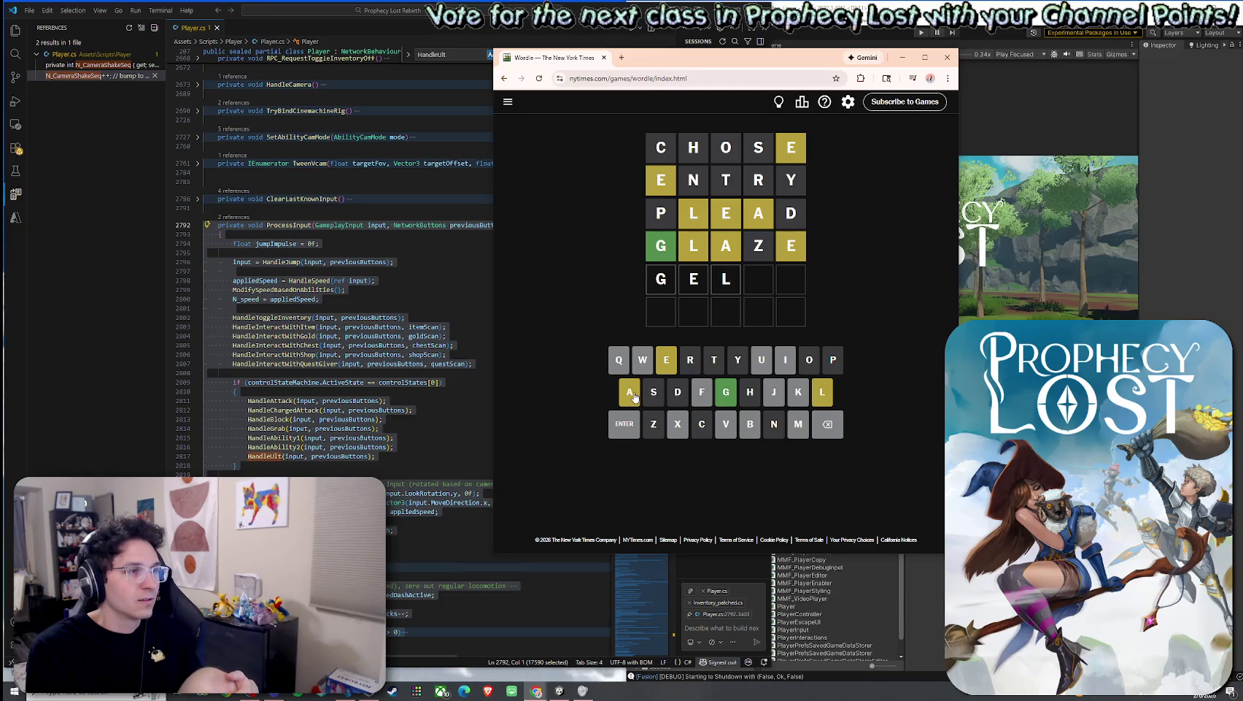
{"action": "left_click", "coordinate": [832, 423]}
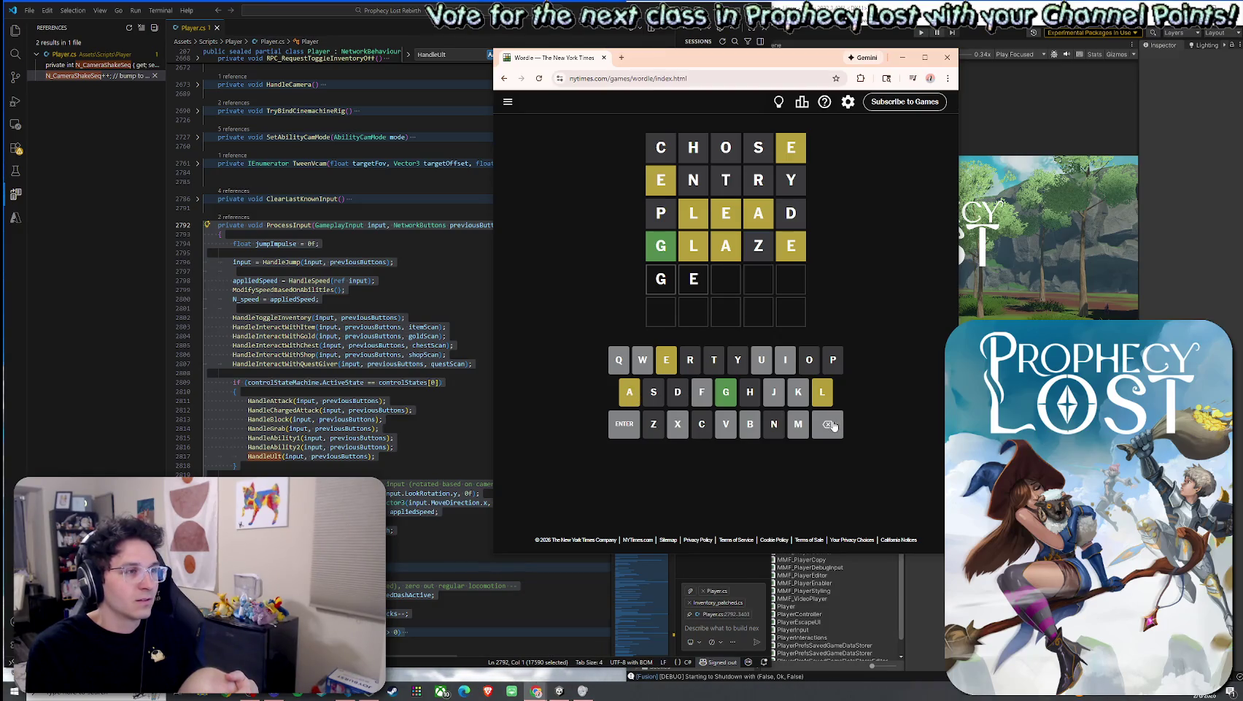
{"action": "left_click", "coordinate": [832, 424]}
{"action": "left_click", "coordinate": [763, 366]}
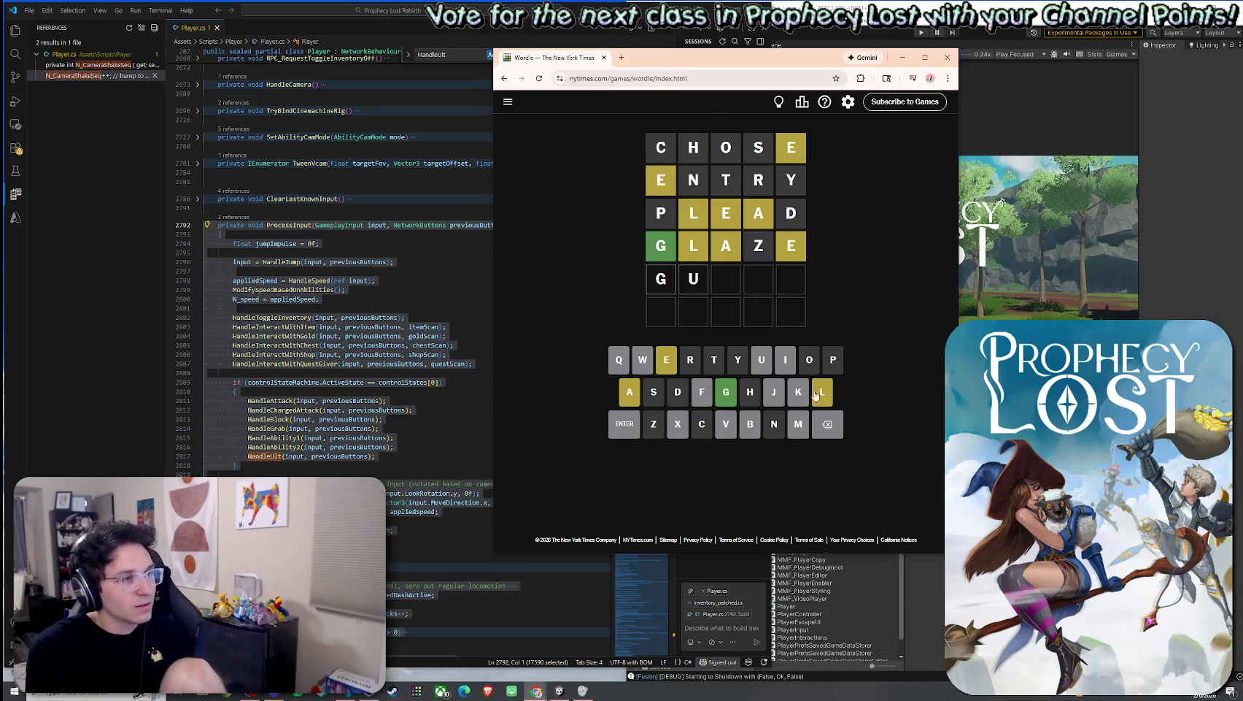
{"action": "left_click", "coordinate": [822, 395]}
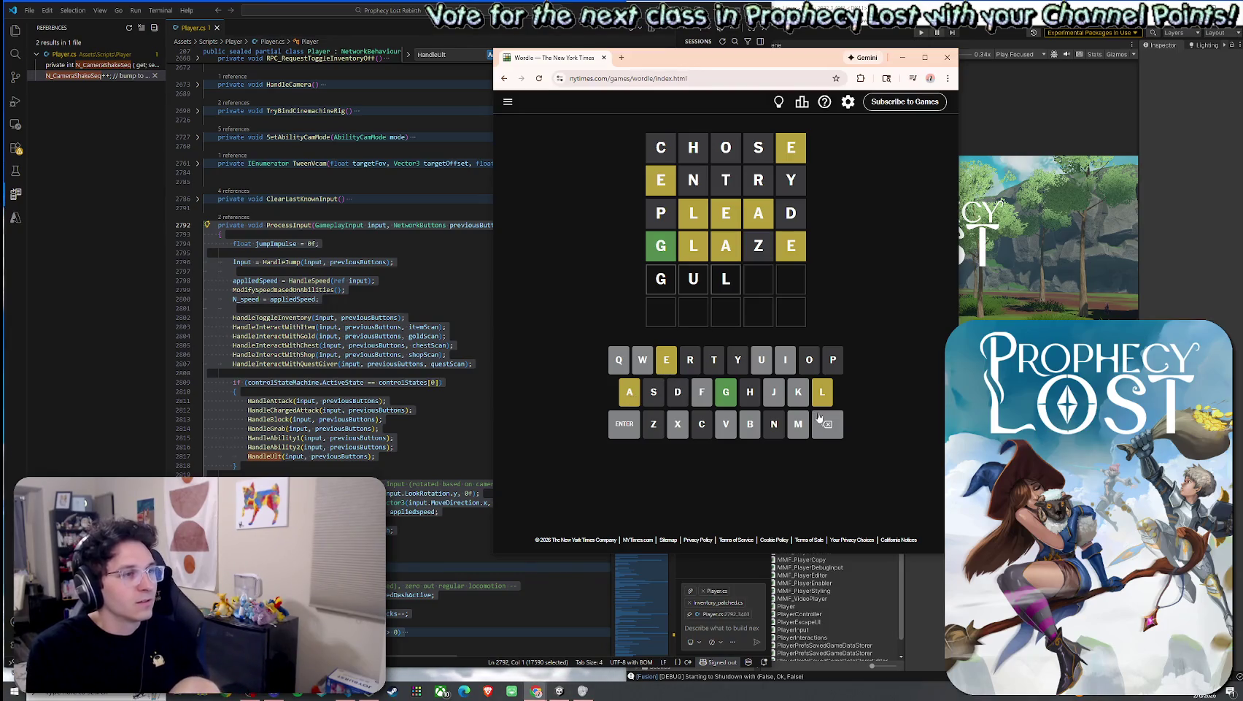
{"action": "left_click", "coordinate": [828, 423]}
{"action": "left_click", "coordinate": [827, 423]}
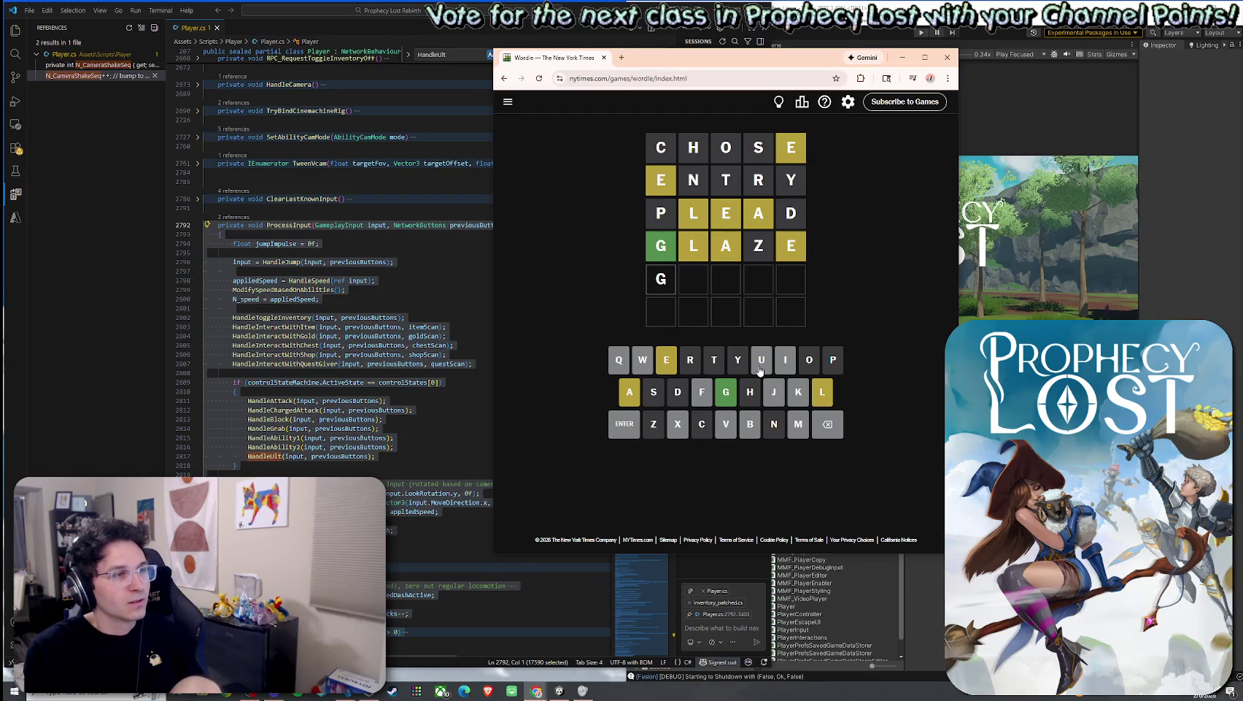
{"action": "left_click", "coordinate": [760, 369]}
{"action": "left_click", "coordinate": [783, 369]}
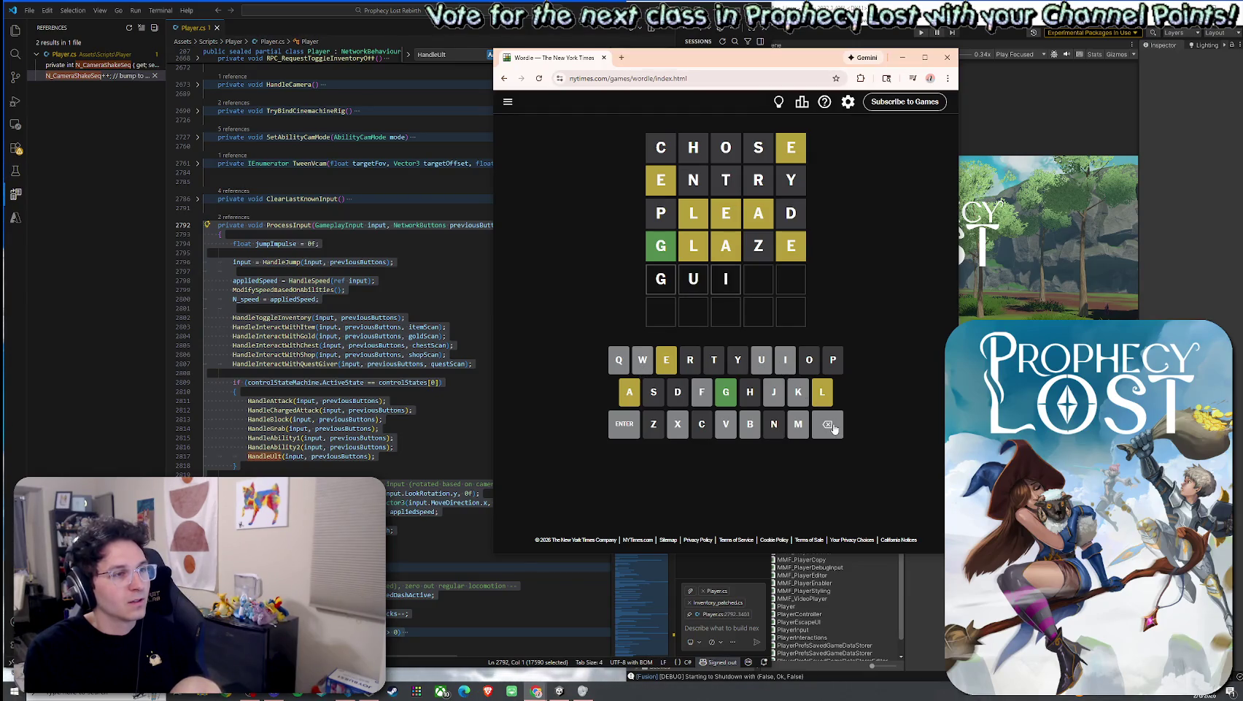
{"action": "left_click", "coordinate": [832, 425]}
{"action": "left_click", "coordinate": [832, 426]}
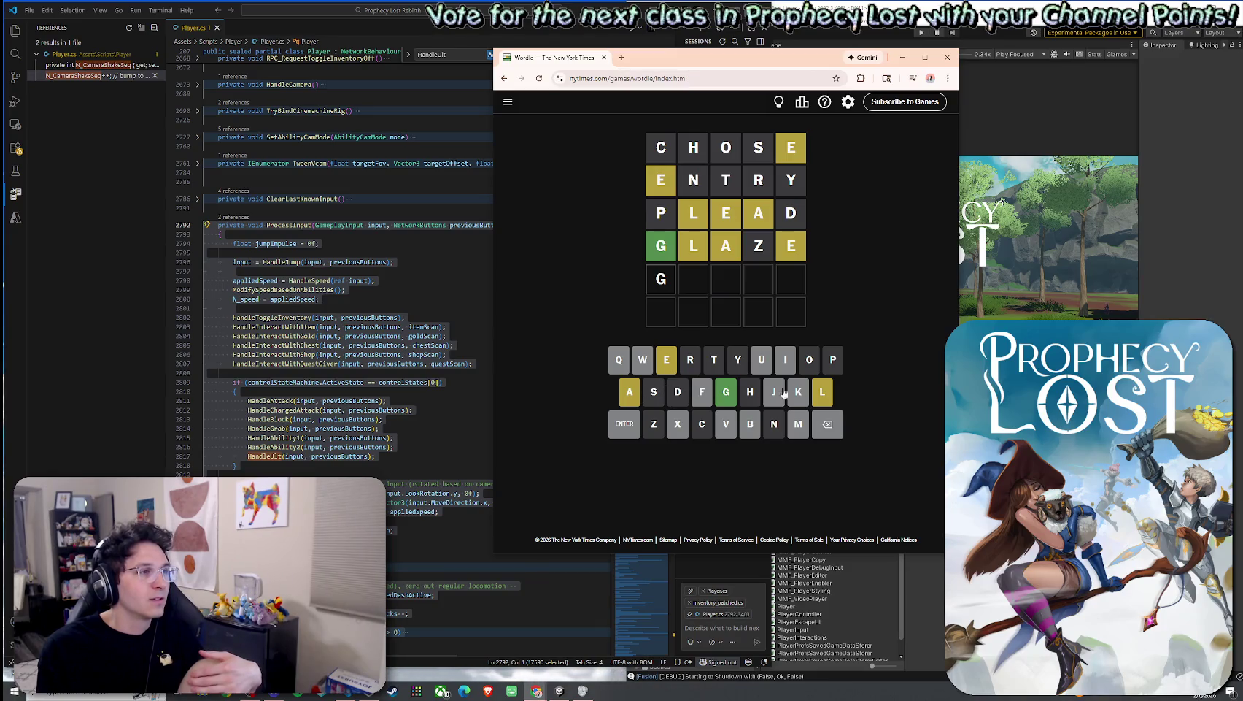
Step: Complete GLEAM and submit it as the fifth guess
{"action": "left_click", "coordinate": [822, 392]}
{"action": "left_click", "coordinate": [668, 360]}
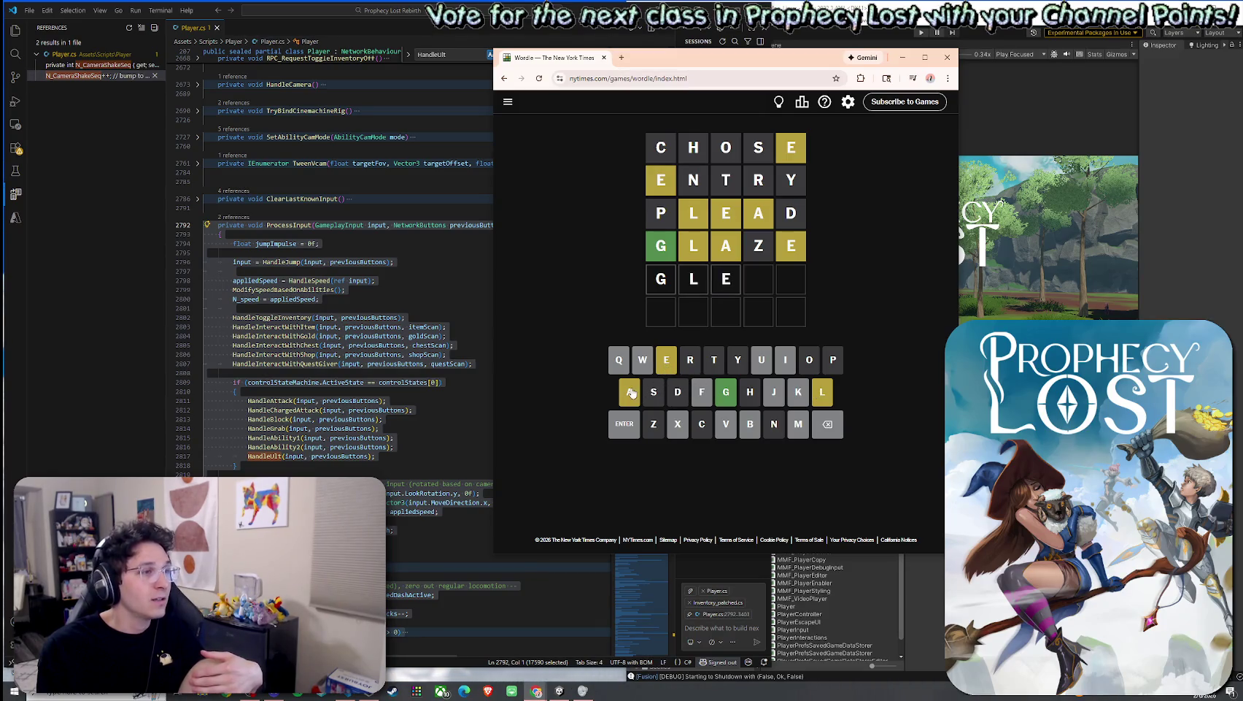
{"action": "left_click", "coordinate": [631, 393]}
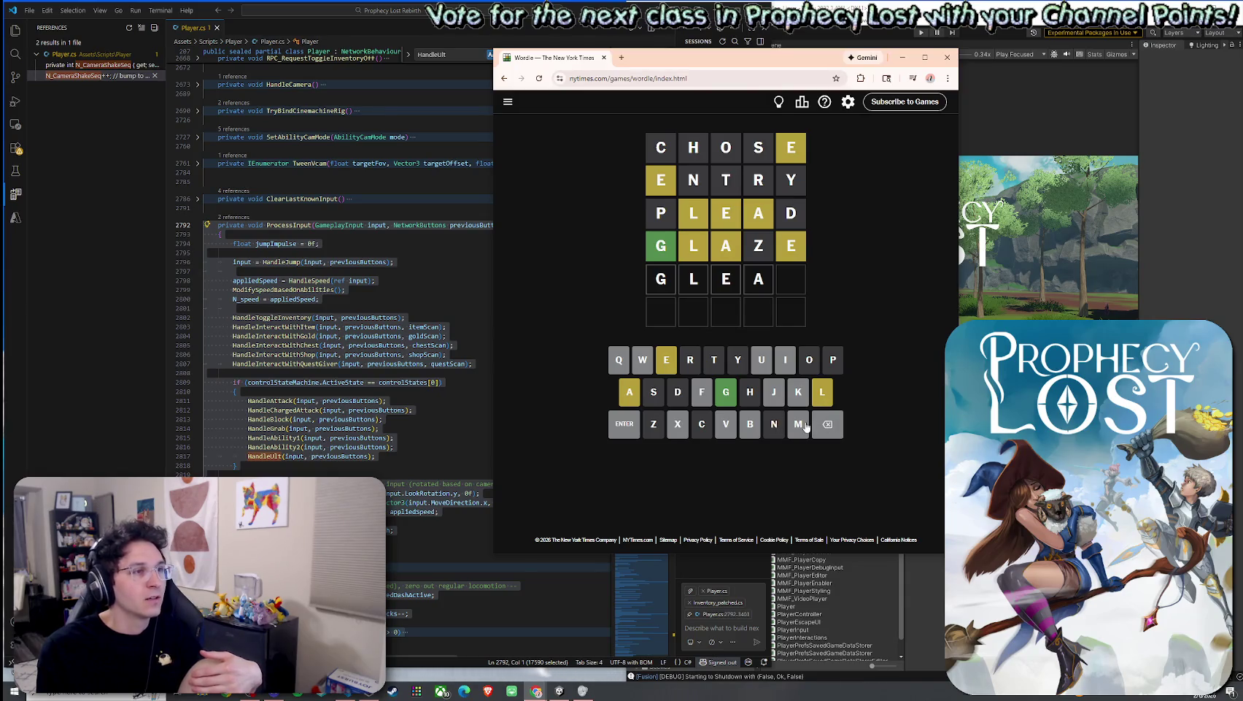
{"action": "left_click", "coordinate": [802, 426]}
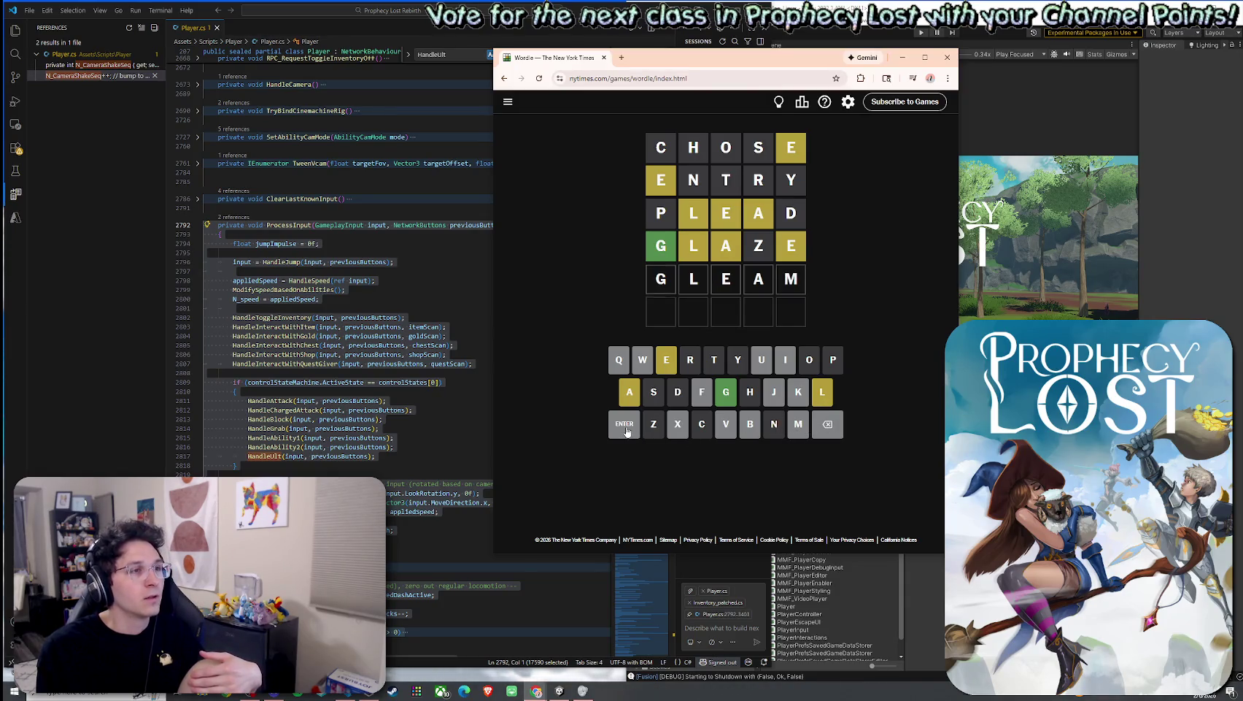
{"action": "left_click", "coordinate": [624, 426]}
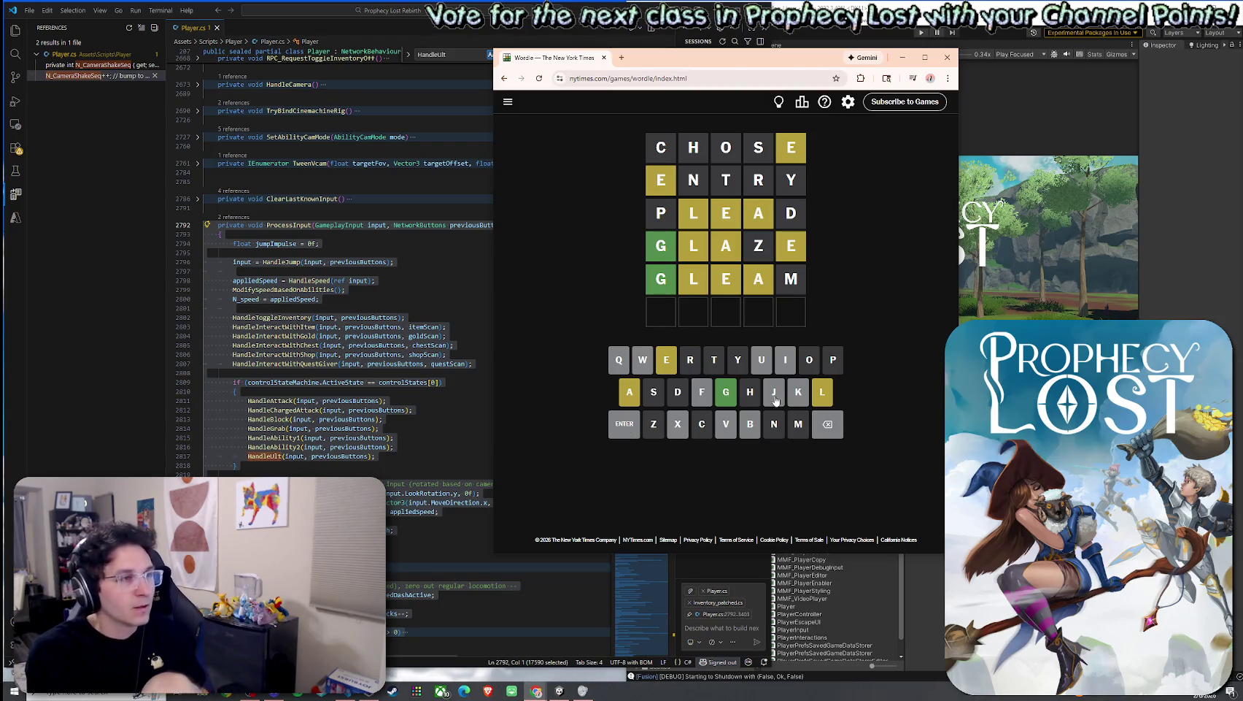
Step: Try GEA, GEW and GL in the sixth row, backing out to just G
{"action": "left_click", "coordinate": [729, 397]}
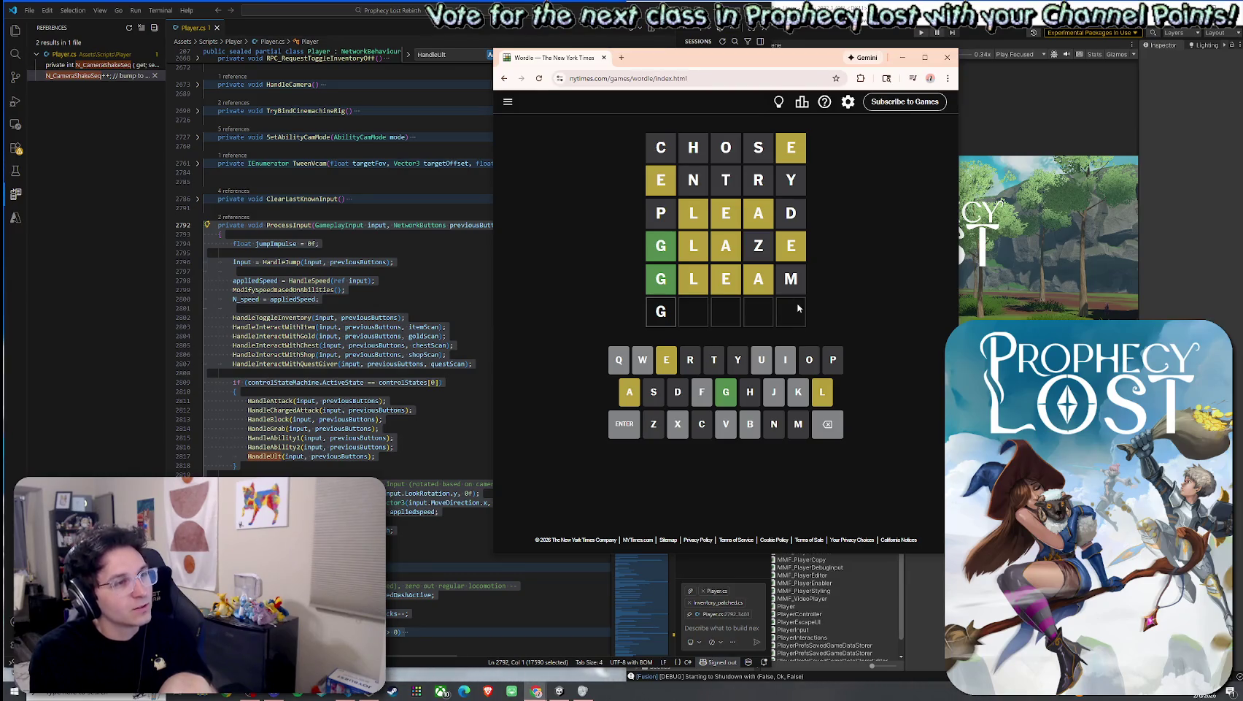
{"action": "left_click", "coordinate": [665, 367]}
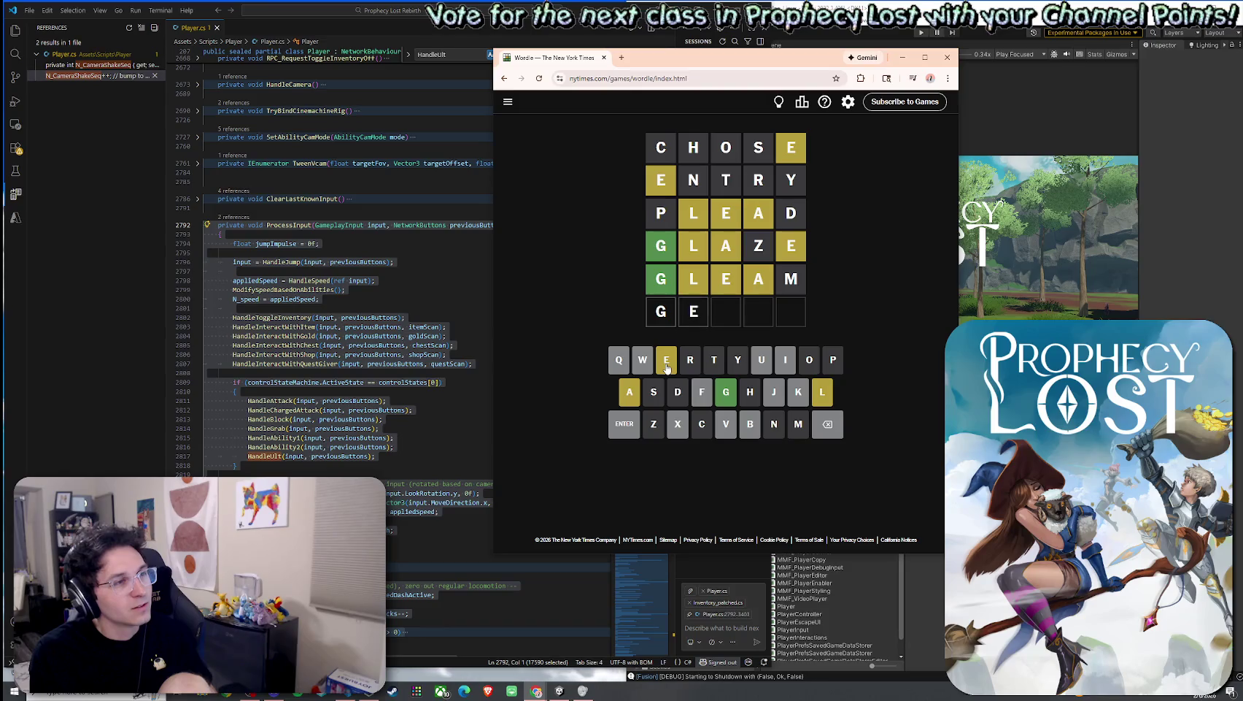
{"action": "left_click", "coordinate": [635, 390]}
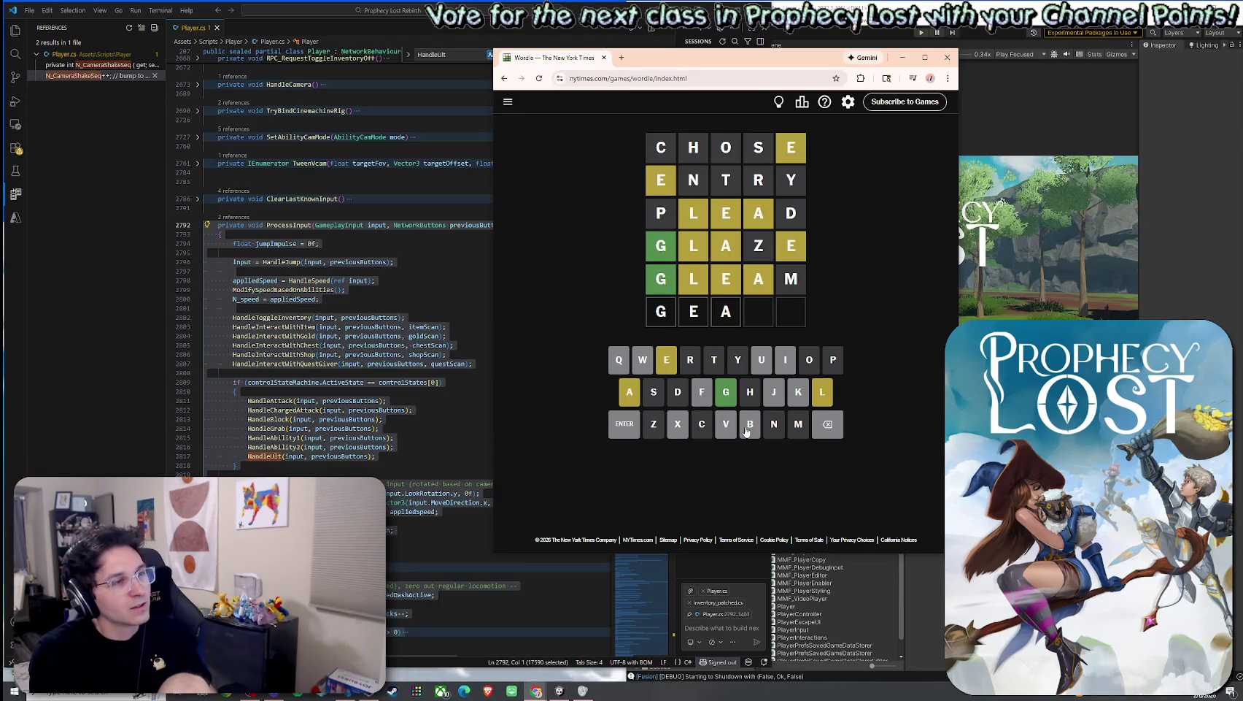
{"action": "left_click", "coordinate": [827, 429]}
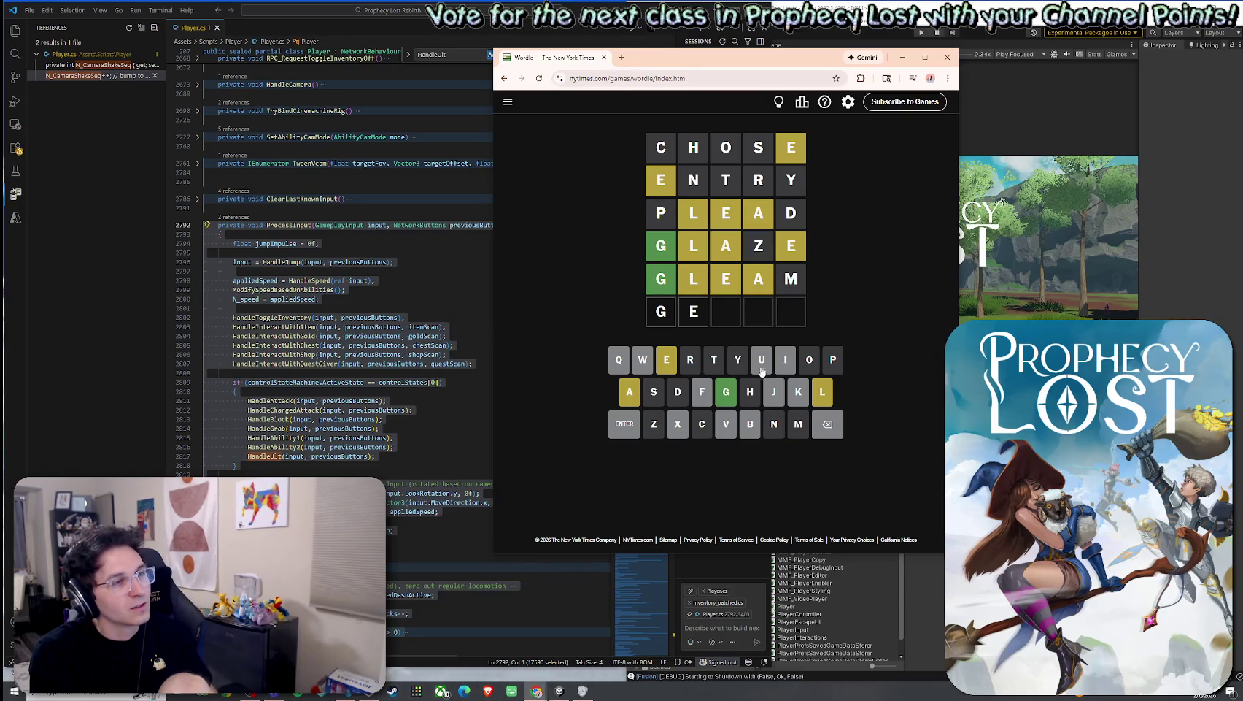
{"action": "left_click", "coordinate": [643, 366]}
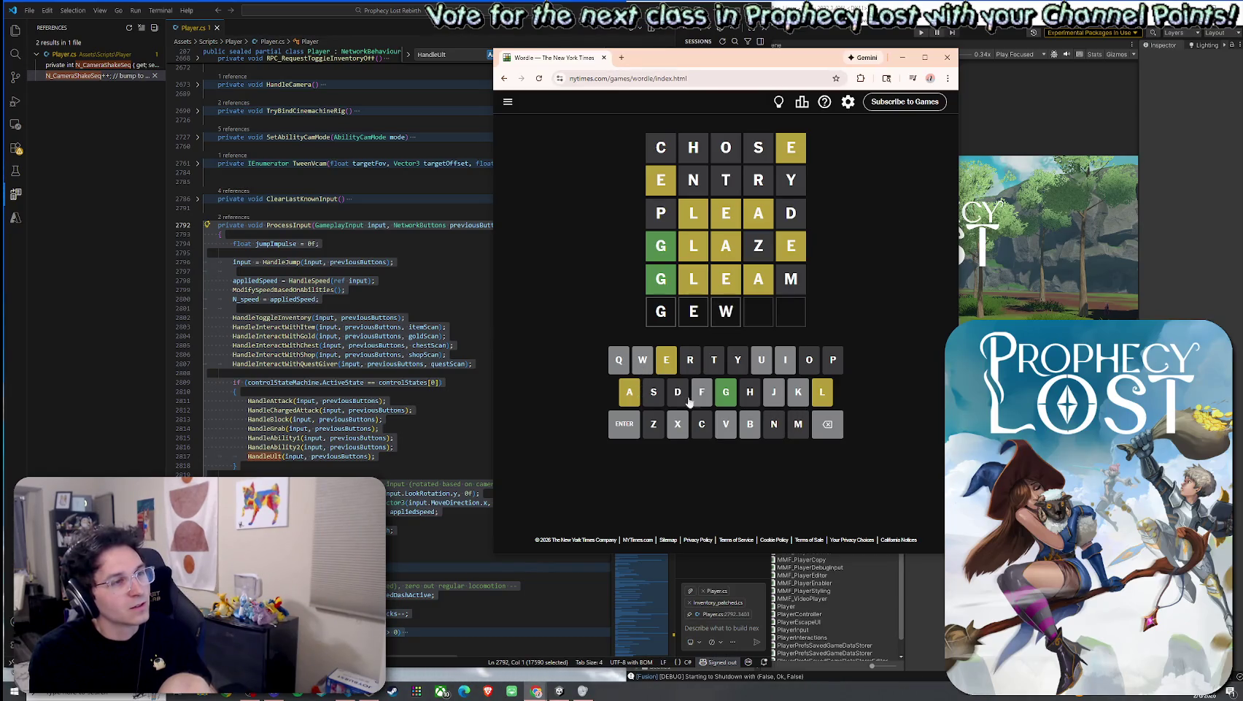
{"action": "left_click", "coordinate": [826, 430]}
{"action": "left_click", "coordinate": [830, 432]}
{"action": "left_click", "coordinate": [825, 402]}
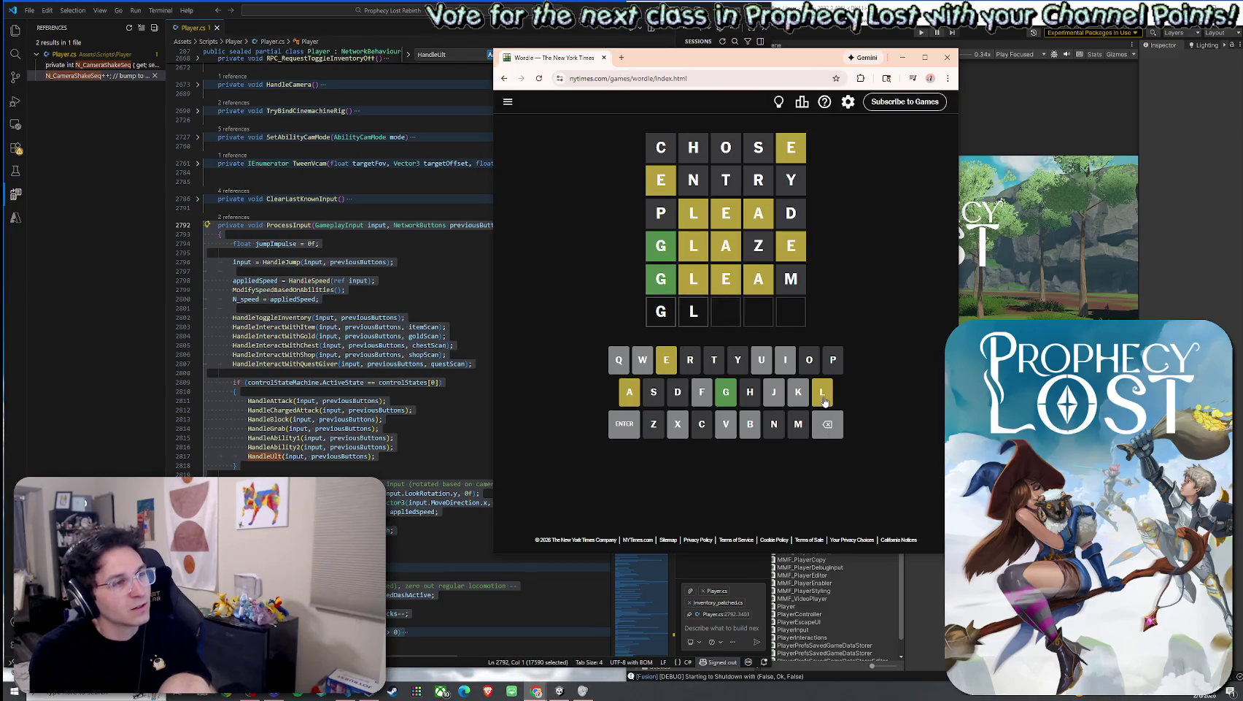
{"action": "left_click", "coordinate": [830, 429]}
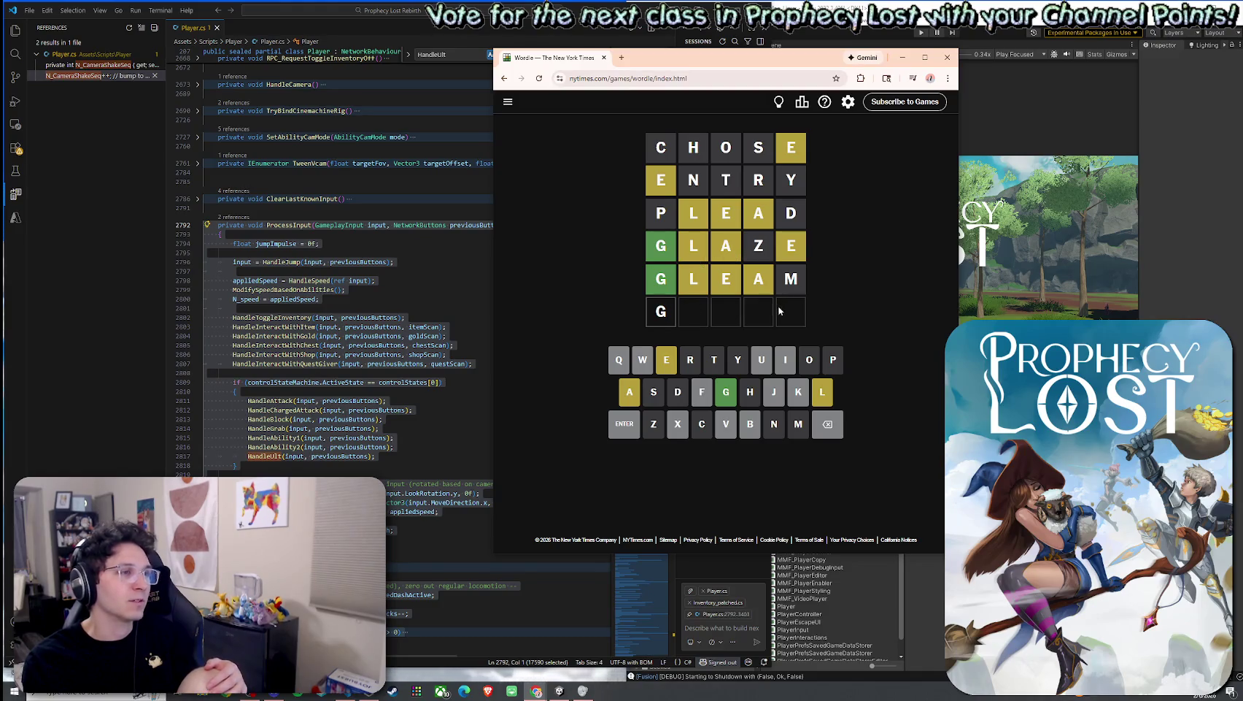
Step: Spell GALE after the G and move the Wordle window to the upper-right
{"action": "left_click", "coordinate": [629, 394]}
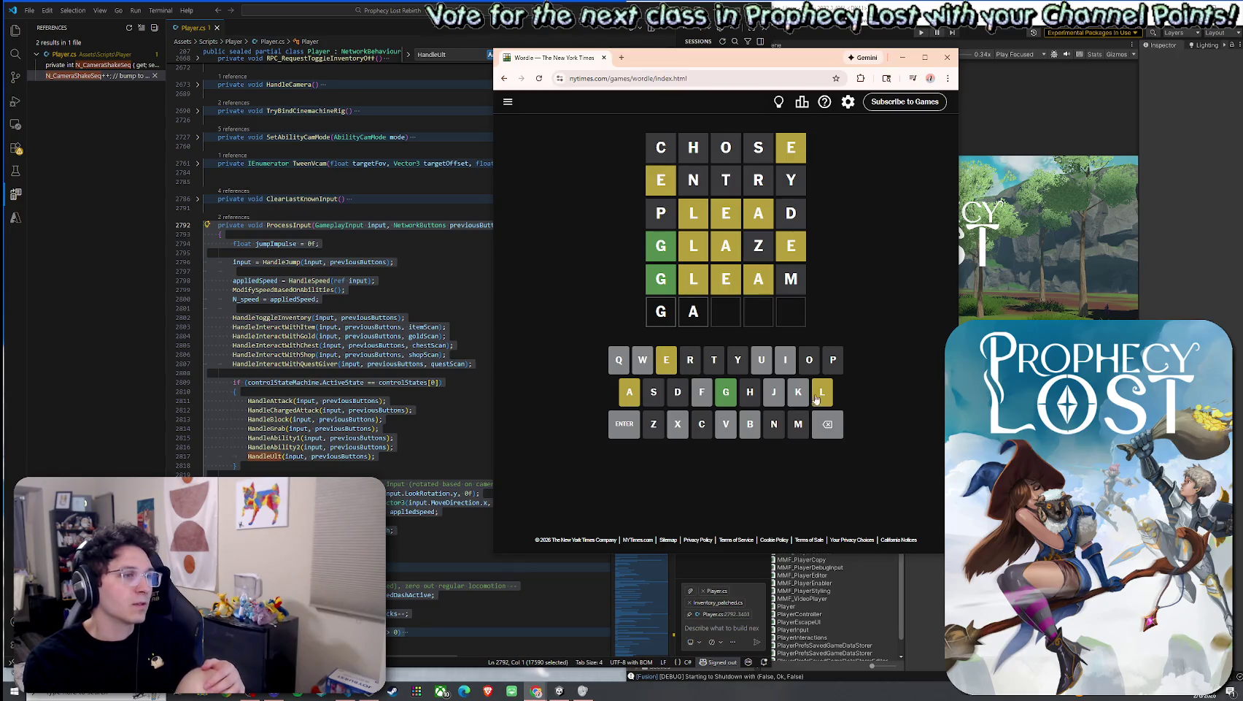
{"action": "left_click", "coordinate": [822, 394]}
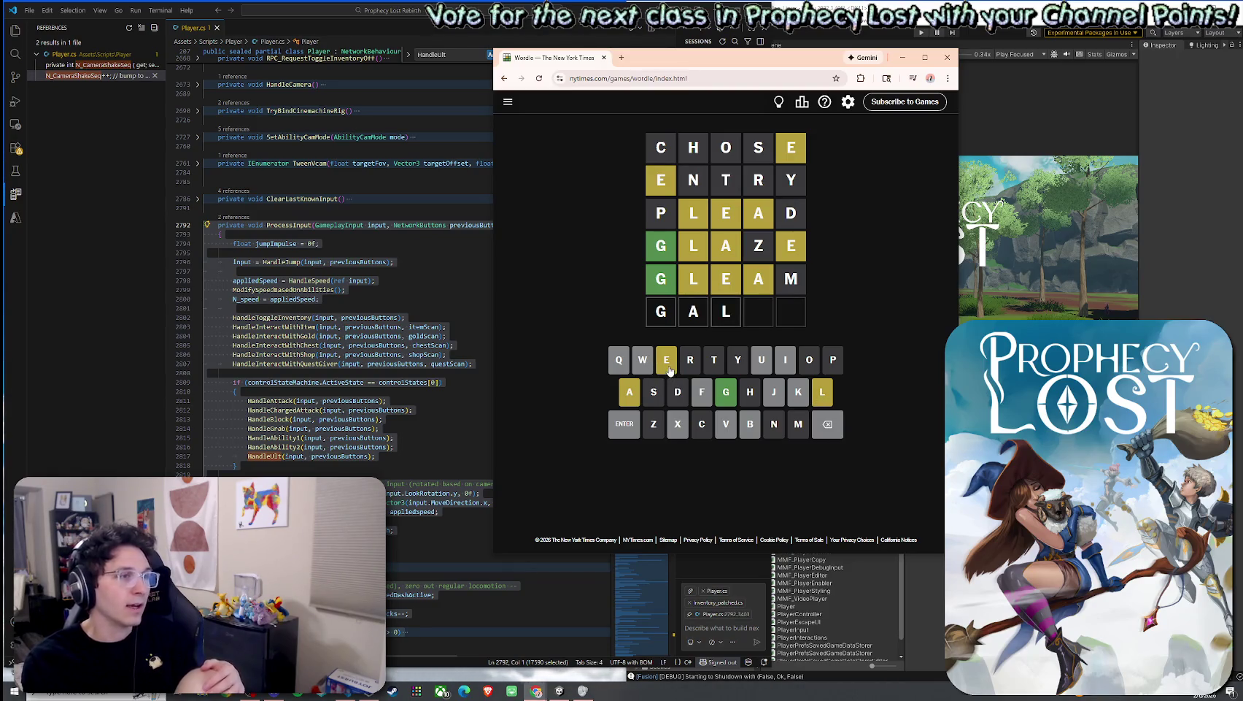
{"action": "left_click", "coordinate": [666, 365]}
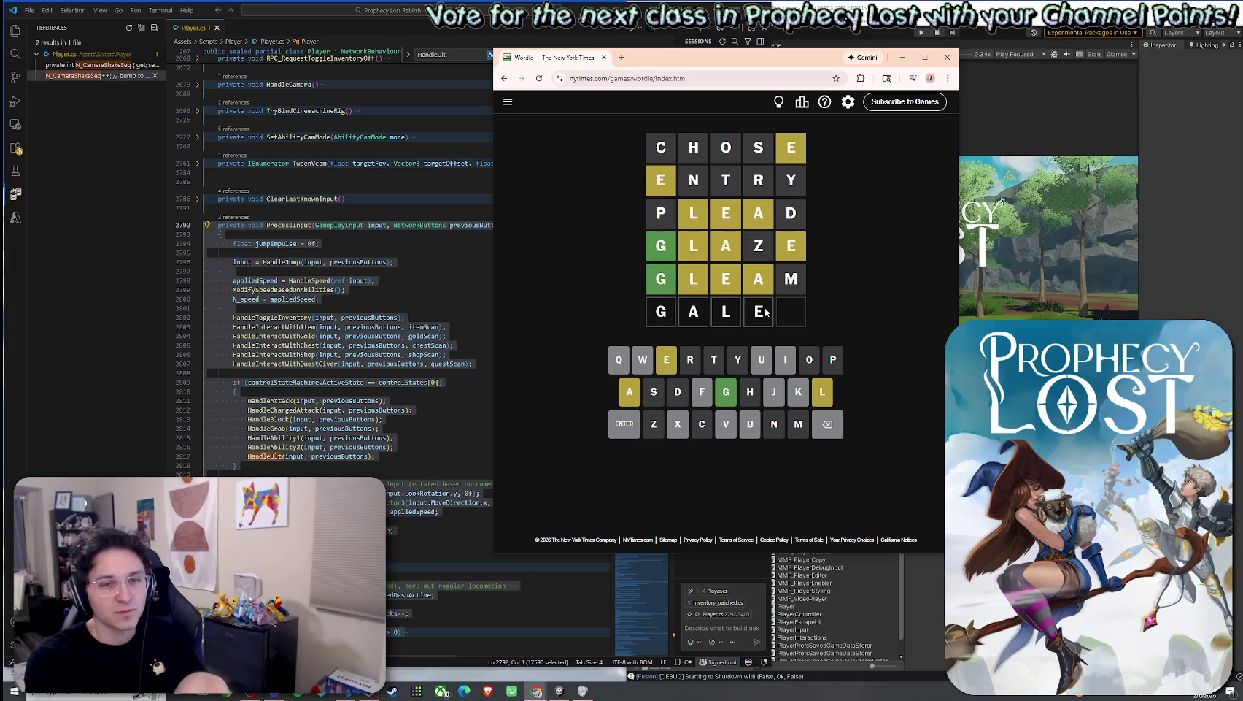
{"action": "mouse_move", "coordinate": [777, 67]}
{"action": "left_mouse_down"}
{"action": "mouse_move", "coordinate": [1012, 67]}
{"action": "mouse_move", "coordinate": [1067, 42]}
{"action": "left_mouse_up"}
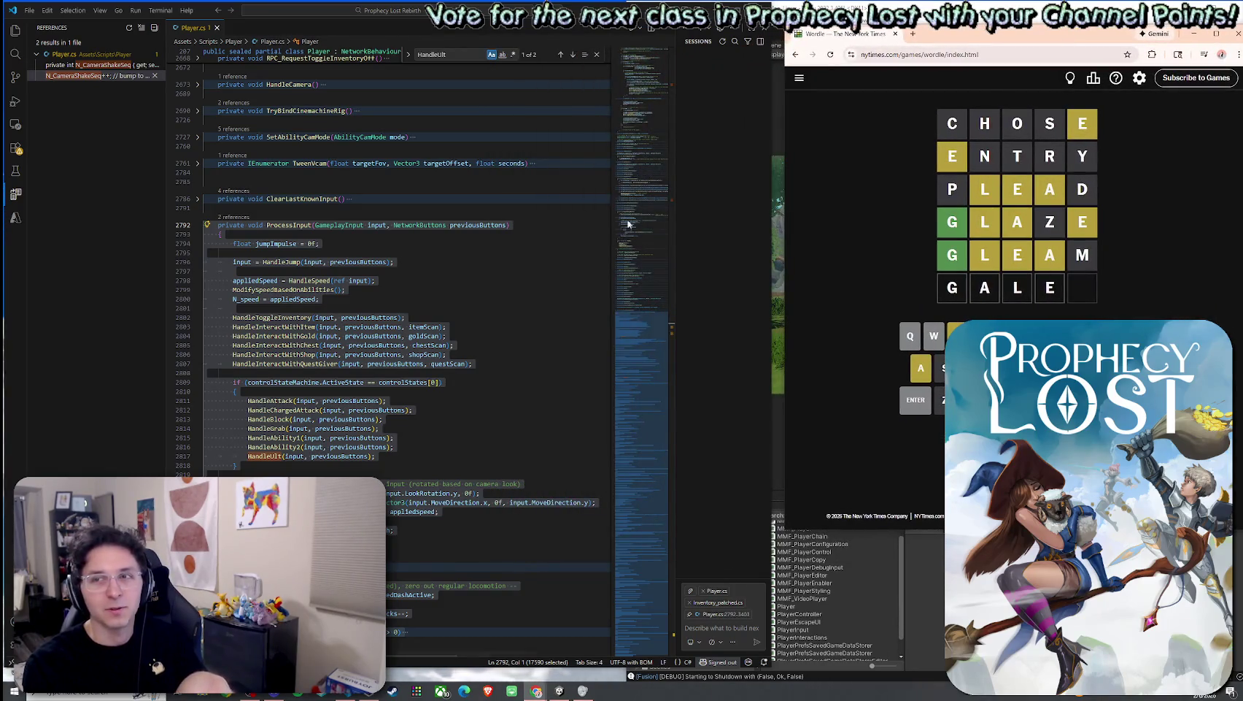
Step: Deselect ProcessInput, scroll to HandleUlt and add a blank line after ProcessInput's closing brace
{"action": "left_click", "coordinate": [472, 348]}
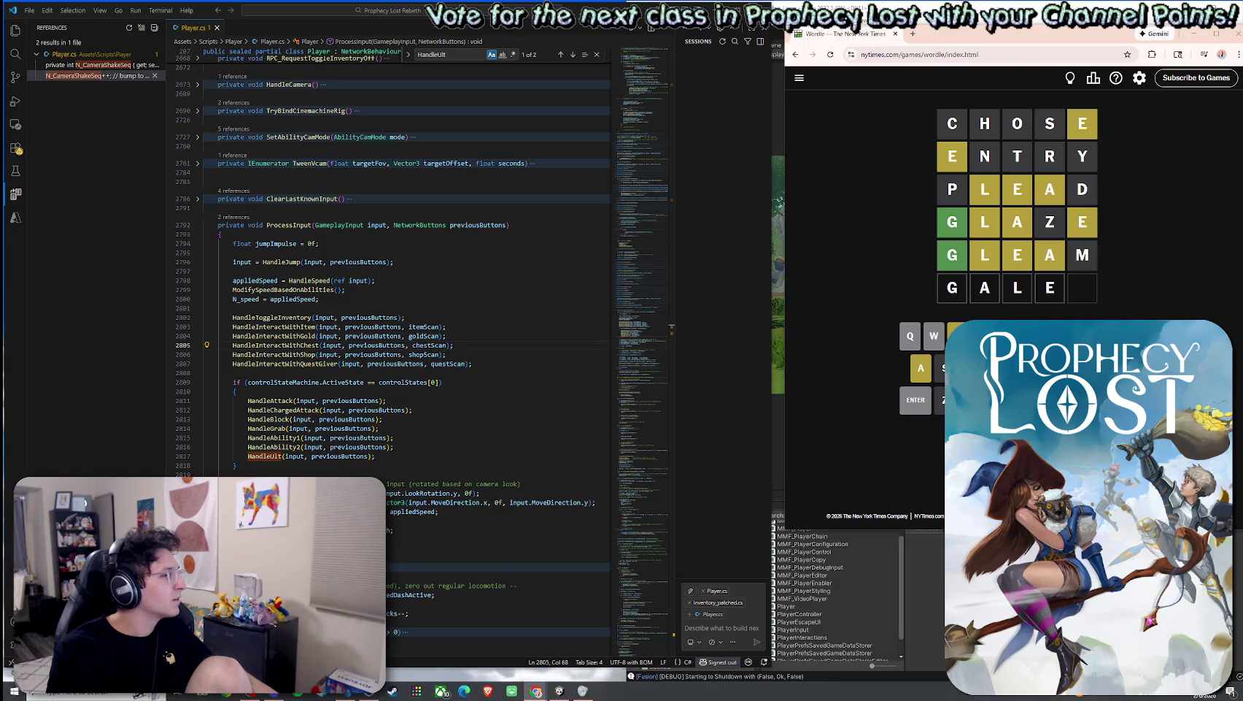
{"action": "scroll", "coordinate": [303, 326], "scroll_direction": "down", "scroll_amount": 5}
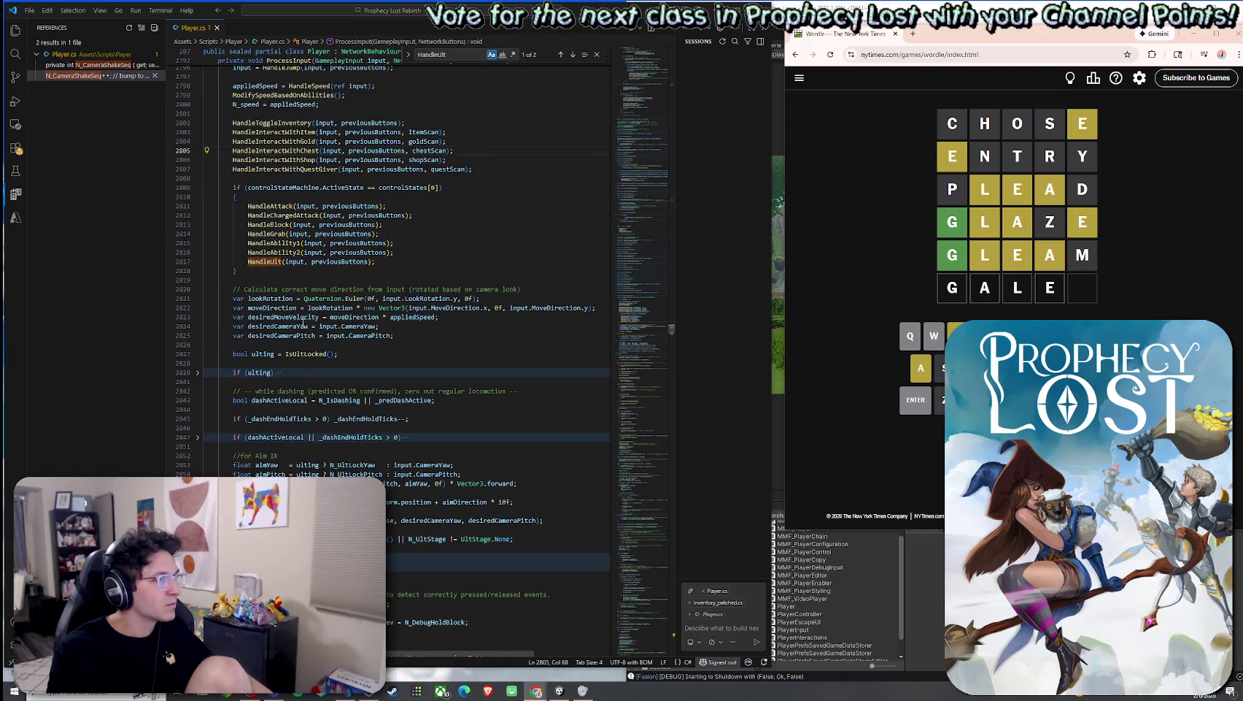
{"action": "scroll", "coordinate": [303, 326], "scroll_direction": "down", "scroll_amount": 7}
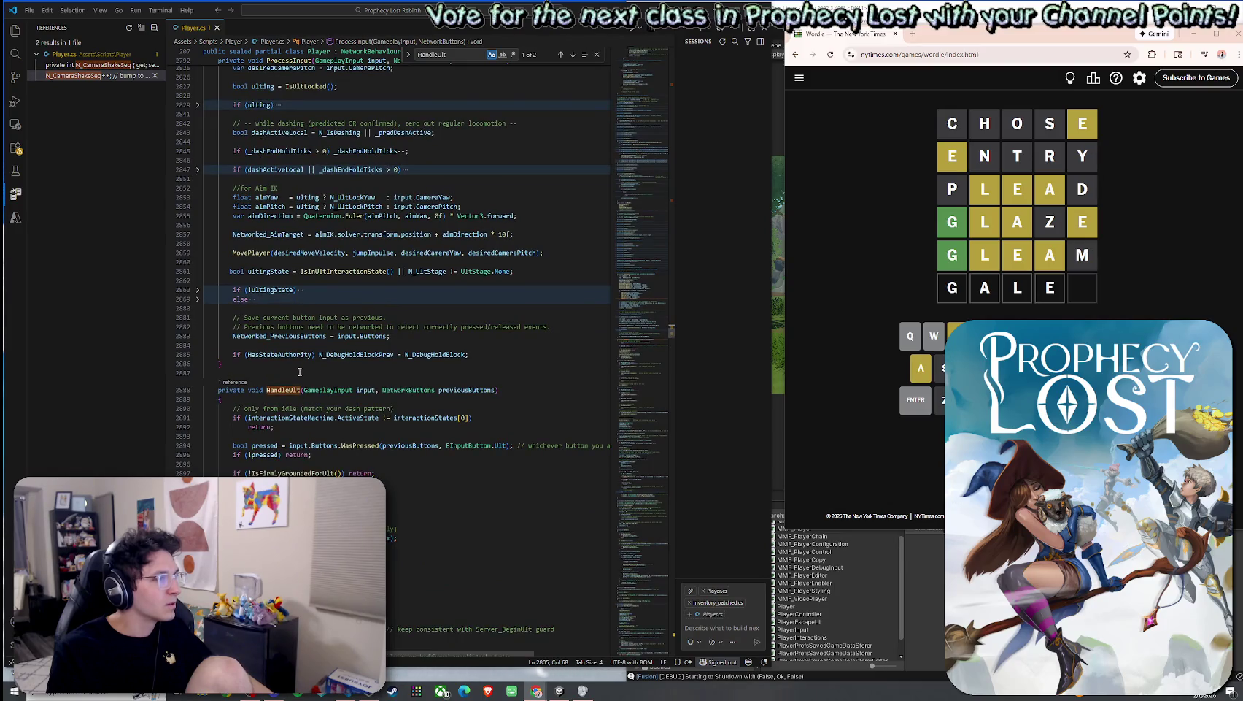
{"action": "left_click", "coordinate": [294, 371]}
{"action": "key", "text": "Return"}
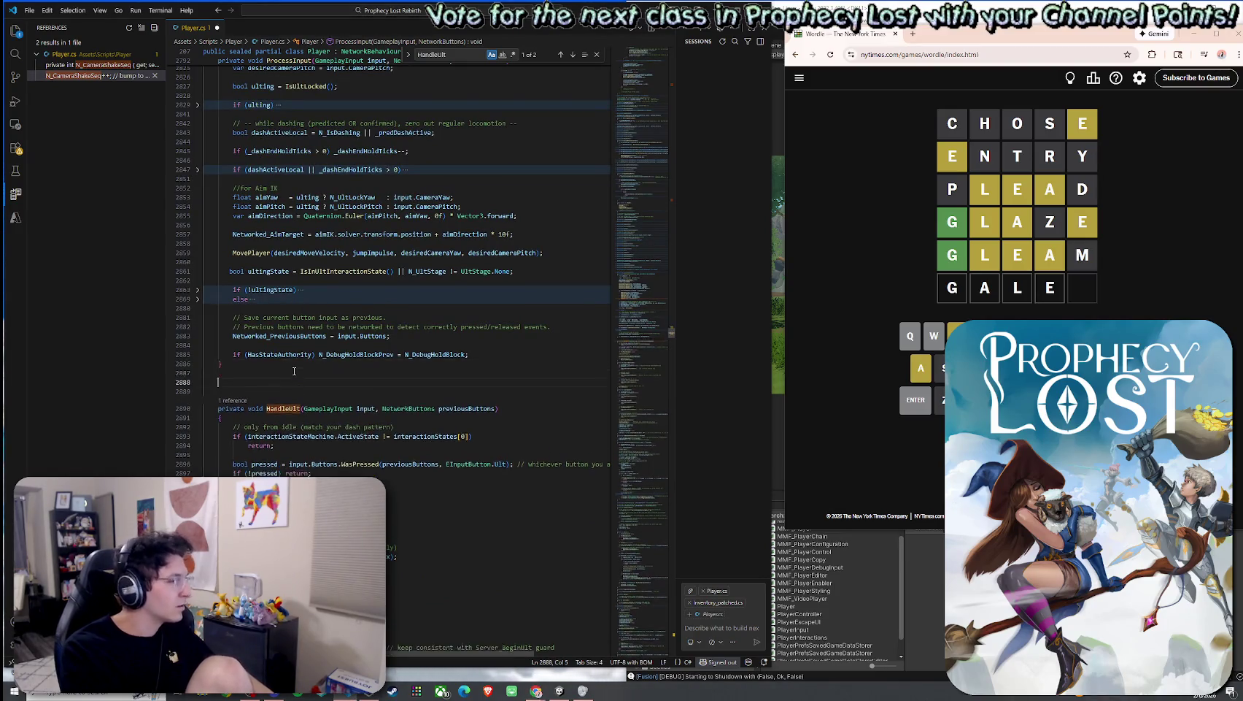
{"action": "type", "text": "// These should be your networked fields (important: only ONE of them should have OnChangedRender) [Networked] public byte N_UltLastFiredEventIndex { get; set; }  [Networked(OnChangedRender = nameof(OnUltEventFiredRender))] public int N_UltEventSeq { get; set; }"}
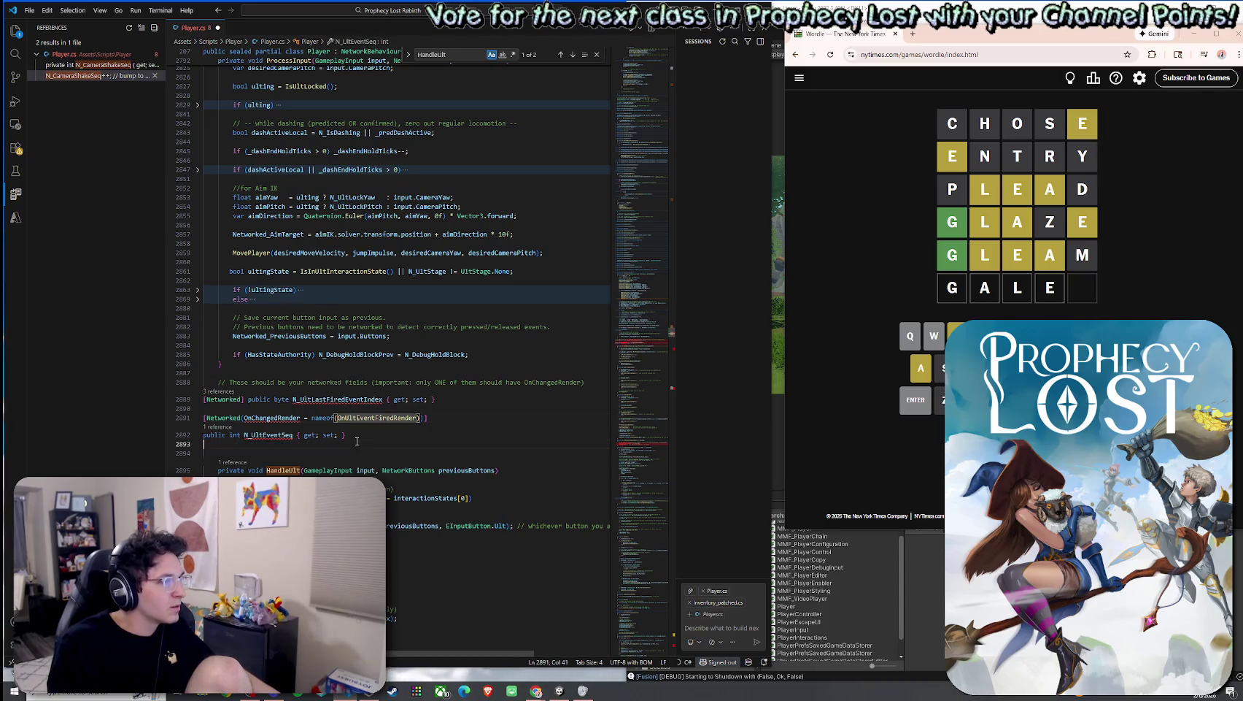
{"action": "key", "text": "shift+Up"}
{"action": "key", "text": "shift+Up"}
{"action": "key", "text": "shift+Up"}
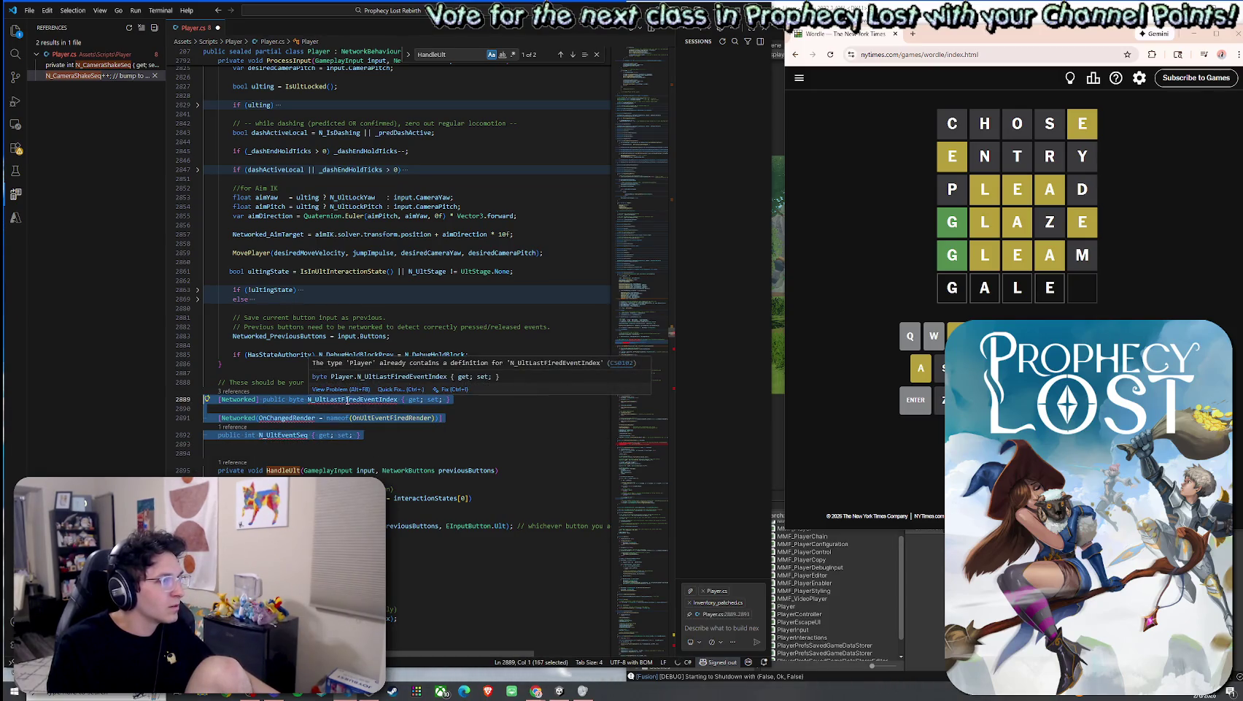
{"action": "left_click", "coordinate": [449, 417]}
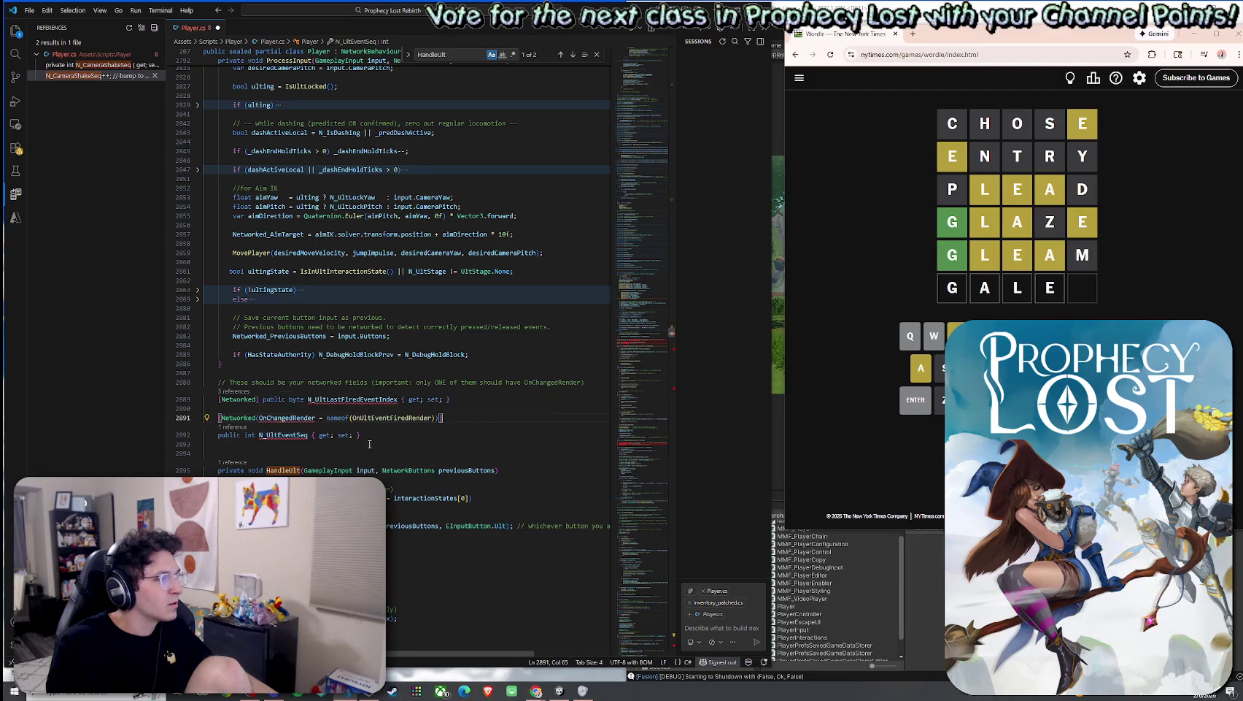
{"action": "left_click_drag", "start_coordinate": [219, 444], "coordinate": [223, 383]}
{"action": "key", "text": "Delete"}
{"action": "key", "text": "BackSpace"}
{"action": "key", "text": "BackSpace"}
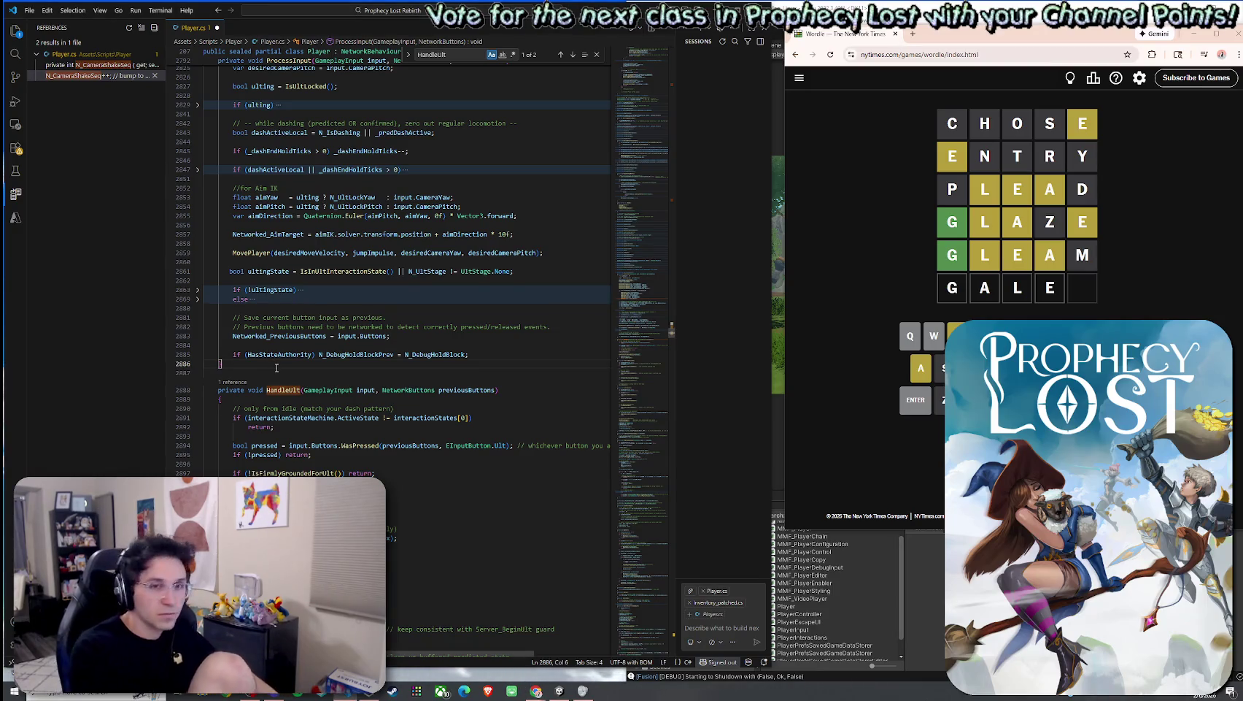
{"action": "key", "text": "ctrl+f"}
{"action": "type", "text": "OnUltE"}
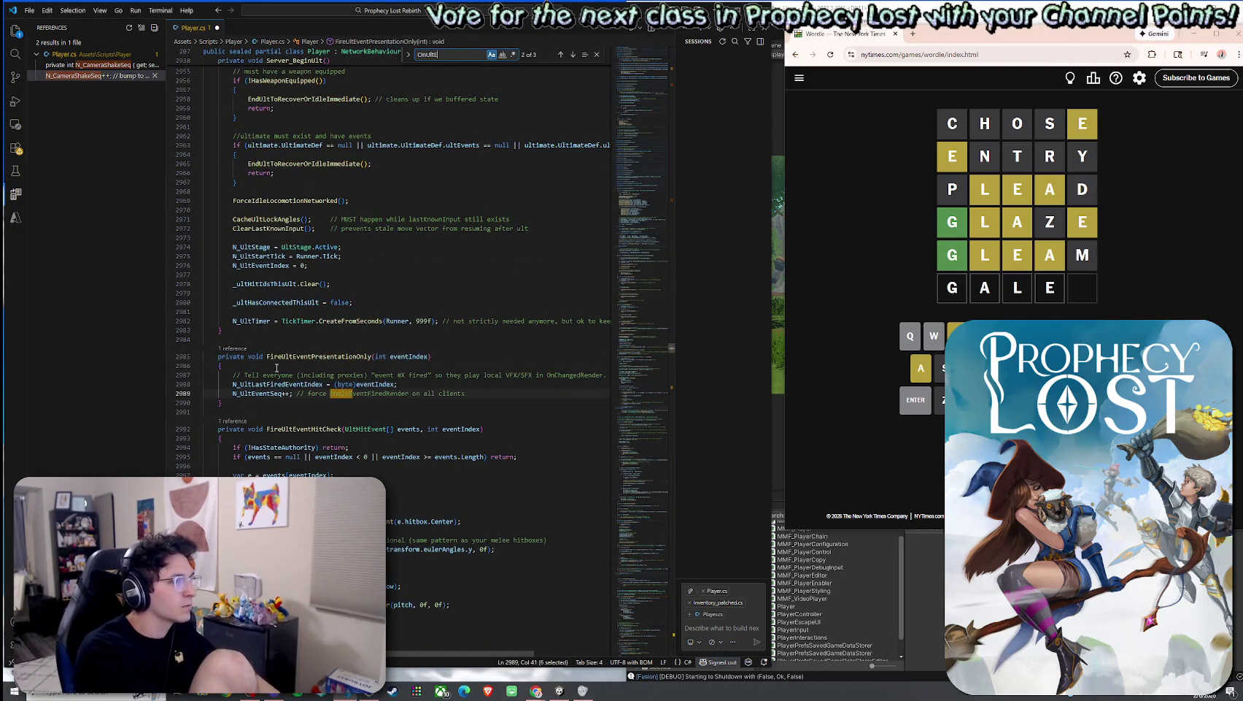
{"action": "type", "text": "ventF"}
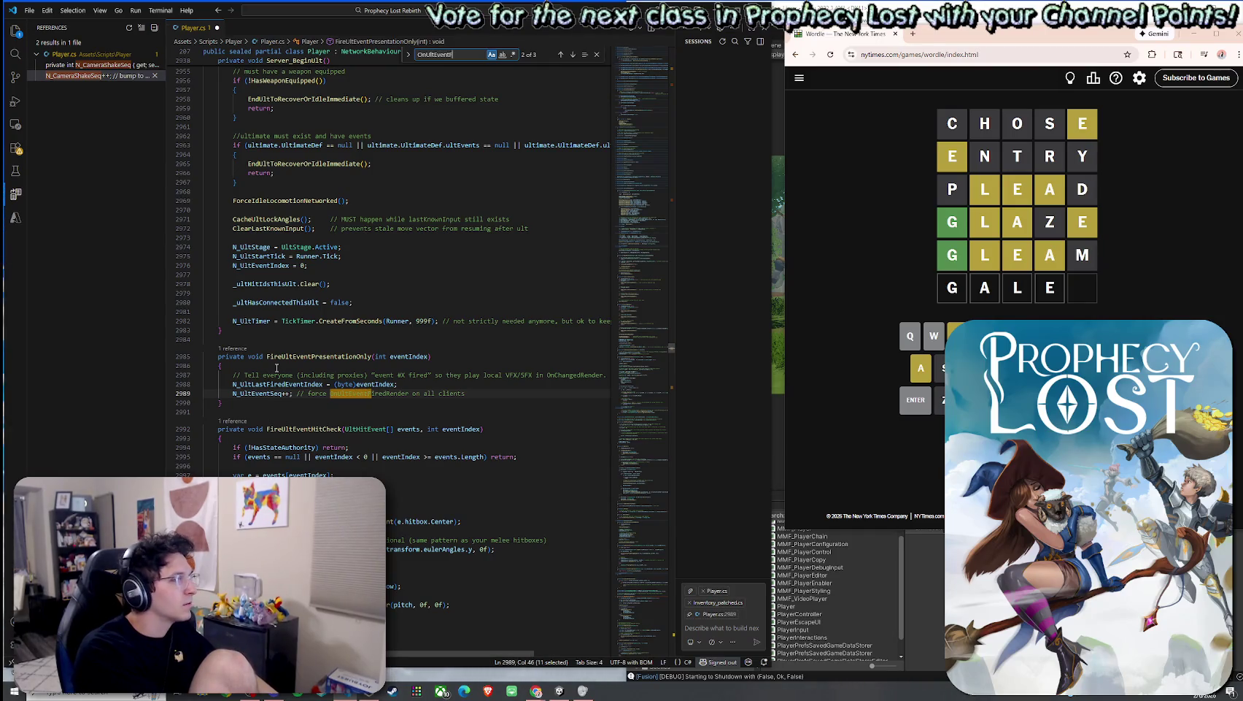
{"action": "type", "text": "iredRender"}
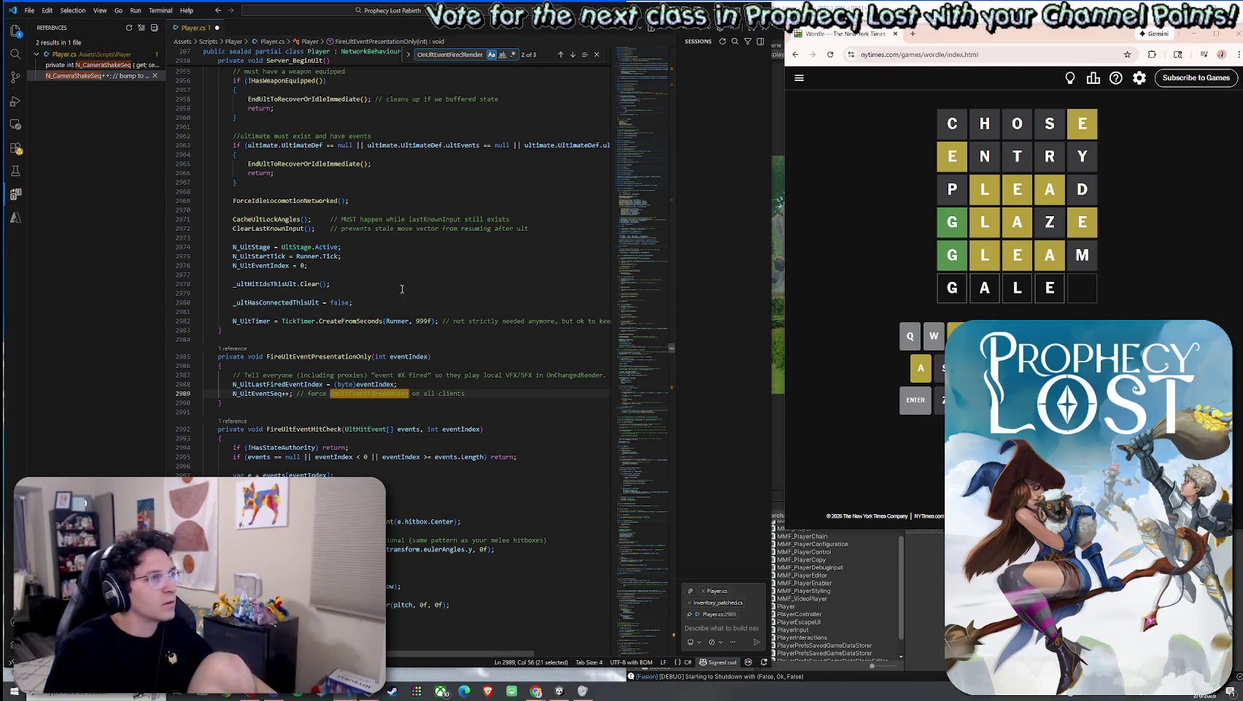
Step: Paste the _lastRenderedUltEventSeq = -1 and _hasRenderedUltEventSeq = false fields above OnUltEventFiredRender, indented
{"action": "left_click", "coordinate": [573, 54]}
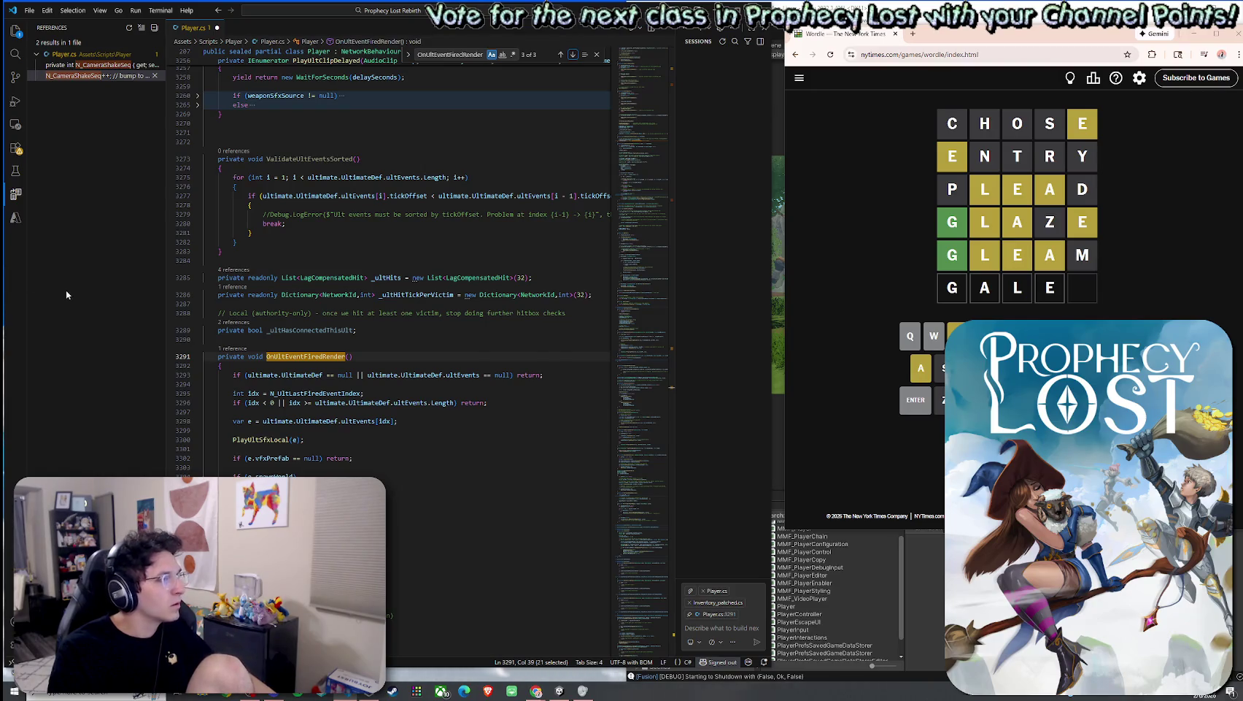
{"action": "left_click", "coordinate": [357, 330]}
{"action": "key", "text": "ctrl+v"}
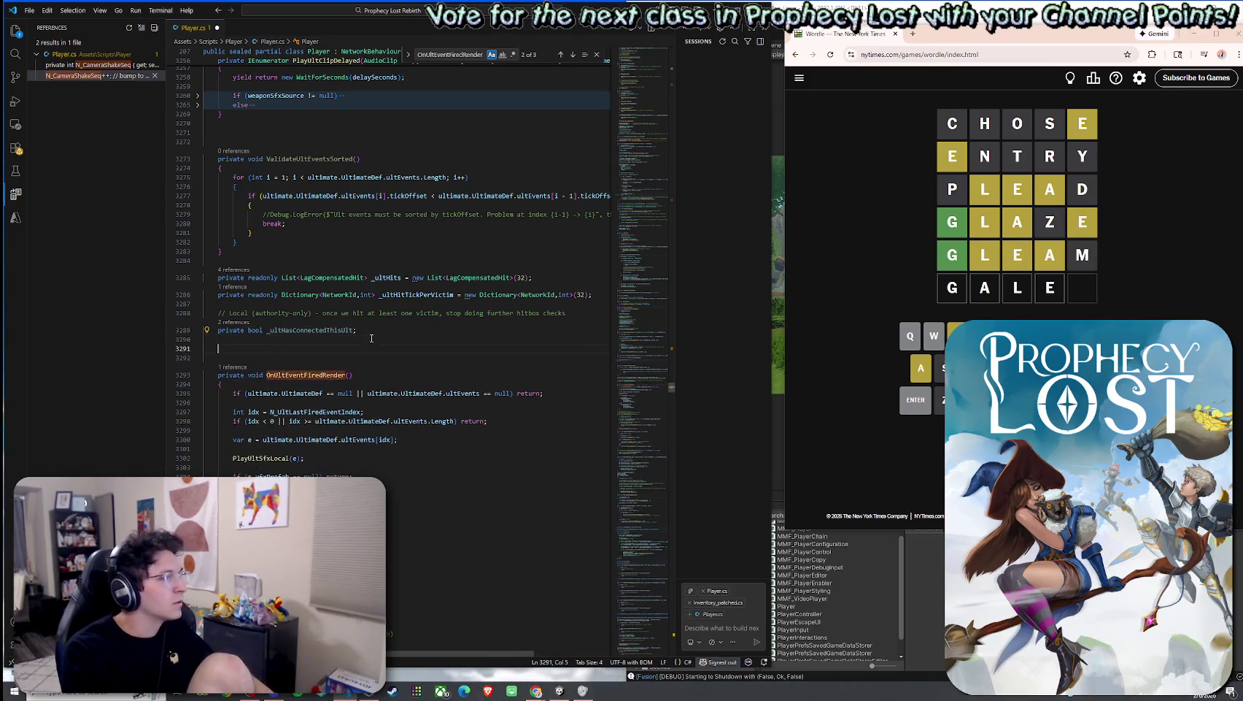
{"action": "key", "text": "Home"}
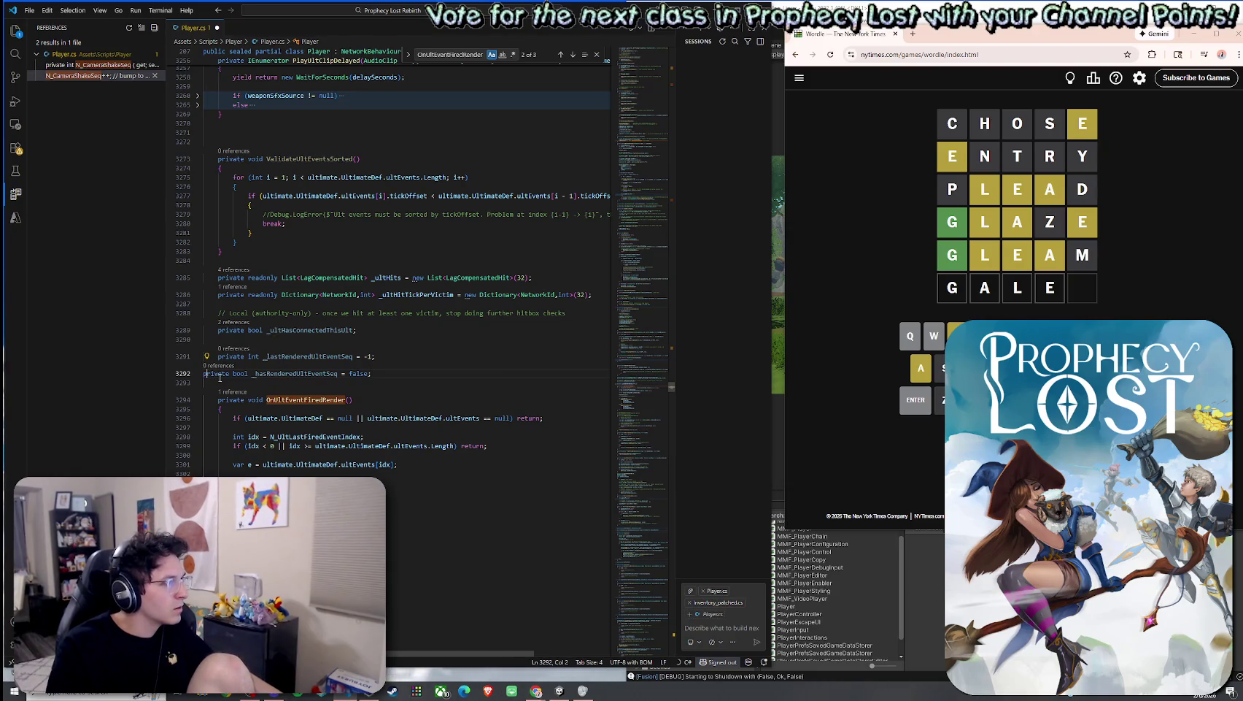
{"action": "key", "text": "Tab"}
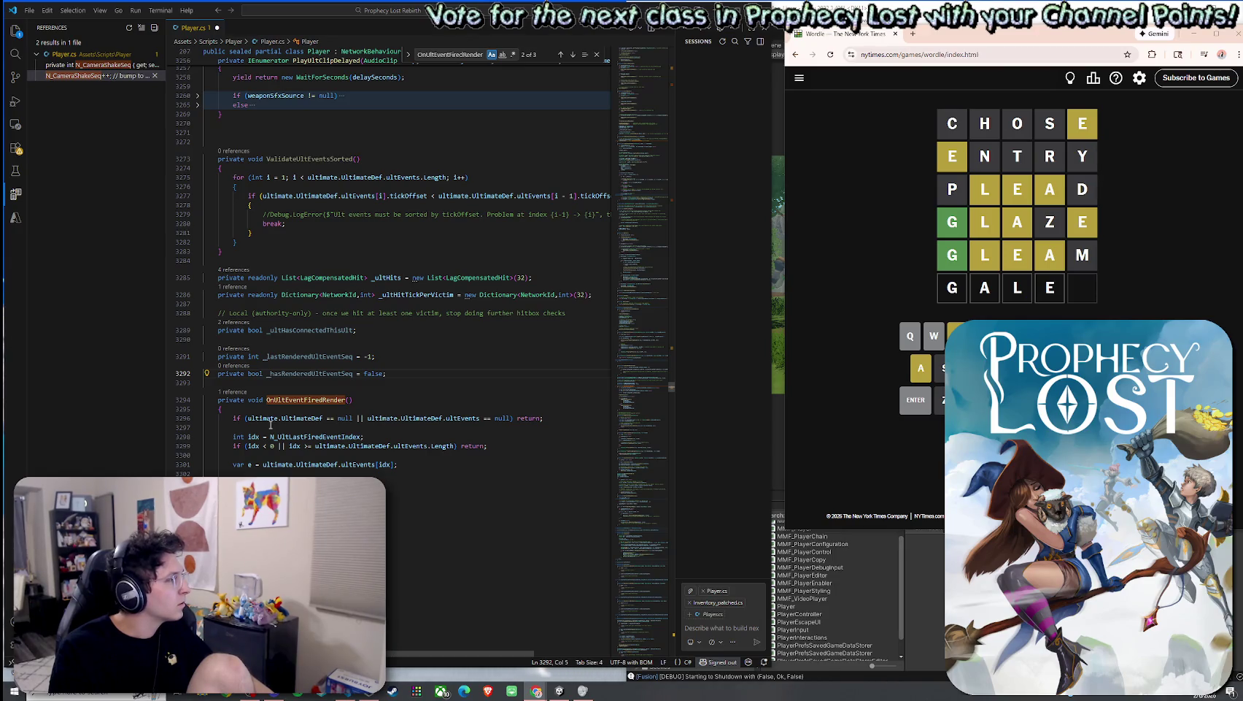
{"action": "mouse_move", "coordinate": [282, 422]}
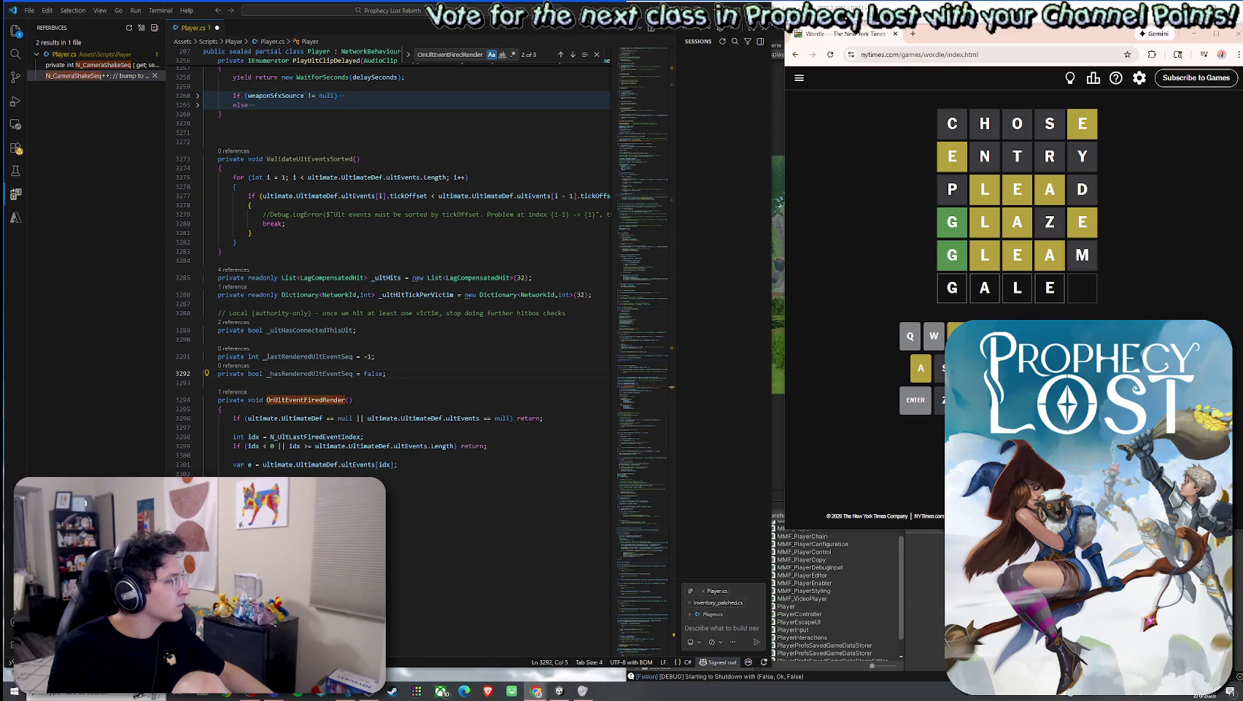
{"action": "left_click", "coordinate": [257, 407]}
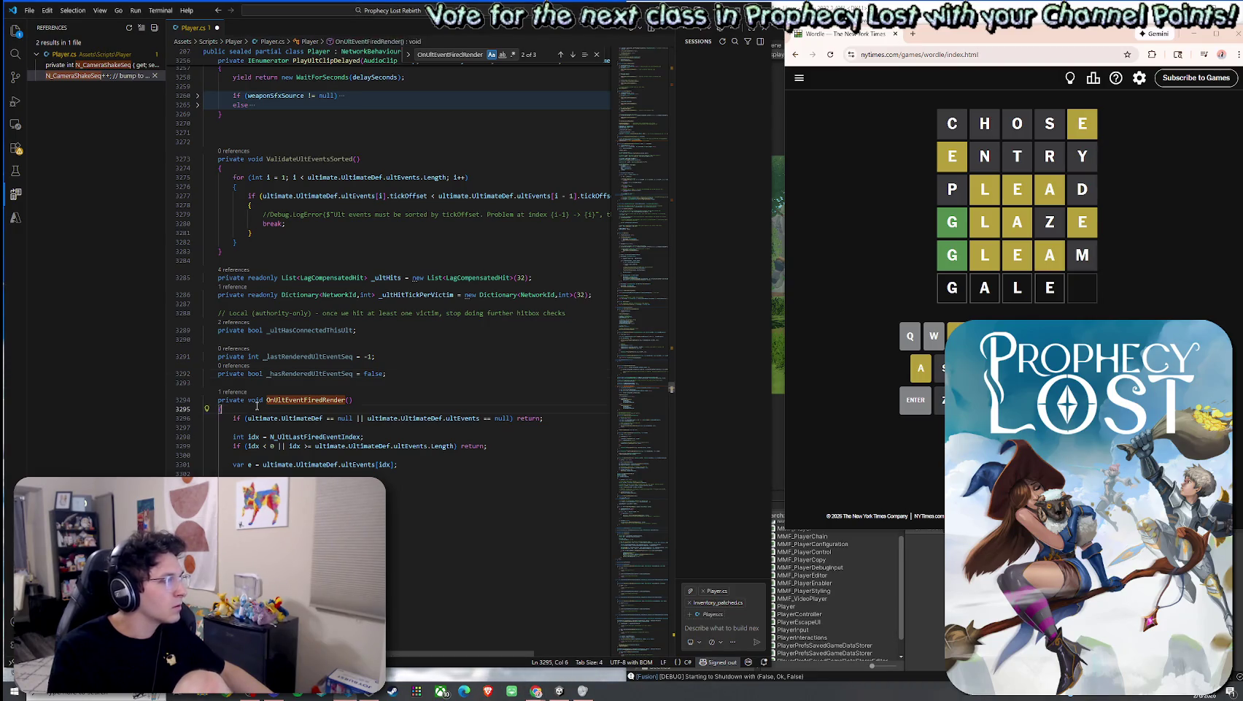
{"action": "key", "text": "ctrl+v"}
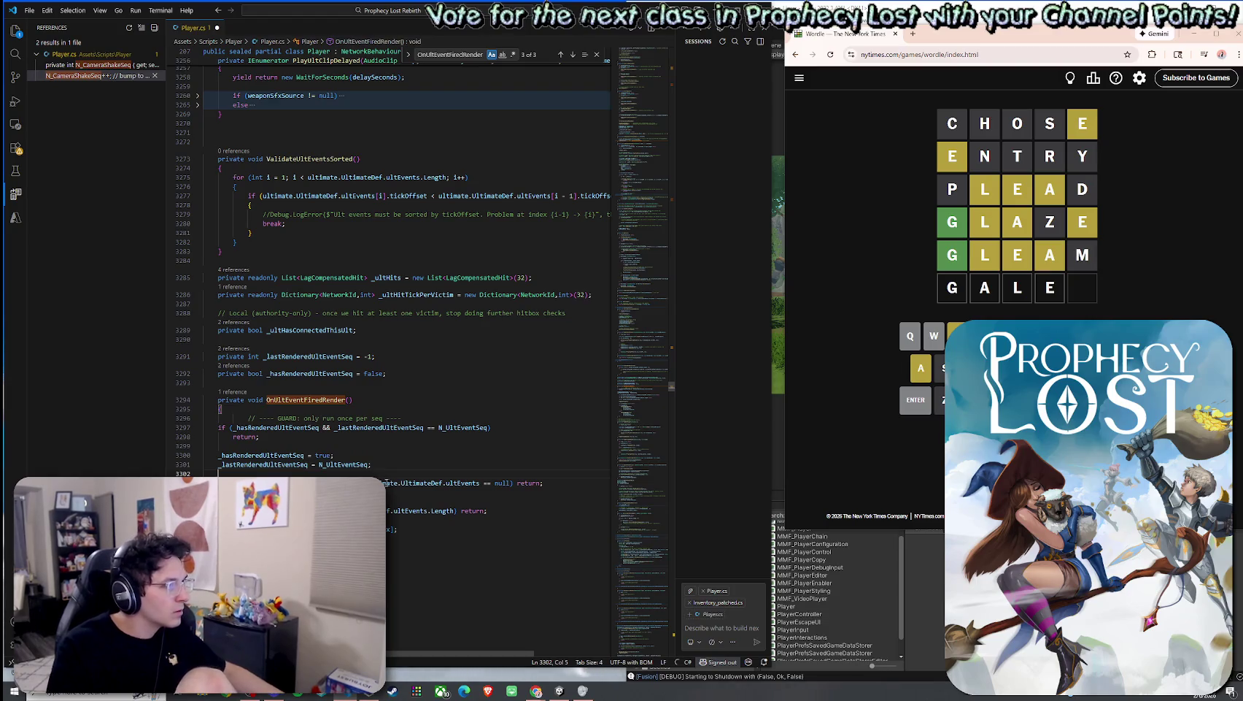
{"action": "key", "text": "shift+alt+f"}
{"action": "left_click", "coordinate": [319, 418]}
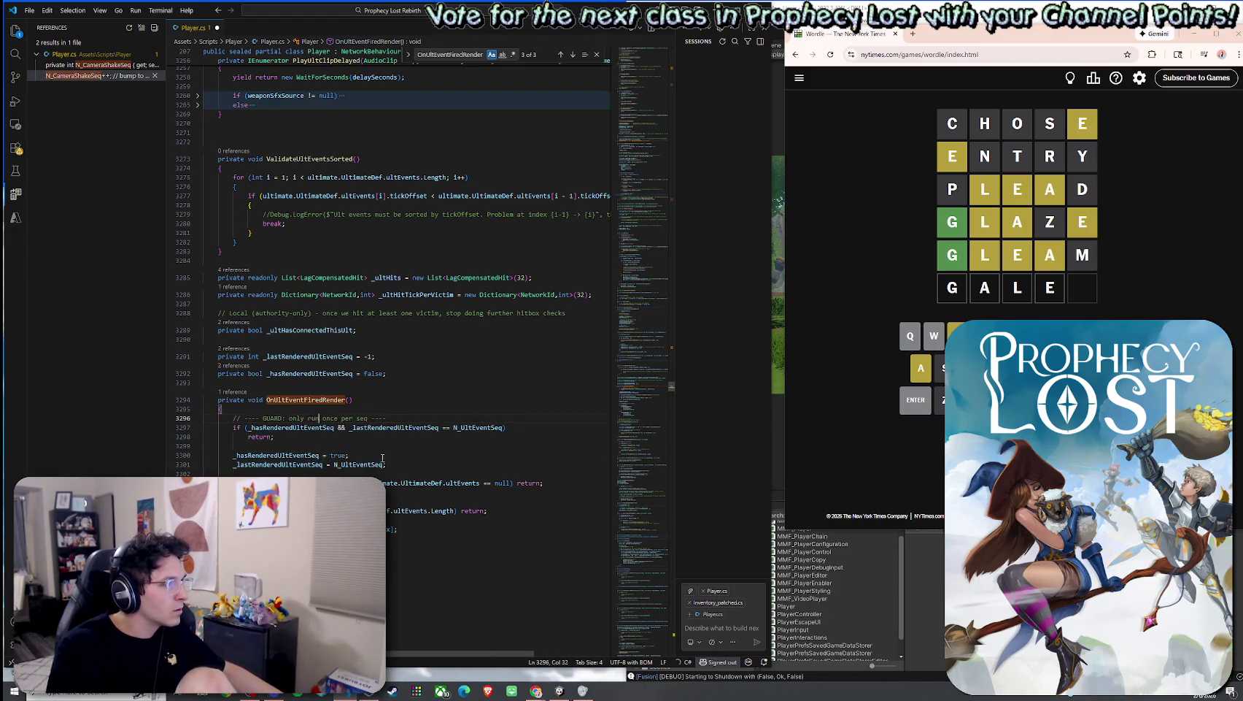
{"action": "left_click", "coordinate": [408, 462]}
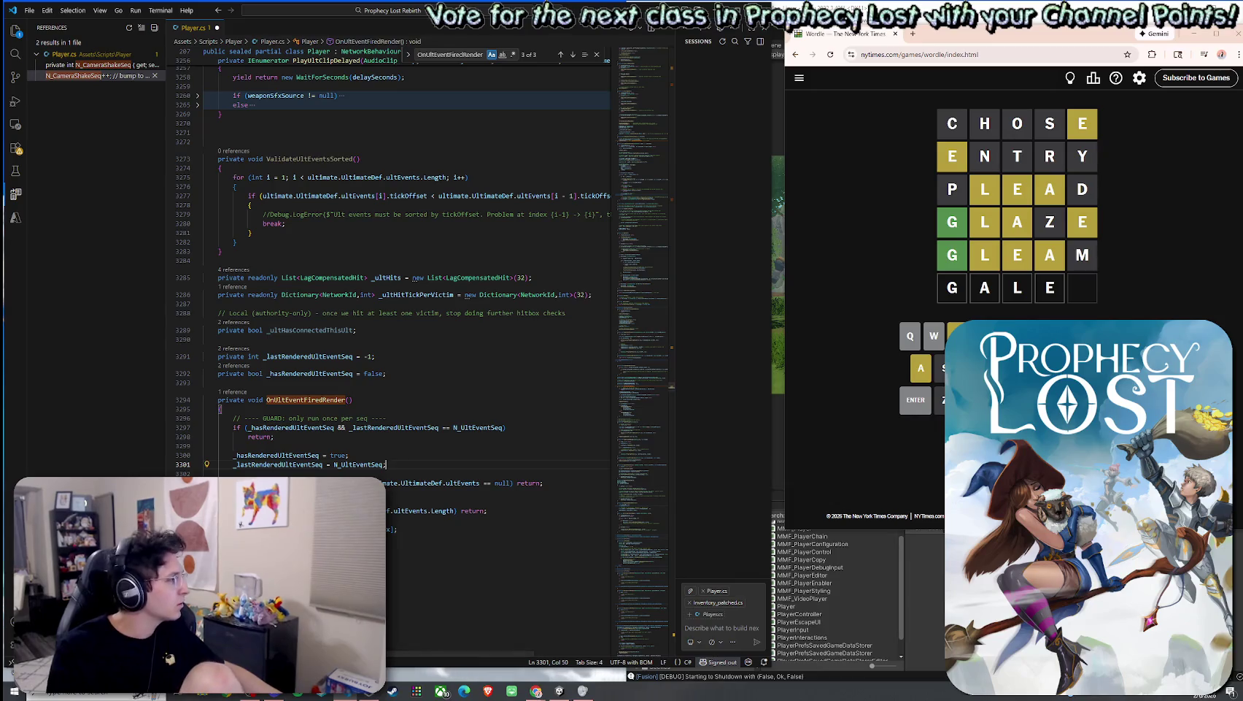
{"action": "scroll", "coordinate": [276, 398], "scroll_direction": "down", "scroll_amount": 5}
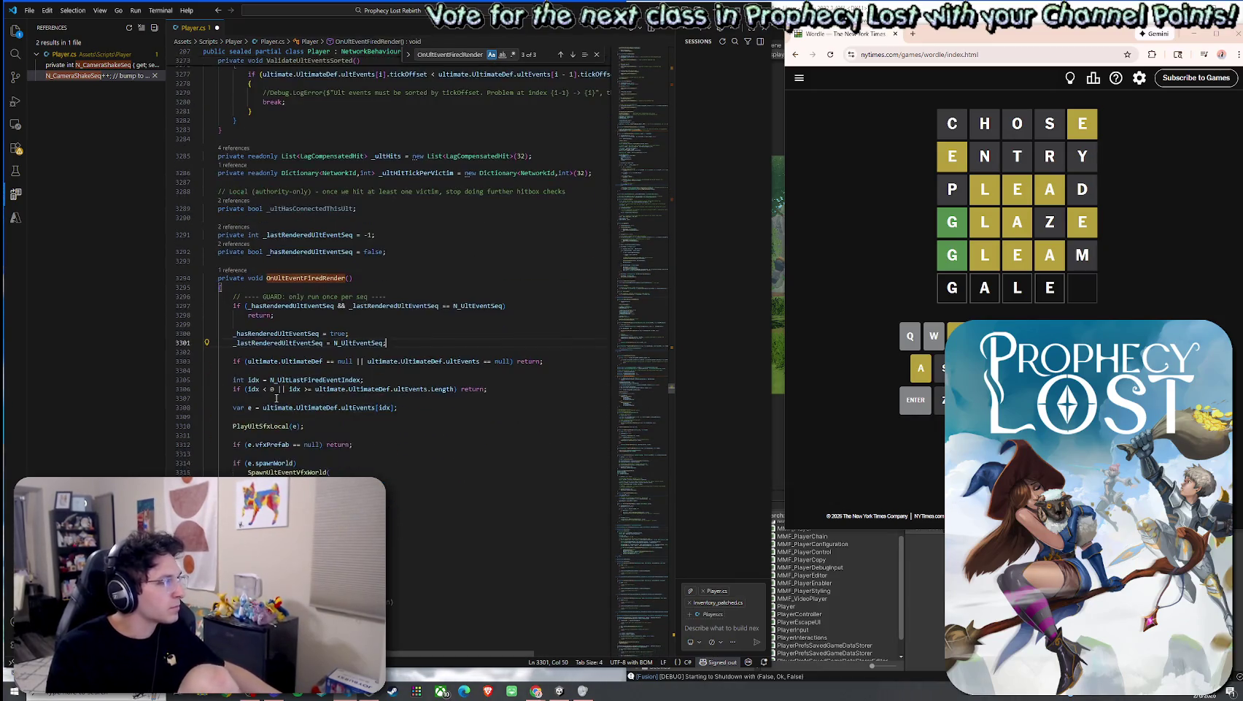
{"action": "scroll", "coordinate": [303, 394], "scroll_direction": "down", "scroll_amount": 2}
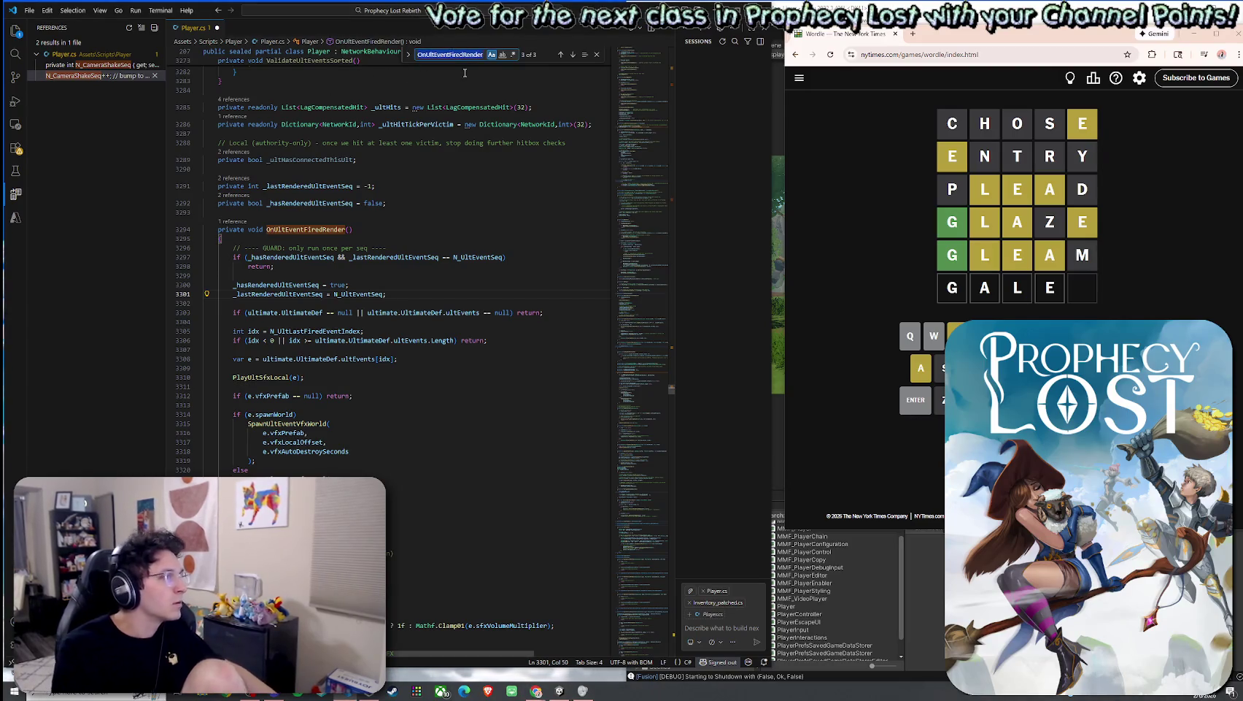
{"action": "type", "text": "OnUlyEvent"}
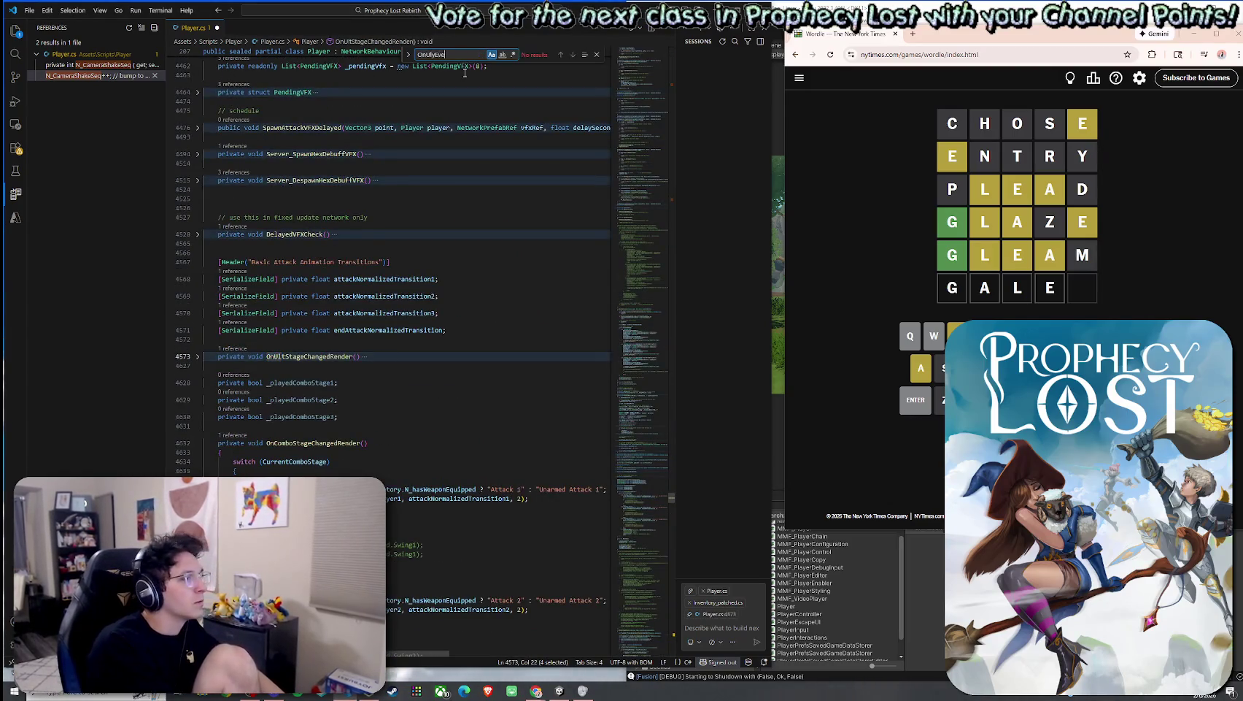
{"action": "key", "text": "BackSpace"}
{"action": "key", "text": "BackSpace"}
{"action": "key", "text": "BackSpace"}
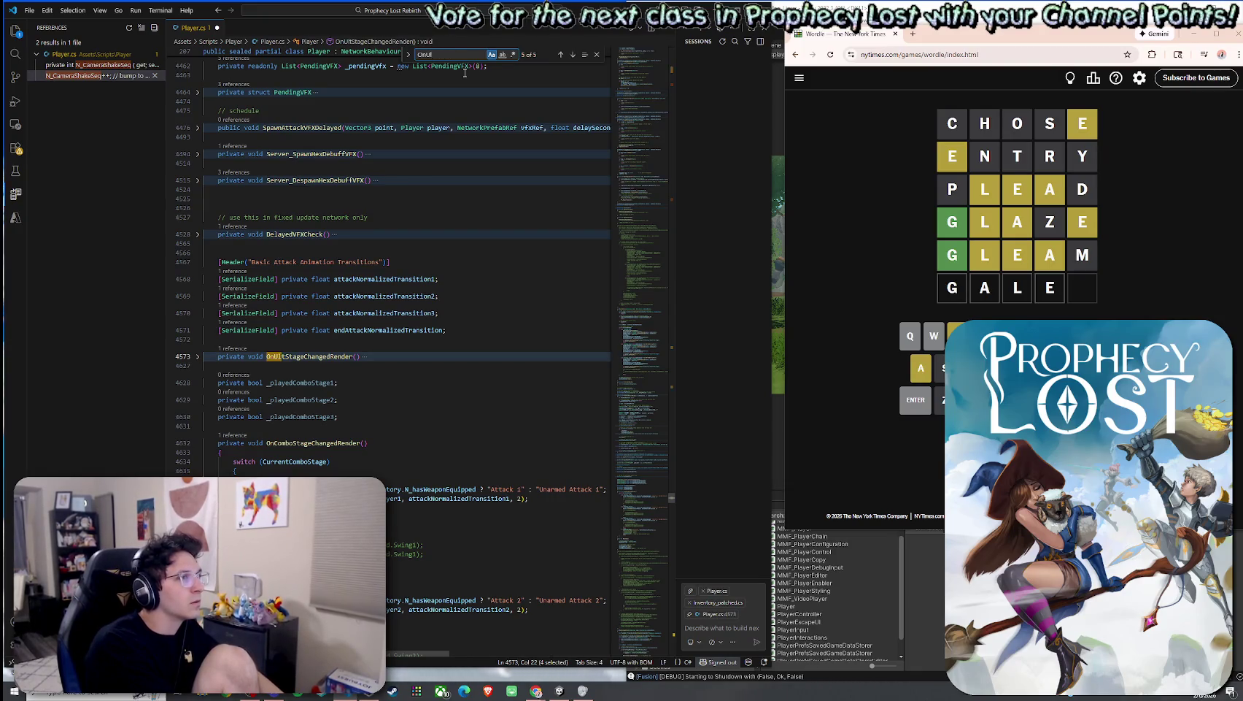
{"action": "type", "text": "tEvent"}
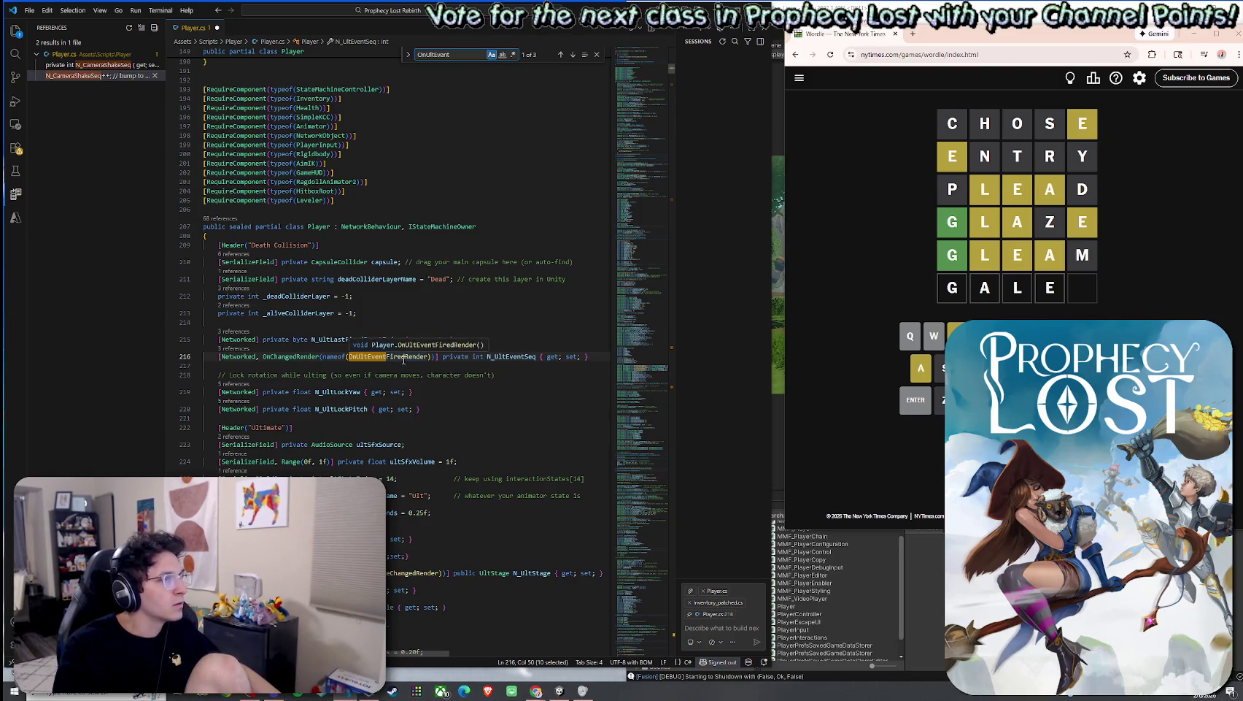
{"action": "left_click", "coordinate": [573, 55]}
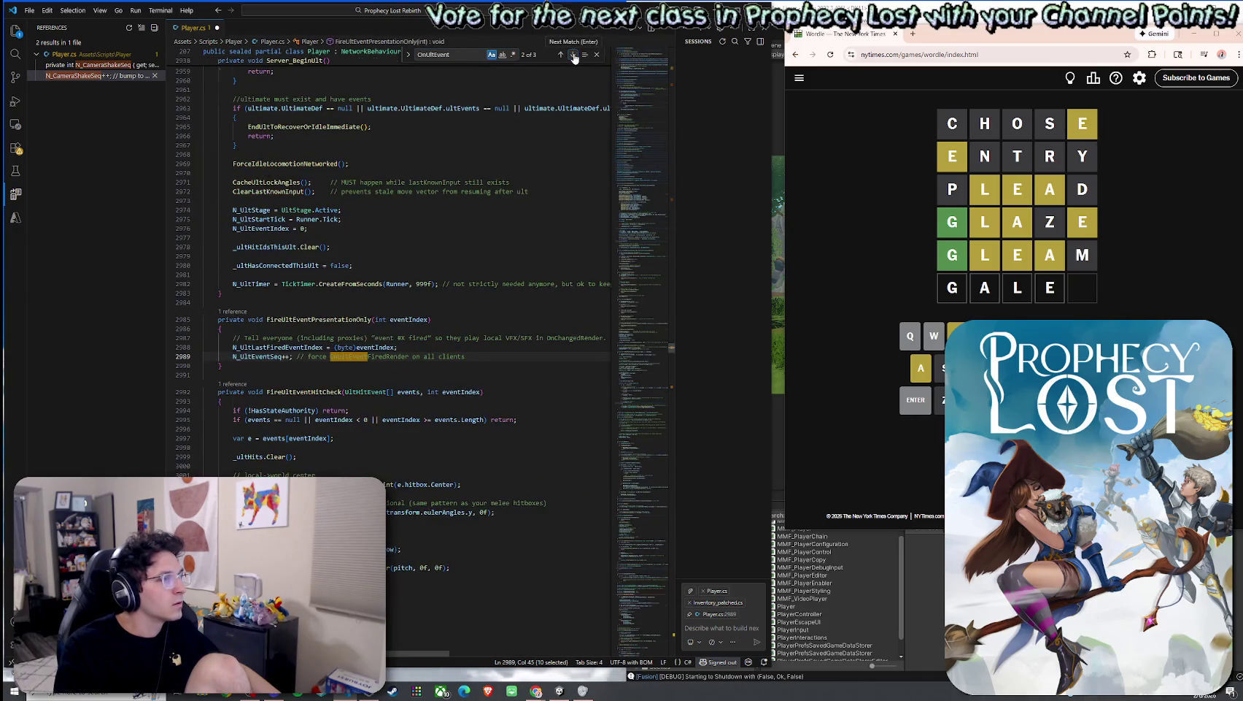
{"action": "left_click", "coordinate": [574, 54]}
{"action": "left_click", "coordinate": [574, 54]}
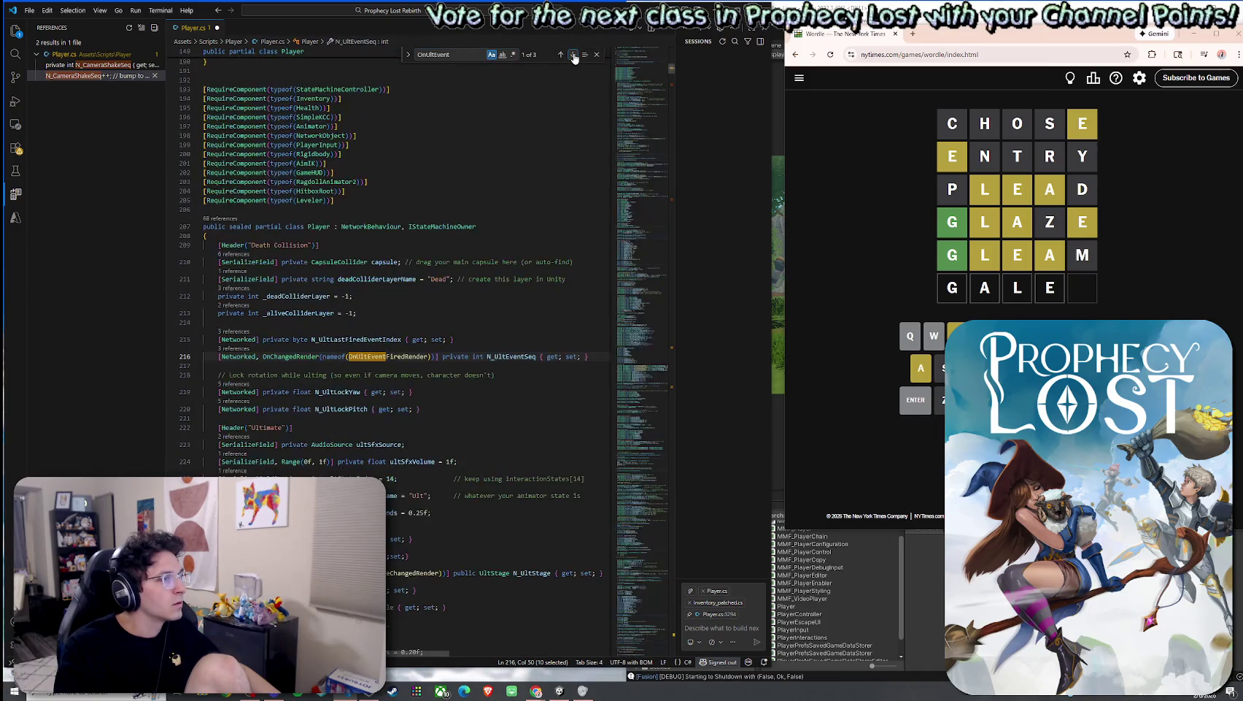
{"action": "left_click", "coordinate": [462, 56]}
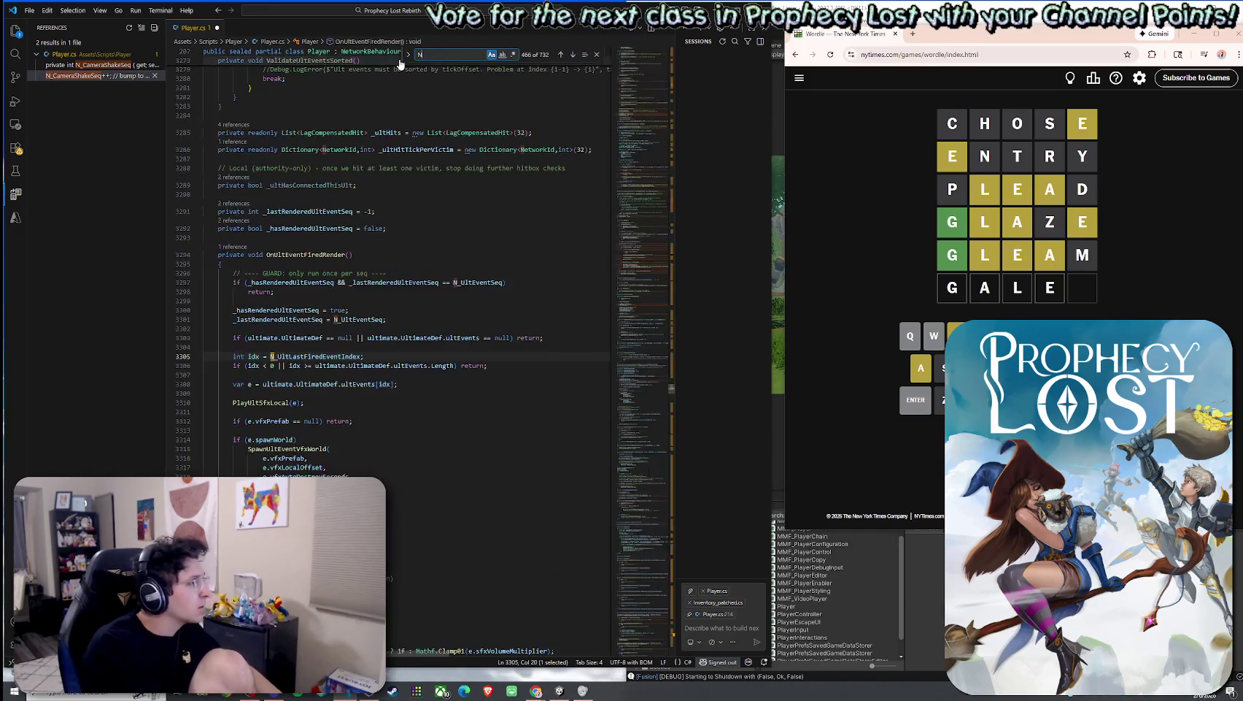
{"action": "type", "text": "N_UltLastFired"}
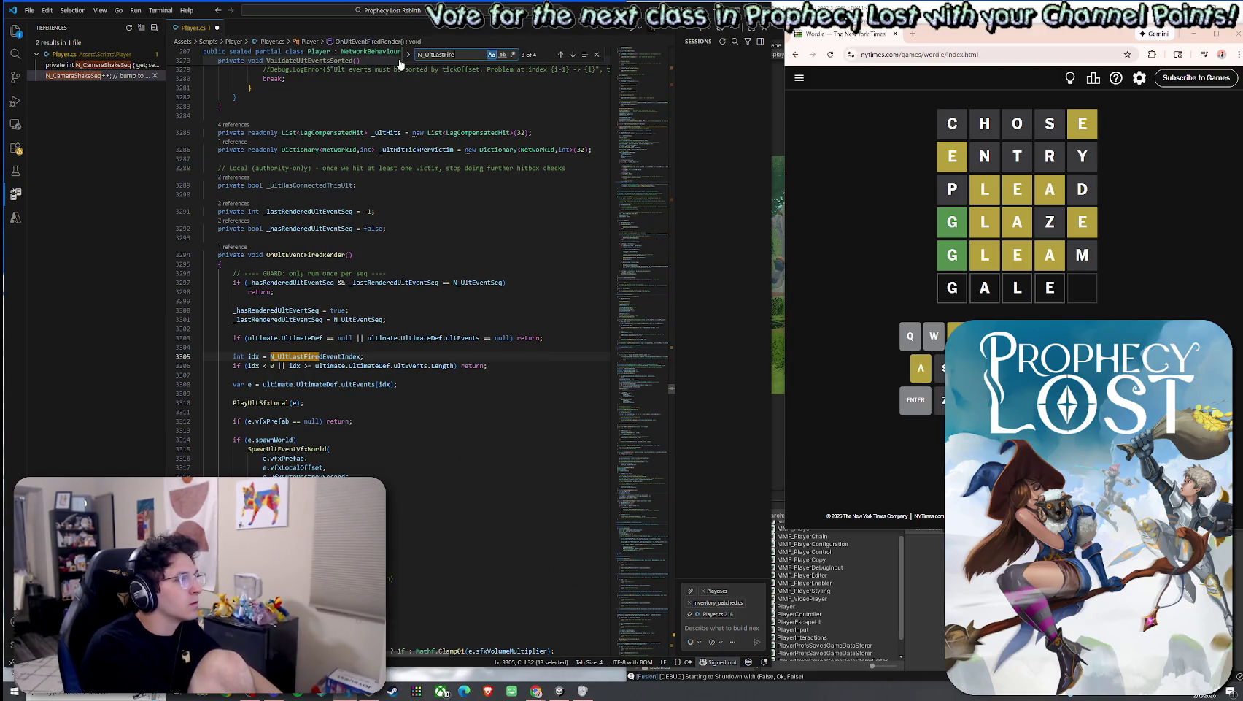
{"action": "left_click", "coordinate": [561, 55]}
{"action": "left_click", "coordinate": [561, 55]}
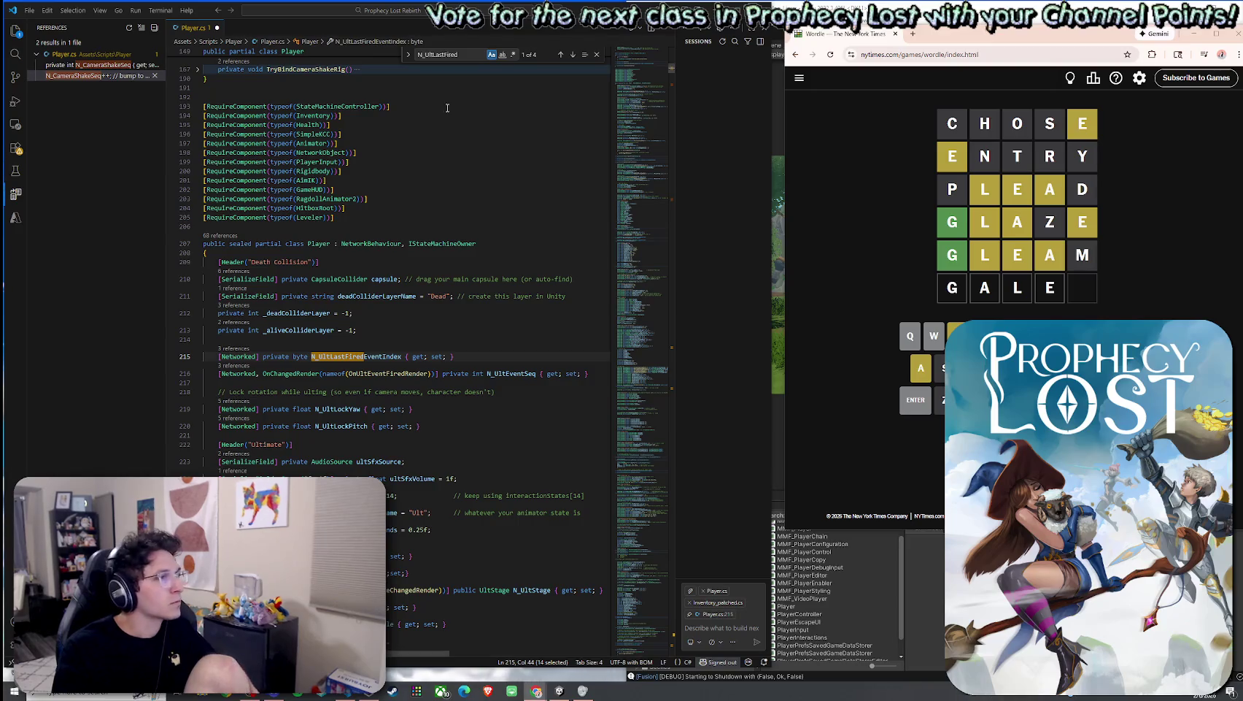
{"action": "key", "text": "ctrl+f"}
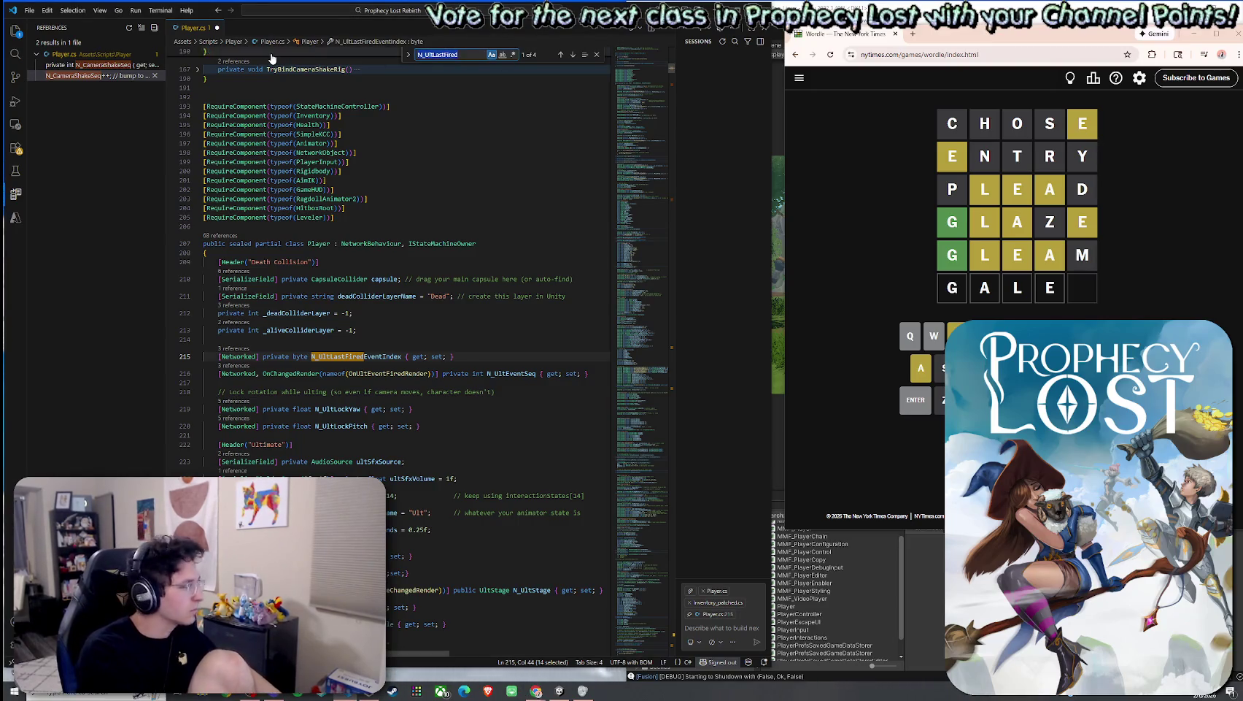
{"action": "type", "text": "PlayUltS"}
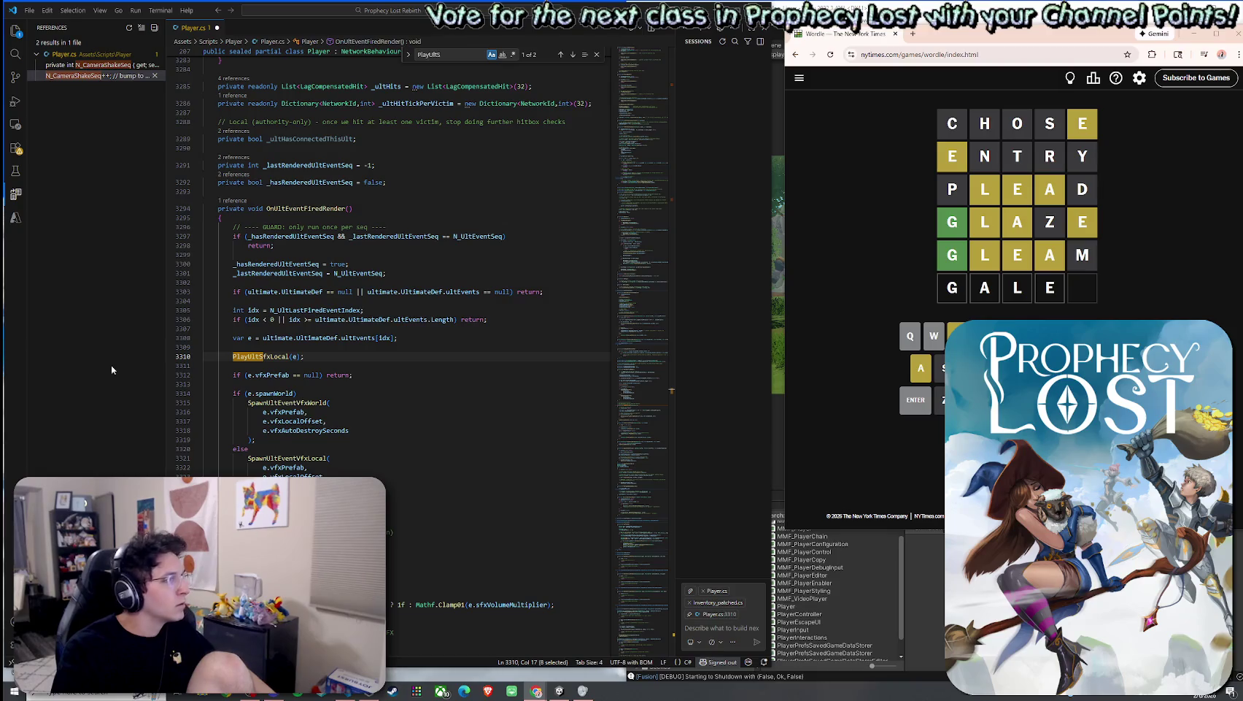
{"action": "scroll", "coordinate": [275, 398], "scroll_direction": "down", "scroll_amount": 5}
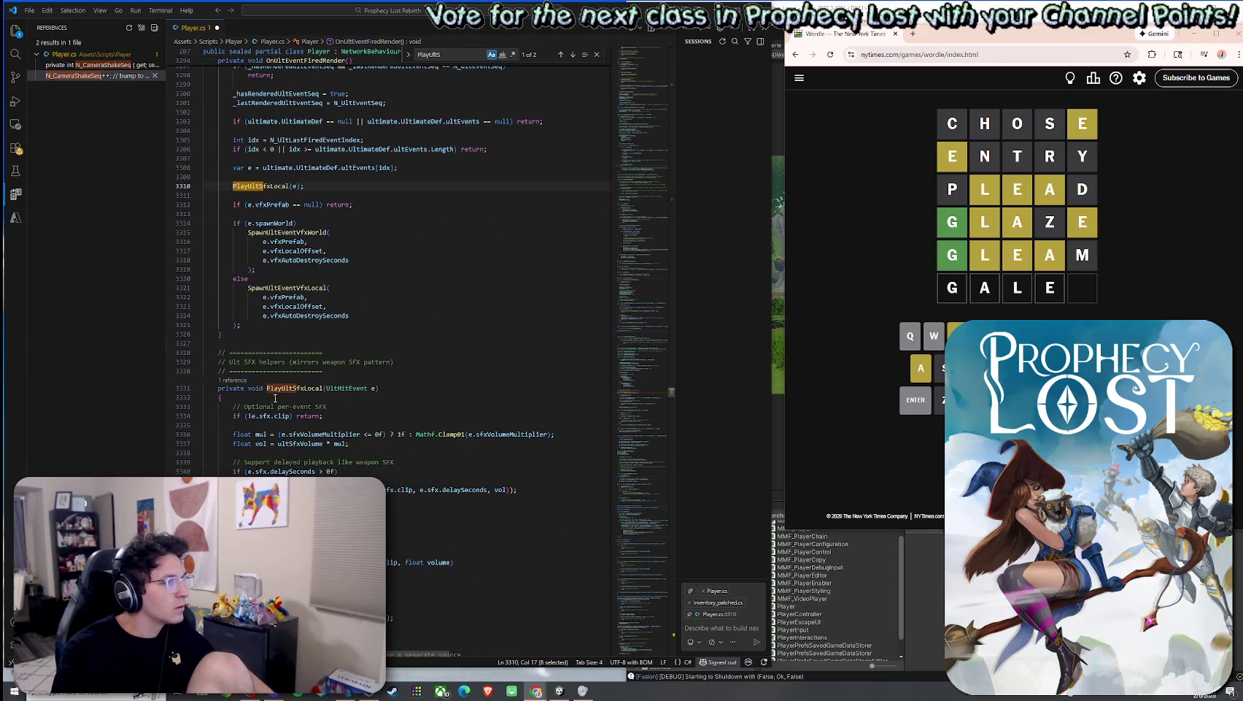
Step: Insert the _lastScheduledUltSeq field declaration on a new line above PlayUltSfxLocal
{"action": "left_click", "coordinate": [407, 375]}
{"action": "key", "text": "Return"}
{"action": "key", "text": "ctrl+v"}
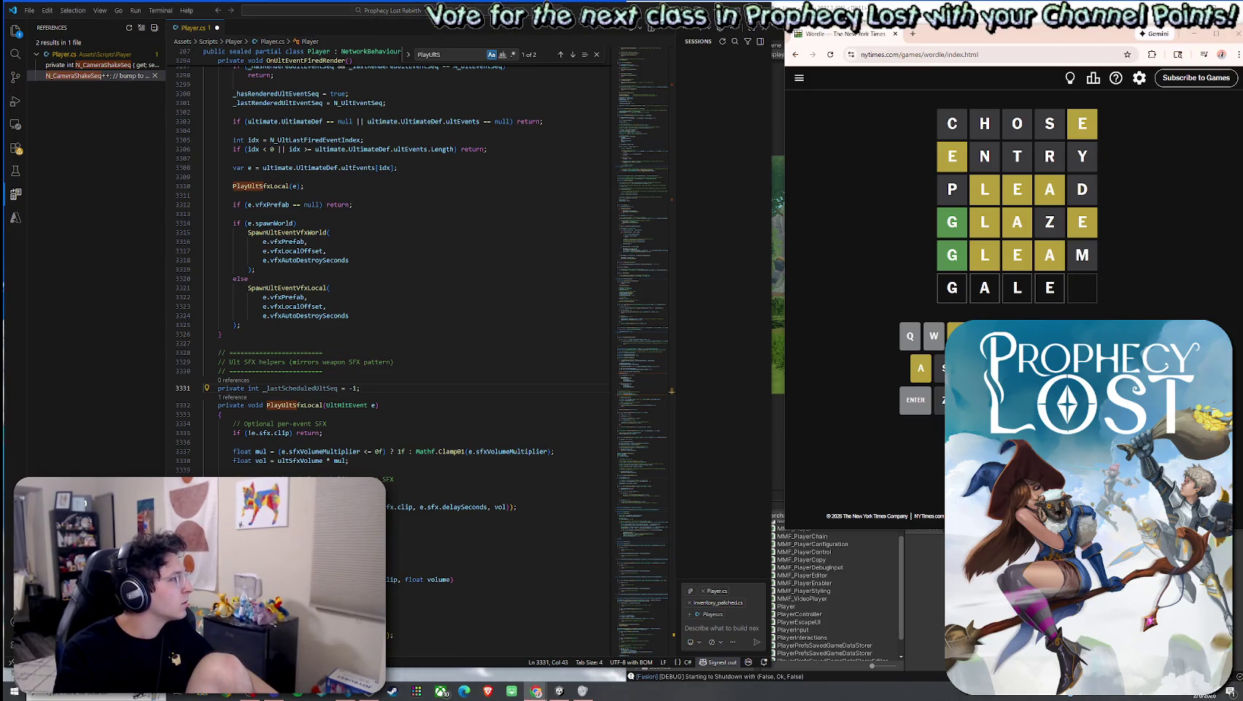
Step: Paste the dedupe early-return check after the clip null check and fix its indentation
{"action": "left_click", "coordinate": [365, 432]}
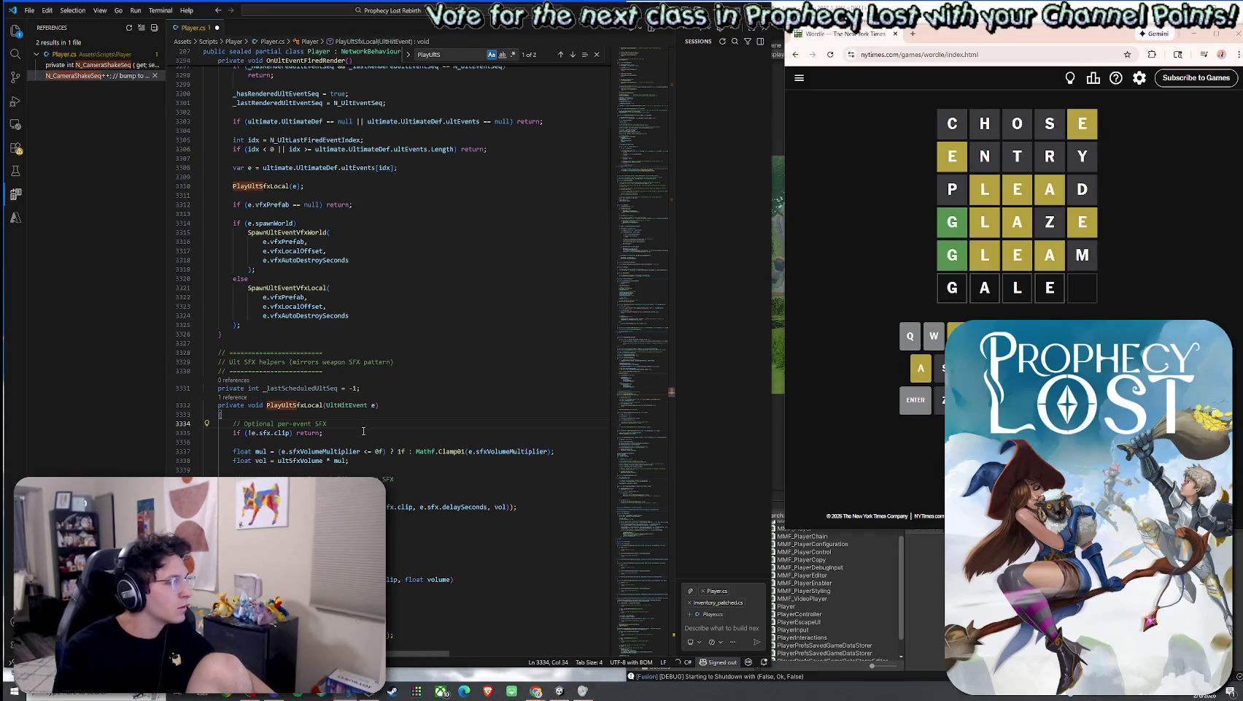
{"action": "type", "text": "// extra dedupe for delayed cases (optional)     if (_lastScheduledUltSeq == N_UltEventSeq) return;     _lastScheduledUltSeq = N_UltEventSeq;"}
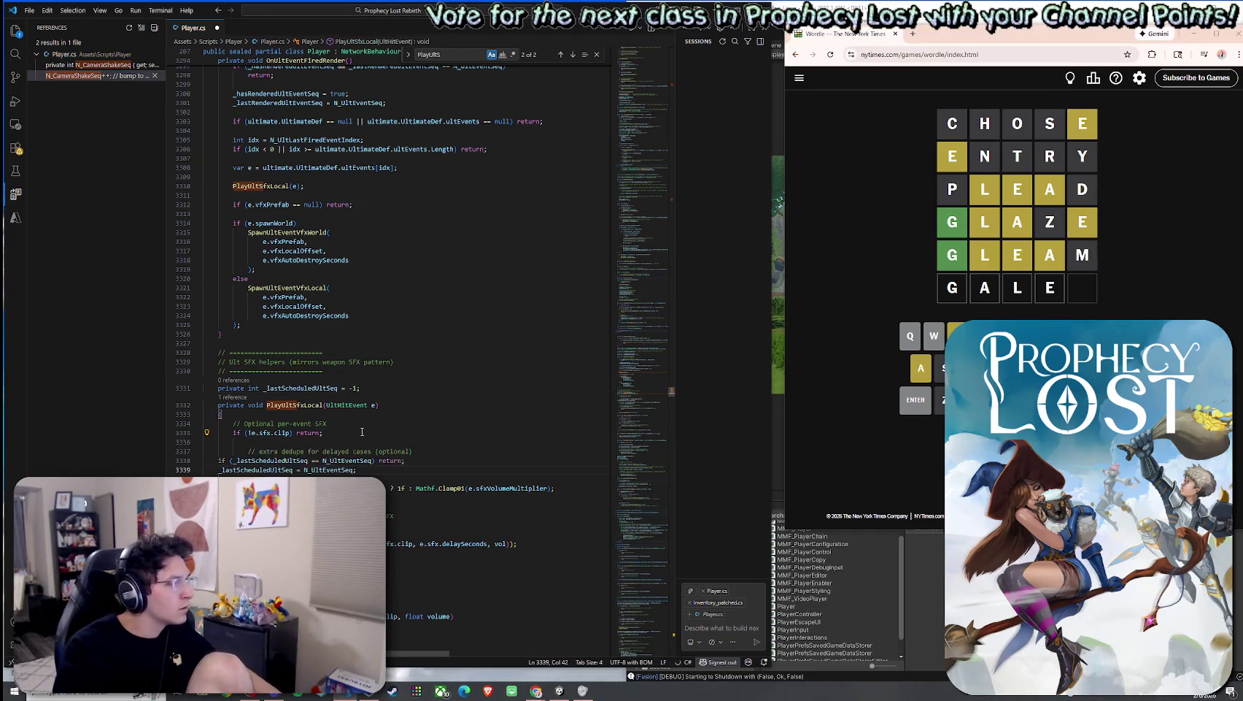
{"action": "left_click_drag", "start_coordinate": [217, 461], "coordinate": [365, 471]}
{"action": "key", "text": "Tab"}
{"action": "key", "text": "Up"}
{"action": "key", "text": "Up"}
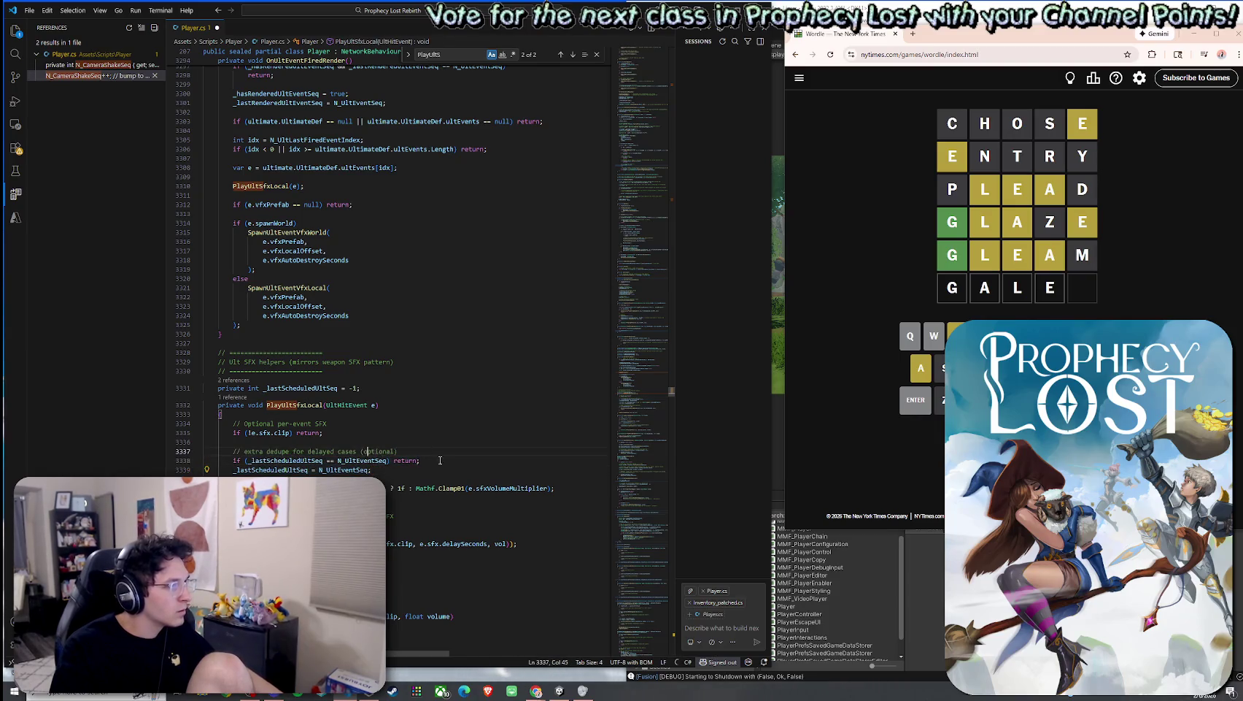
{"action": "key", "text": "shift+Tab"}
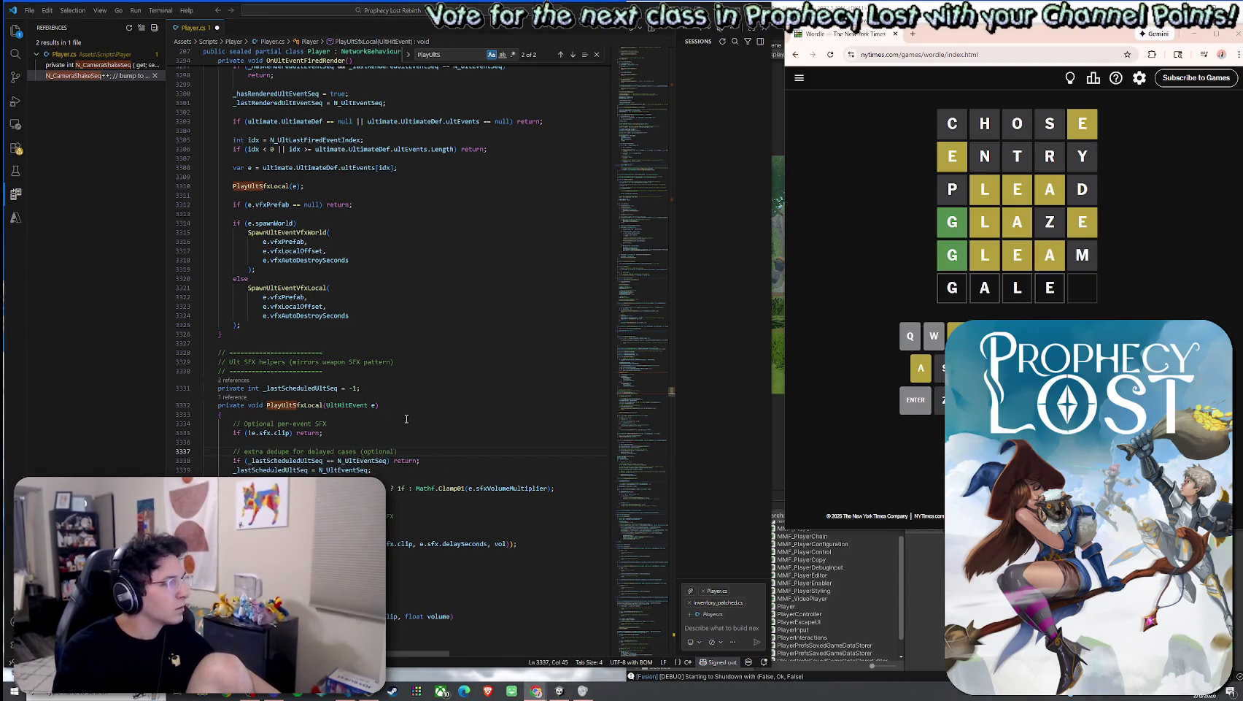
Step: Save Player.cs from the File menu
{"action": "scroll", "coordinate": [394, 292], "scroll_direction": "down", "scroll_amount": 2}
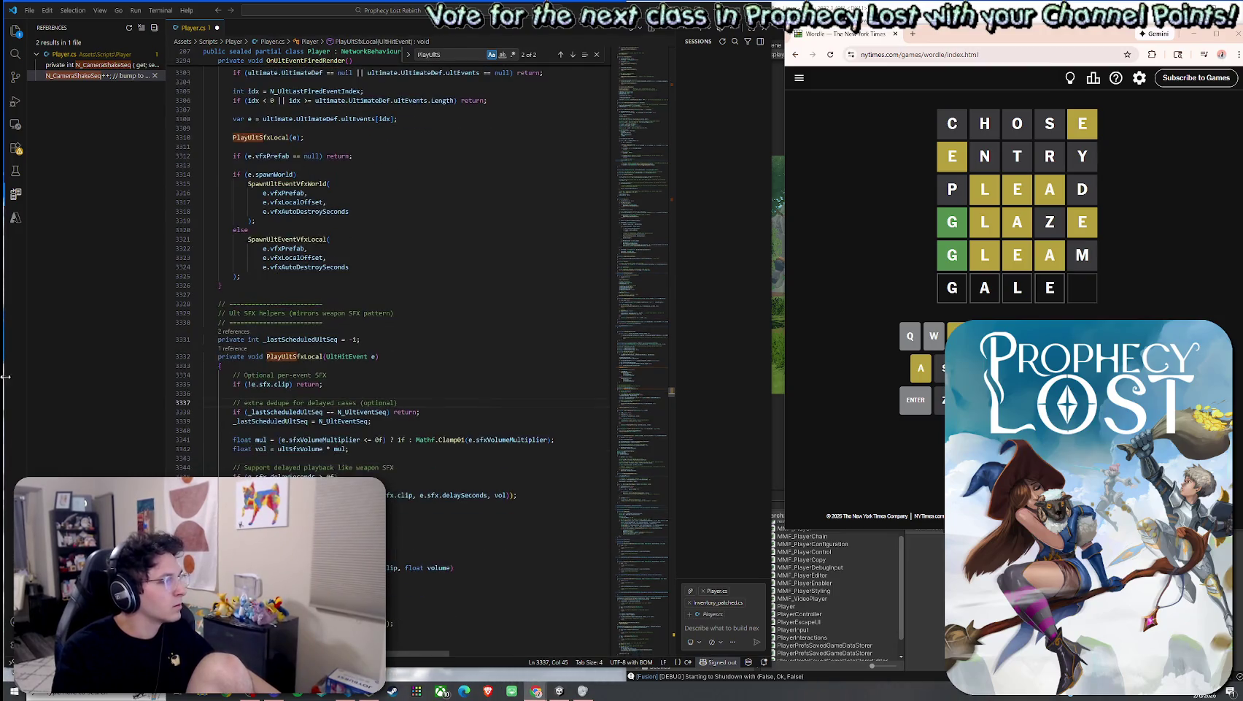
{"action": "left_click", "coordinate": [29, 10]}
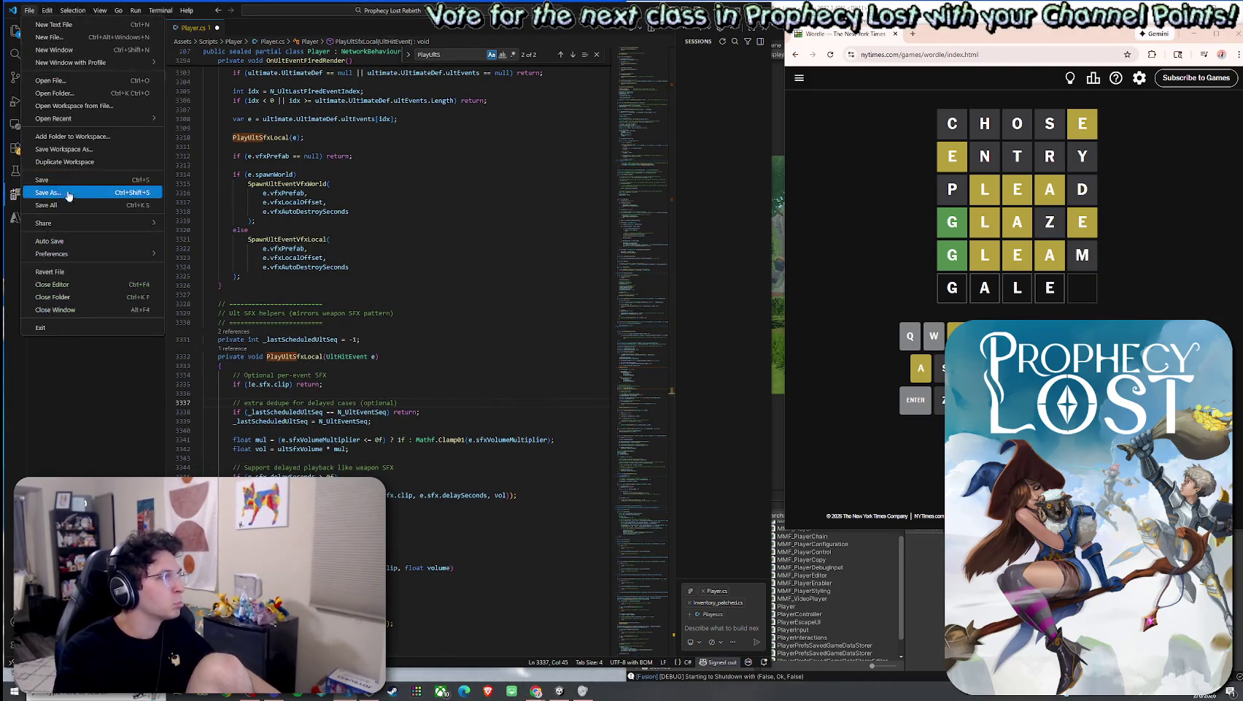
{"action": "left_click", "coordinate": [59, 194]}
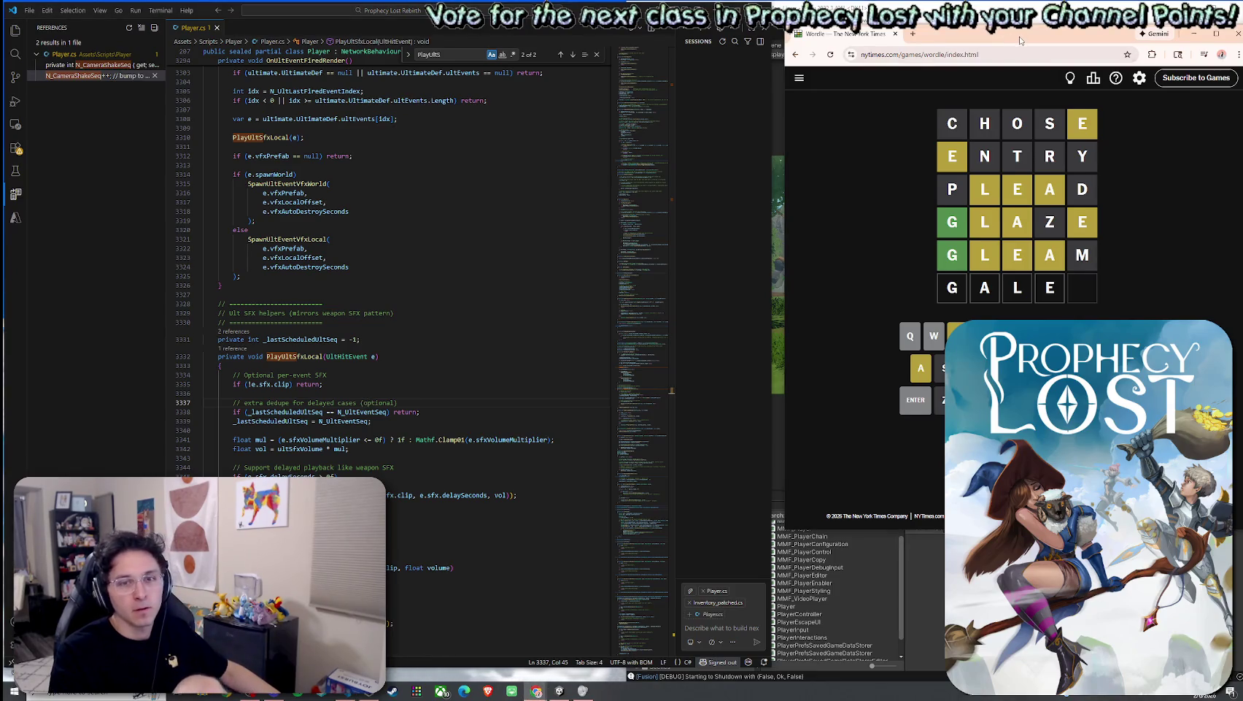
Step: Move the Wordle window to the screen centre and delete letters from the GALE row
{"action": "mouse_move", "coordinate": [1020, 40]}
{"action": "left_mouse_down"}
{"action": "mouse_move", "coordinate": [645, 48]}
{"action": "mouse_move", "coordinate": [631, 63]}
{"action": "left_mouse_up"}
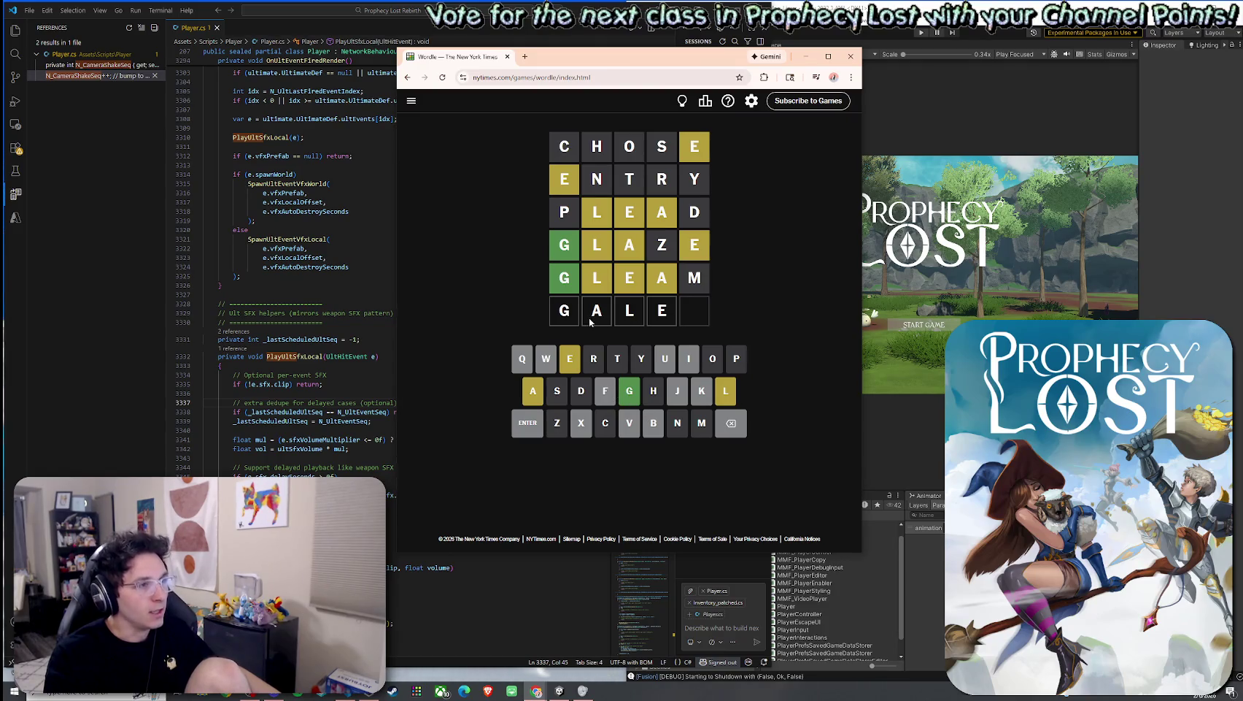
{"action": "left_click", "coordinate": [735, 424]}
{"action": "left_click", "coordinate": [736, 424]}
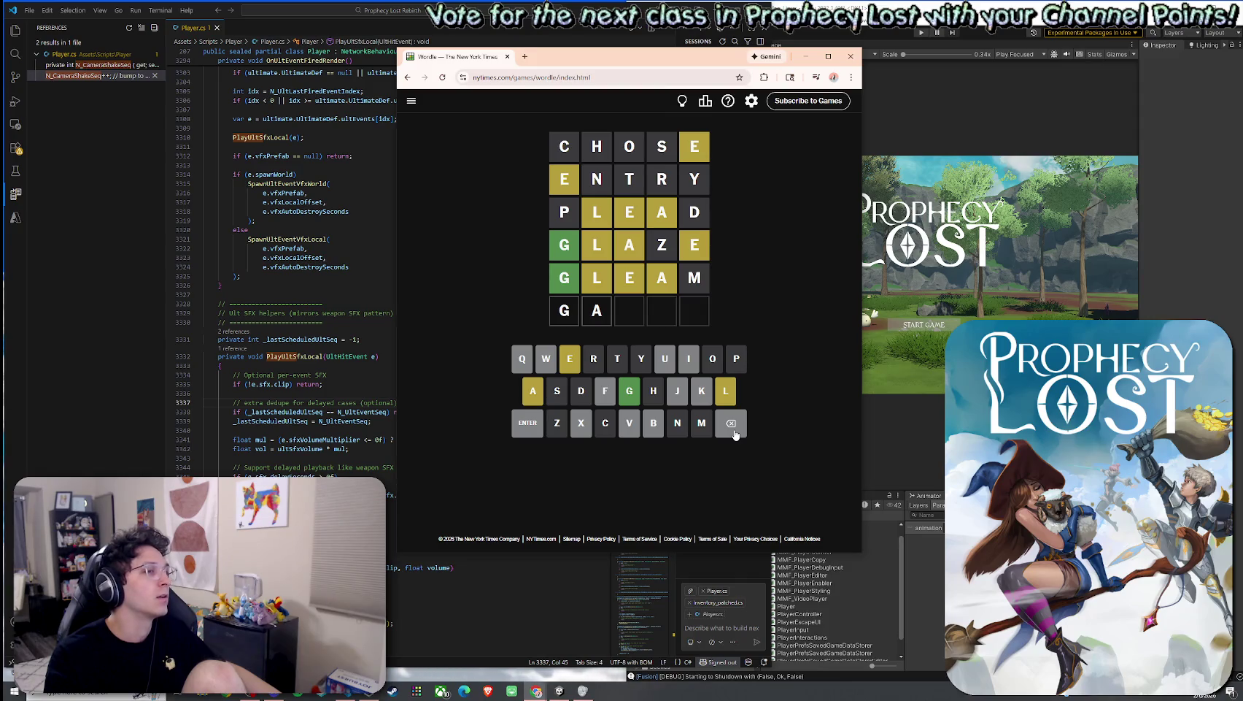
{"action": "left_click", "coordinate": [736, 424]}
{"action": "left_click", "coordinate": [723, 394]}
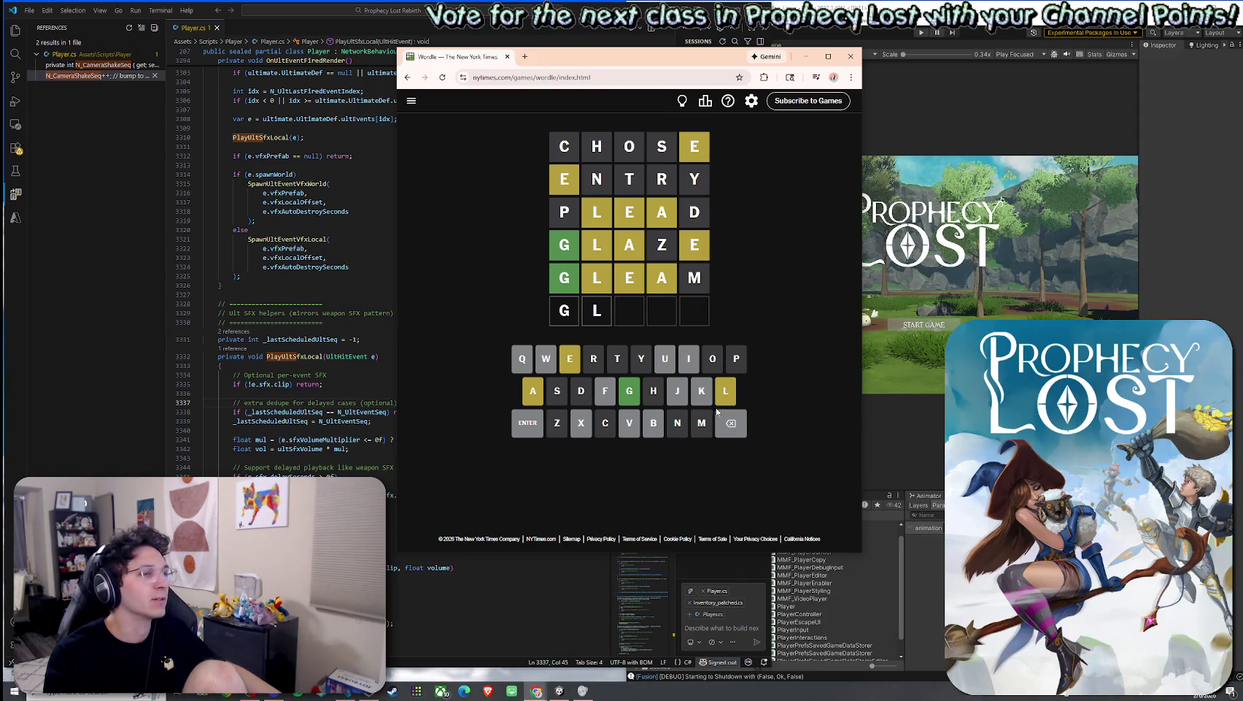
{"action": "left_click", "coordinate": [730, 422]}
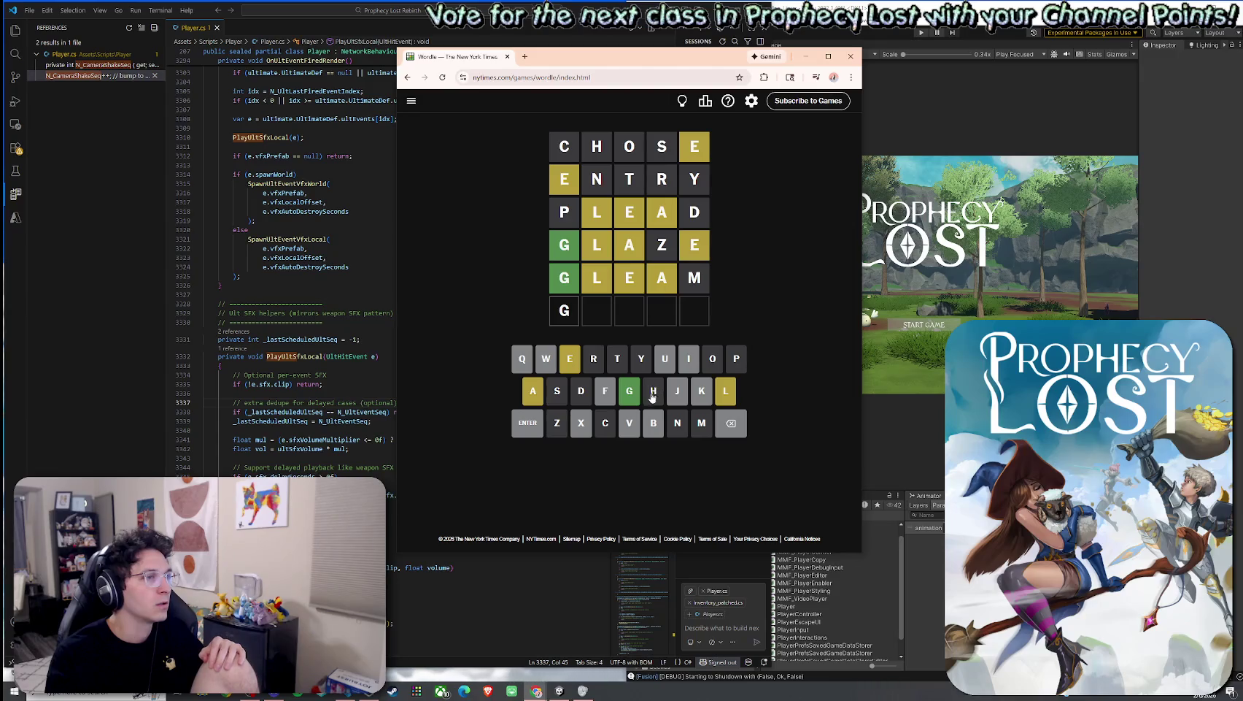
Step: Retype GALE, delete it back to G, and minimize the browser
{"action": "left_click", "coordinate": [541, 392]}
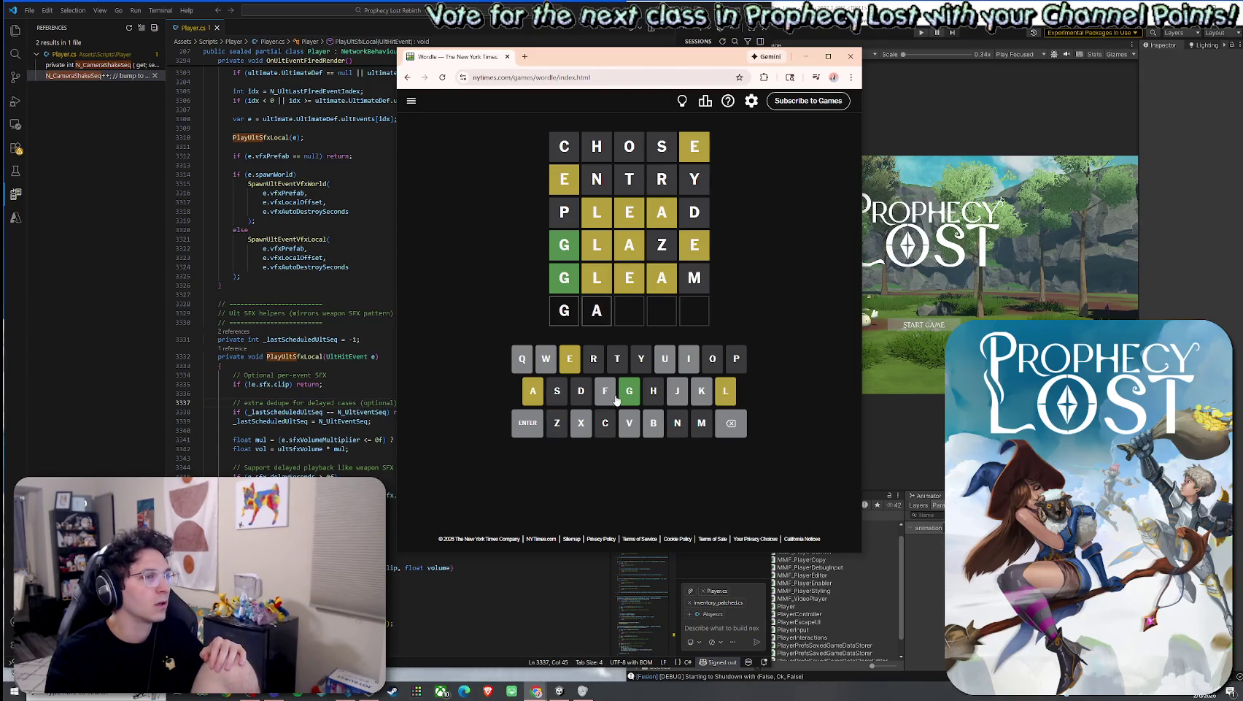
{"action": "left_click", "coordinate": [726, 398]}
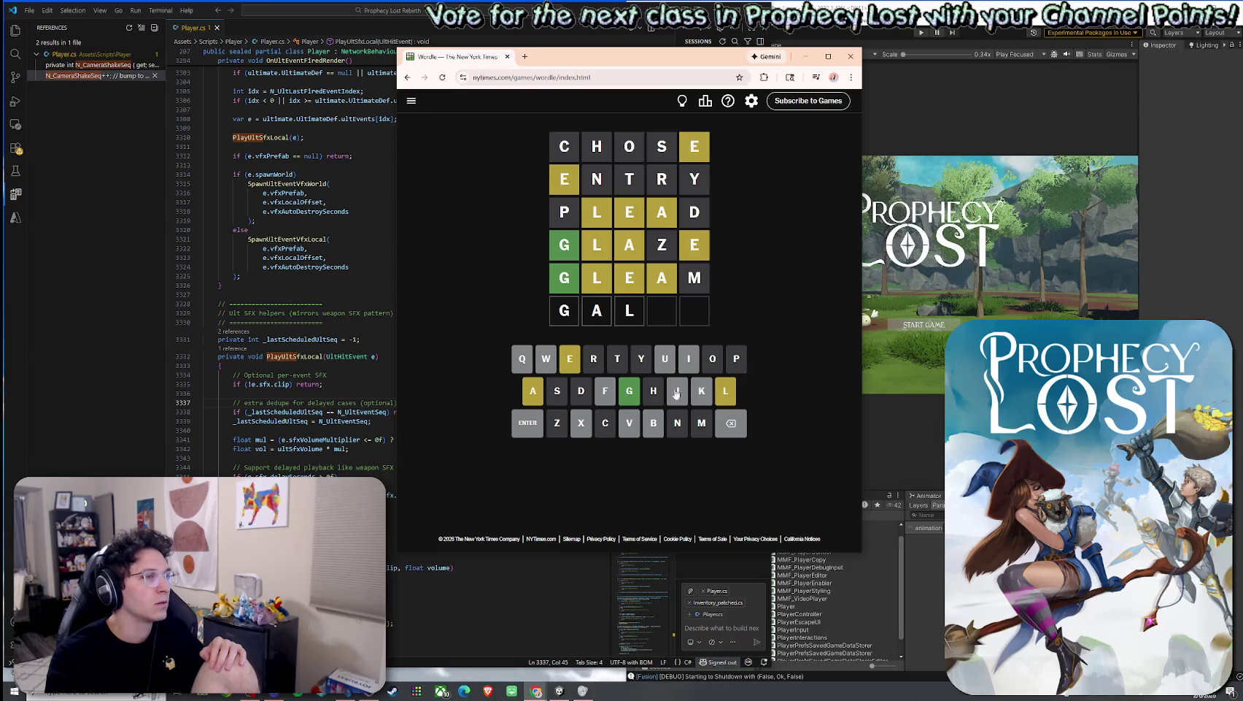
{"action": "left_click", "coordinate": [572, 366]}
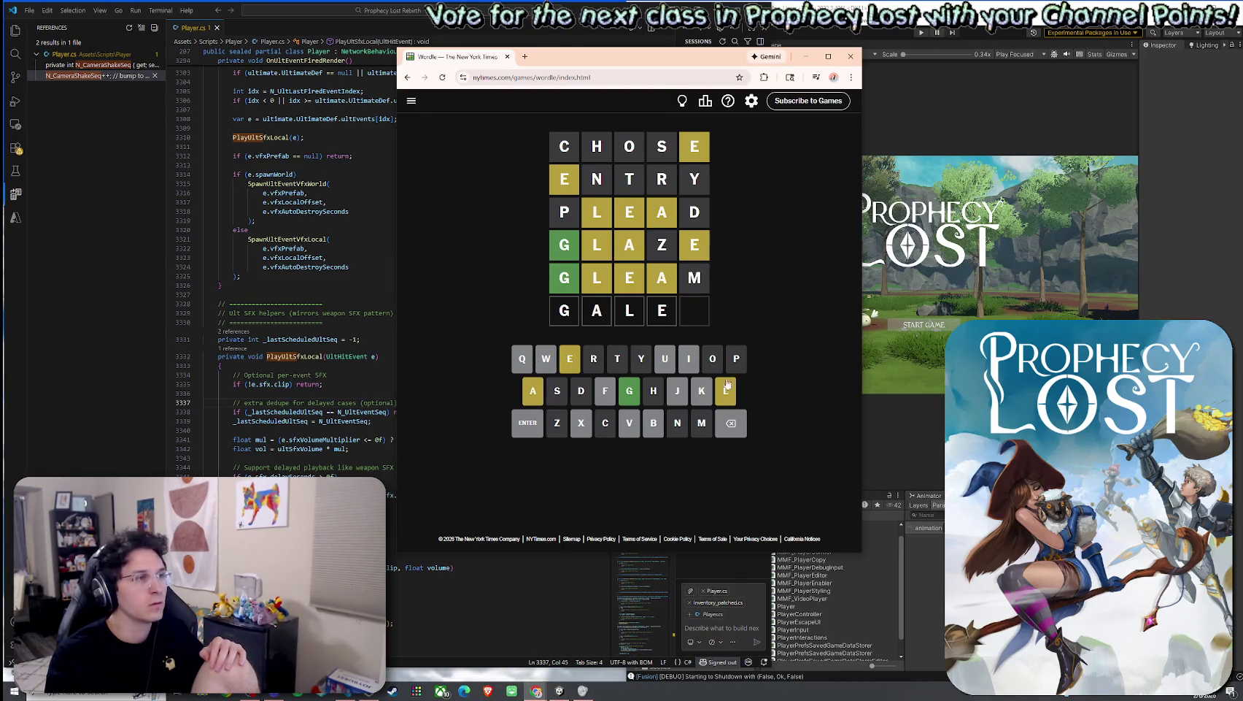
{"action": "triple_click", "coordinate": [734, 433]}
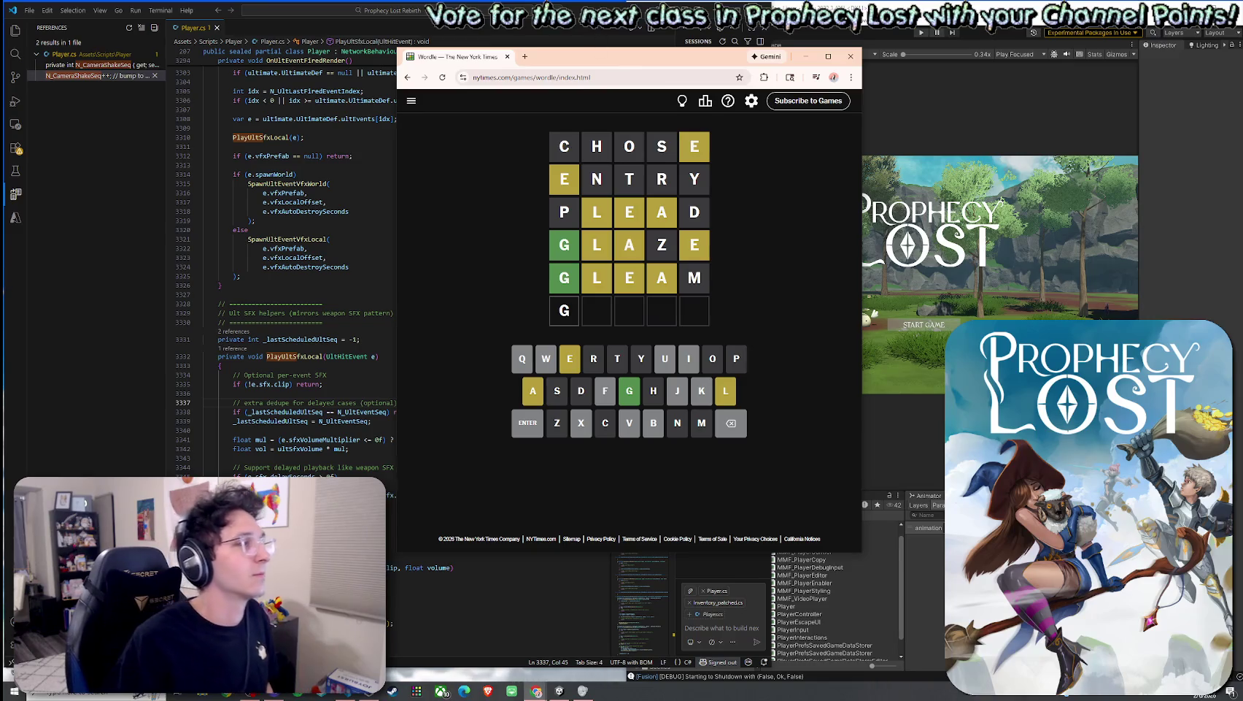
{"action": "left_click", "coordinate": [806, 57]}
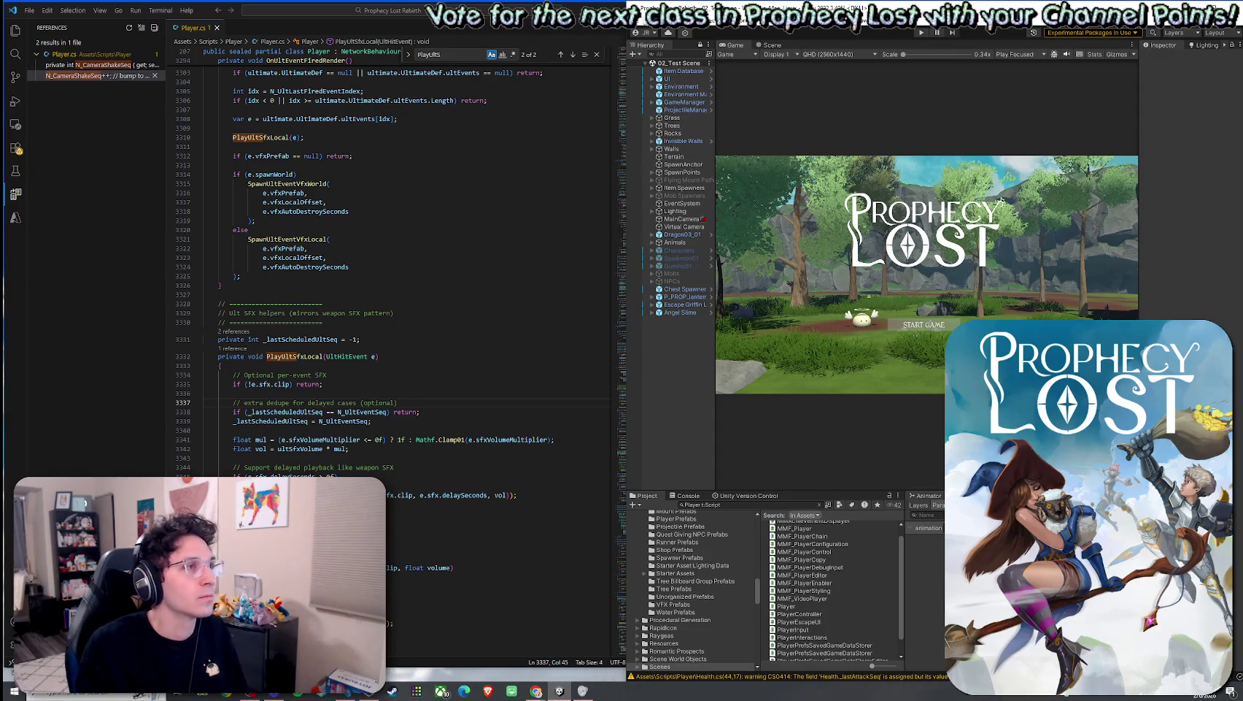
Step: Save 02_Test Scene and run File > Build And Run for a standalone client
{"action": "right_click", "coordinate": [657, 63]}
{"action": "left_click", "coordinate": [686, 67]}
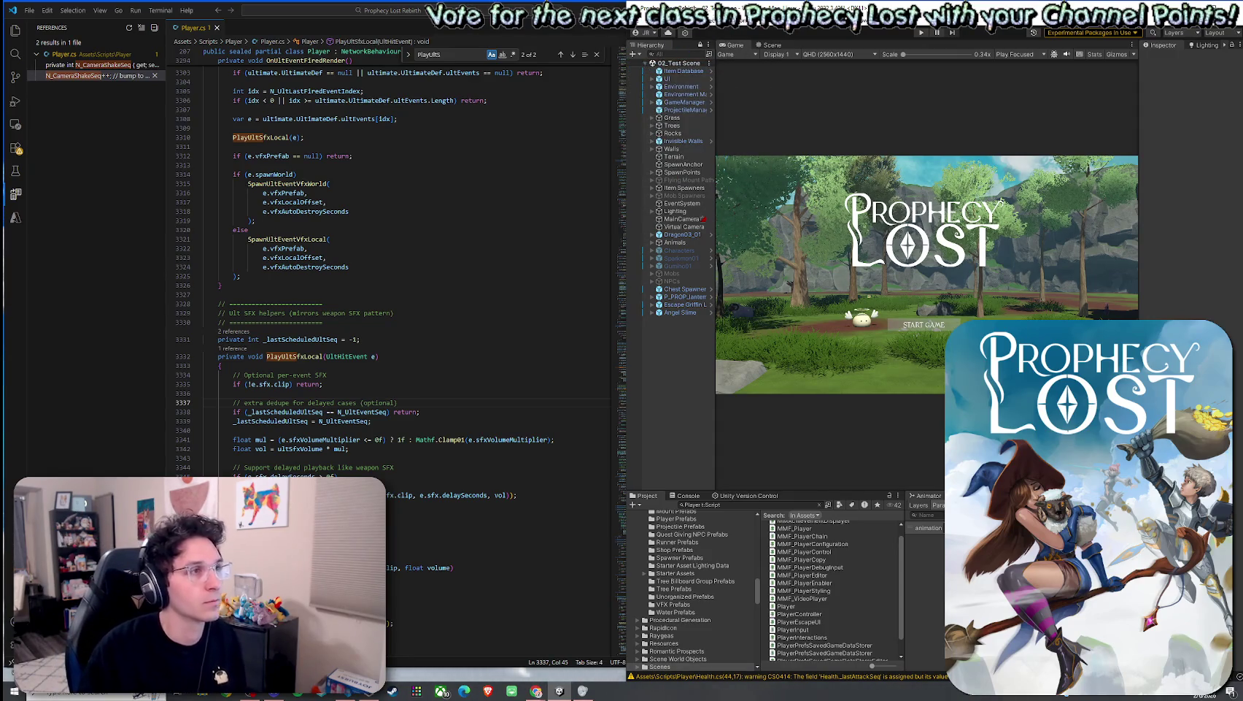
{"action": "left_click", "coordinate": [637, 20]}
{"action": "left_click", "coordinate": [665, 159]}
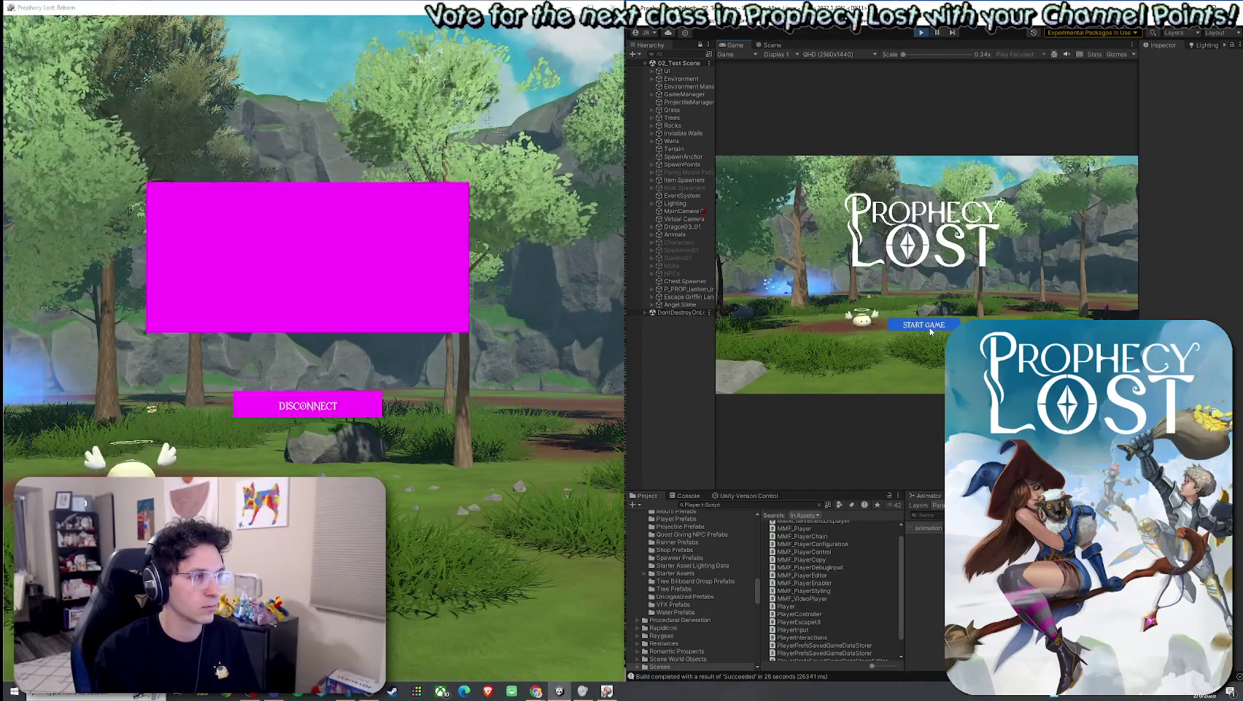
Step: Start the game session with START GAME and run the character forward with W
{"action": "left_click", "coordinate": [931, 326]}
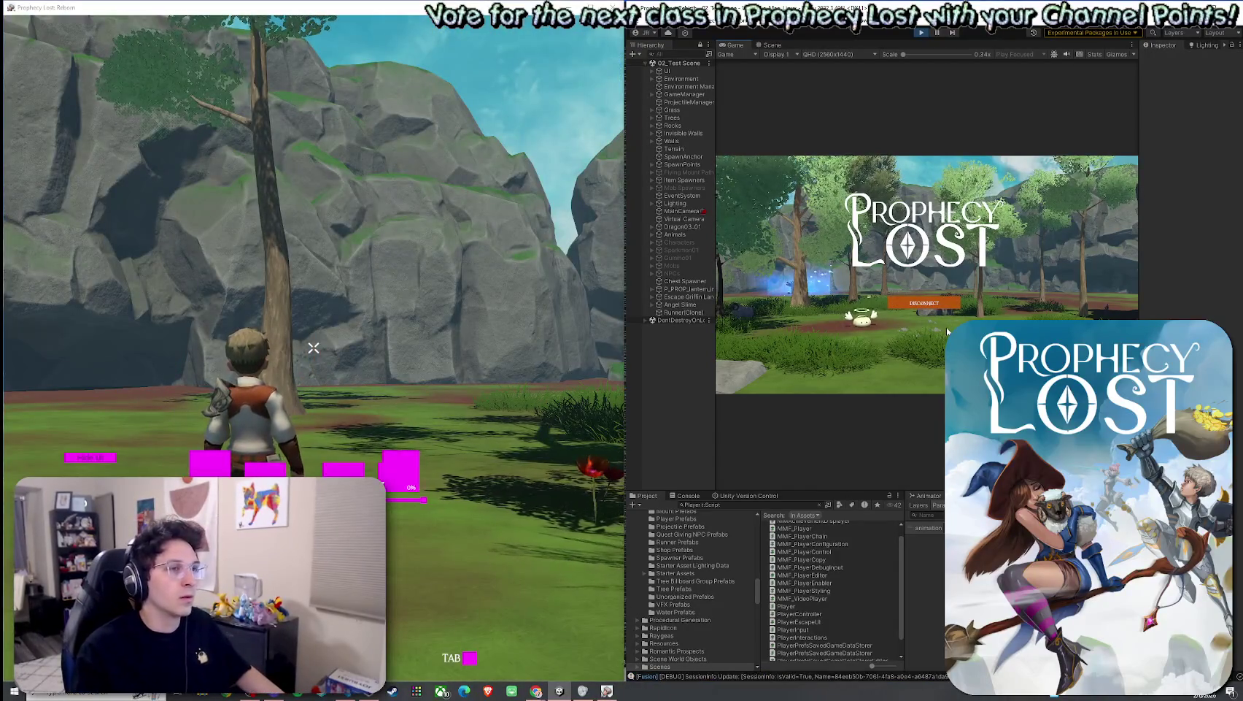
{"action": "key", "text": "w"}
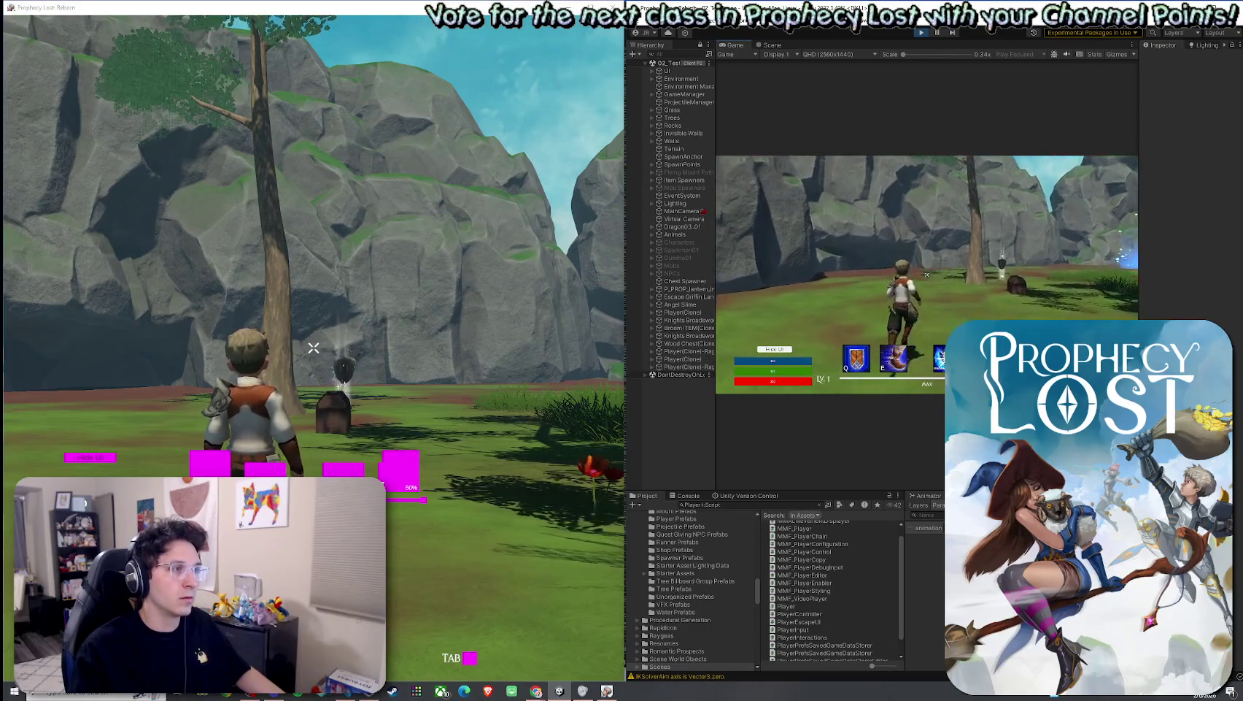
{"action": "key", "text": "w"}
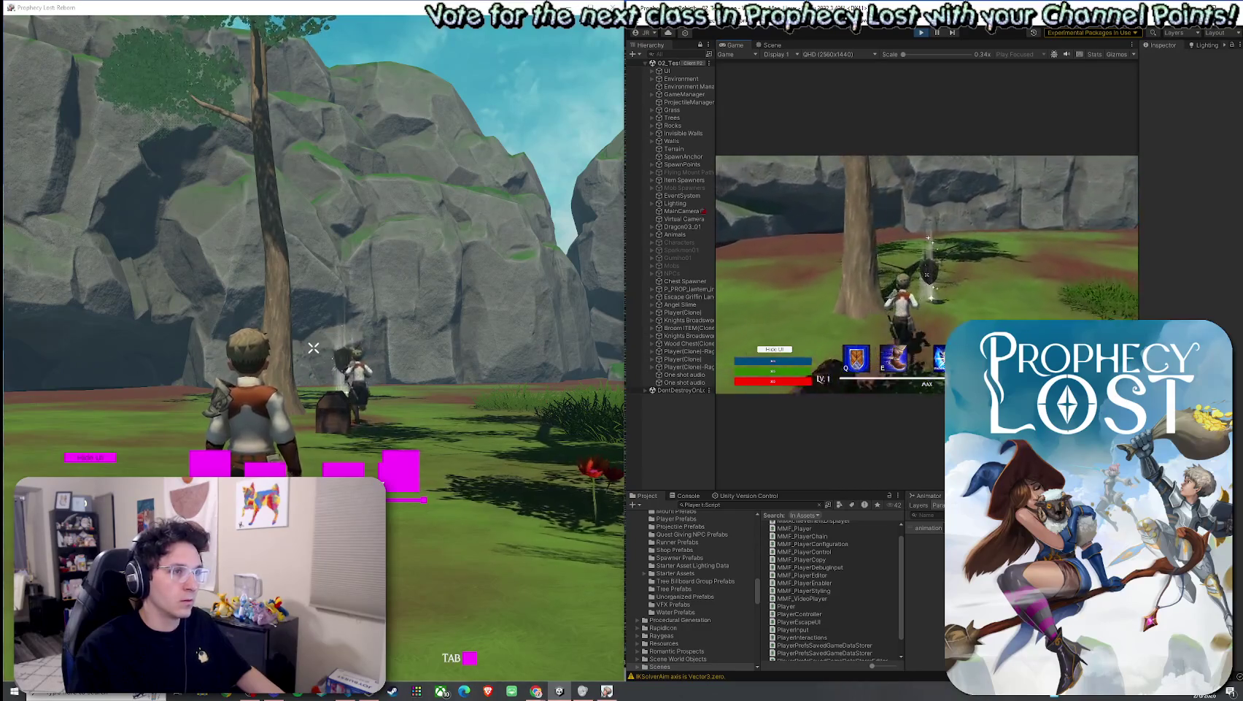
Step: Open the inventory, cast the earth skill twice with Q, then quit the standalone game
{"action": "key", "text": "Tab"}
{"action": "key", "text": "Tab"}
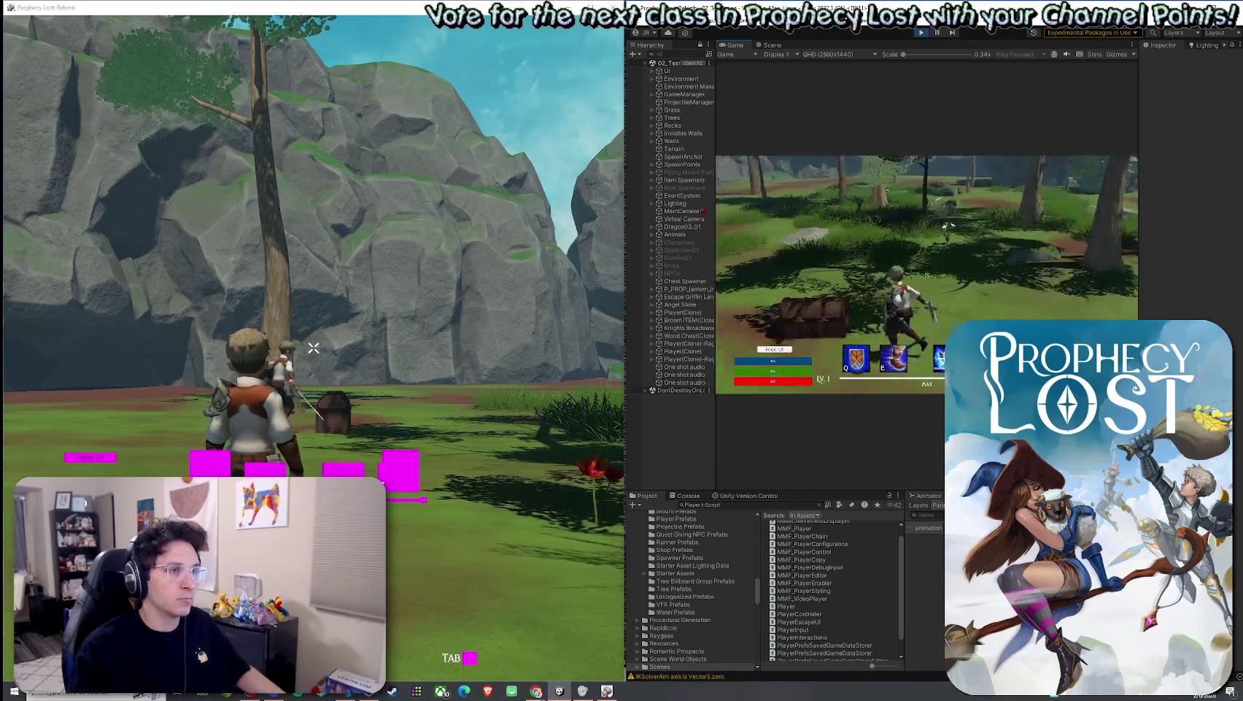
{"action": "key", "text": "q"}
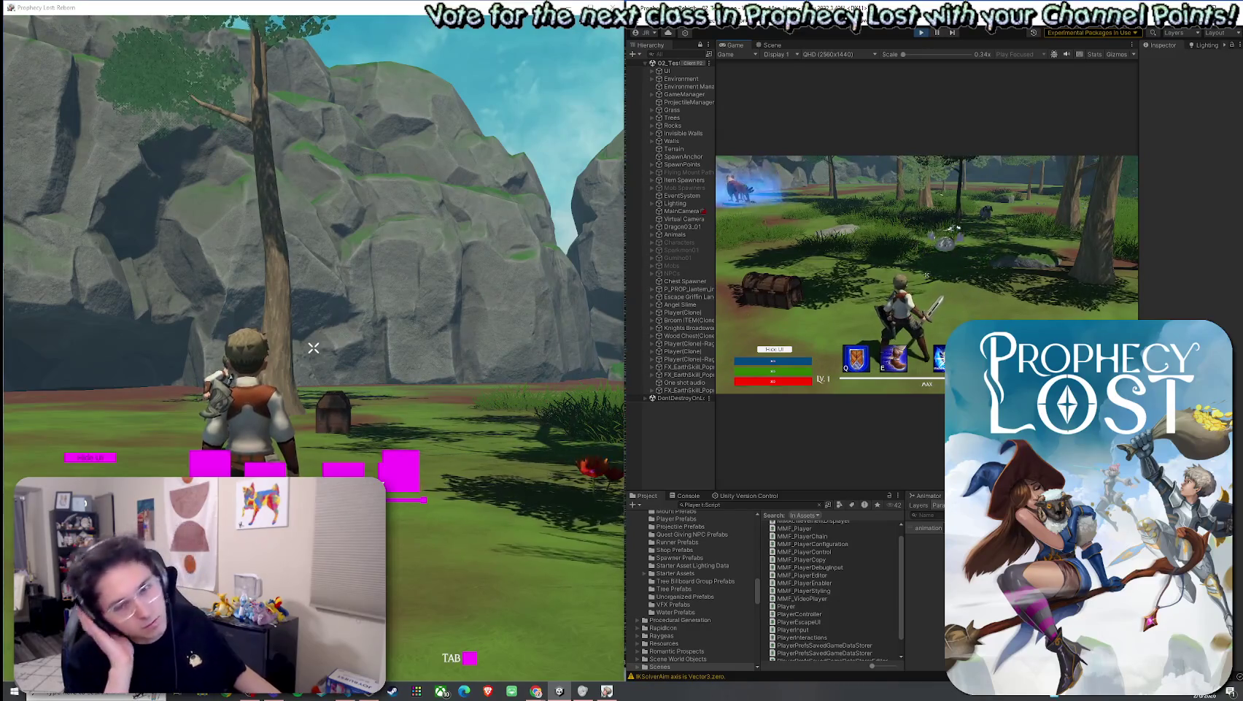
{"action": "key", "text": "q"}
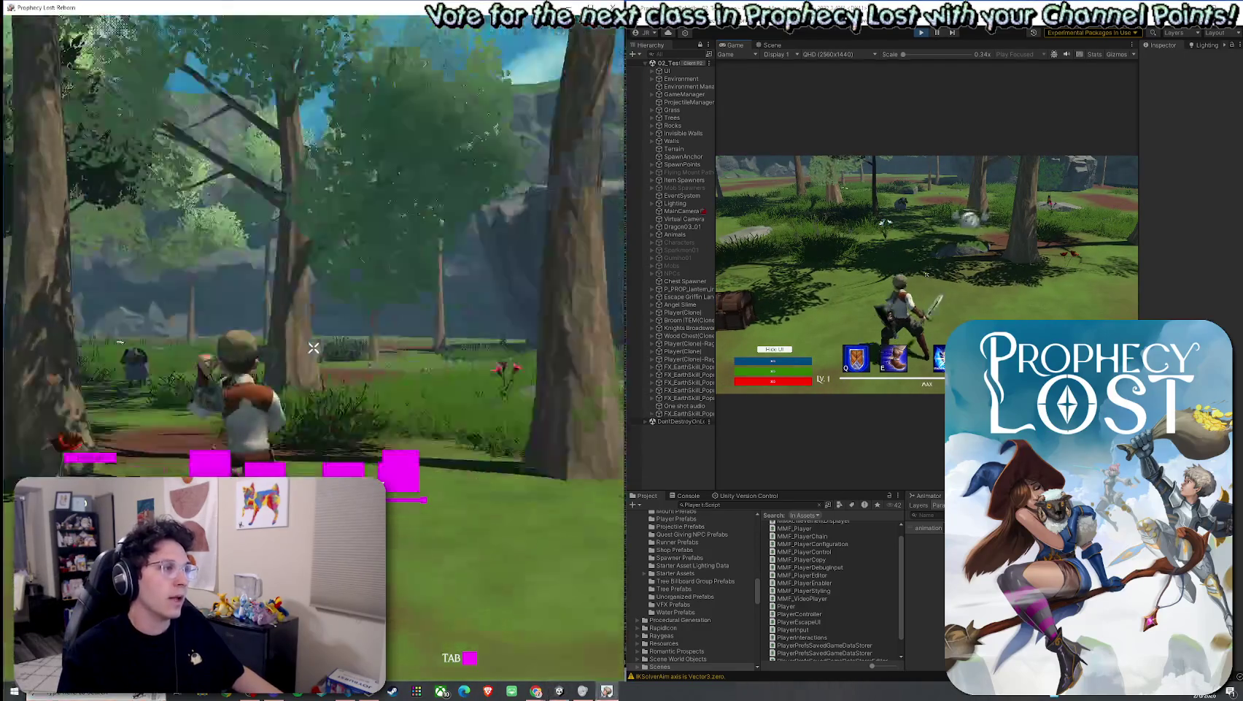
{"action": "left_click", "coordinate": [448, 470]}
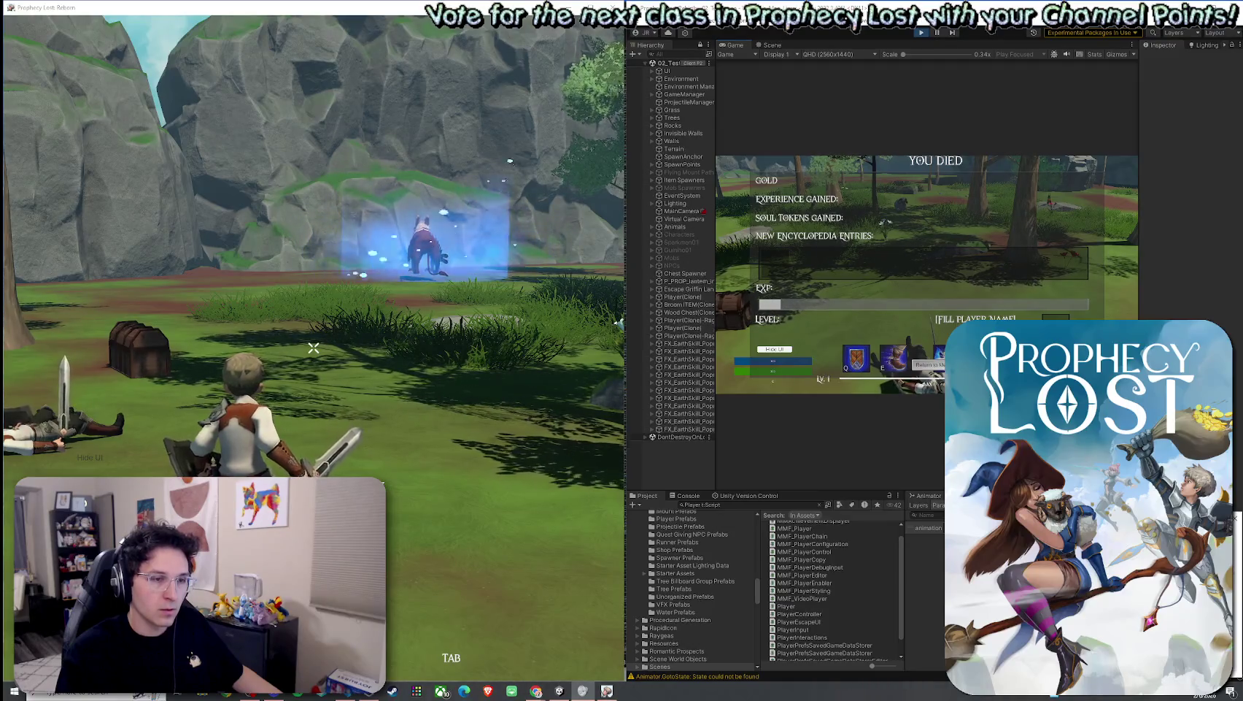
{"action": "key", "text": "super"}
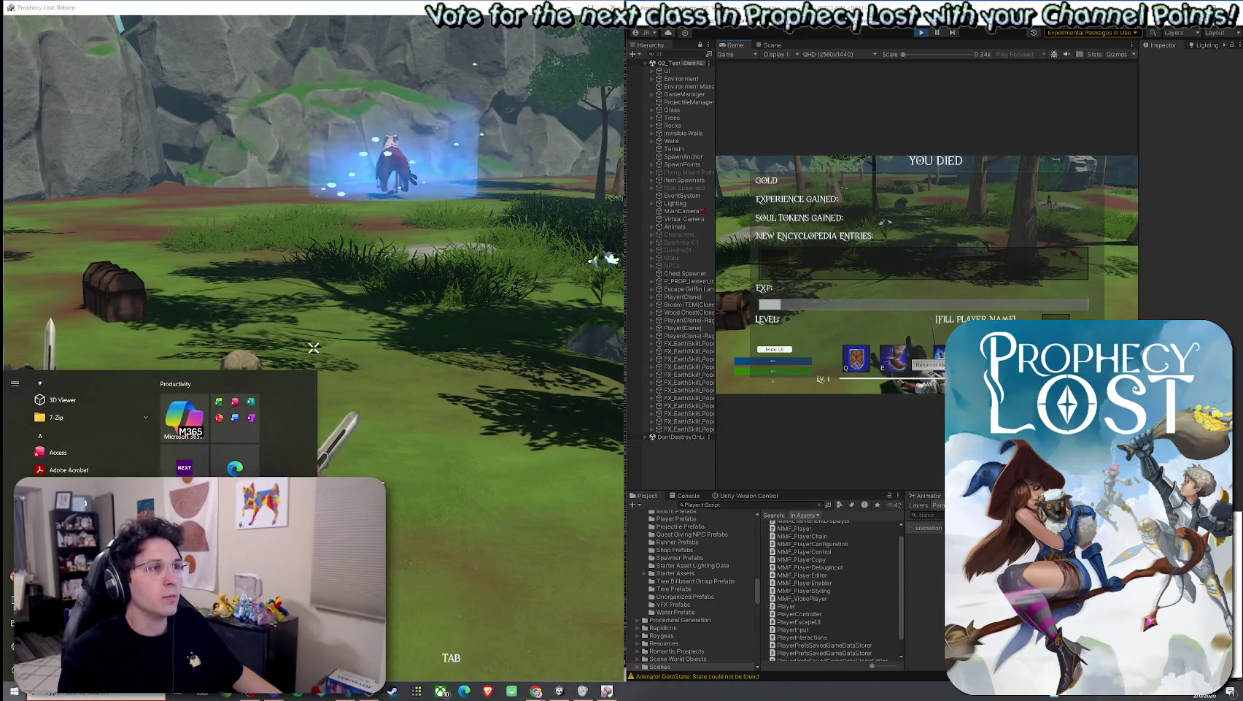
{"action": "key", "text": "alt+F4"}
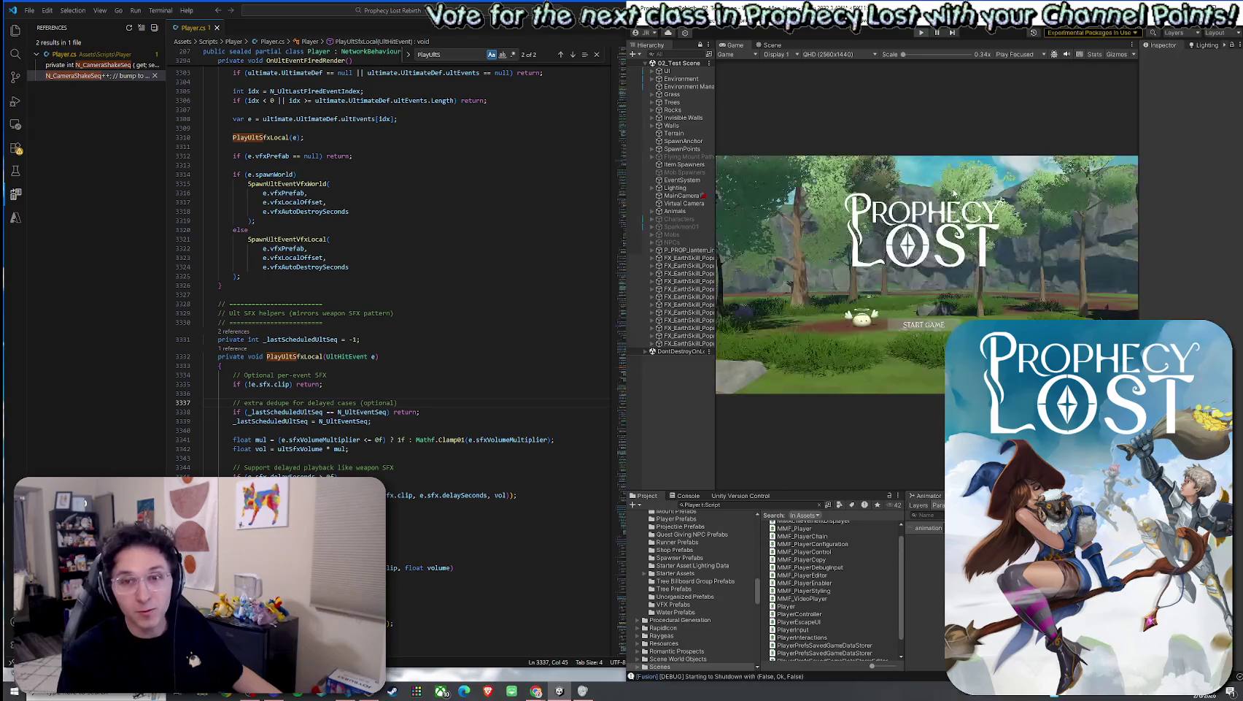
Step: Save the scene via File > Save, then bring Unity to the front and maximize it
{"action": "left_click", "coordinate": [636, 20]}
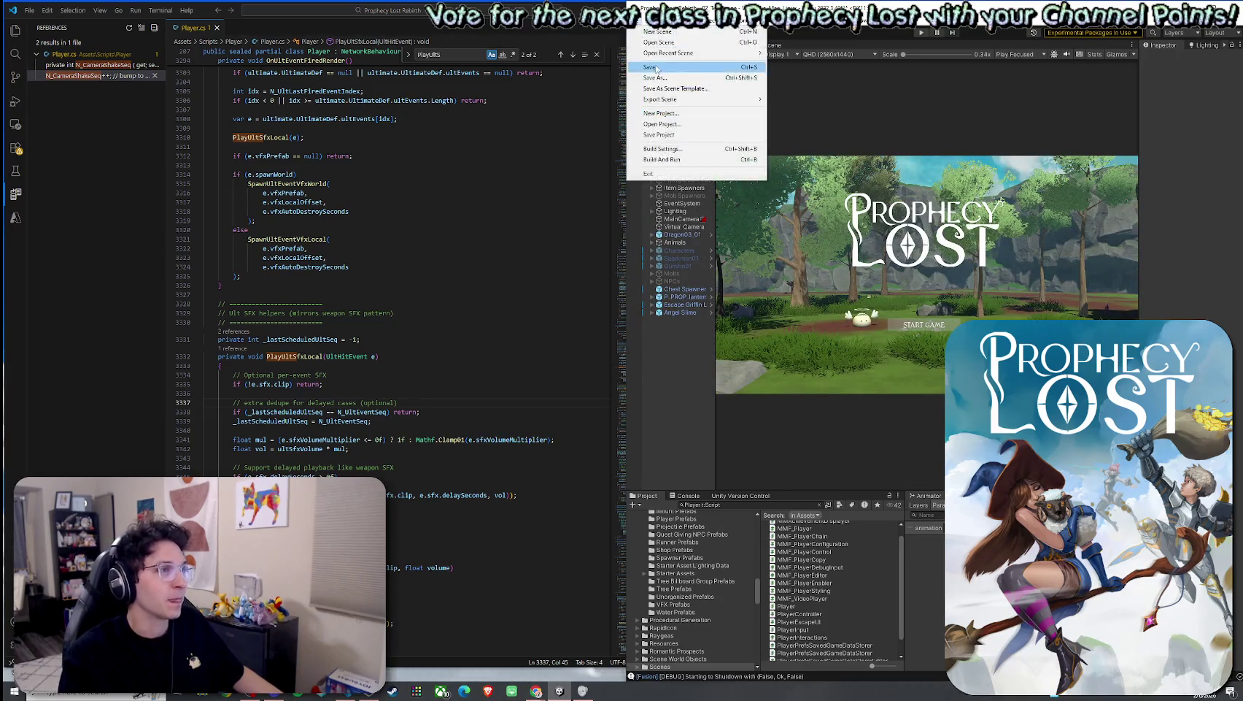
{"action": "left_click", "coordinate": [656, 68]}
{"action": "left_click", "coordinate": [641, 29]}
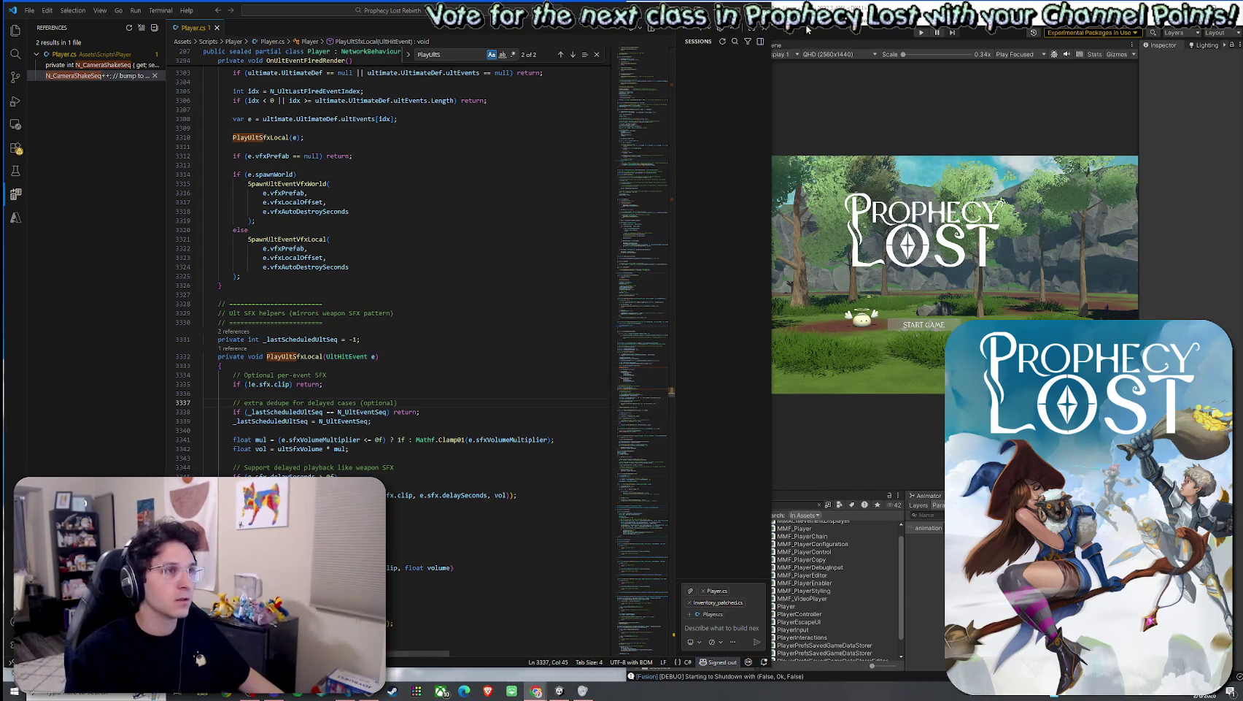
{"action": "key", "text": "alt+Tab"}
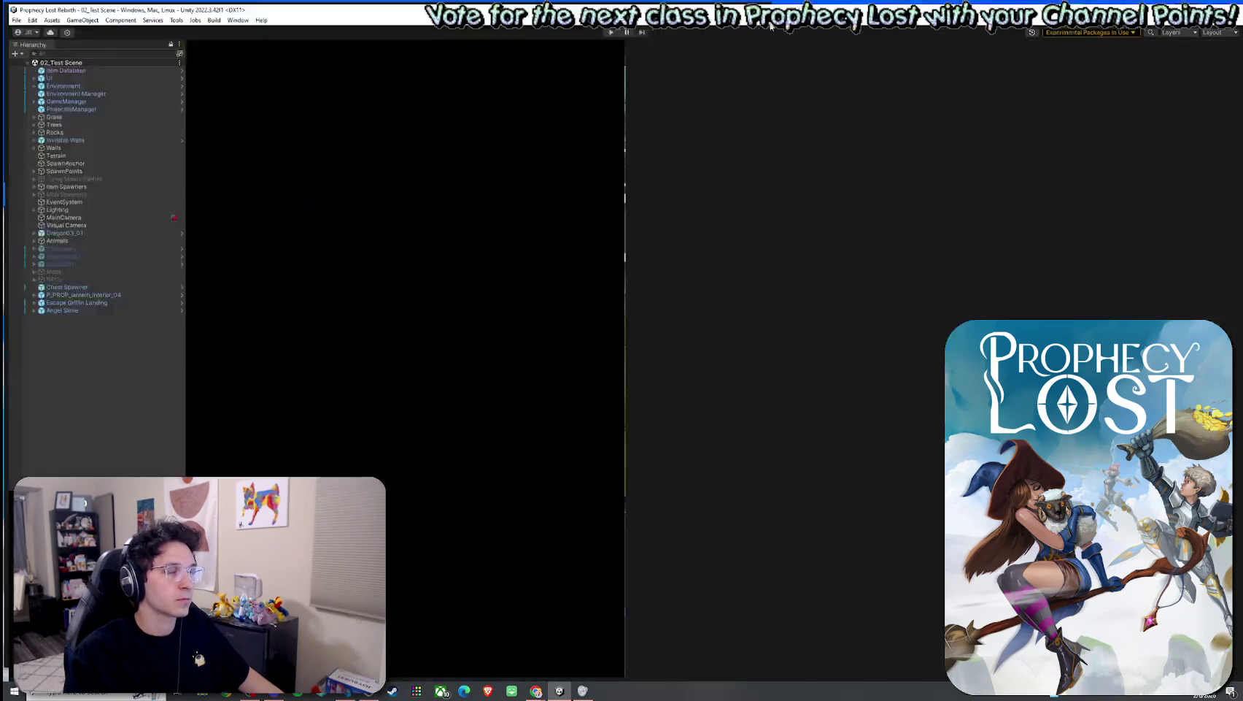
{"action": "key", "text": "super+Up"}
Step: Switch to the Scene tab and save the scene
{"action": "left_click", "coordinate": [237, 41]}
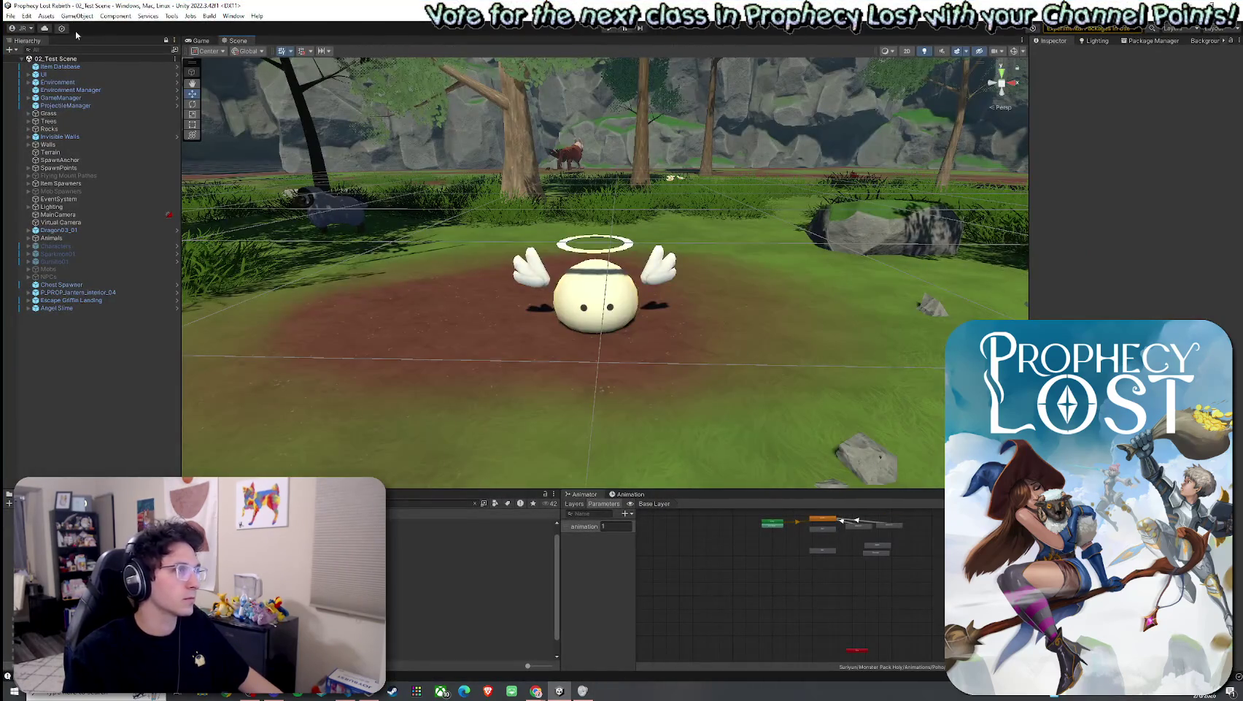
{"action": "left_click", "coordinate": [10, 16]}
{"action": "left_click", "coordinate": [66, 62]}
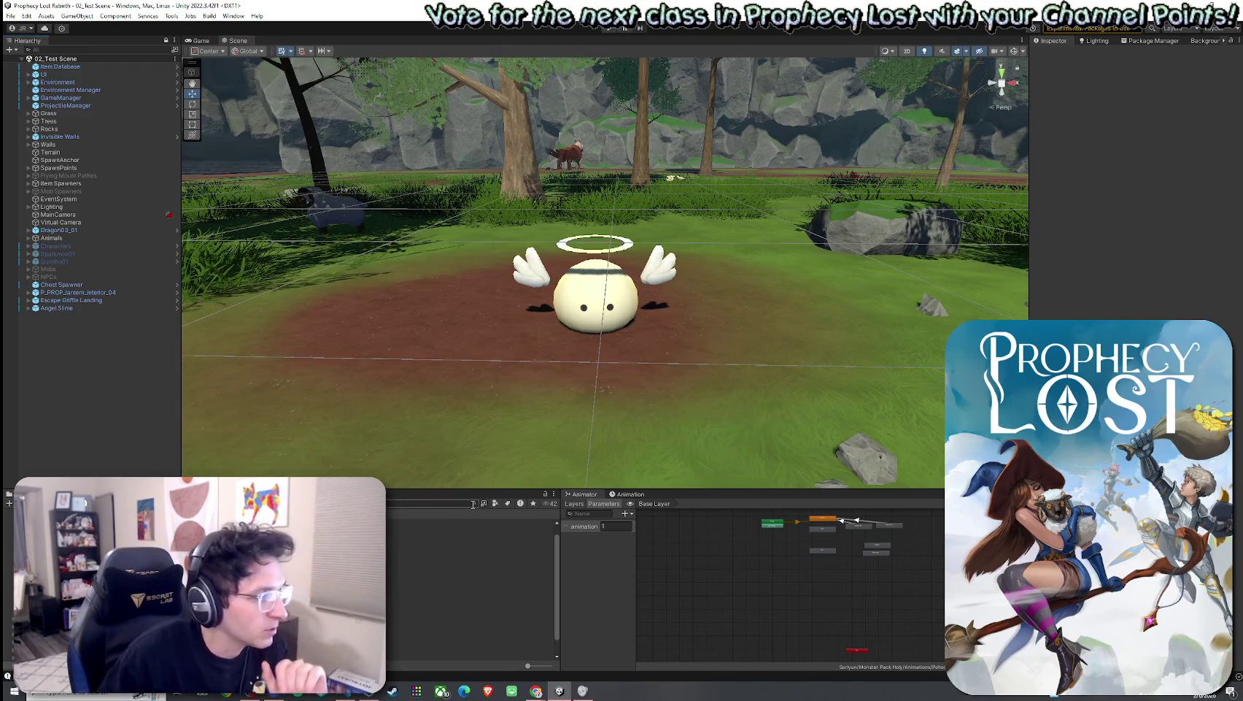
Step: Select Angel Slime and scroll through its Mob AI fields, including the HCFX_Splash_04 damage VFX
{"action": "left_click", "coordinate": [69, 308]}
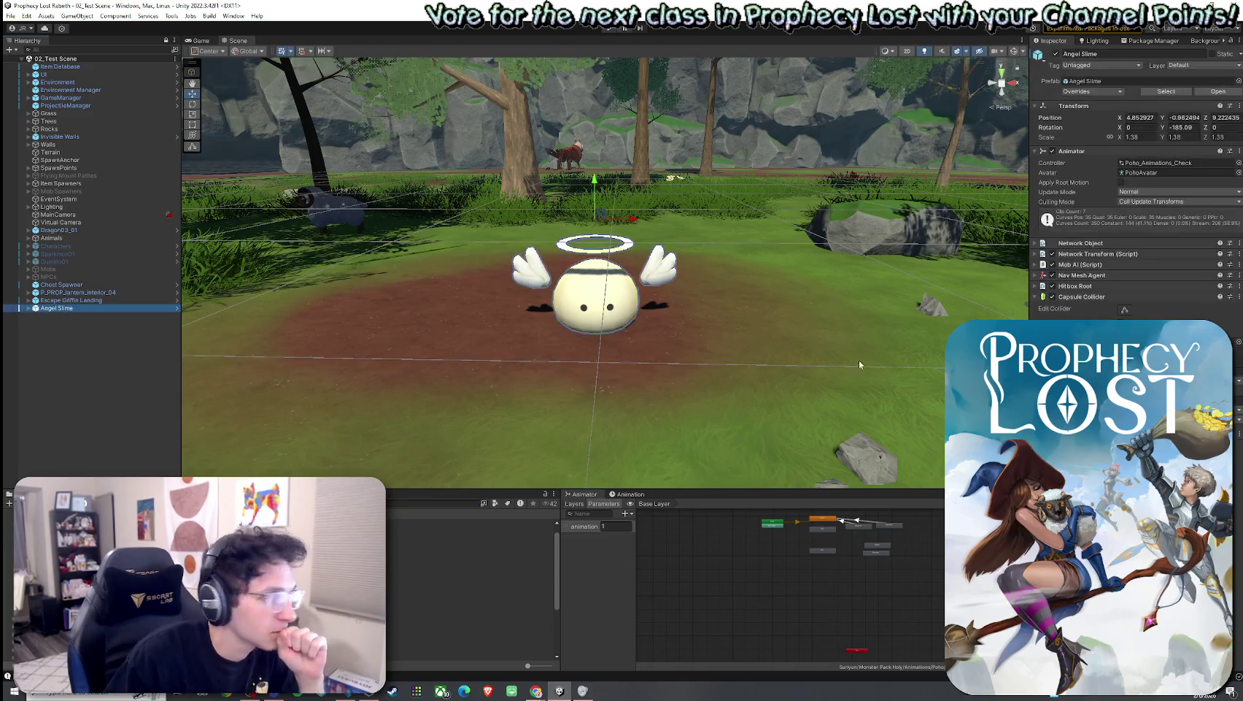
{"action": "left_click", "coordinate": [1035, 266]}
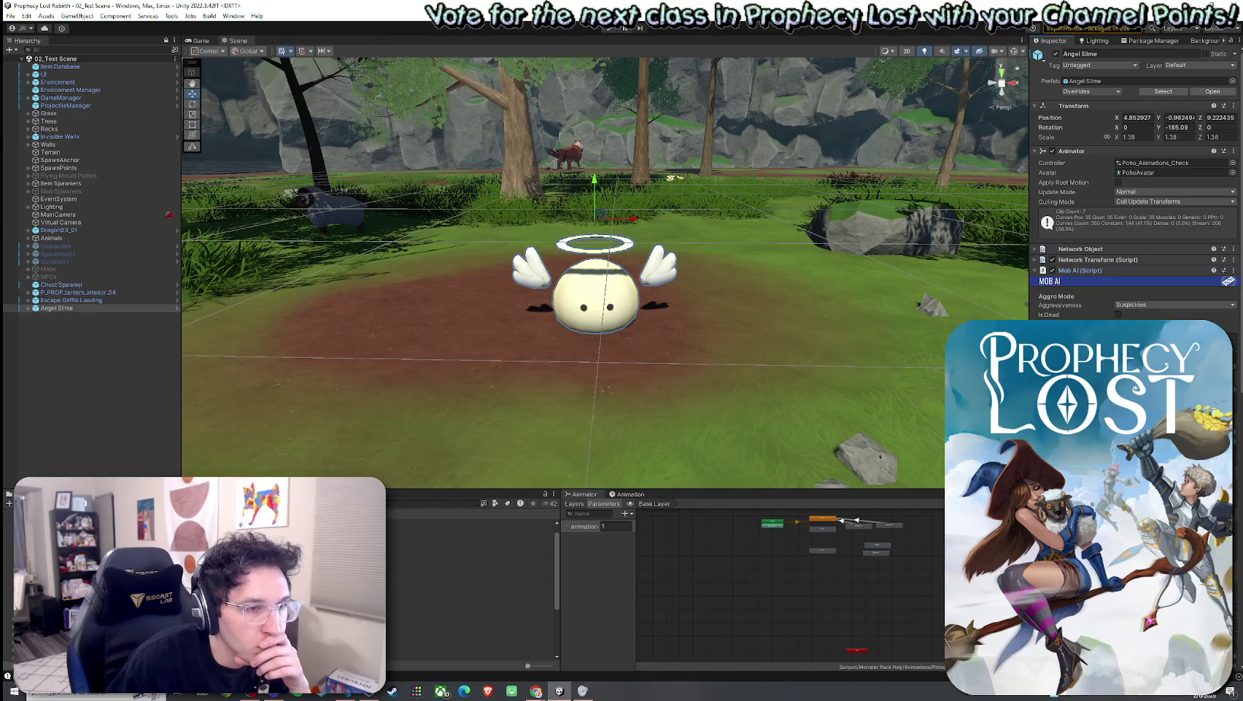
{"action": "scroll", "coordinate": [1135, 219], "scroll_direction": "down", "scroll_amount": 5}
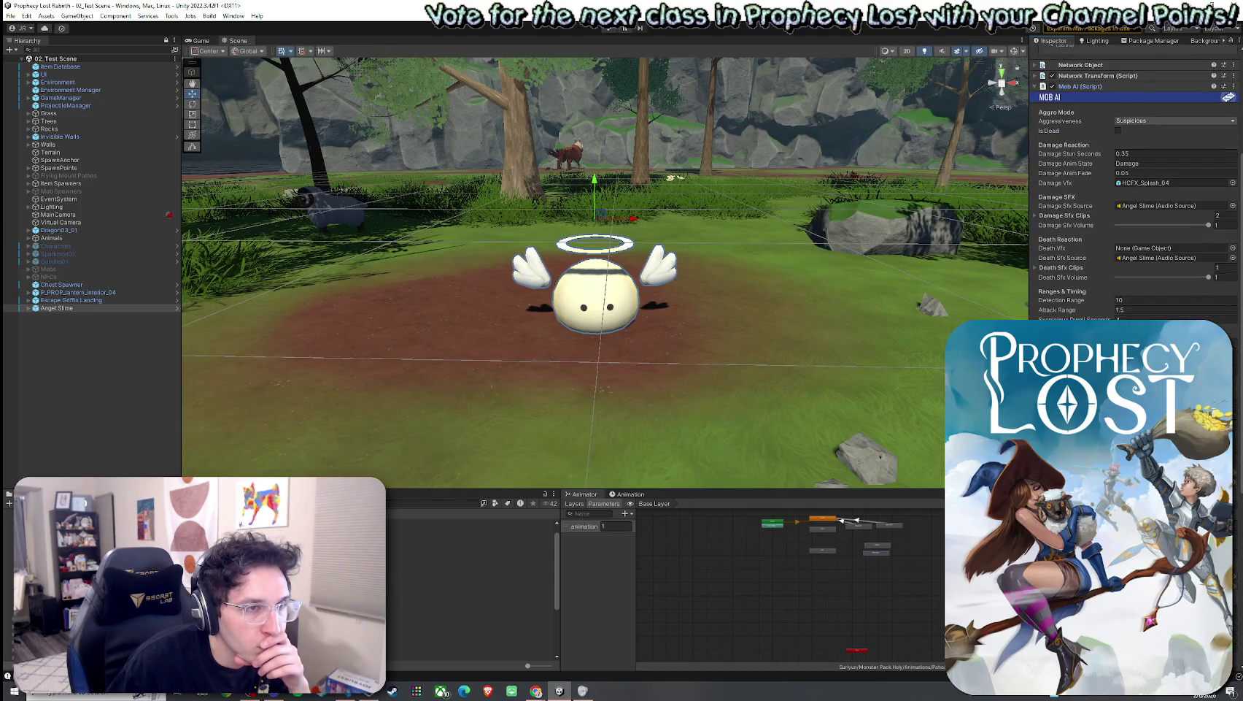
{"action": "scroll", "coordinate": [1135, 219], "scroll_direction": "down", "scroll_amount": 10}
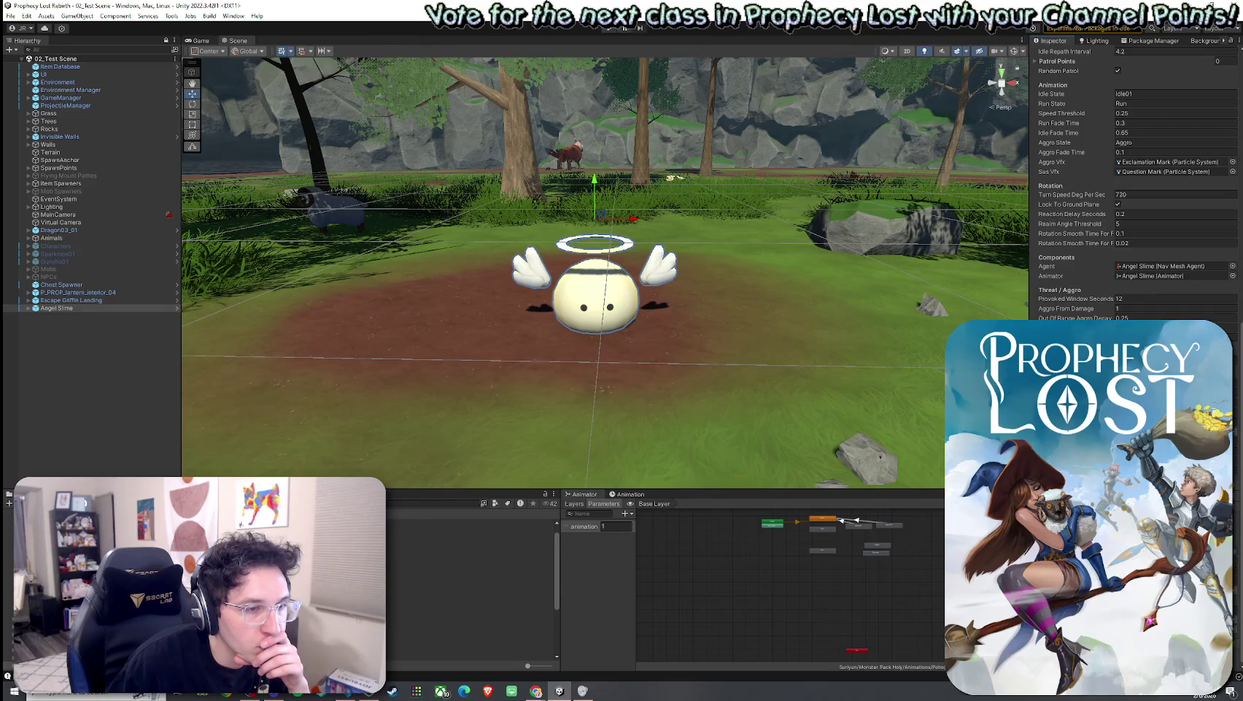
{"action": "scroll", "coordinate": [1135, 190], "scroll_direction": "up", "scroll_amount": 15}
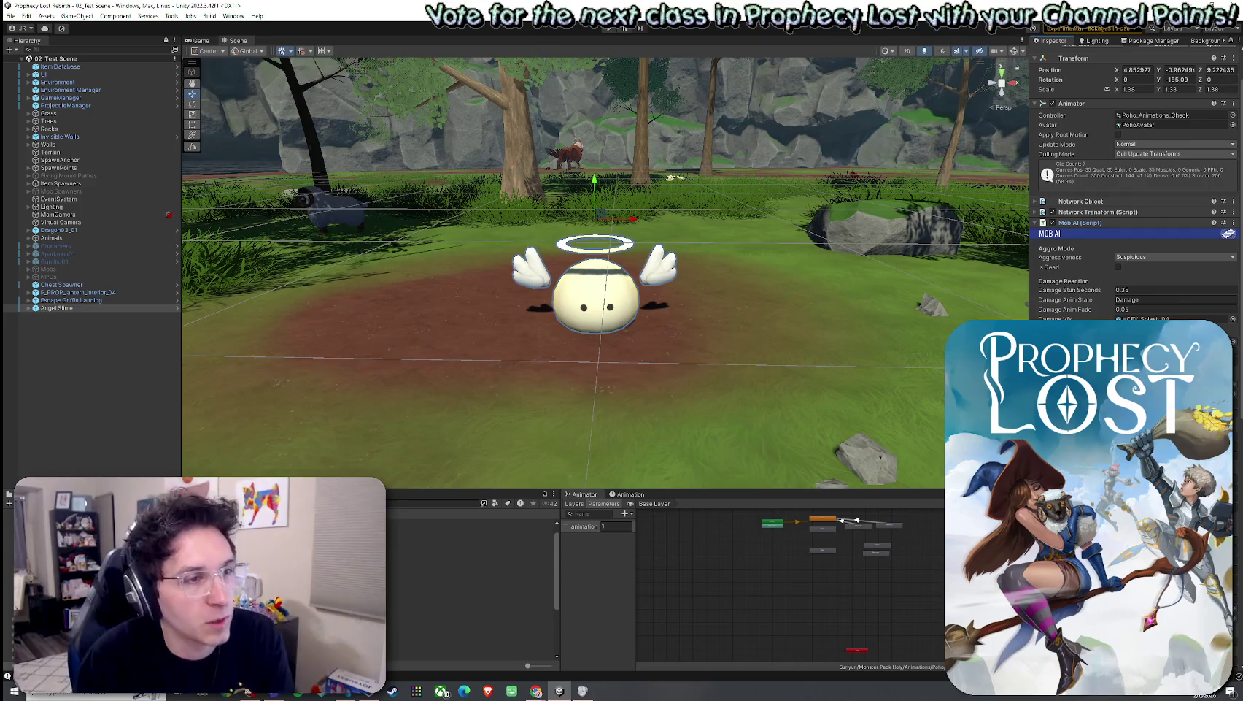
{"action": "key", "text": "F2"}
{"action": "scroll", "coordinate": [1135, 189], "scroll_direction": "down", "scroll_amount": 10}
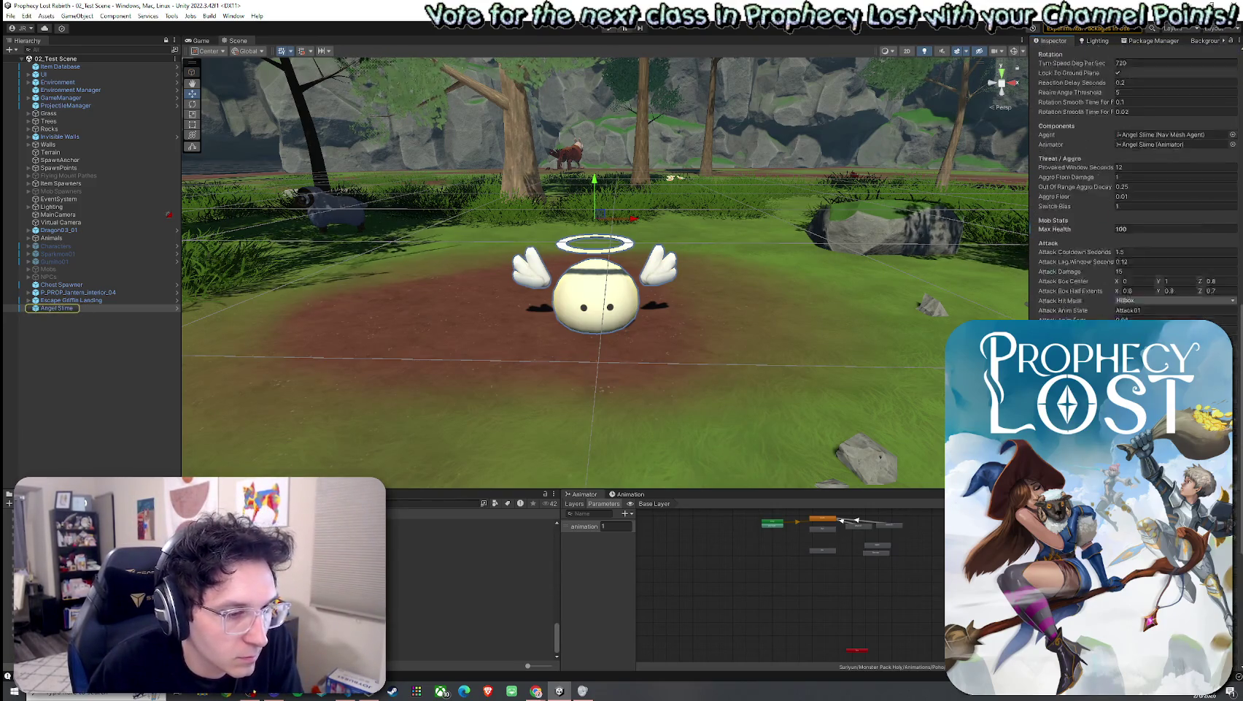
{"action": "scroll", "coordinate": [1135, 190], "scroll_direction": "down", "scroll_amount": 10}
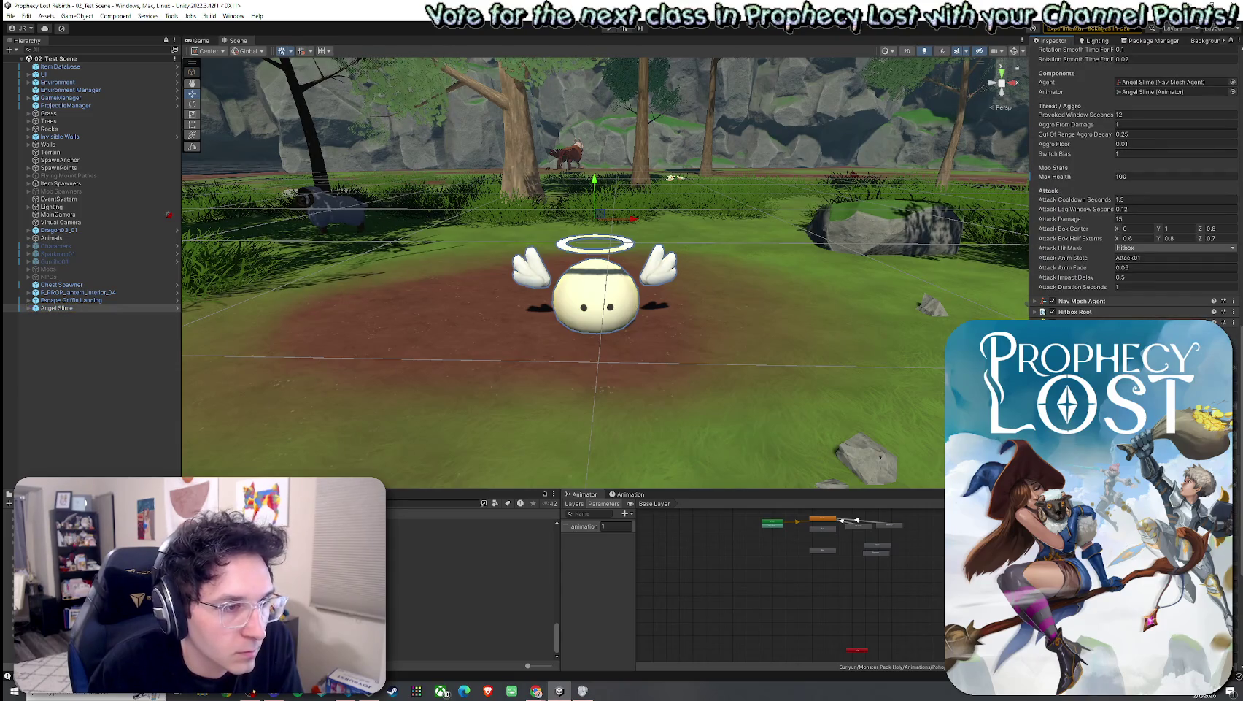
{"action": "scroll", "coordinate": [1134, 189], "scroll_direction": "up", "scroll_amount": 8}
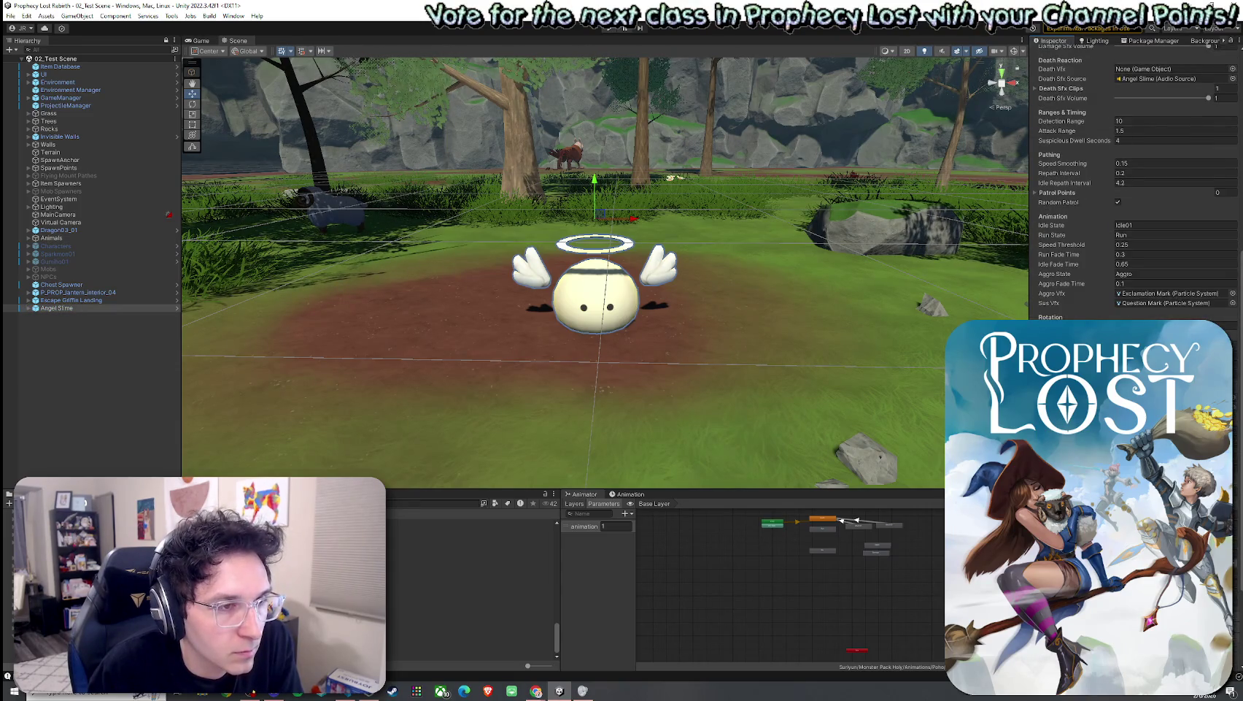
{"action": "scroll", "coordinate": [1134, 190], "scroll_direction": "up", "scroll_amount": 10}
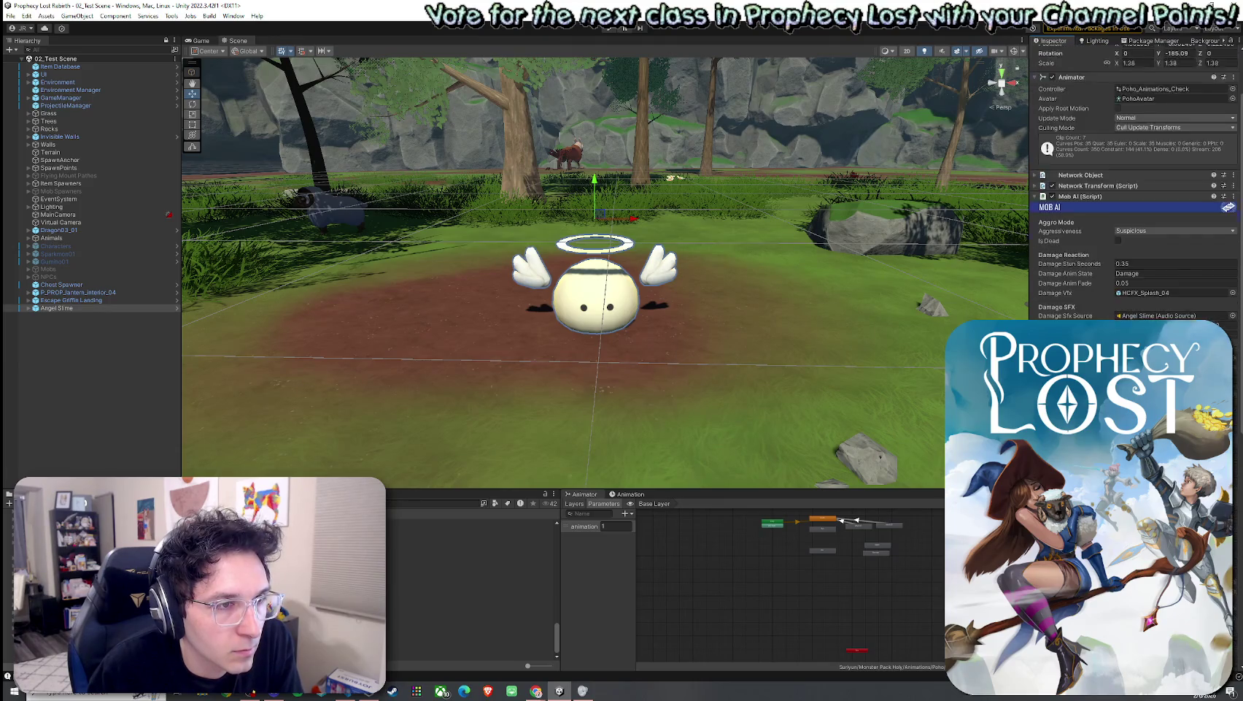
{"action": "scroll", "coordinate": [1135, 190], "scroll_direction": "up", "scroll_amount": 3}
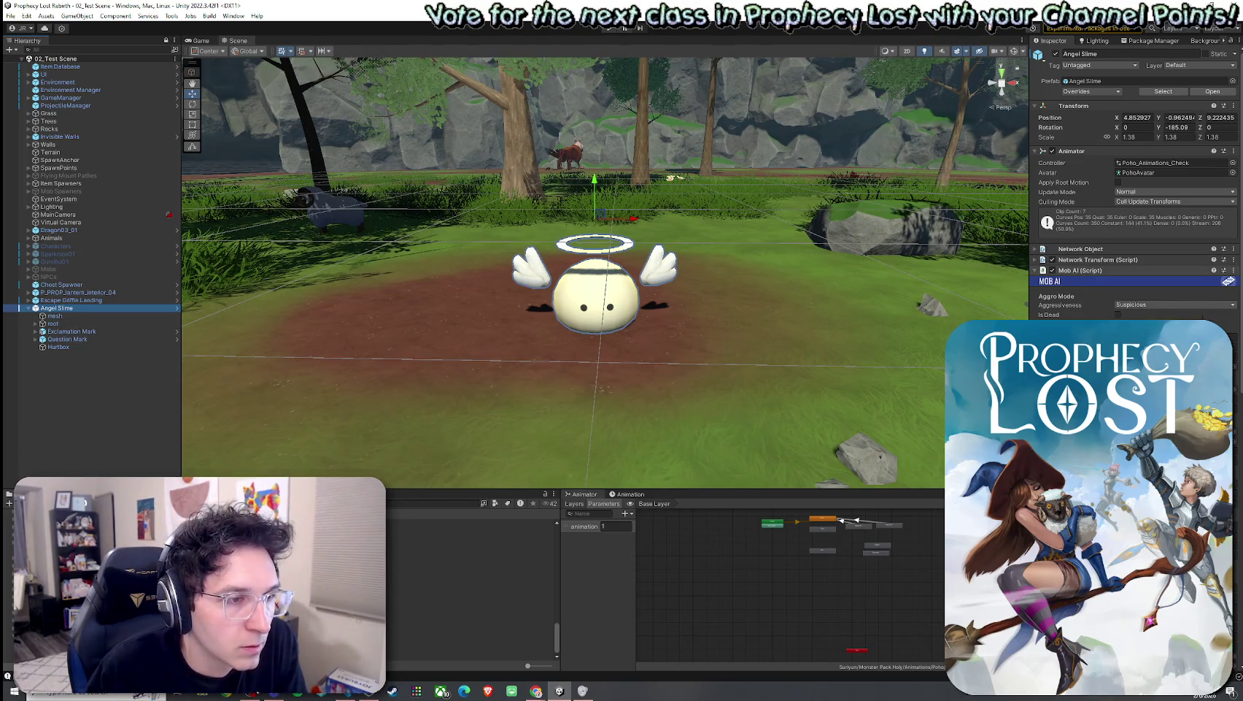
{"action": "key", "text": "alt+Tab"}
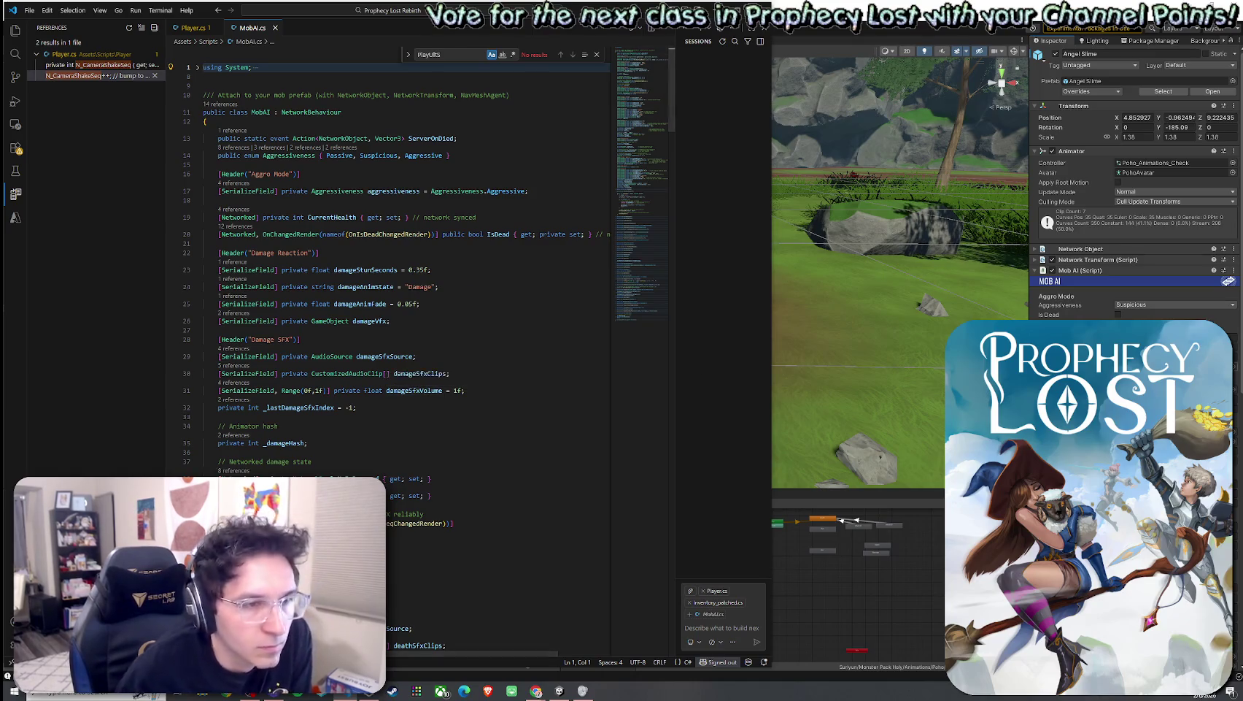
Step: Bring MobAI.cs back into view and find all references to damageSfxClips
{"action": "key", "text": "alt+Tab"}
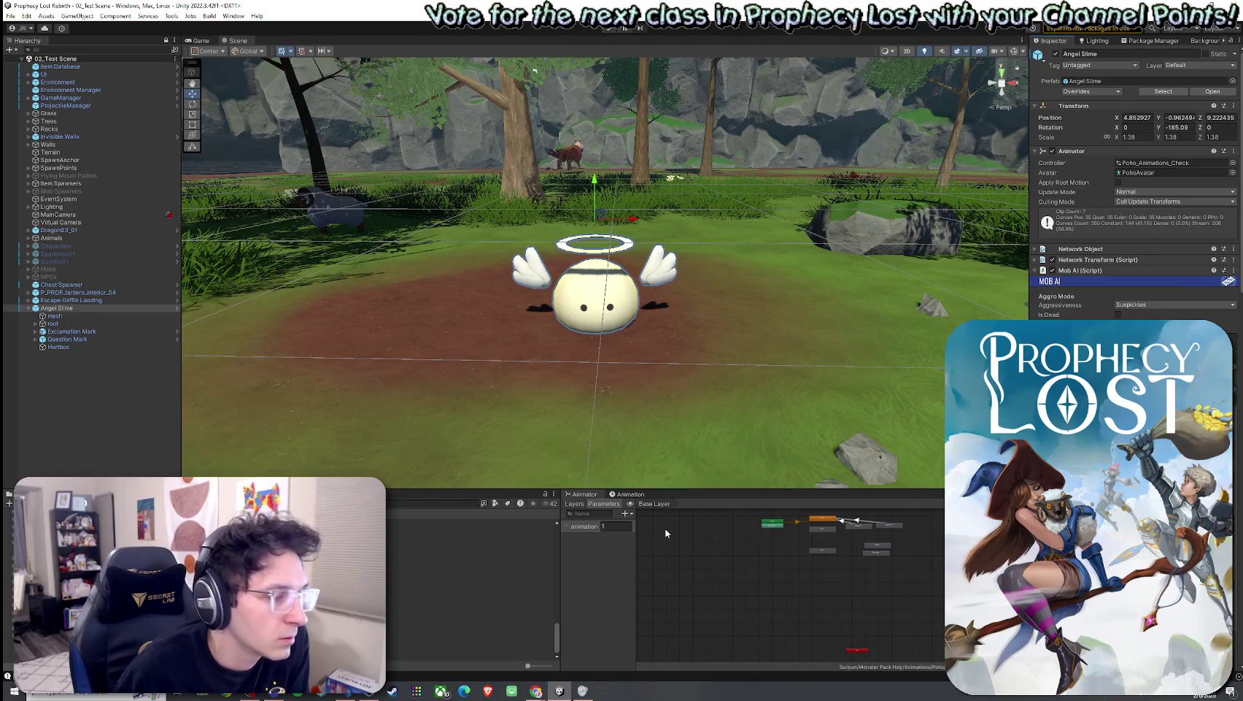
{"action": "left_click", "coordinate": [346, 694]}
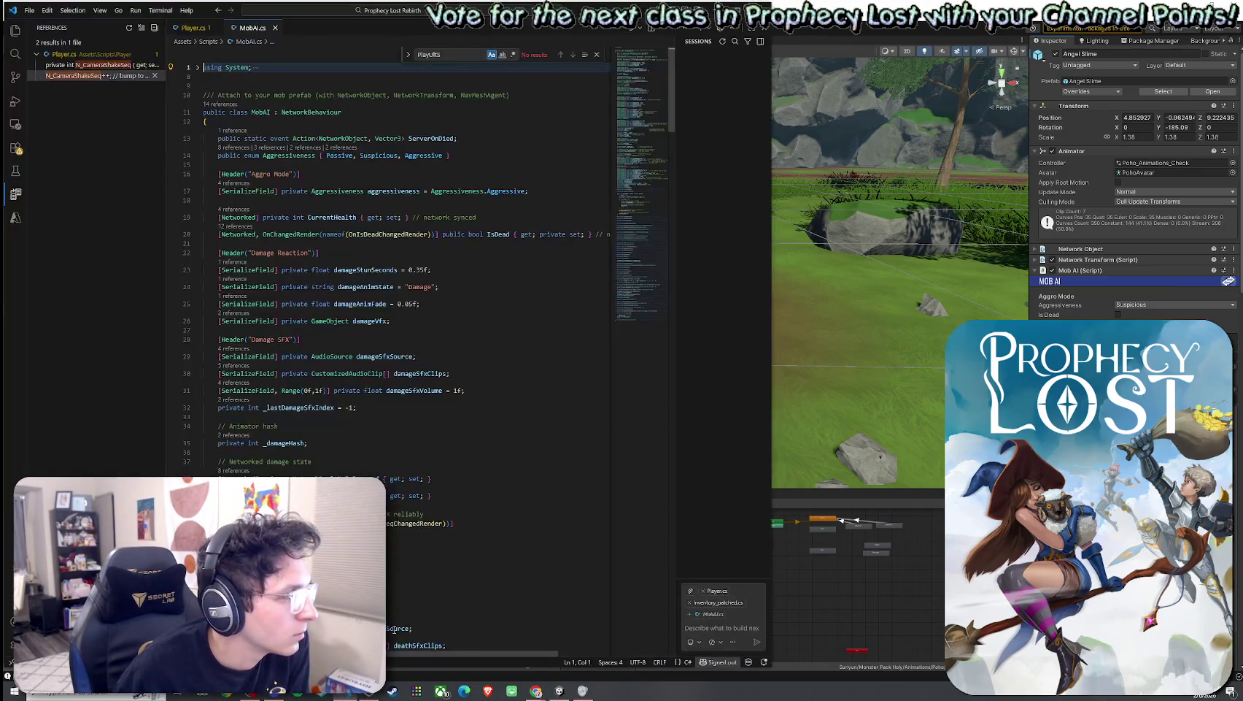
{"action": "right_click", "coordinate": [414, 373]}
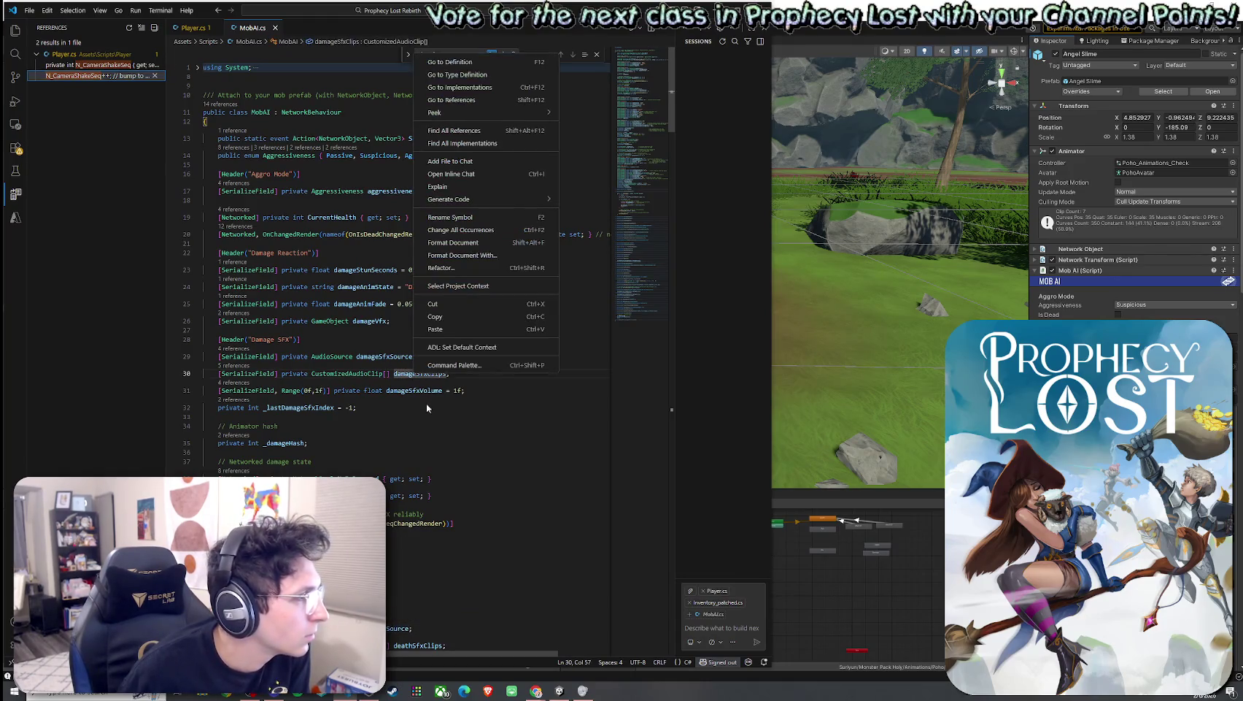
{"action": "left_click", "coordinate": [485, 144]}
Step: Step through each damageSfxClips reference in TryGetRandomDamageSfx, then return to Unity
{"action": "left_click", "coordinate": [121, 87]}
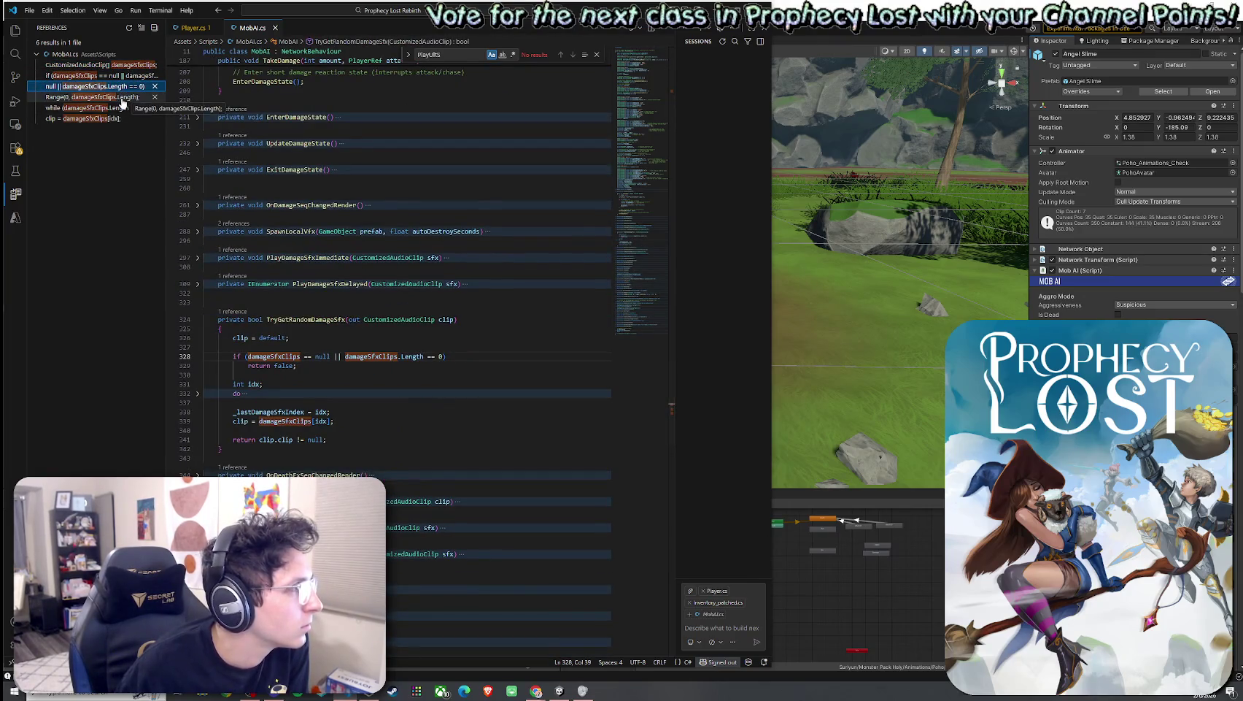
{"action": "left_click", "coordinate": [122, 97]}
{"action": "left_click", "coordinate": [121, 108]}
{"action": "left_click", "coordinate": [117, 119]}
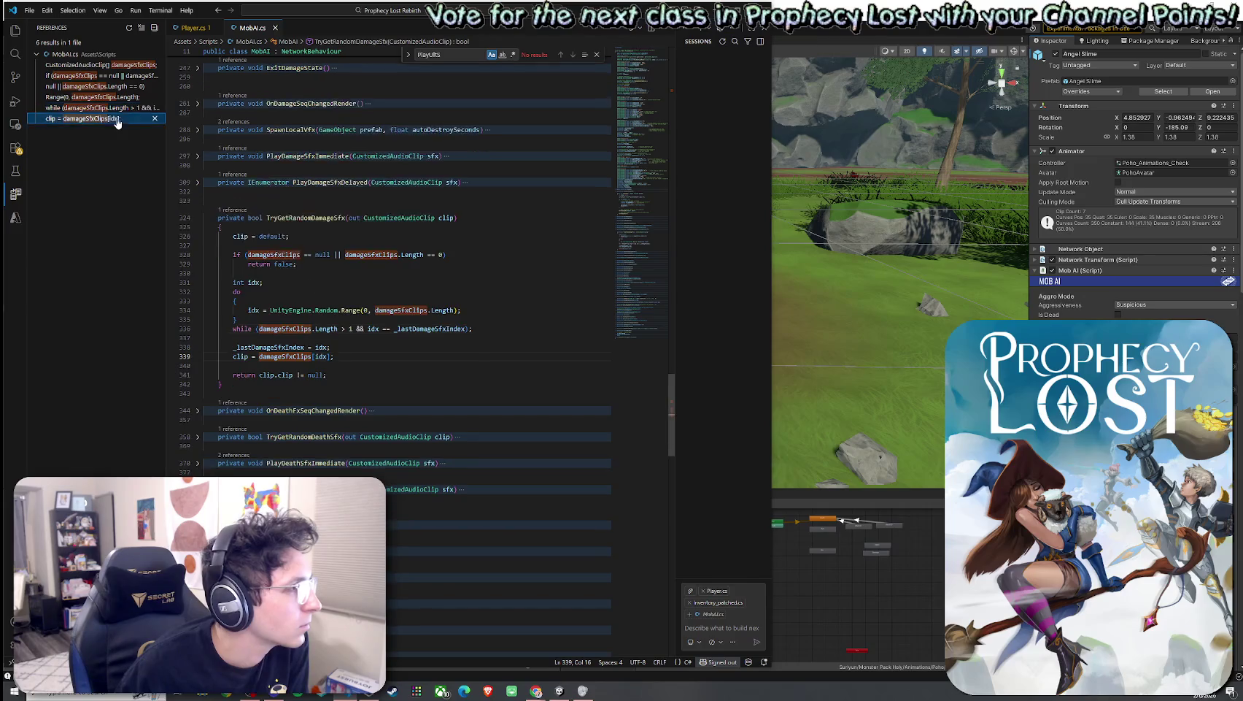
{"action": "key", "text": "alt+Tab"}
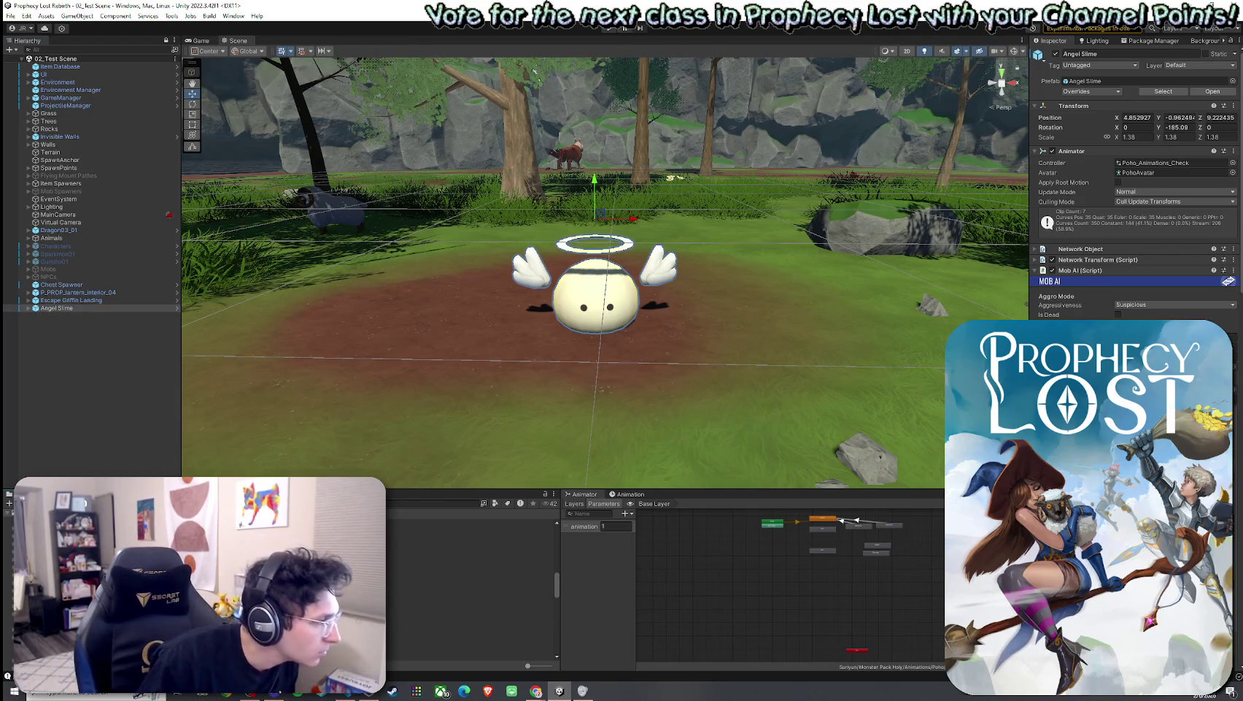
Step: Place a Cherry Slime from Prefabs > Mob Prefabs beside the Angel Slime
{"action": "left_click", "coordinate": [438, 548]}
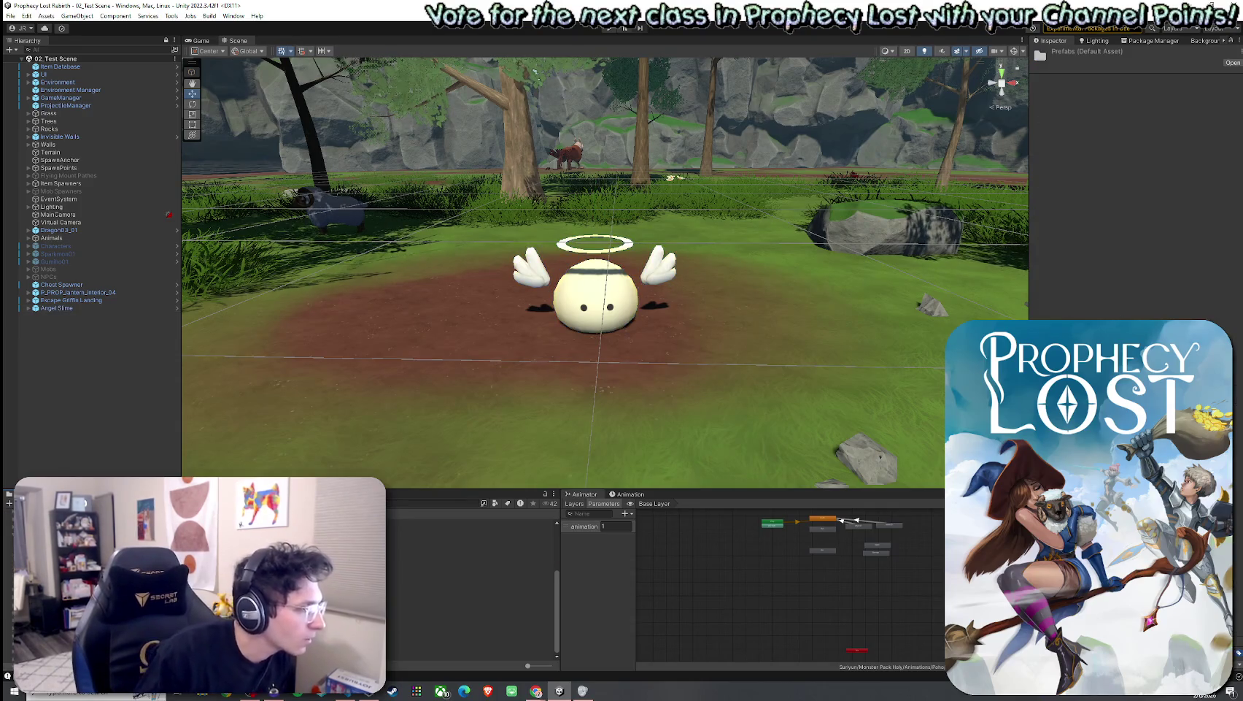
{"action": "left_click", "coordinate": [438, 547]}
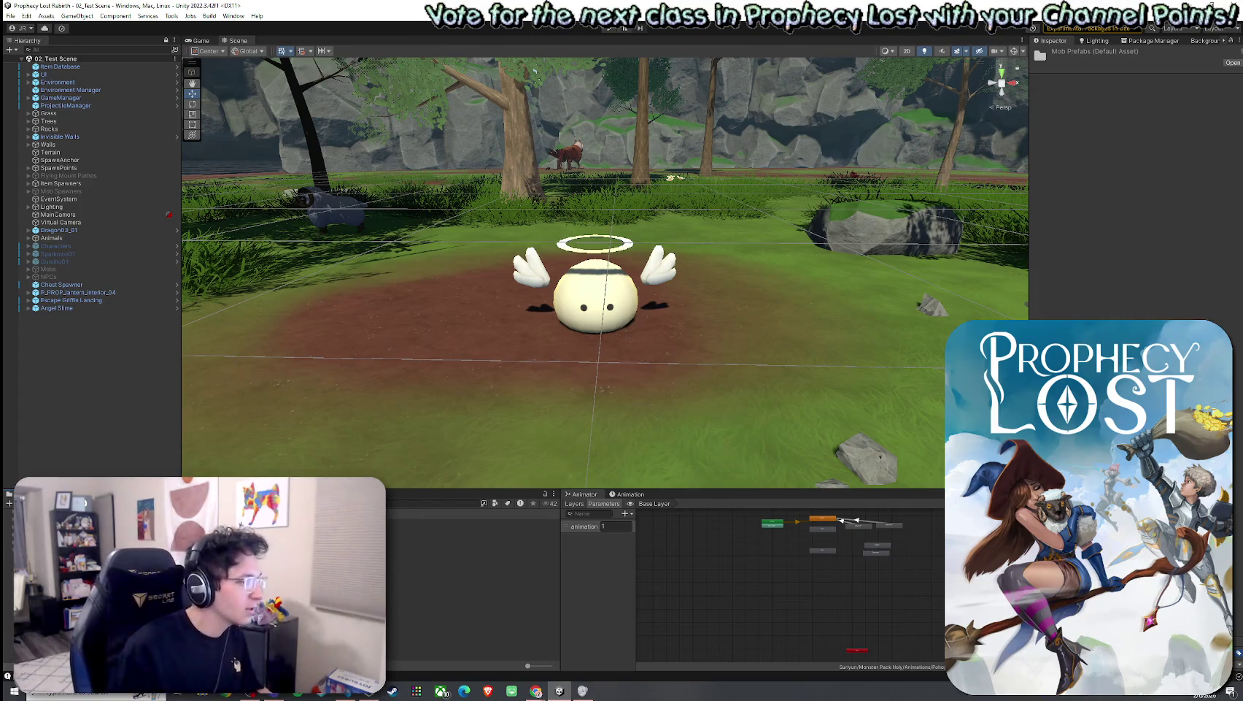
{"action": "mouse_move", "coordinate": [329, 554]}
{"action": "left_mouse_down"}
{"action": "mouse_move", "coordinate": [291, 438]}
{"action": "mouse_move", "coordinate": [394, 340]}
{"action": "mouse_move", "coordinate": [460, 298]}
{"action": "mouse_move", "coordinate": [654, 267]}
{"action": "left_mouse_up"}
{"action": "key", "text": "e"}
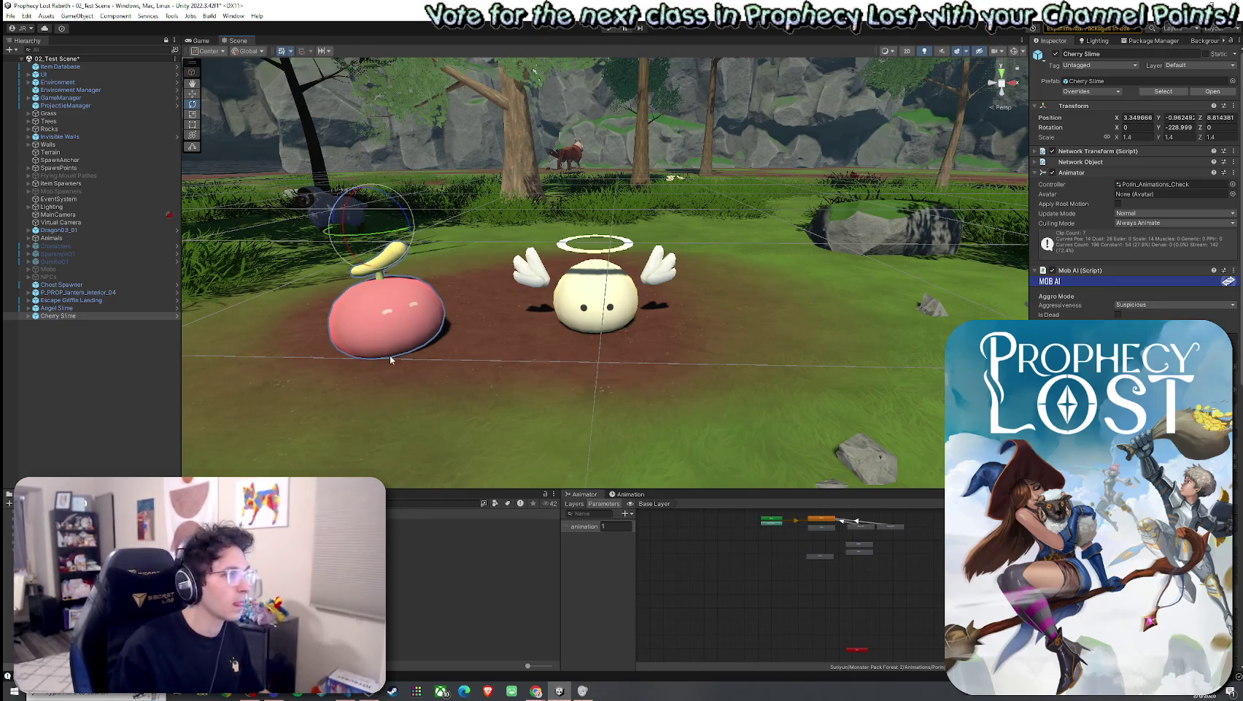
Step: Compare the Angel and Cherry Slime selections, then open HCFX_Splash_04 in Prefab Mode
{"action": "left_click", "coordinate": [79, 308]}
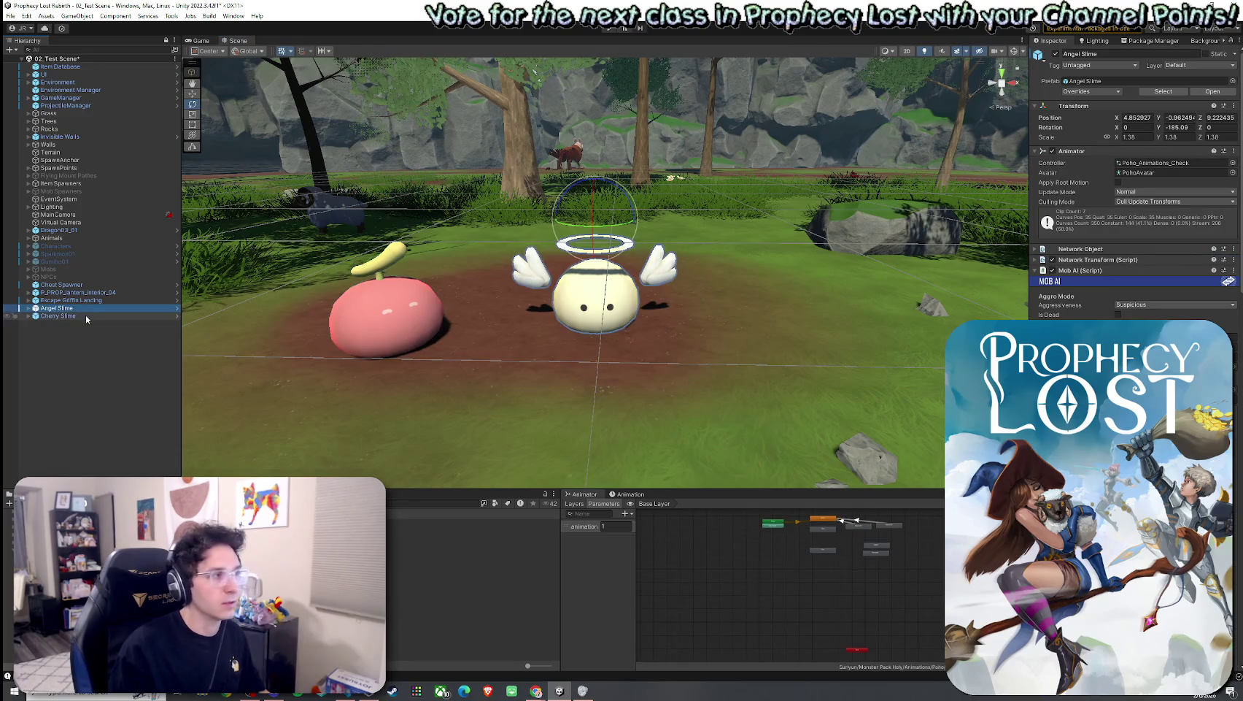
{"action": "left_click", "coordinate": [86, 315]}
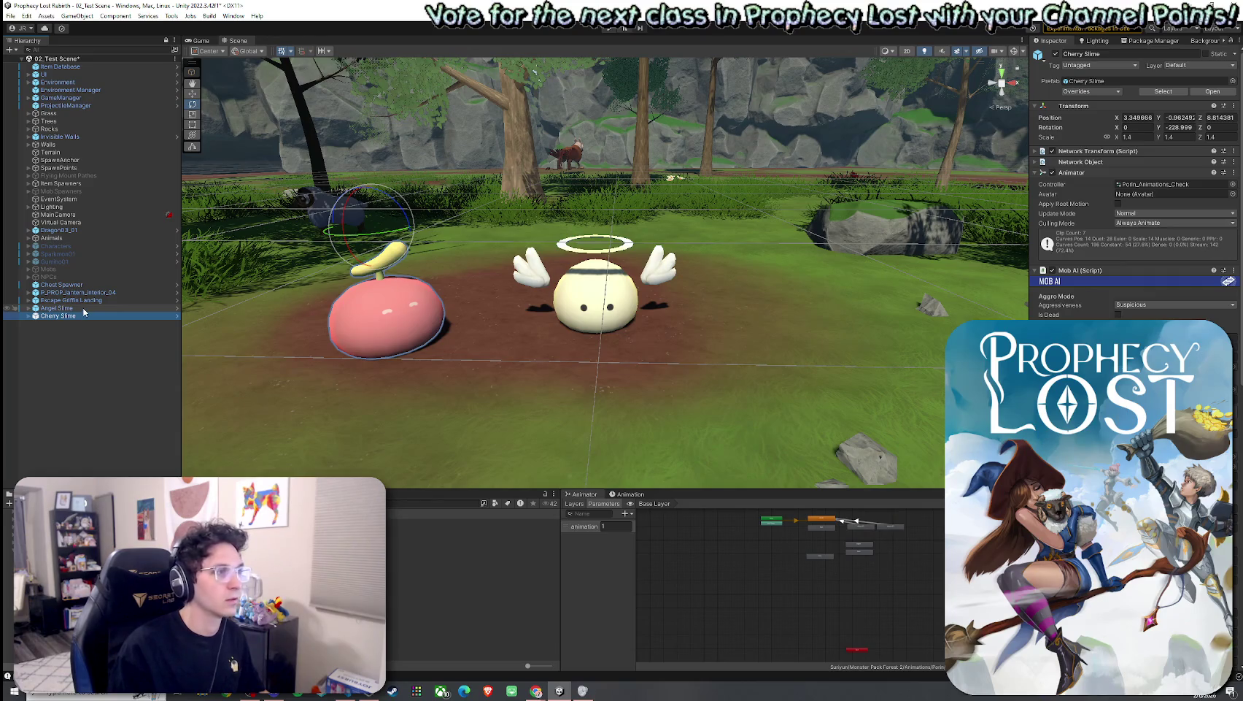
{"action": "left_click", "coordinate": [84, 311]}
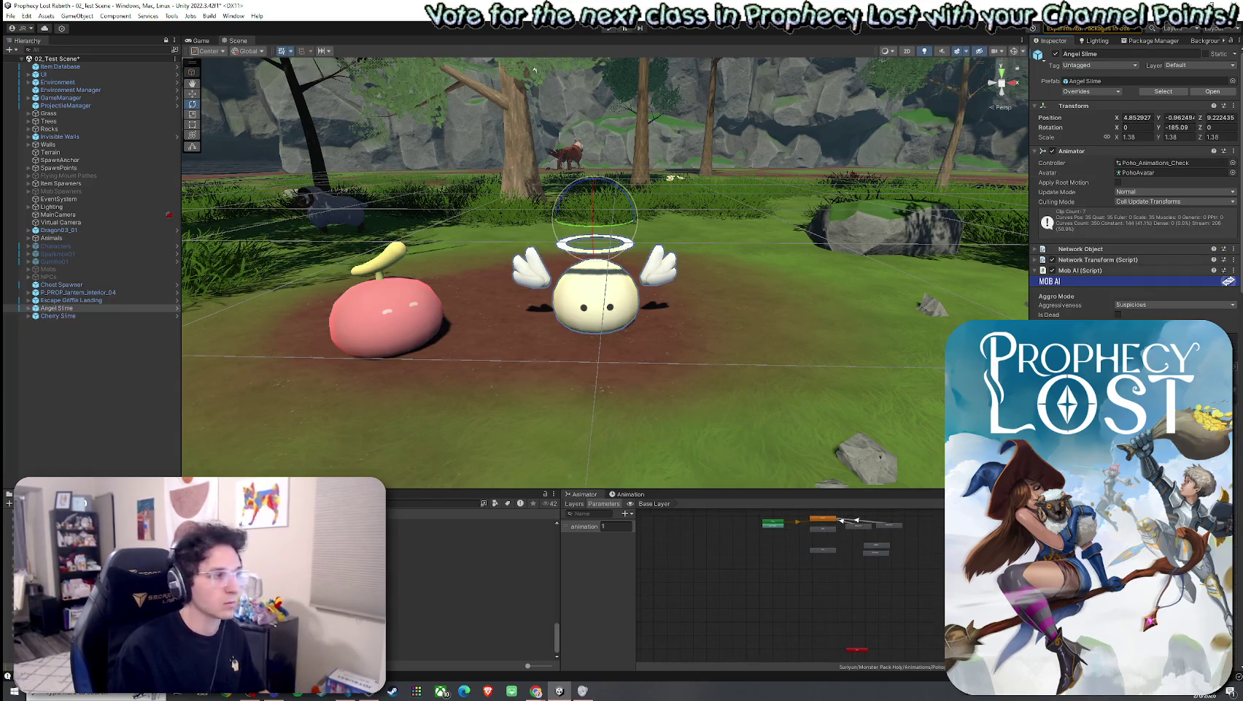
{"action": "double_click", "coordinate": [470, 625]}
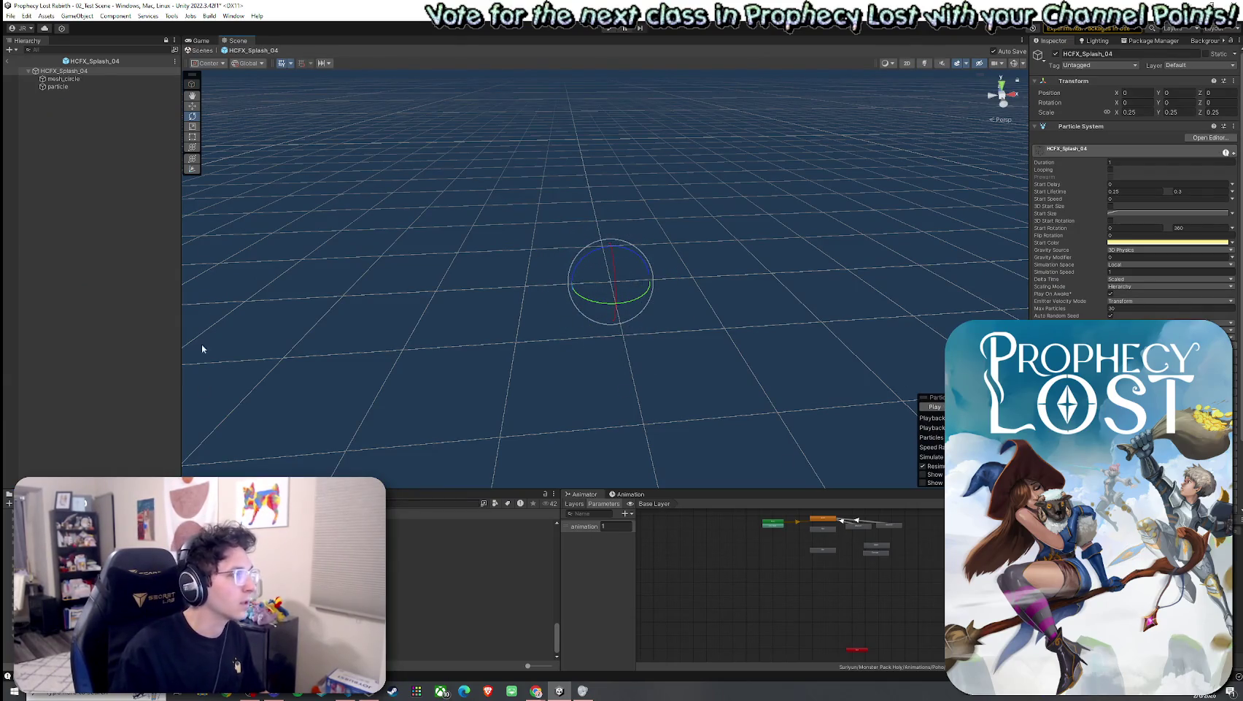
Step: Duplicate HCFX_Splash_04 and name the copy 'HCFX_Splash_for Cherry Slime'
{"action": "left_click", "coordinate": [471, 625]}
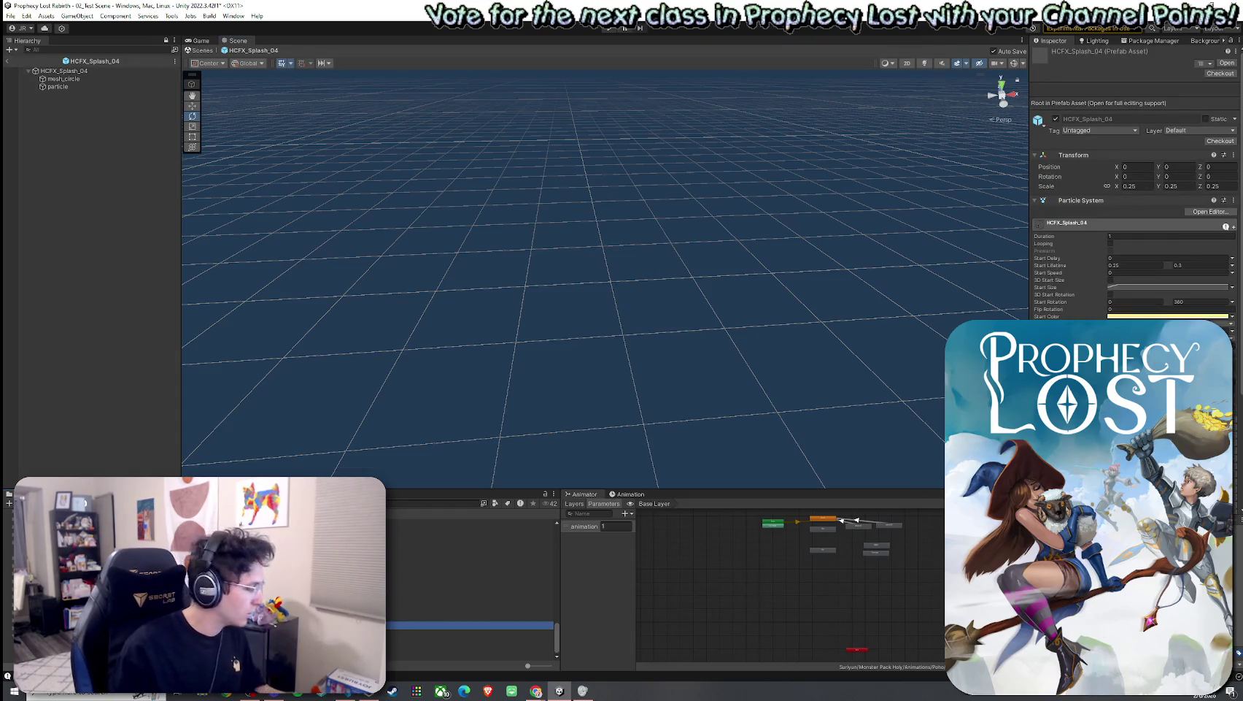
{"action": "key", "text": "ctrl+d"}
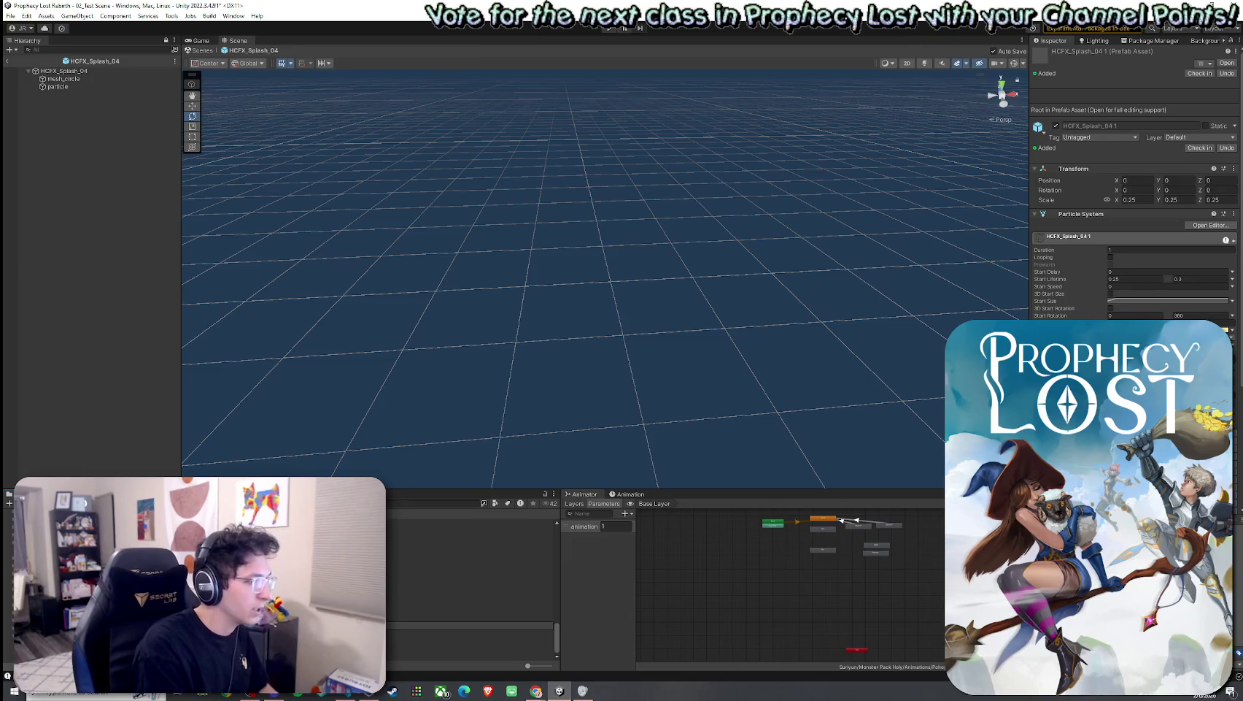
{"action": "key", "text": "Return"}
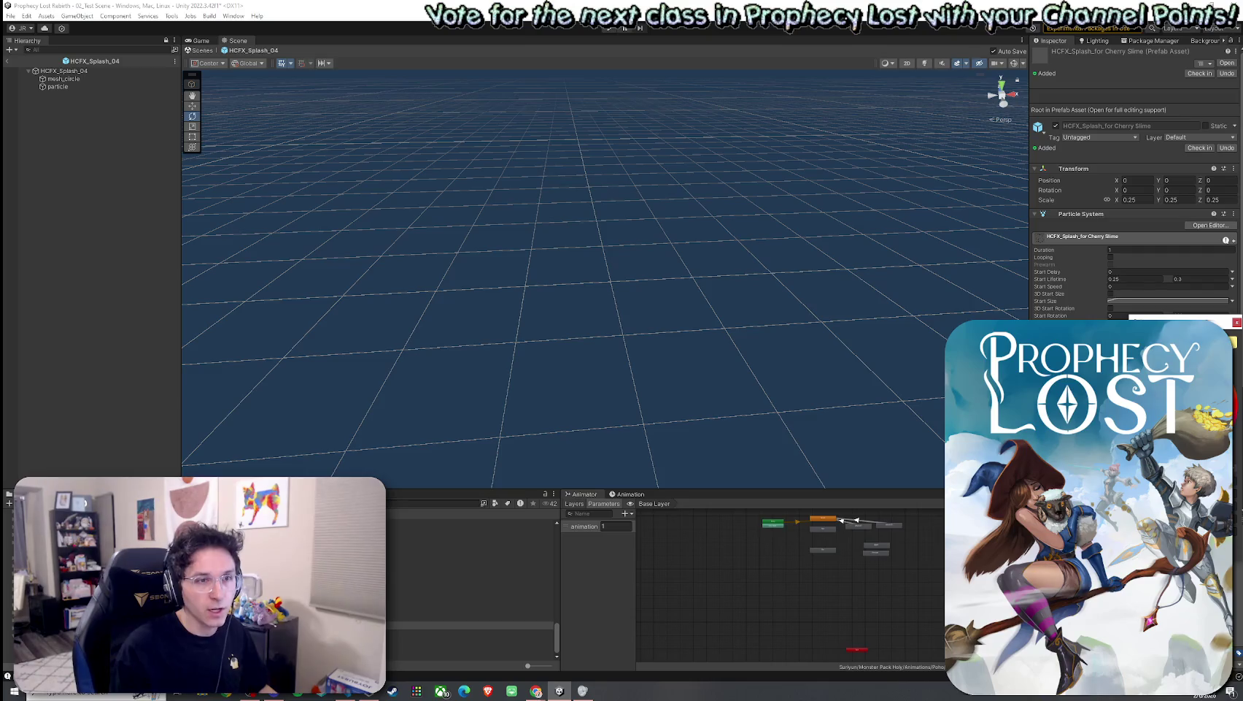
{"action": "left_click", "coordinate": [1237, 322]}
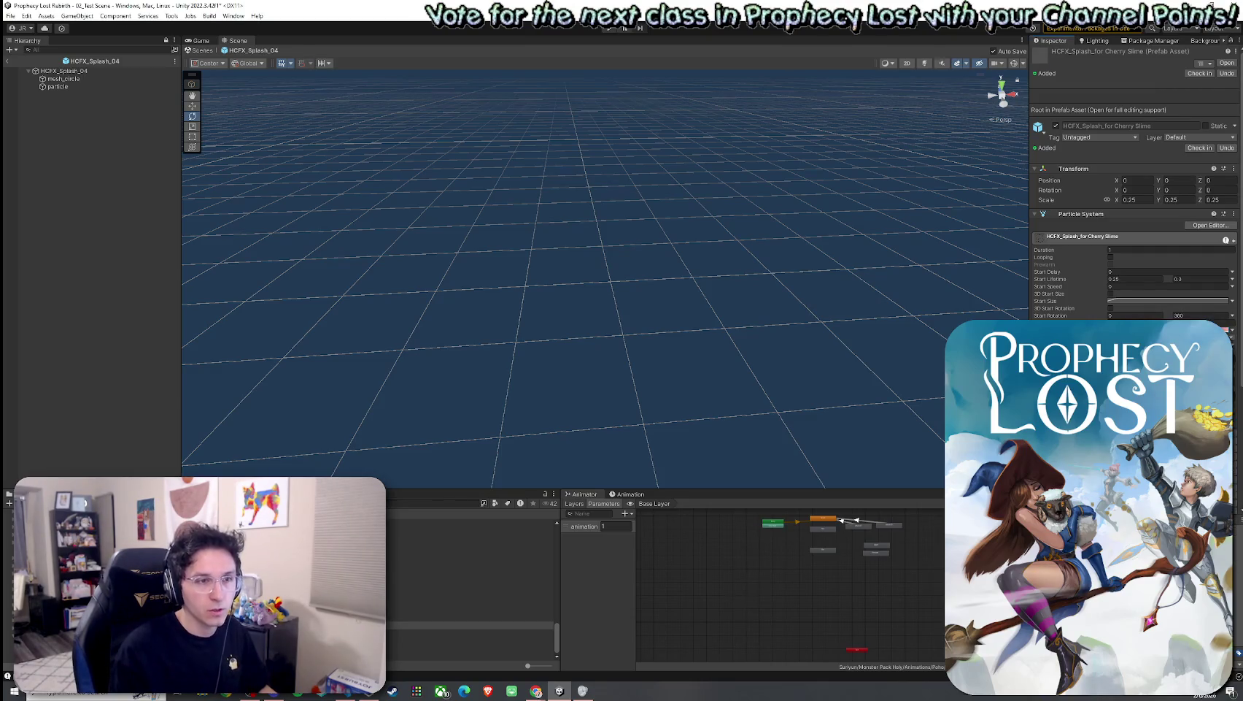
Step: Give the copy a pink Start Color and open it in Prefab Mode
{"action": "scroll", "coordinate": [1134, 219], "scroll_direction": "down", "scroll_amount": 3}
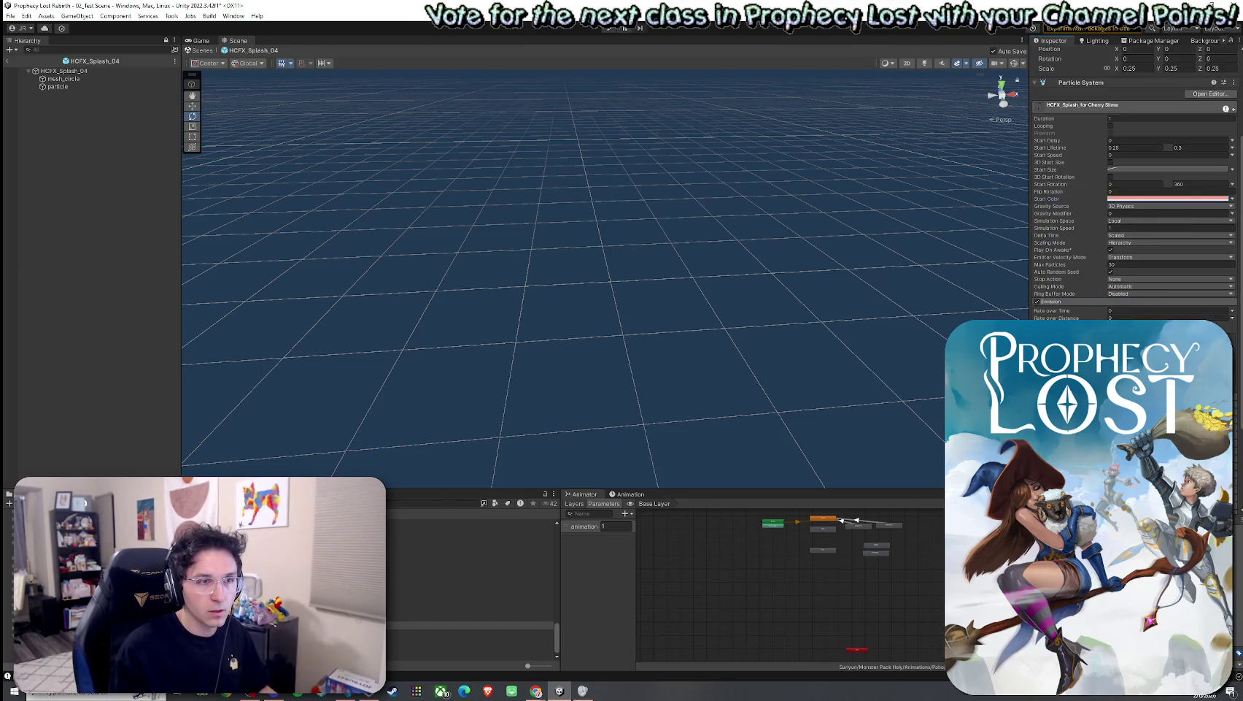
{"action": "scroll", "coordinate": [1135, 219], "scroll_direction": "down", "scroll_amount": 3}
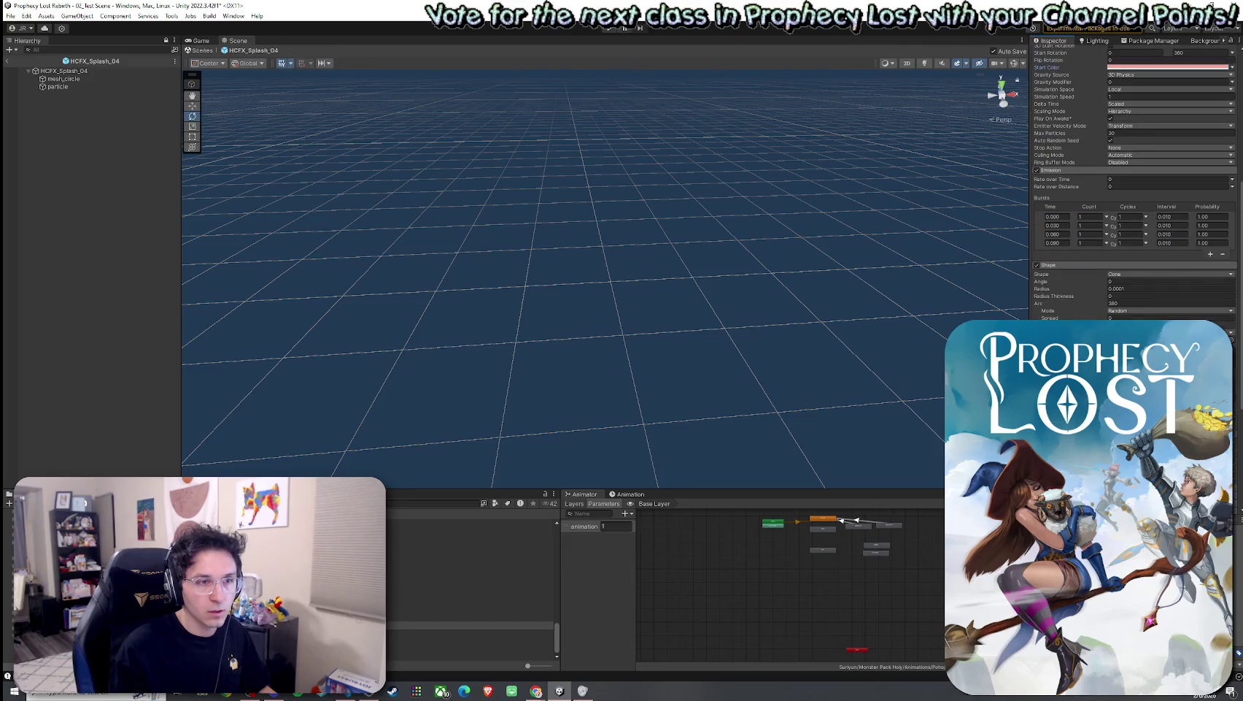
{"action": "scroll", "coordinate": [1135, 182], "scroll_direction": "down", "scroll_amount": 2}
{"action": "scroll", "coordinate": [1134, 183], "scroll_direction": "down", "scroll_amount": 2}
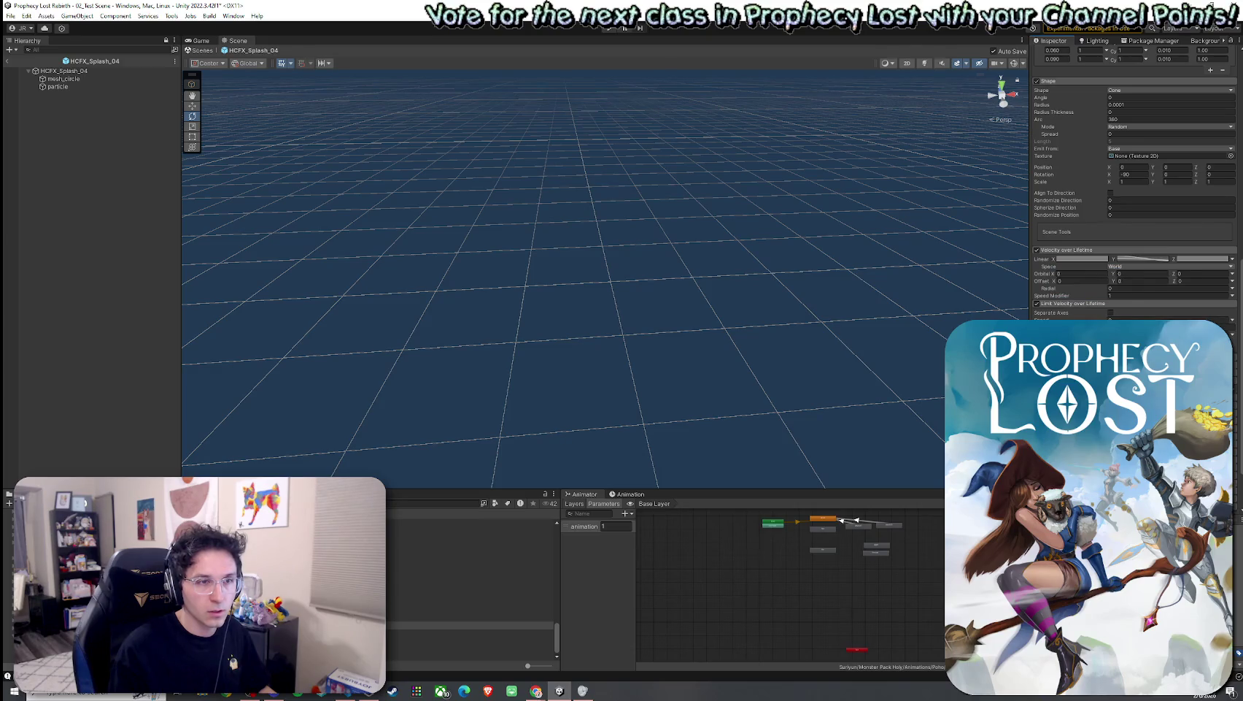
{"action": "left_click", "coordinate": [1118, 236]}
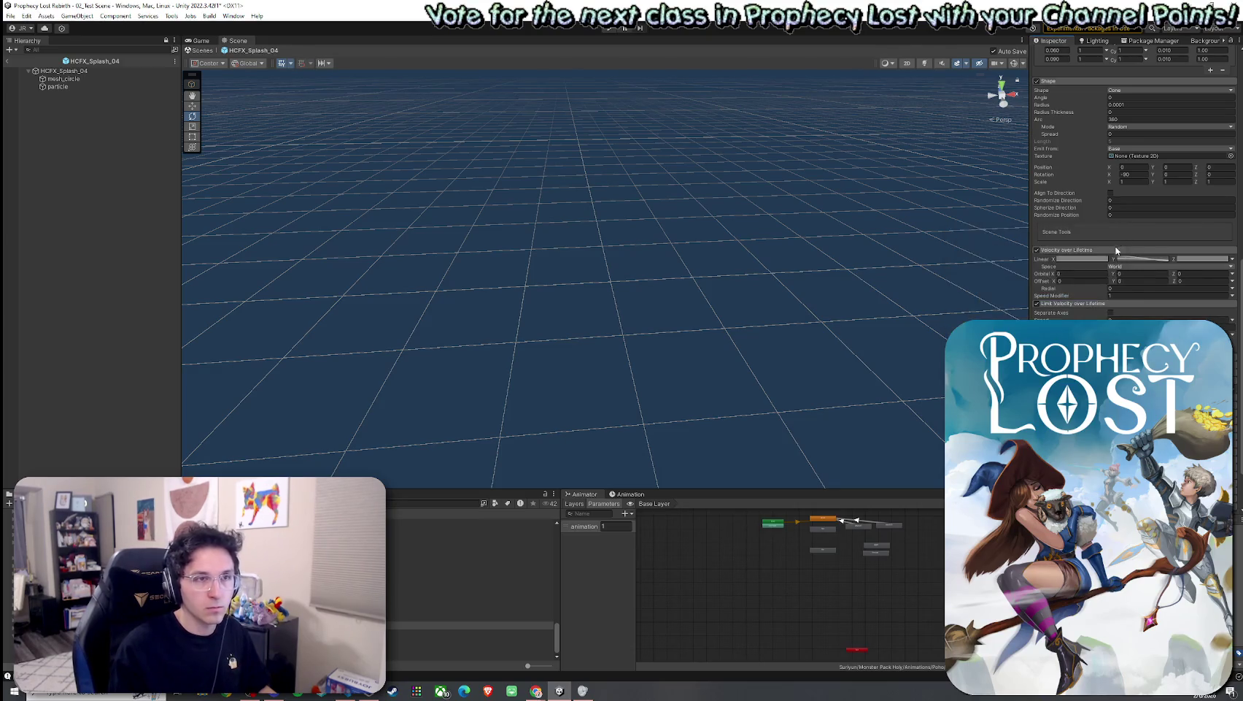
{"action": "scroll", "coordinate": [1134, 197], "scroll_direction": "down", "scroll_amount": 2}
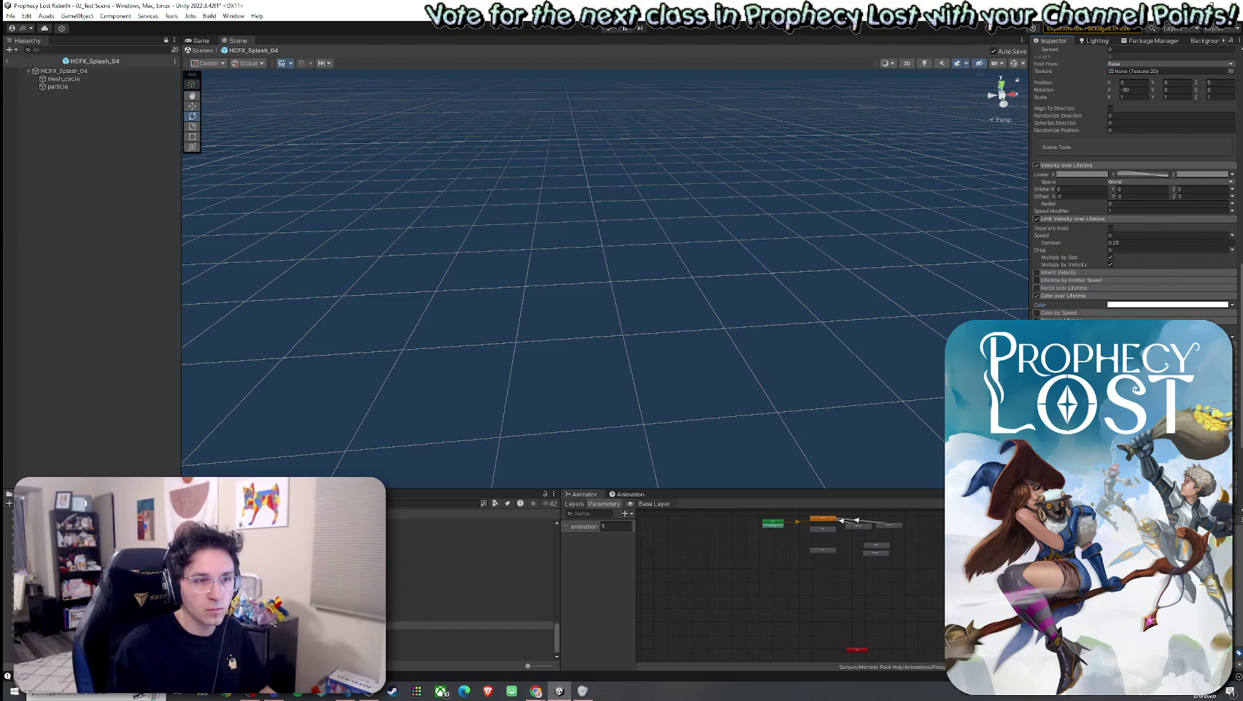
{"action": "scroll", "coordinate": [1135, 197], "scroll_direction": "down", "scroll_amount": 3}
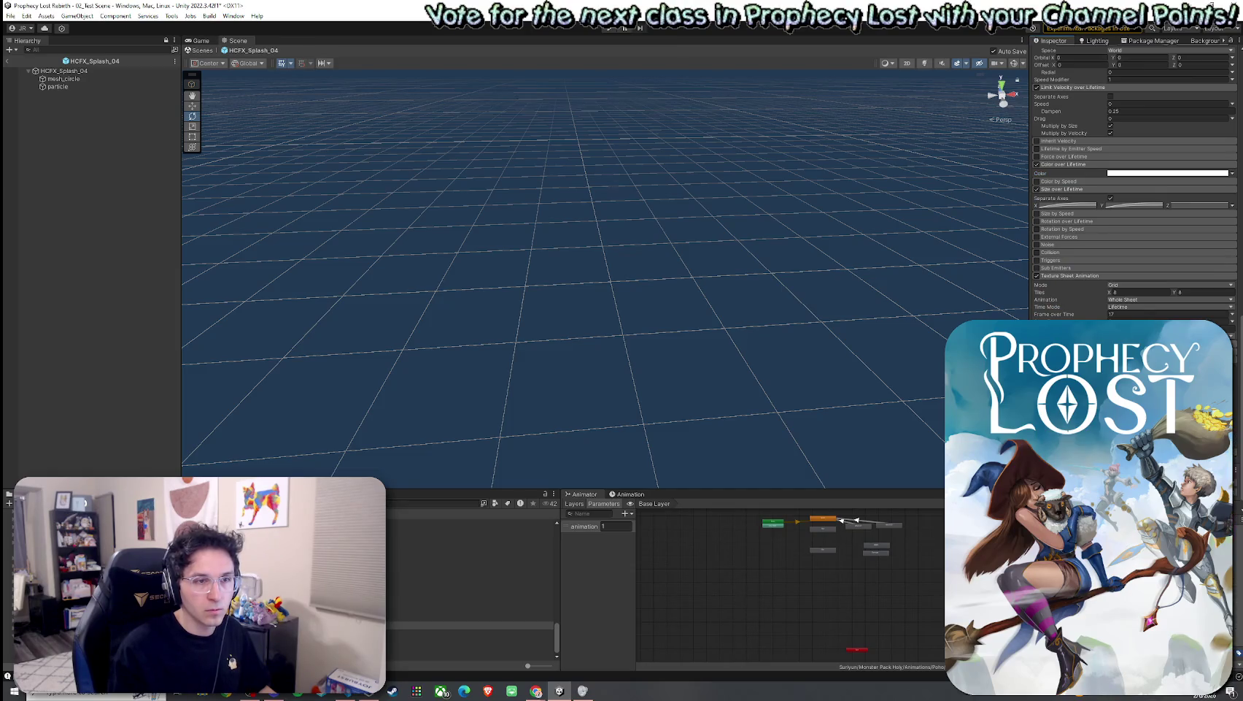
{"action": "scroll", "coordinate": [1134, 190], "scroll_direction": "down", "scroll_amount": 7}
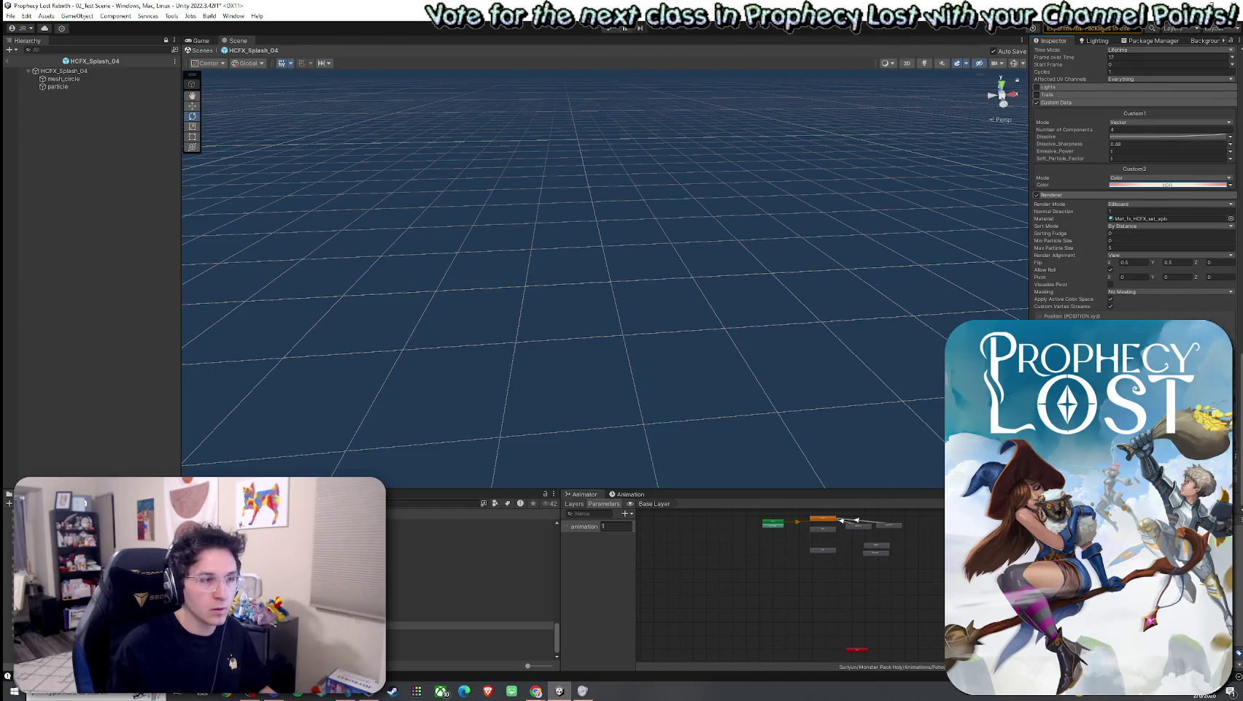
{"action": "double_click", "coordinate": [467, 625]}
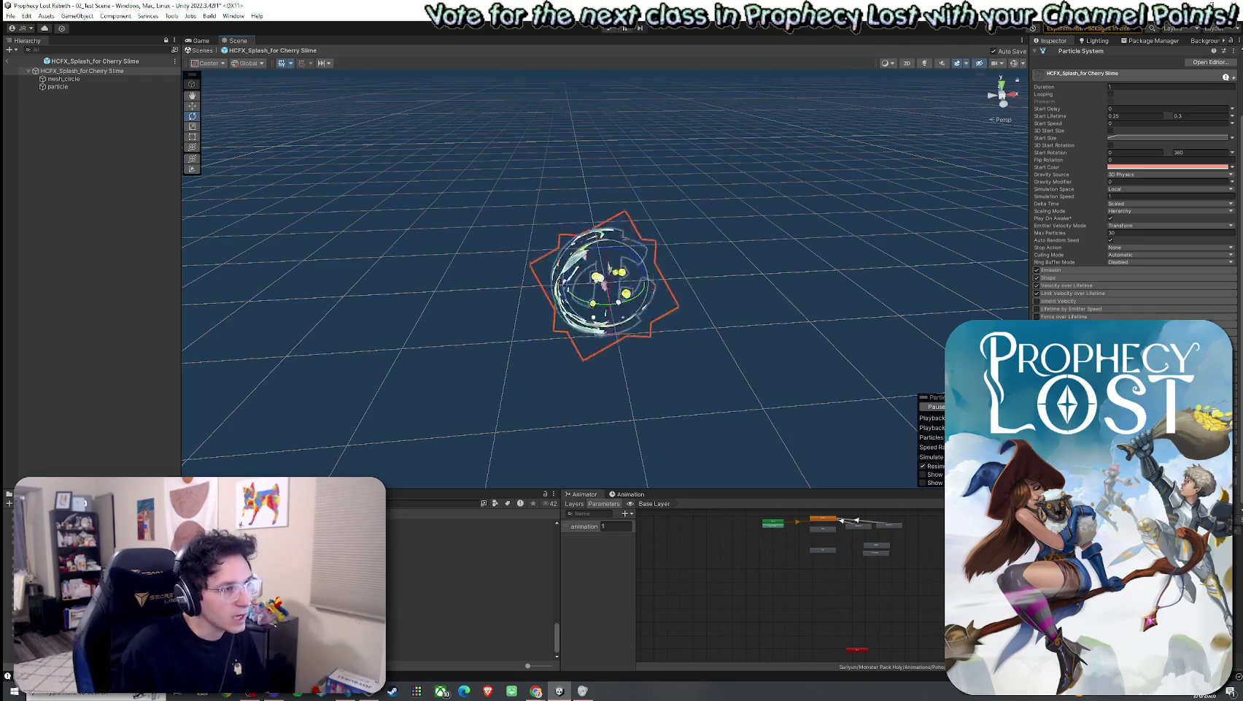
Step: Make mesh_circle's start colour red
{"action": "left_click", "coordinate": [63, 79]}
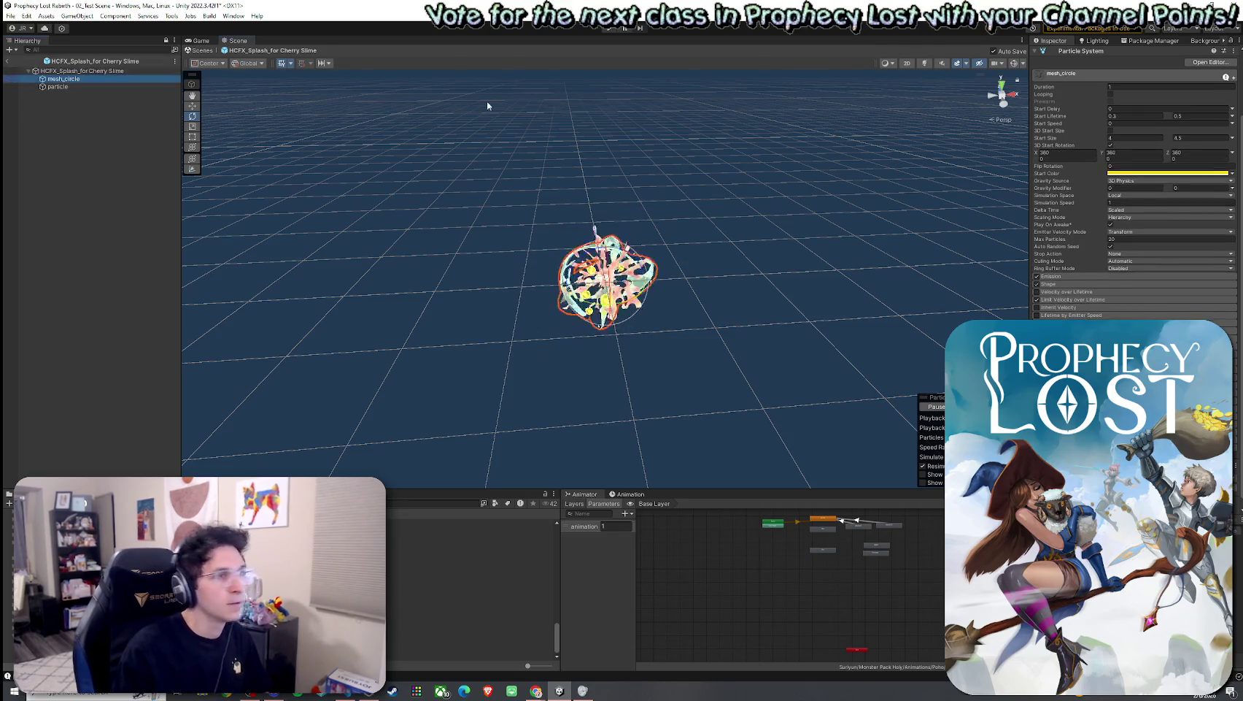
{"action": "left_click", "coordinate": [1168, 173]}
{"action": "left_click", "coordinate": [1229, 244]}
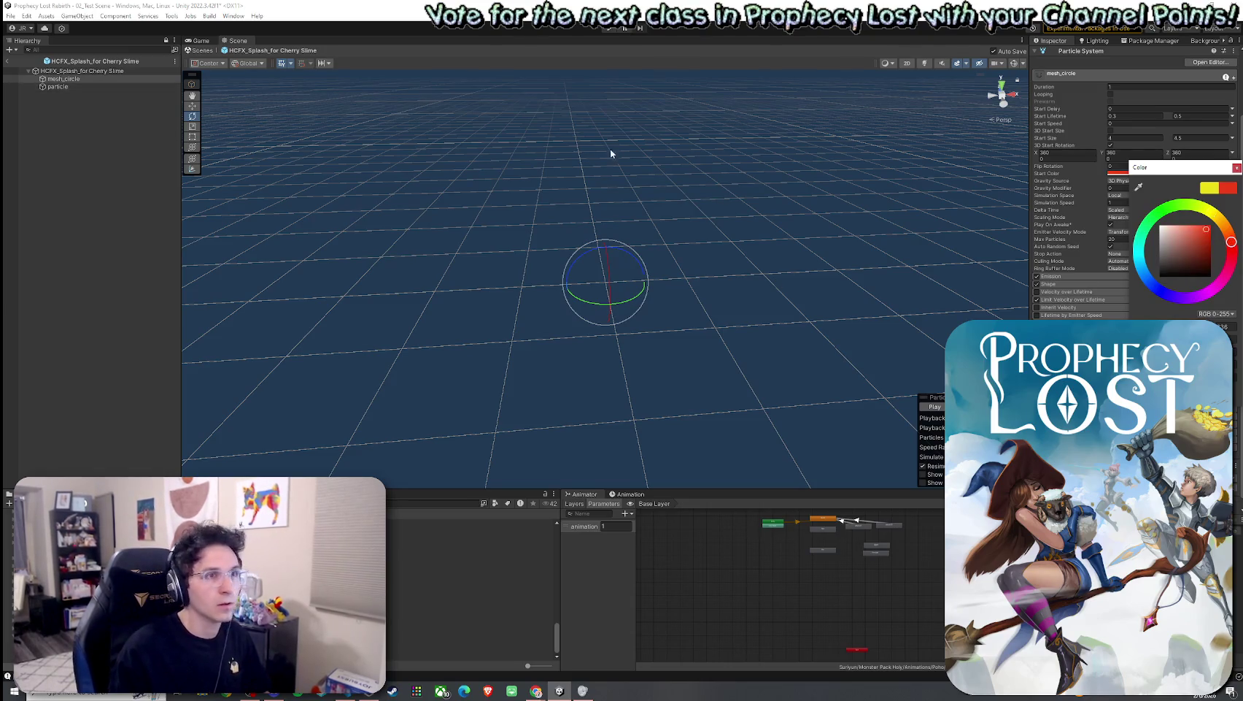
{"action": "left_click", "coordinate": [1236, 167]}
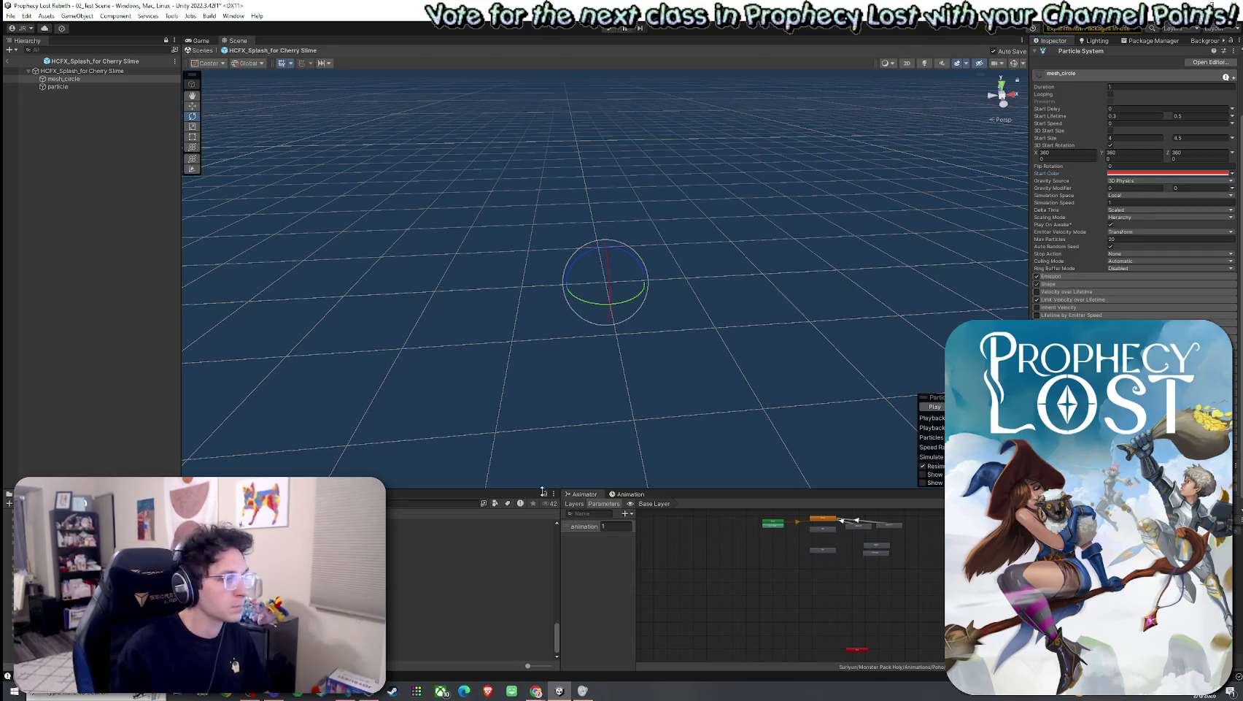
Step: After comparing with the original prefab, set the particle gradient's right key to red
{"action": "double_click", "coordinate": [467, 617]}
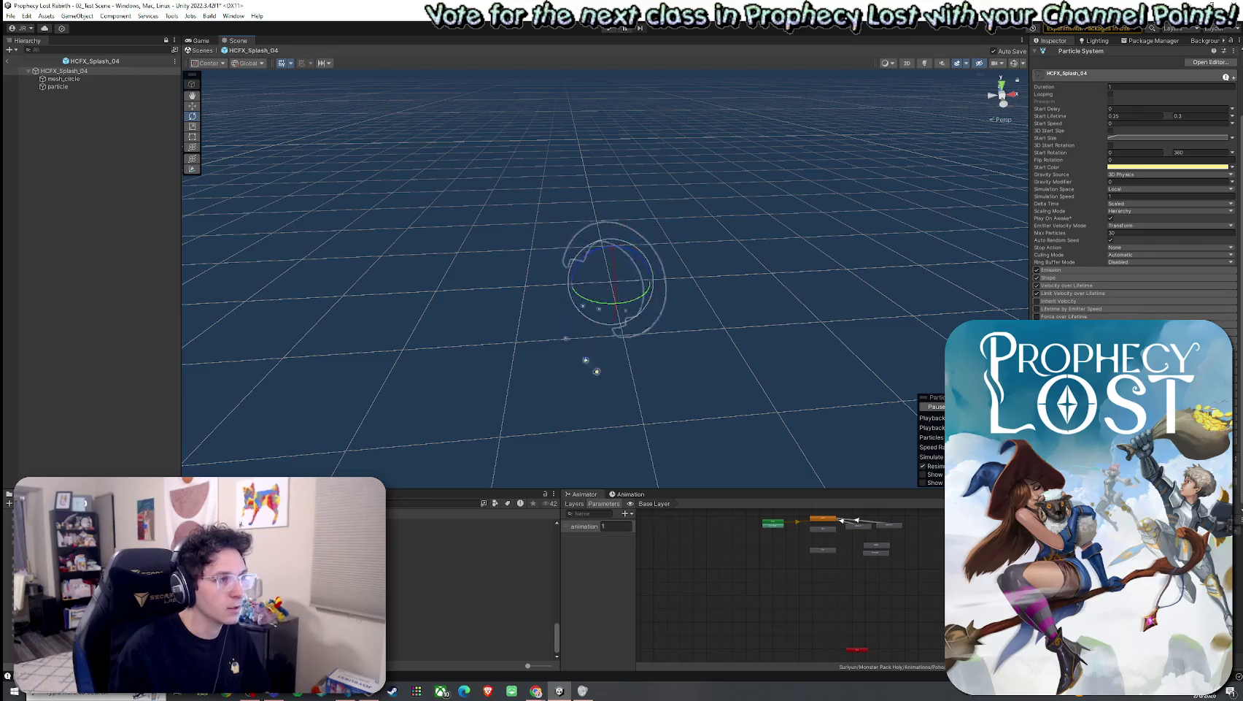
{"action": "double_click", "coordinate": [467, 618]}
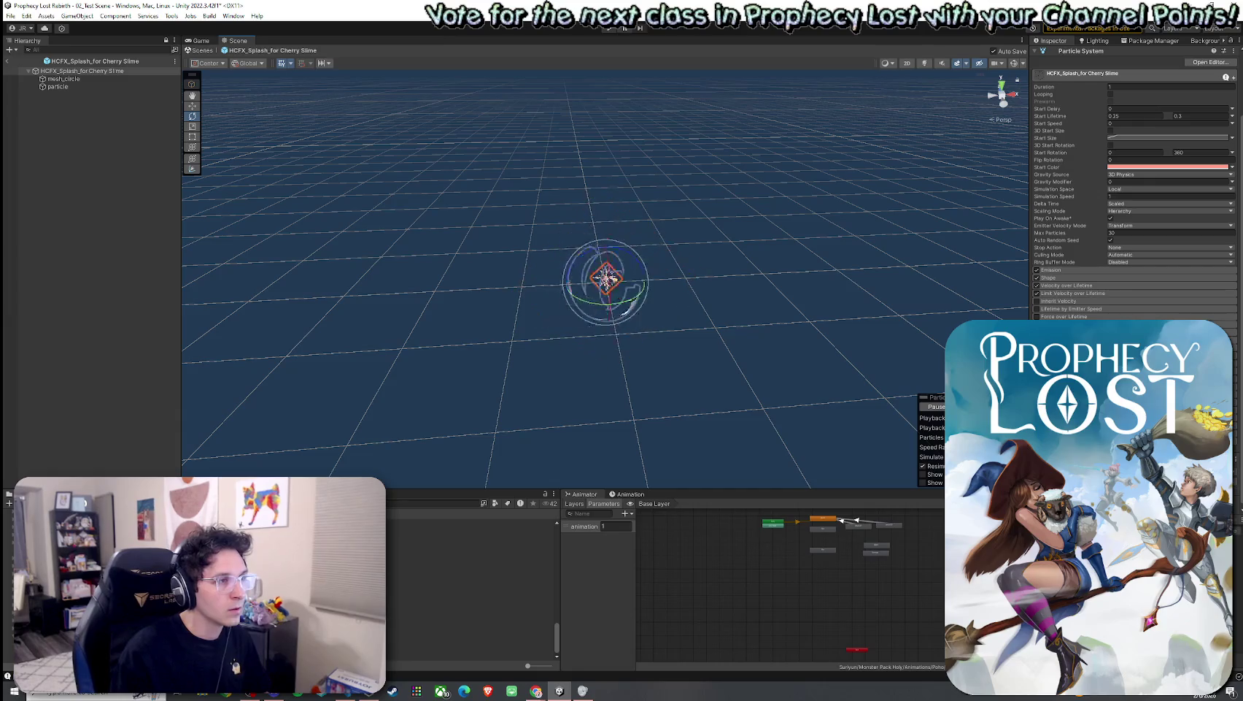
{"action": "left_click", "coordinate": [58, 86]}
{"action": "scroll", "coordinate": [622, 131], "scroll_direction": "up", "scroll_amount": 2}
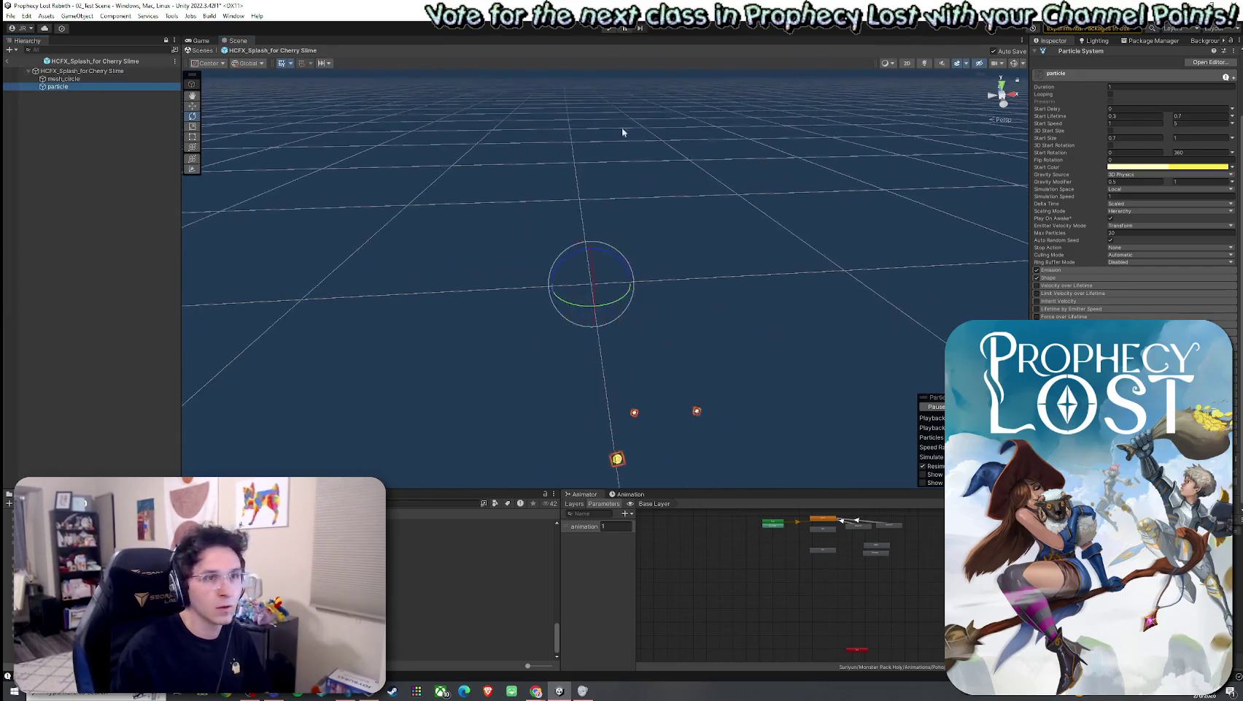
{"action": "left_click", "coordinate": [1189, 167]}
{"action": "left_click", "coordinate": [1118, 292]}
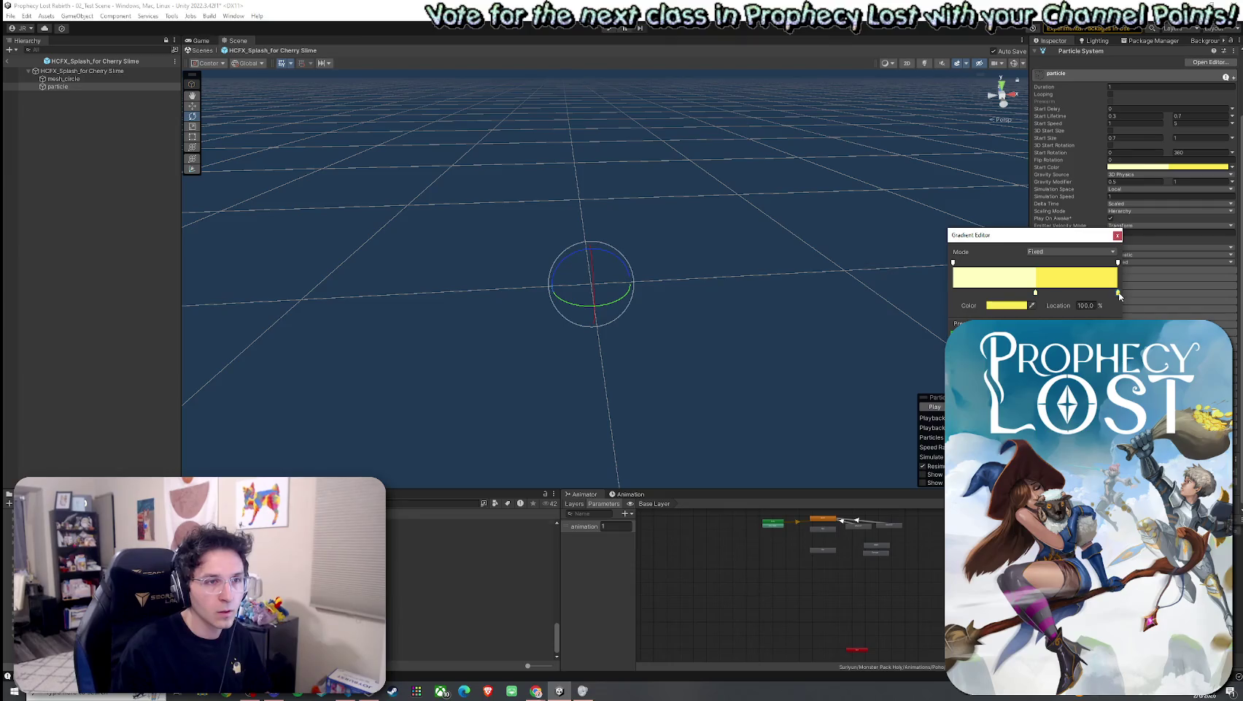
{"action": "left_click", "coordinate": [1010, 306]}
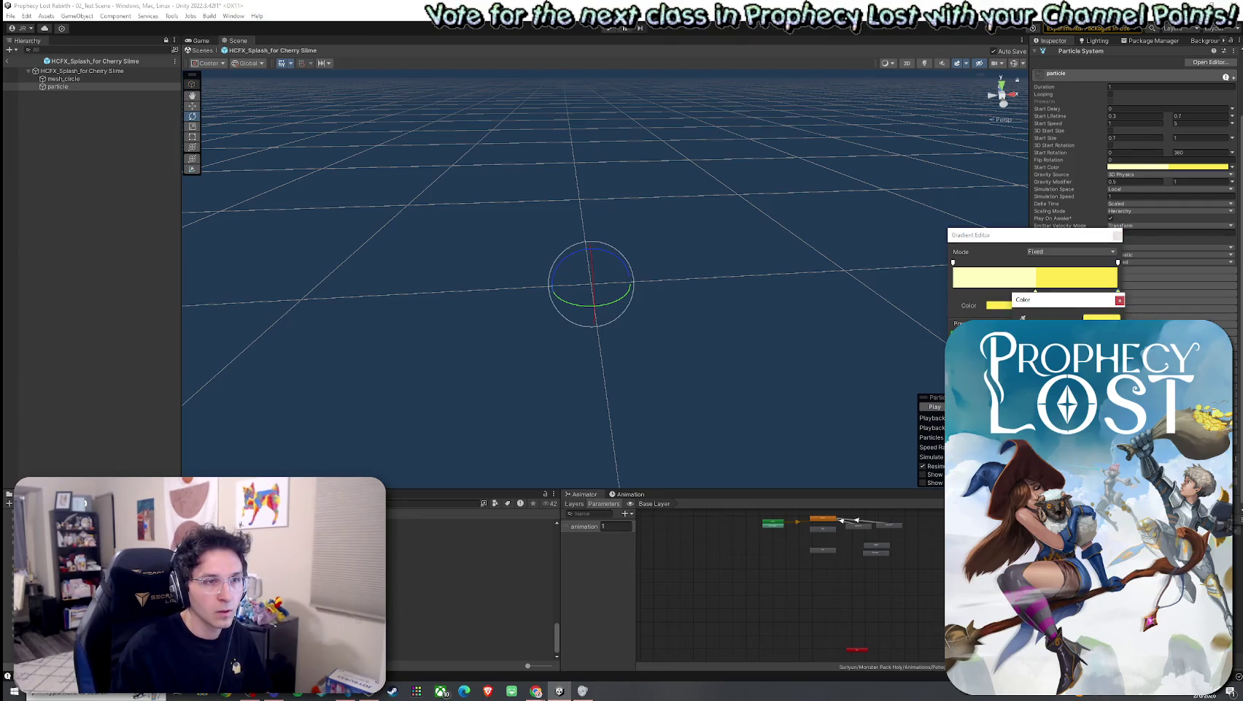
{"action": "left_click_drag", "start_coordinate": [1058, 379], "coordinate": [1058, 394]}
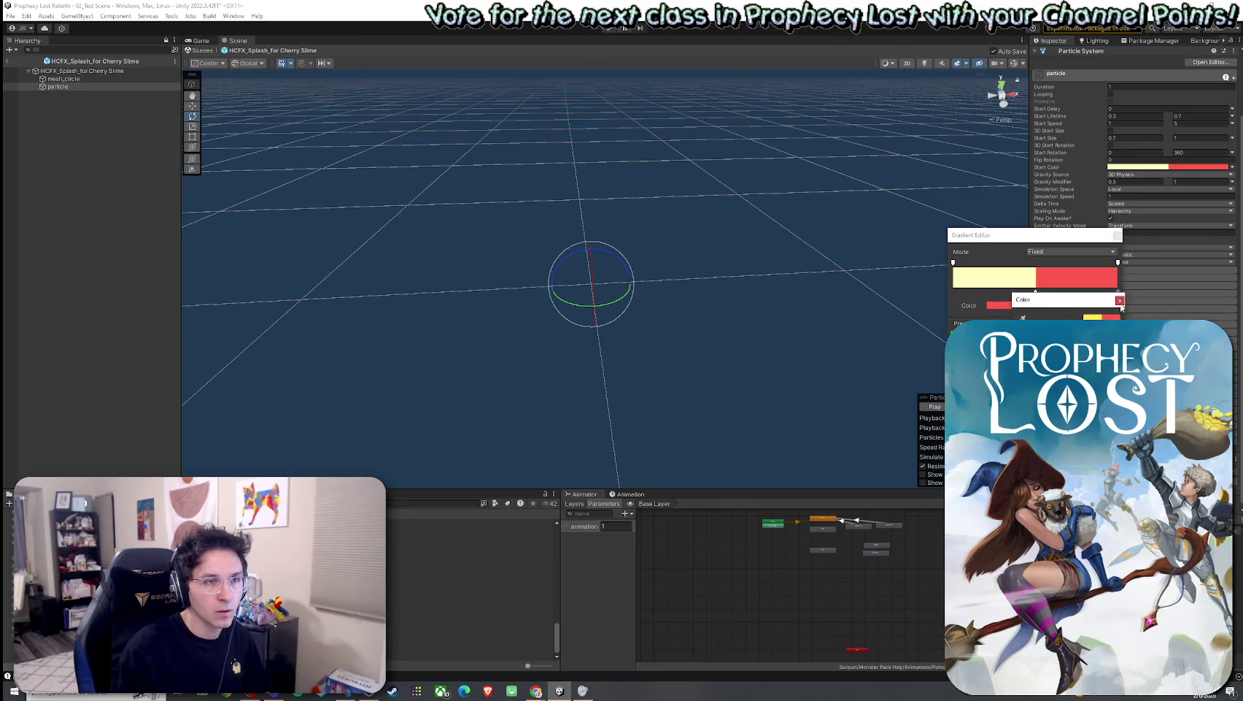
{"action": "left_click", "coordinate": [1120, 301]}
Step: Set the particle gradient's left key to peach, giving a peach-to-red start colour
{"action": "left_click", "coordinate": [1037, 293]}
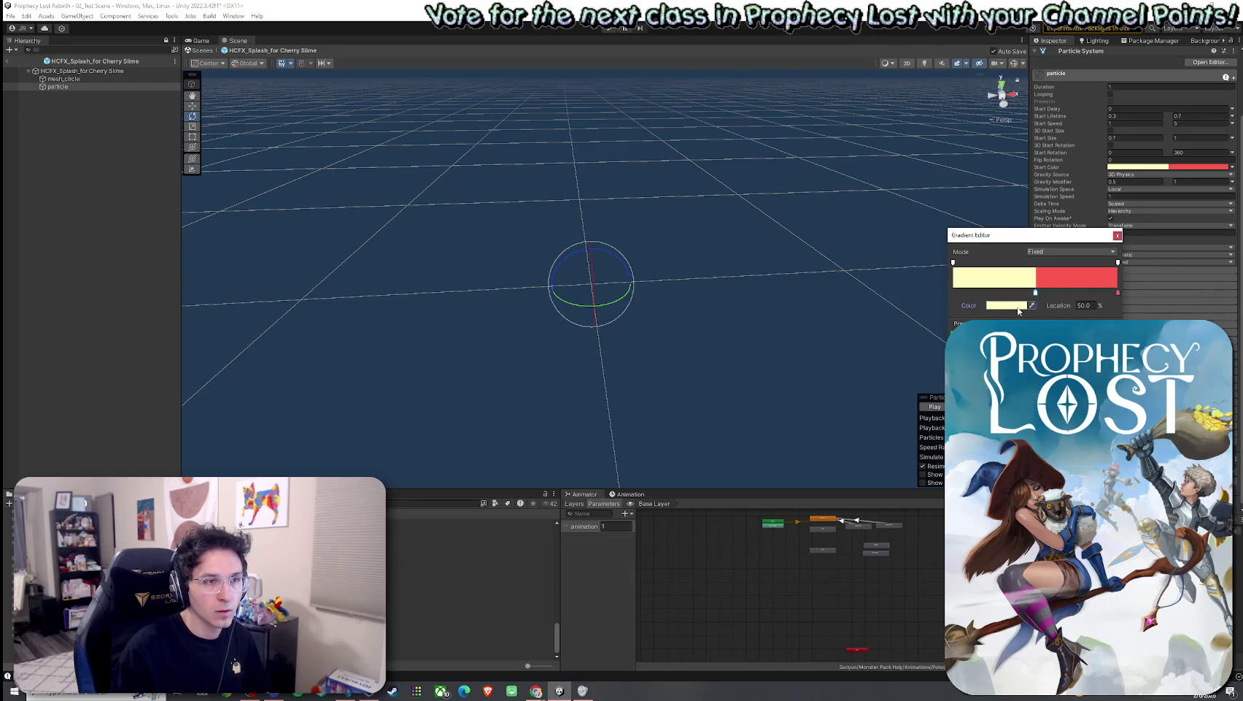
{"action": "left_click", "coordinate": [1018, 306]}
{"action": "left_click", "coordinate": [1058, 379]}
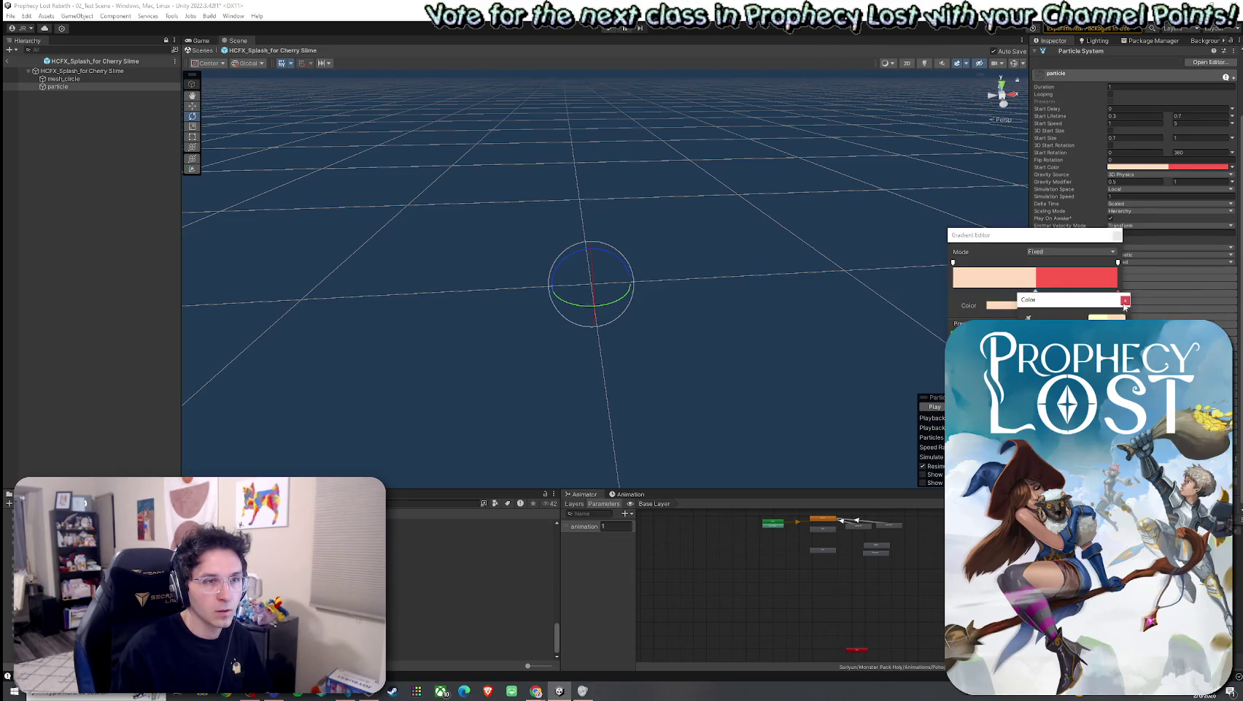
{"action": "left_click", "coordinate": [1125, 300]}
{"action": "left_click", "coordinate": [1117, 236]}
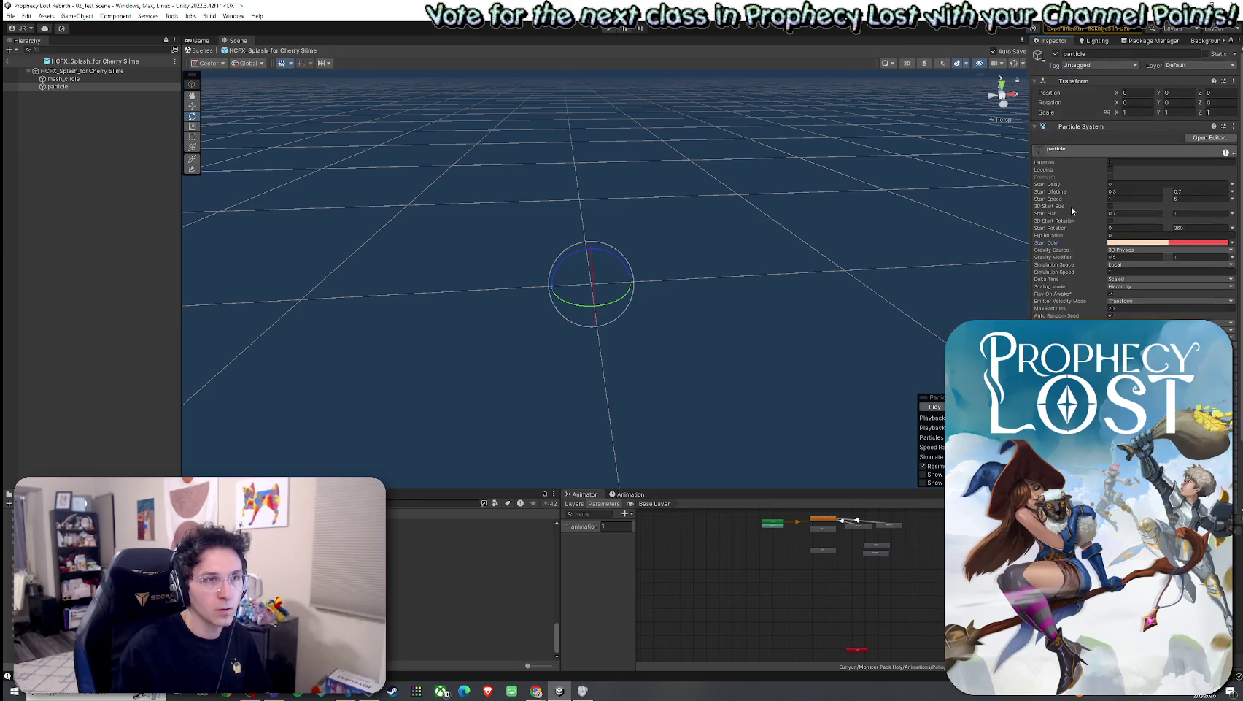
{"action": "left_click", "coordinate": [1082, 268]}
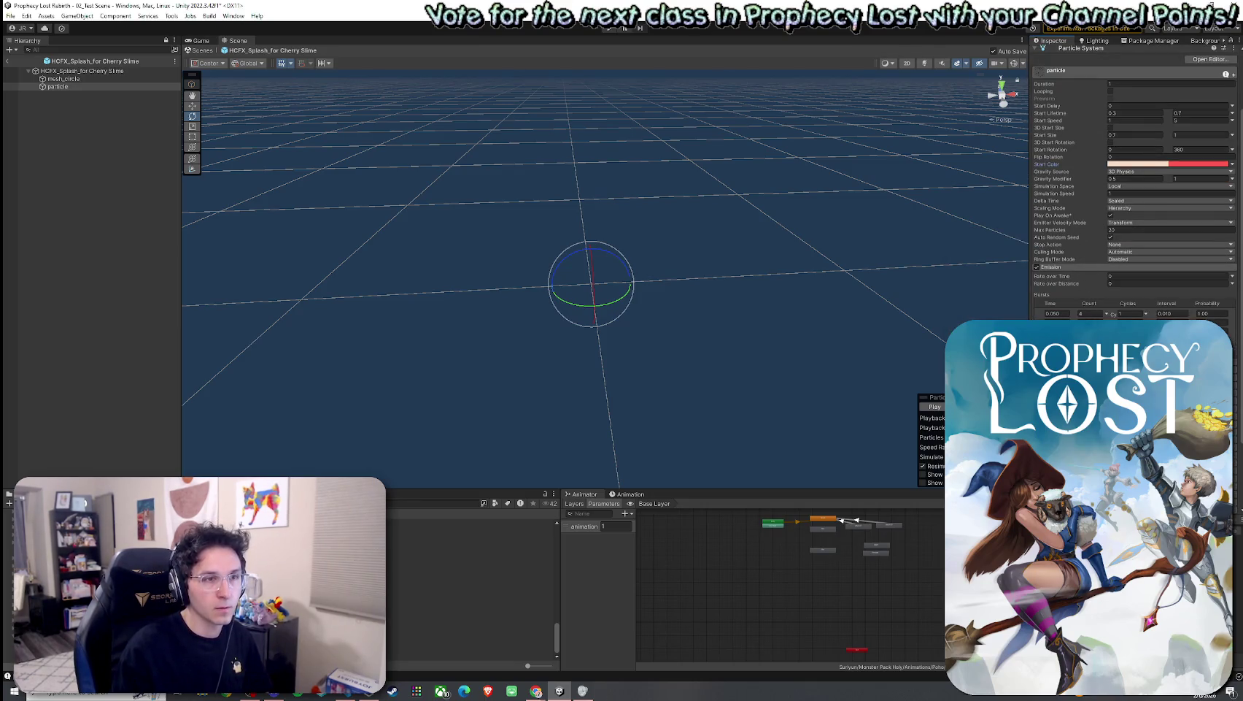
{"action": "scroll", "coordinate": [1131, 219], "scroll_direction": "down", "scroll_amount": 5}
{"action": "scroll", "coordinate": [1134, 197], "scroll_direction": "down", "scroll_amount": 4}
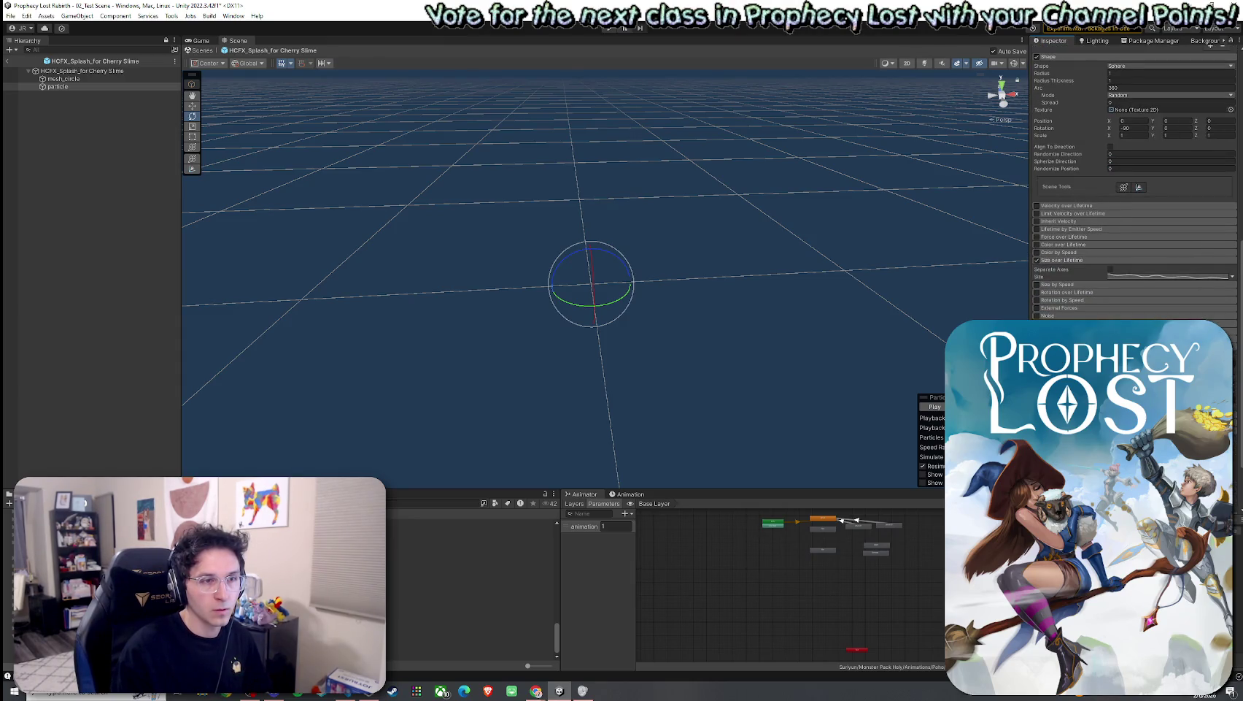
{"action": "scroll", "coordinate": [1135, 218], "scroll_direction": "down", "scroll_amount": 2}
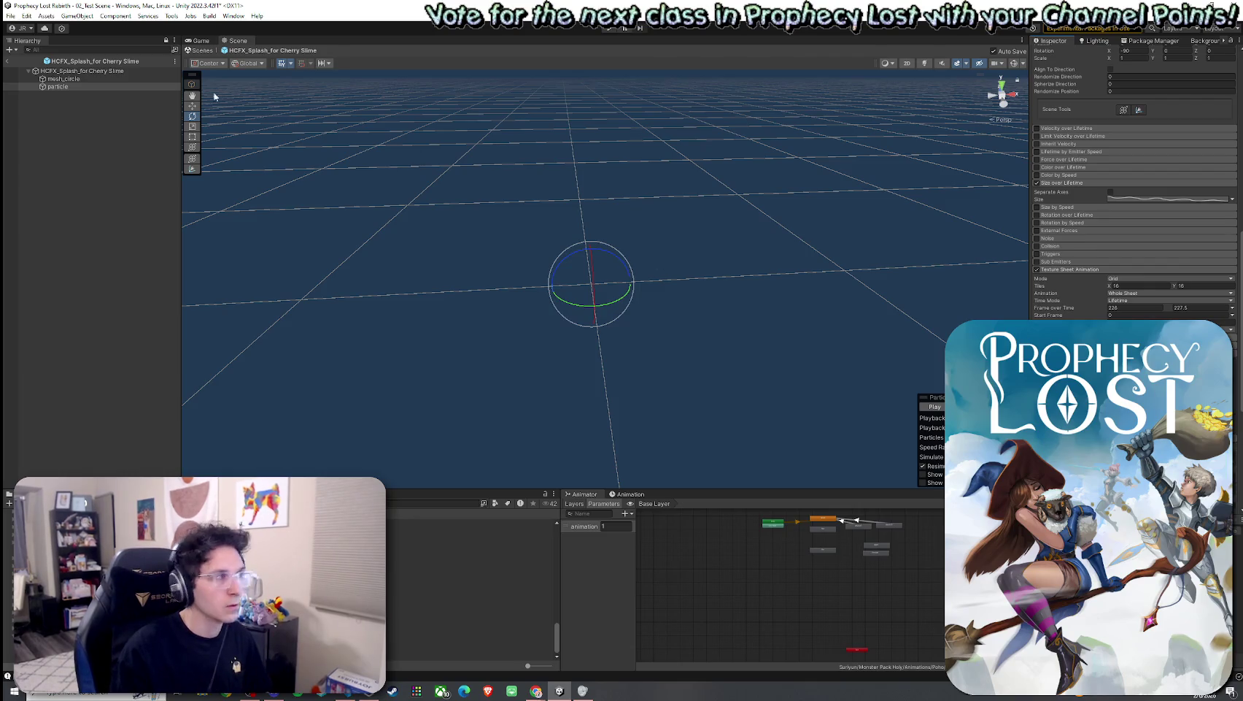
{"action": "left_click", "coordinate": [100, 79]}
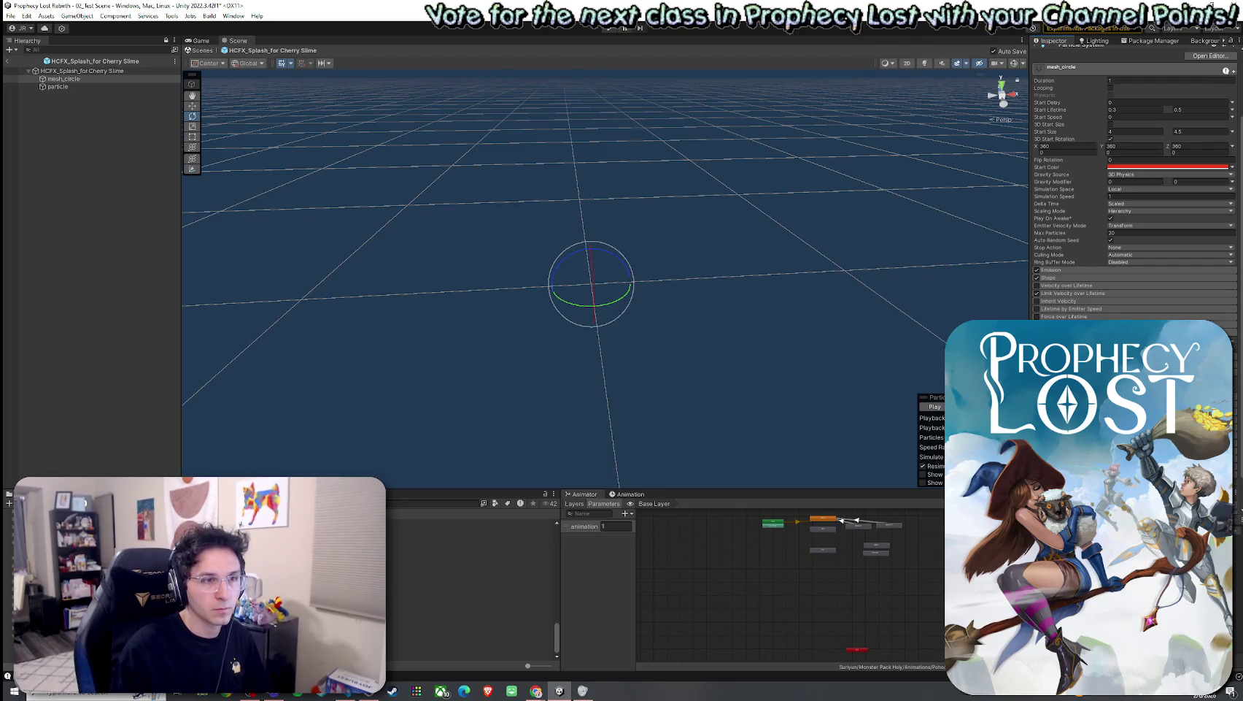
{"action": "left_click", "coordinate": [1051, 278]}
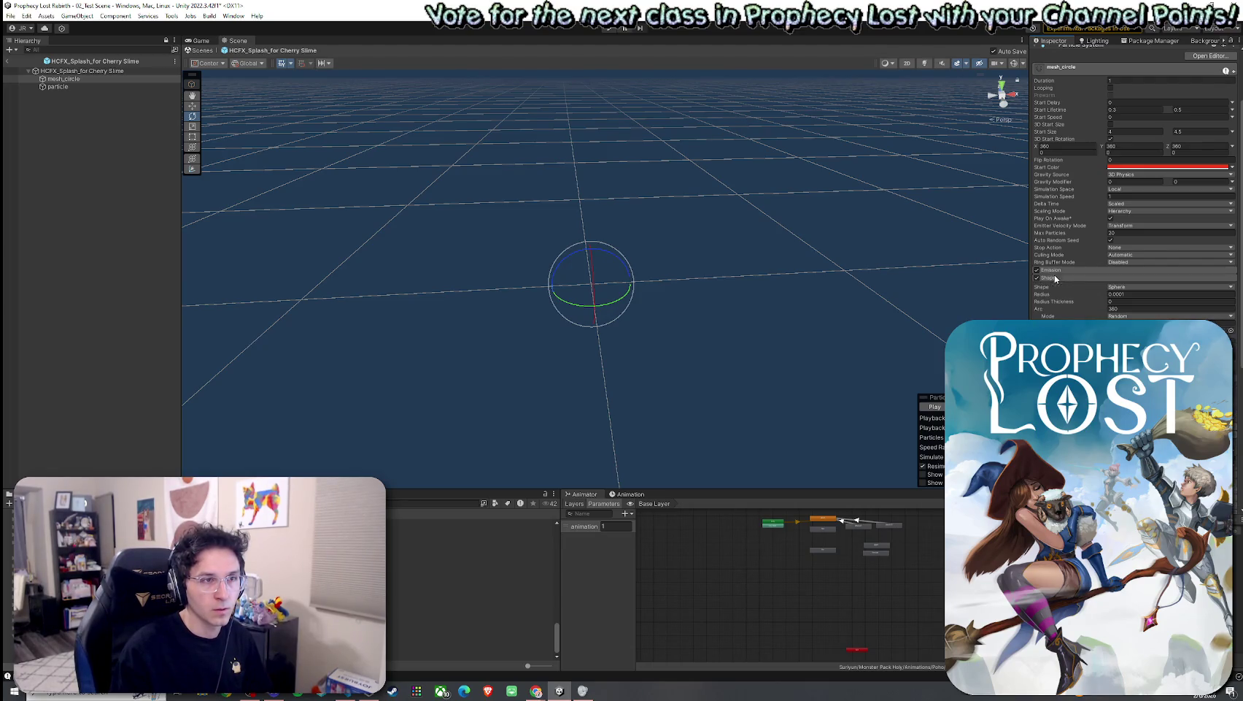
{"action": "left_click", "coordinate": [1050, 269]}
{"action": "scroll", "coordinate": [1065, 288], "scroll_direction": "down", "scroll_amount": 5}
{"action": "scroll", "coordinate": [1135, 183], "scroll_direction": "down", "scroll_amount": 4}
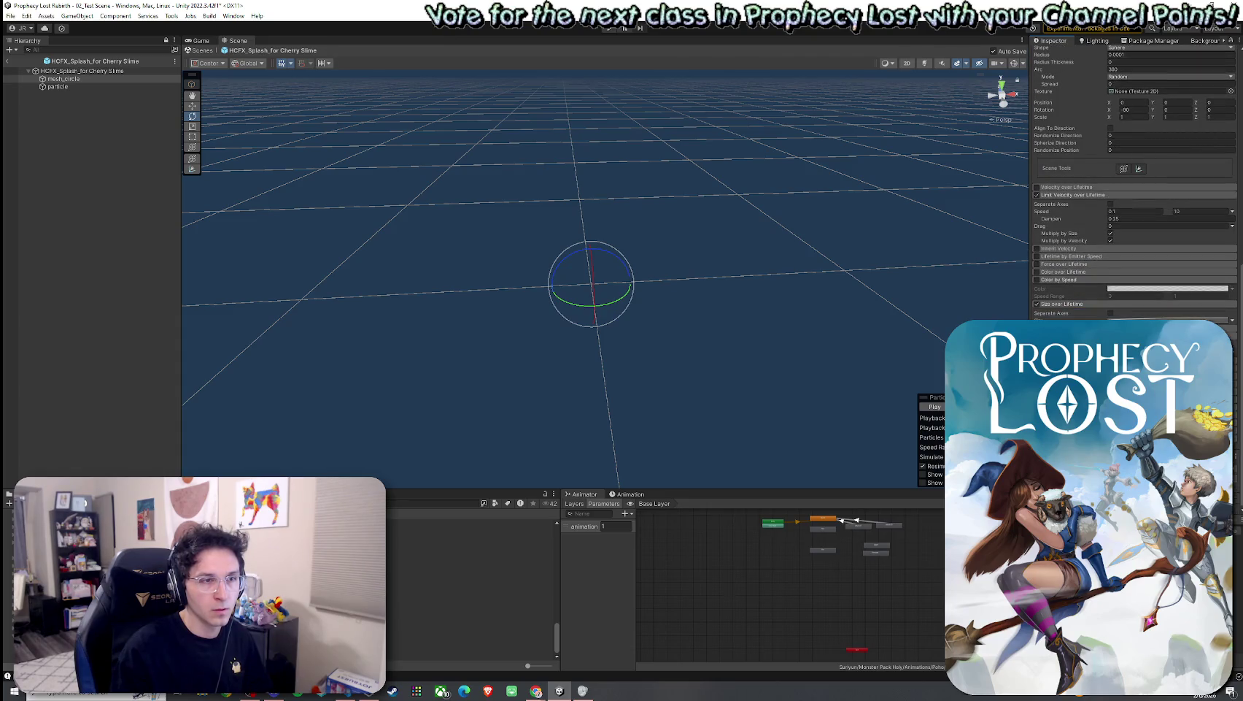
{"action": "scroll", "coordinate": [1134, 182], "scroll_direction": "down", "scroll_amount": 2}
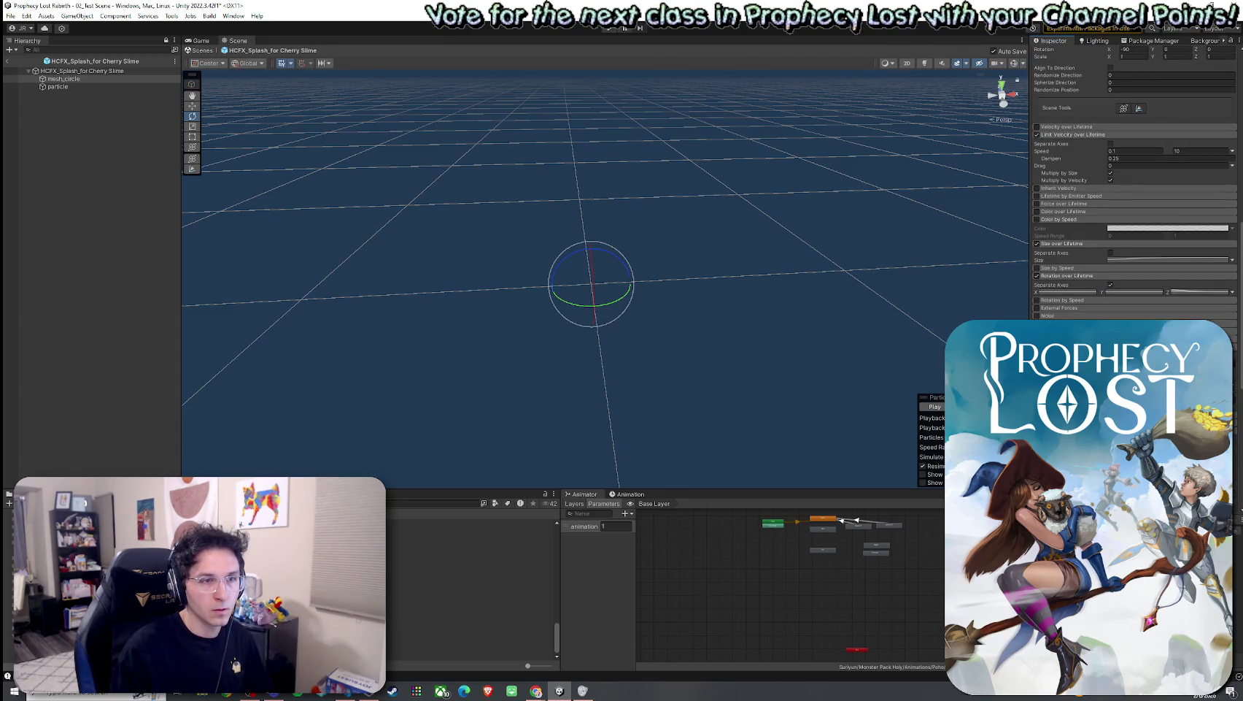
{"action": "scroll", "coordinate": [1134, 182], "scroll_direction": "down", "scroll_amount": 5}
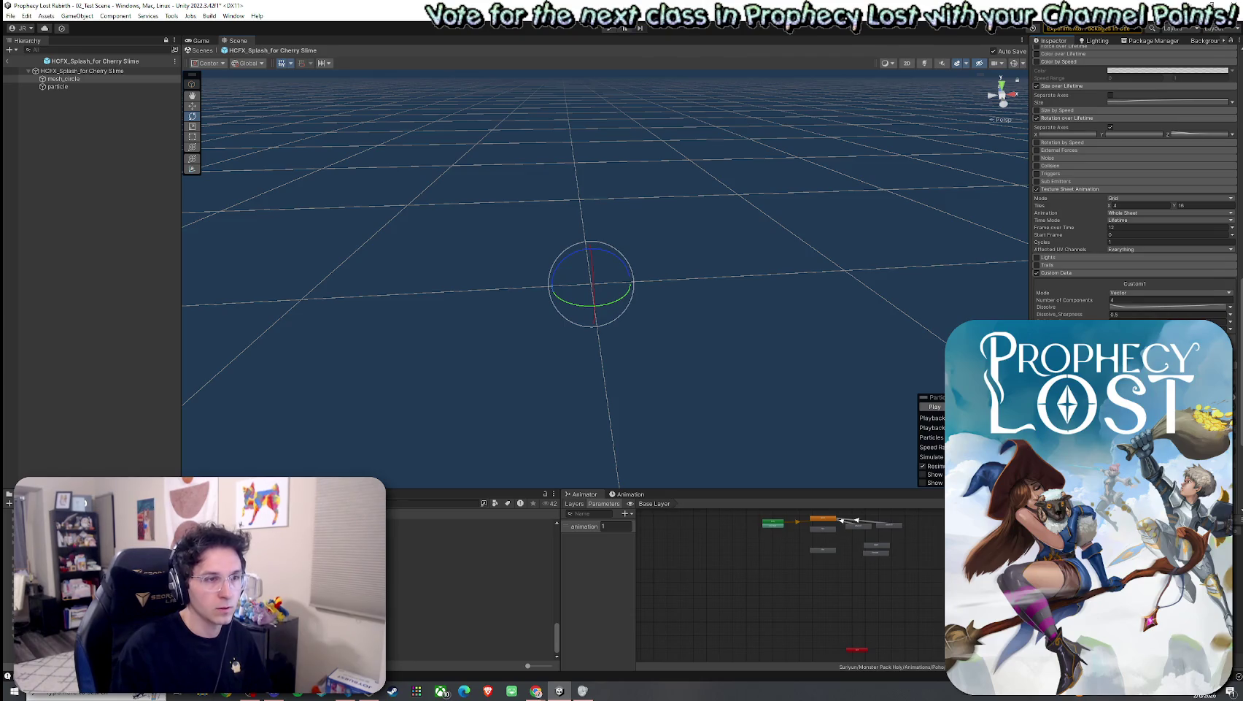
{"action": "key", "text": "comma"}
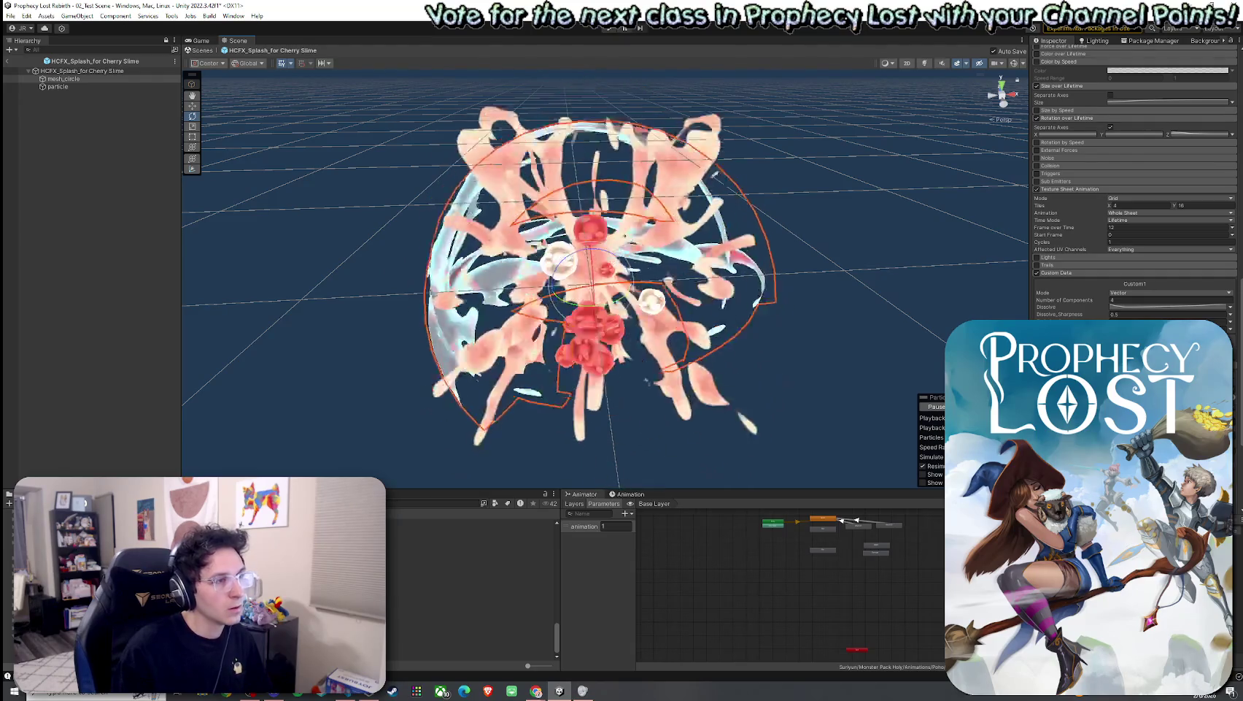
{"action": "left_click", "coordinate": [471, 617]}
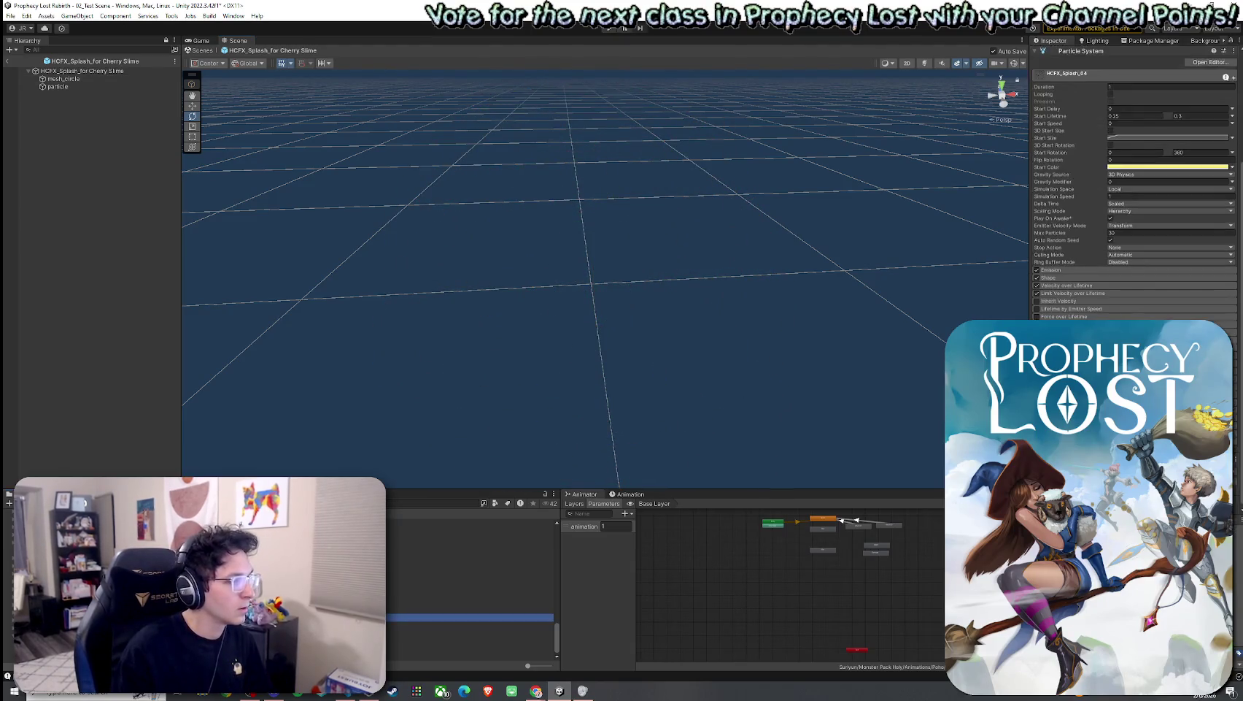
{"action": "double_click", "coordinate": [471, 618]}
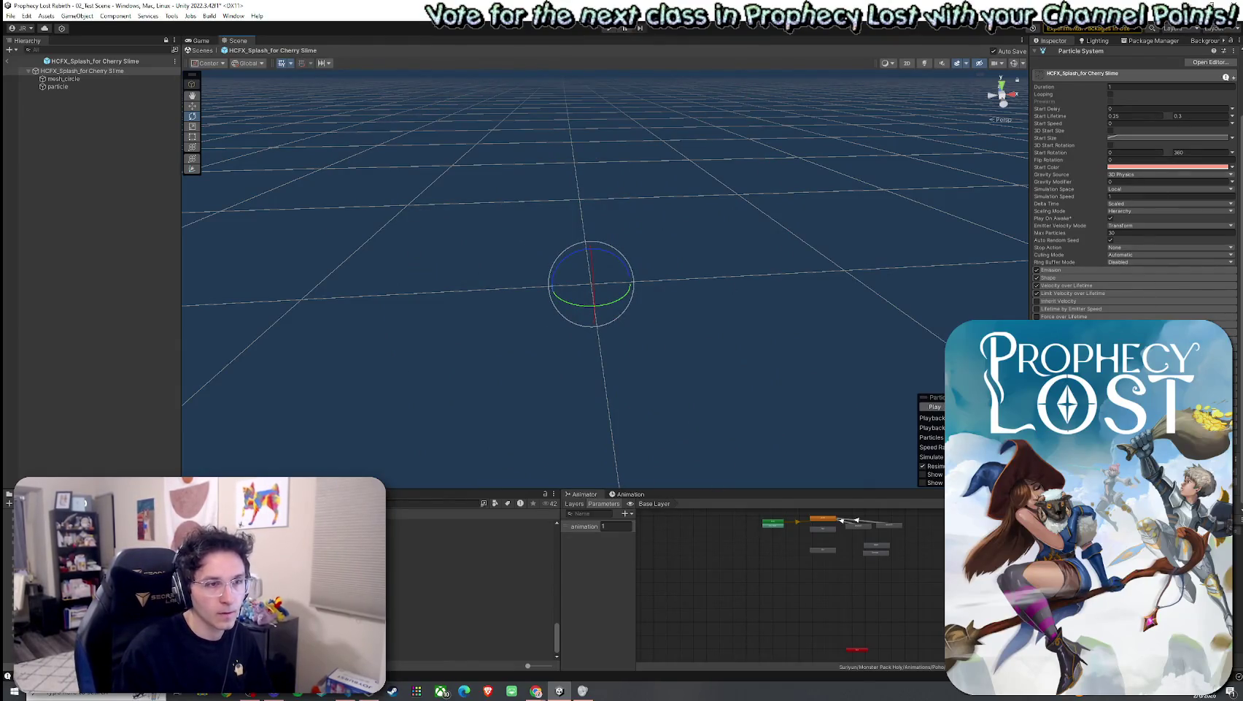
{"action": "scroll", "coordinate": [1134, 197], "scroll_direction": "down", "scroll_amount": 6}
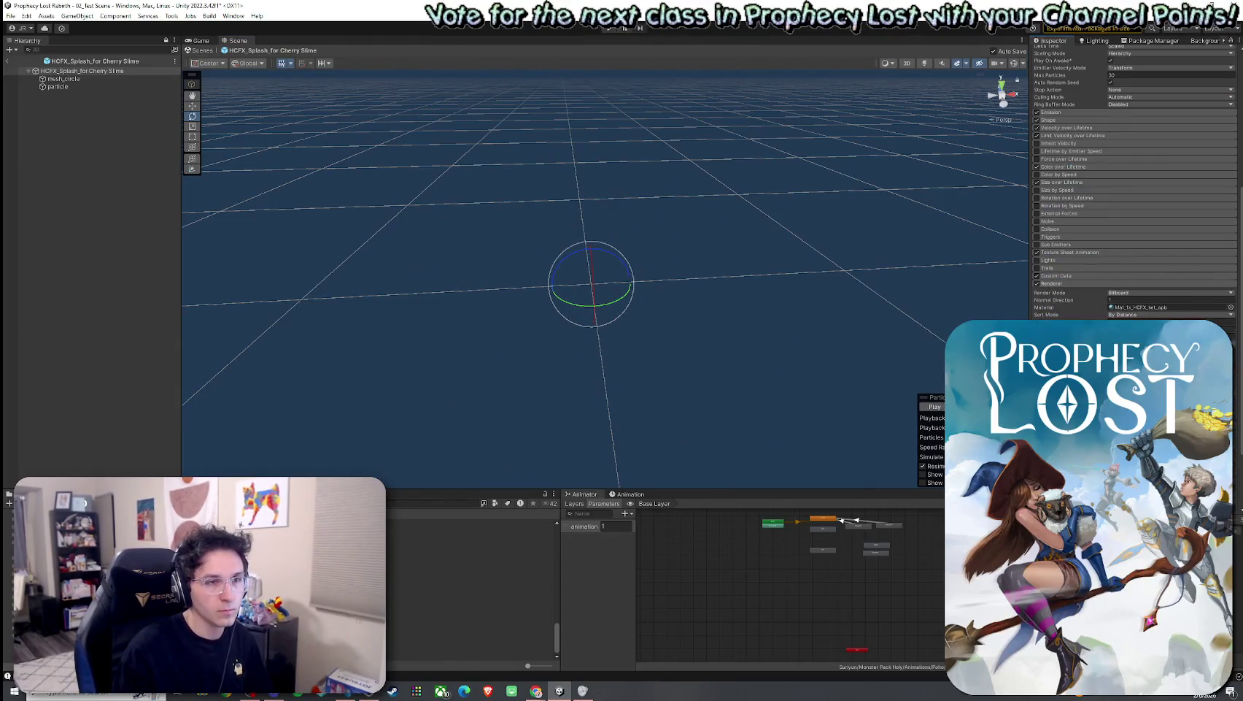
{"action": "left_click", "coordinate": [1057, 187]}
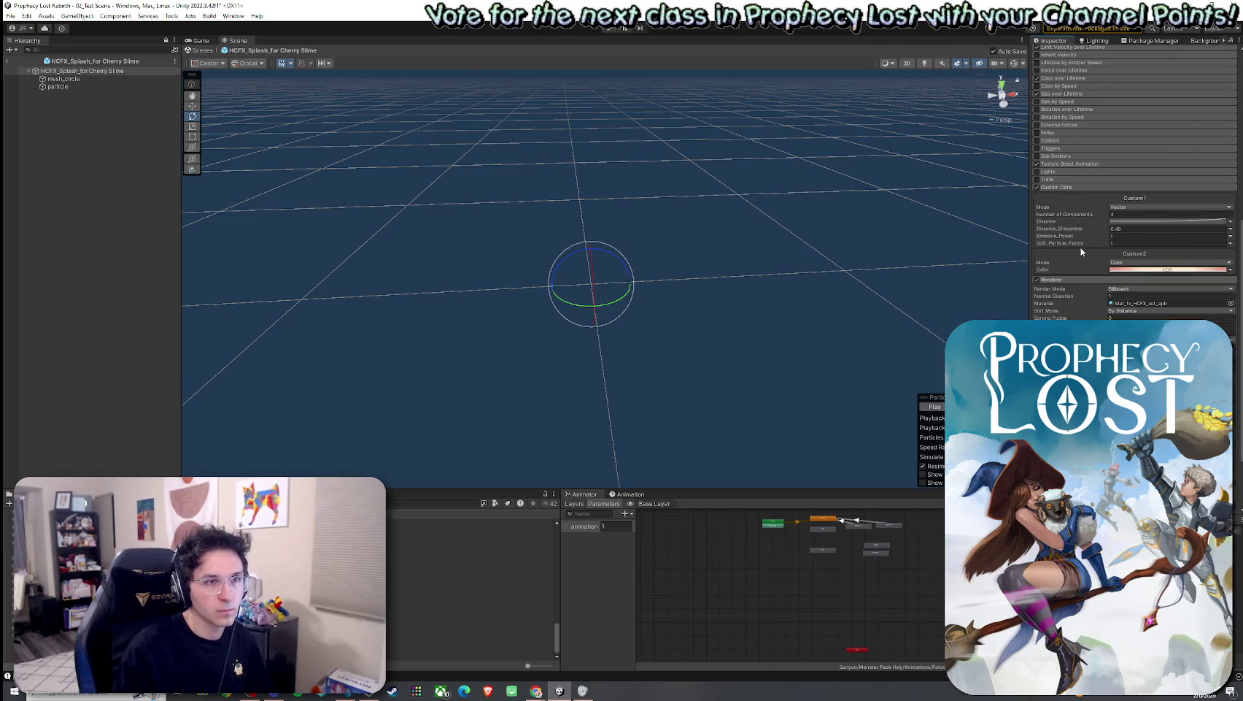
{"action": "left_click", "coordinate": [1120, 270]}
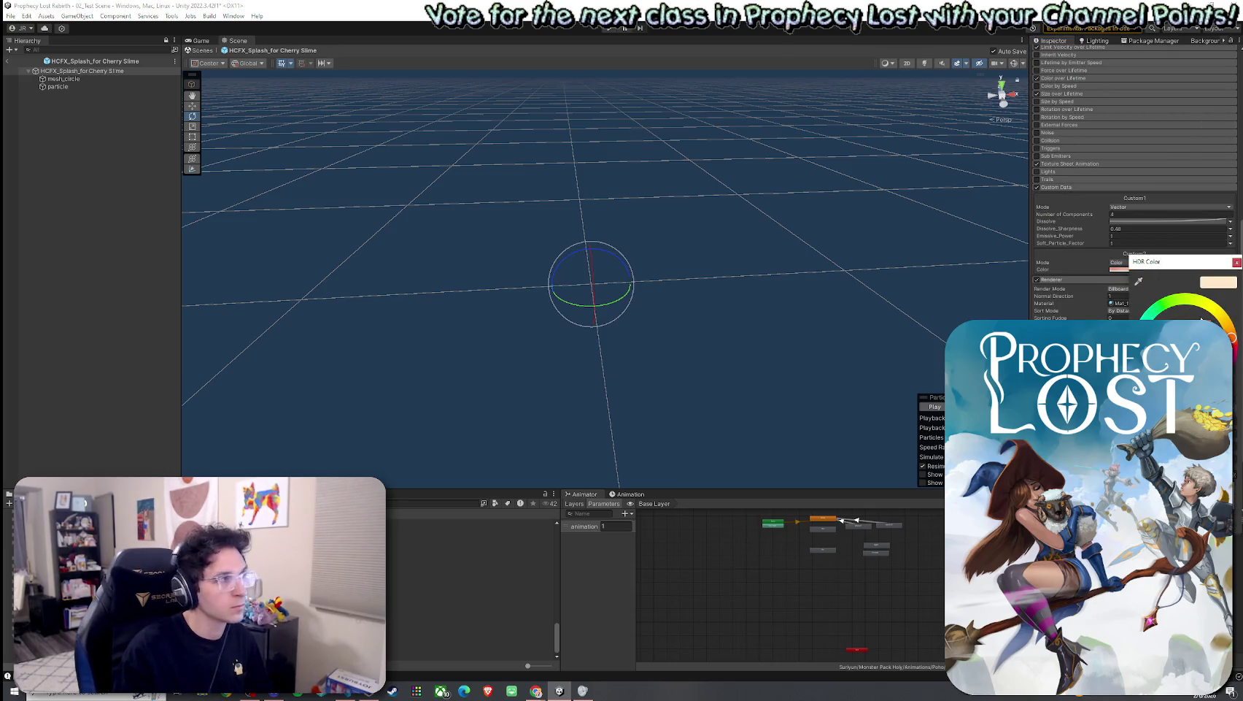
{"action": "left_click", "coordinate": [1236, 262]}
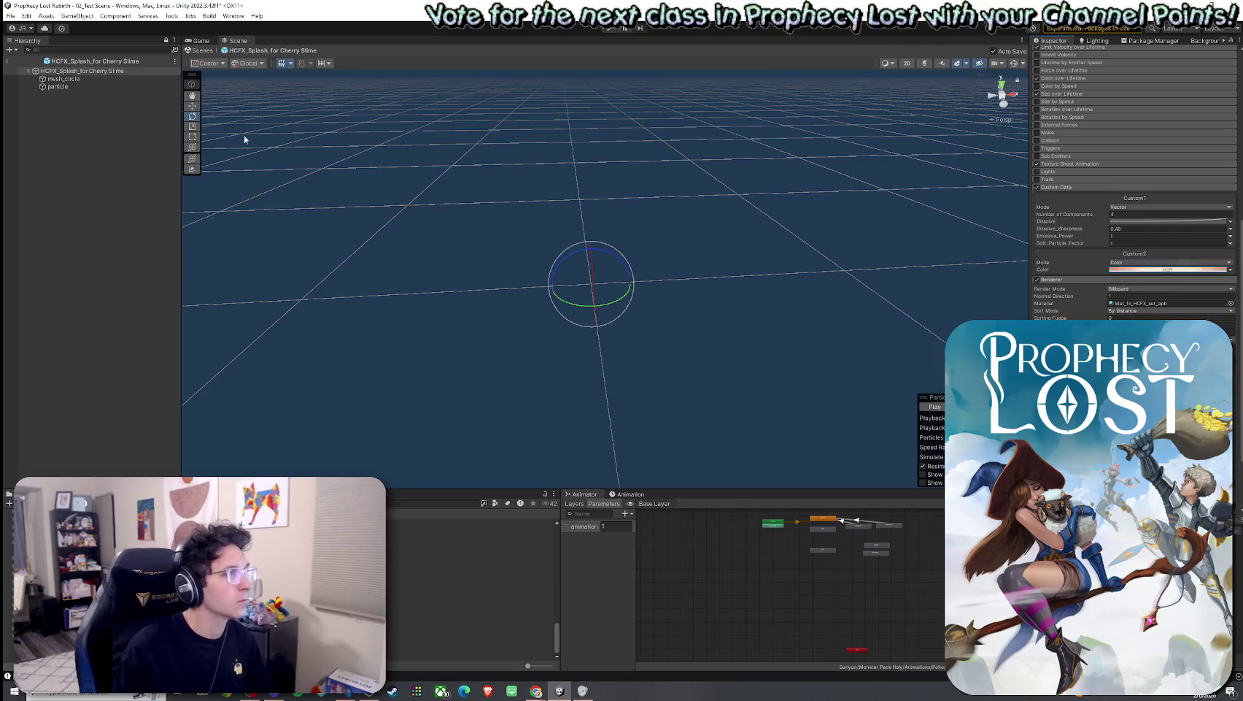
{"action": "left_click", "coordinate": [62, 78]}
{"action": "left_click", "coordinate": [59, 86]}
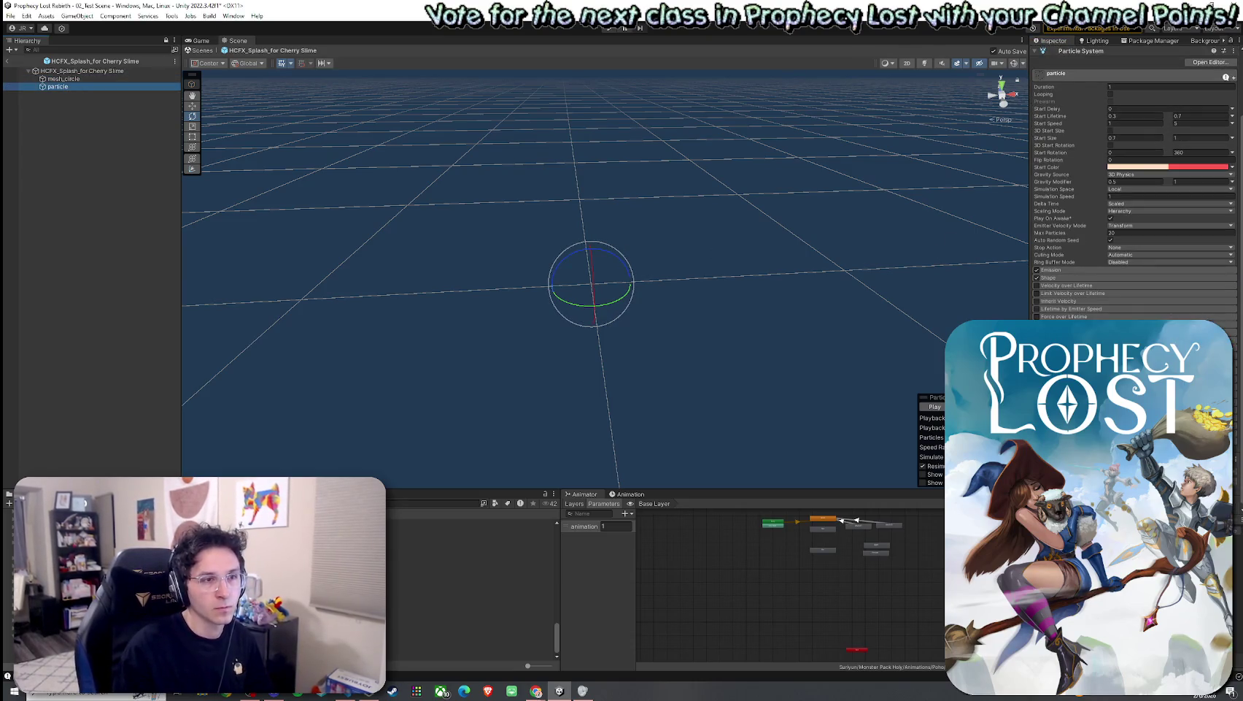
{"action": "scroll", "coordinate": [1135, 204], "scroll_direction": "down", "scroll_amount": 10}
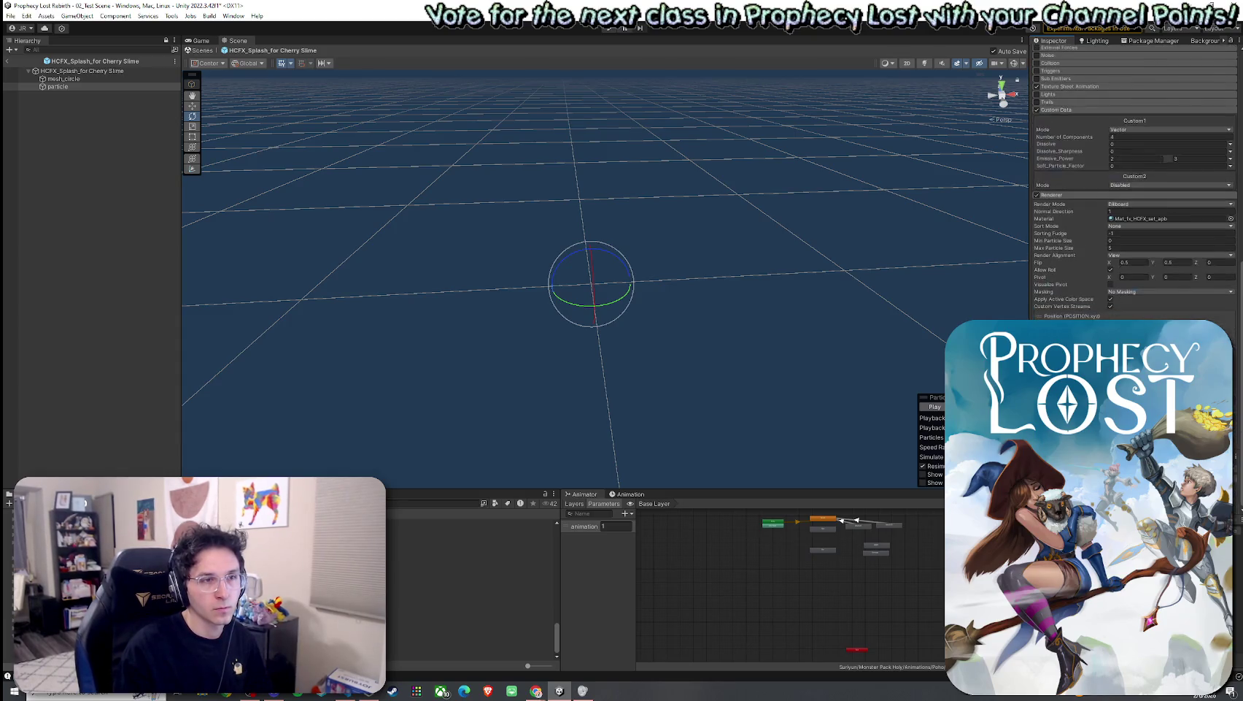
{"action": "scroll", "coordinate": [1064, 274], "scroll_direction": "up", "scroll_amount": 3}
{"action": "left_click", "coordinate": [1058, 218]}
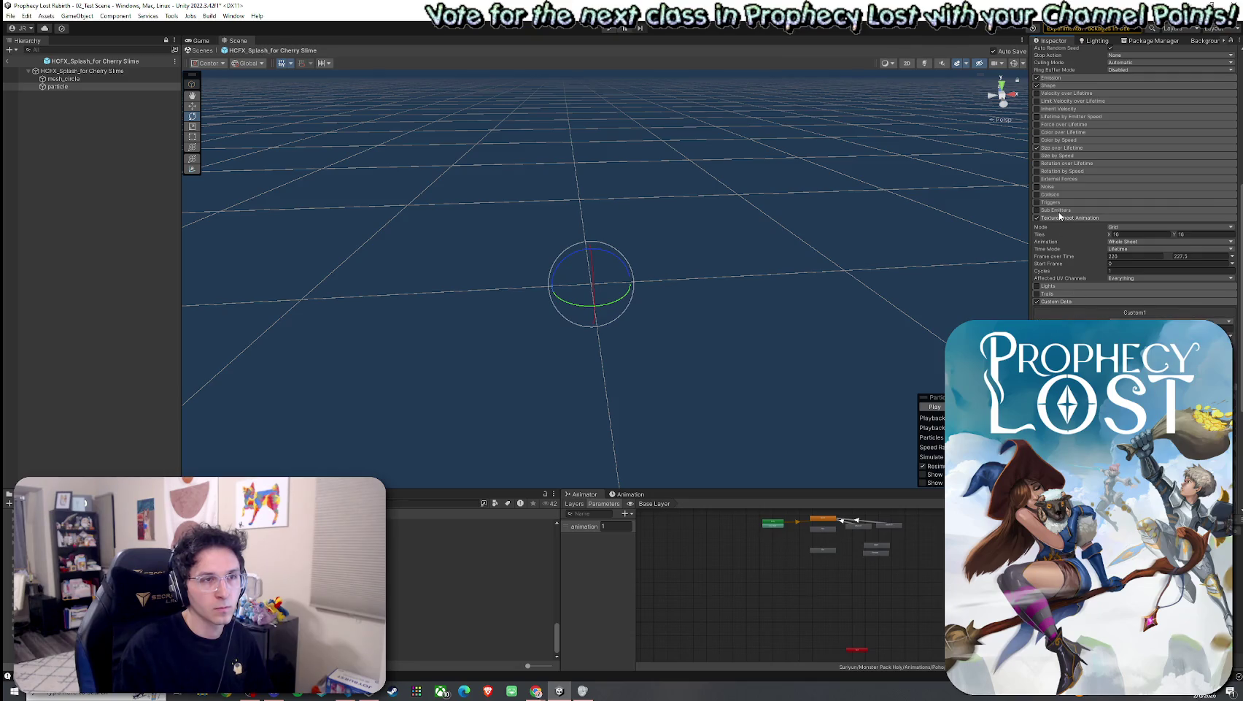
{"action": "scroll", "coordinate": [1058, 151], "scroll_direction": "up", "scroll_amount": 4}
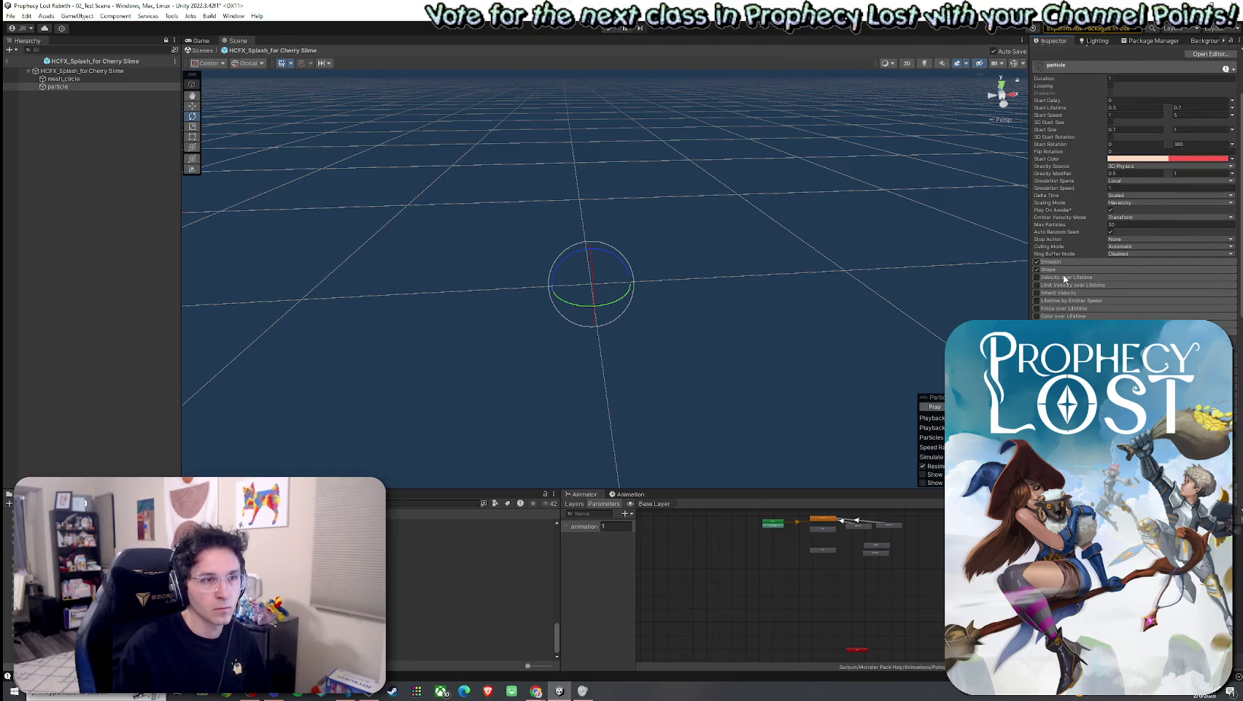
{"action": "left_click", "coordinate": [1063, 269]}
{"action": "left_click", "coordinate": [1059, 262]}
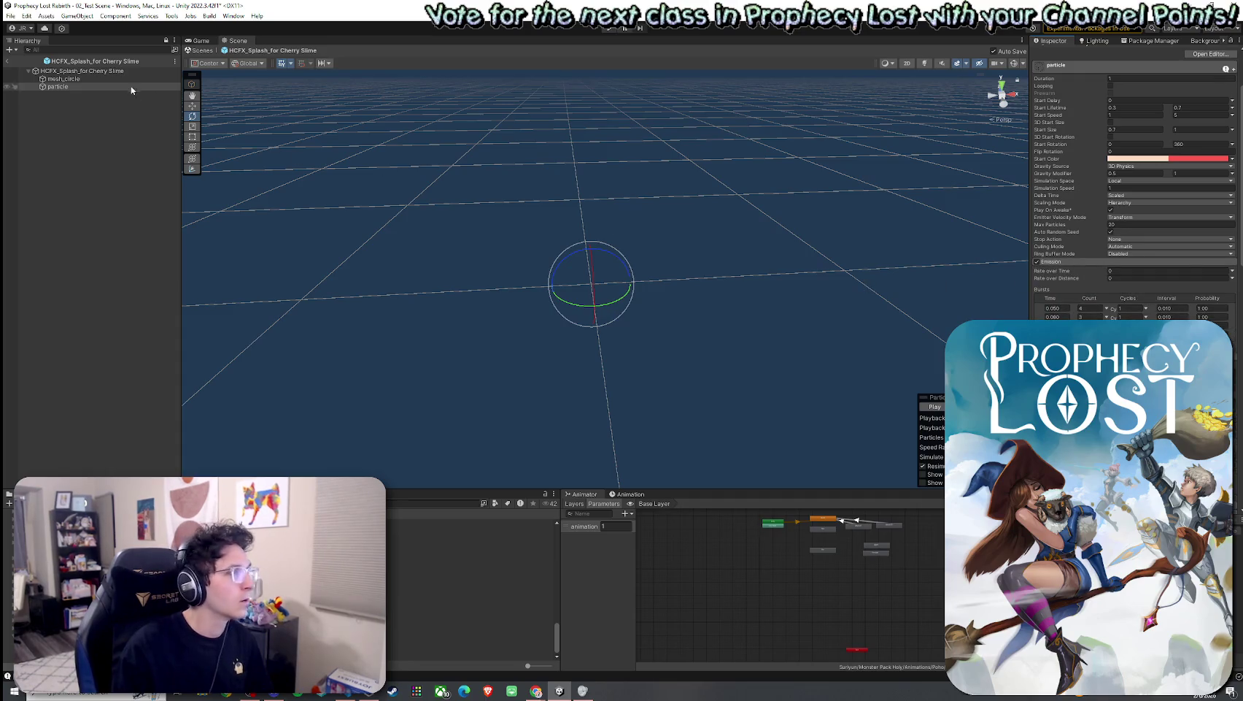
{"action": "left_click", "coordinate": [65, 78]}
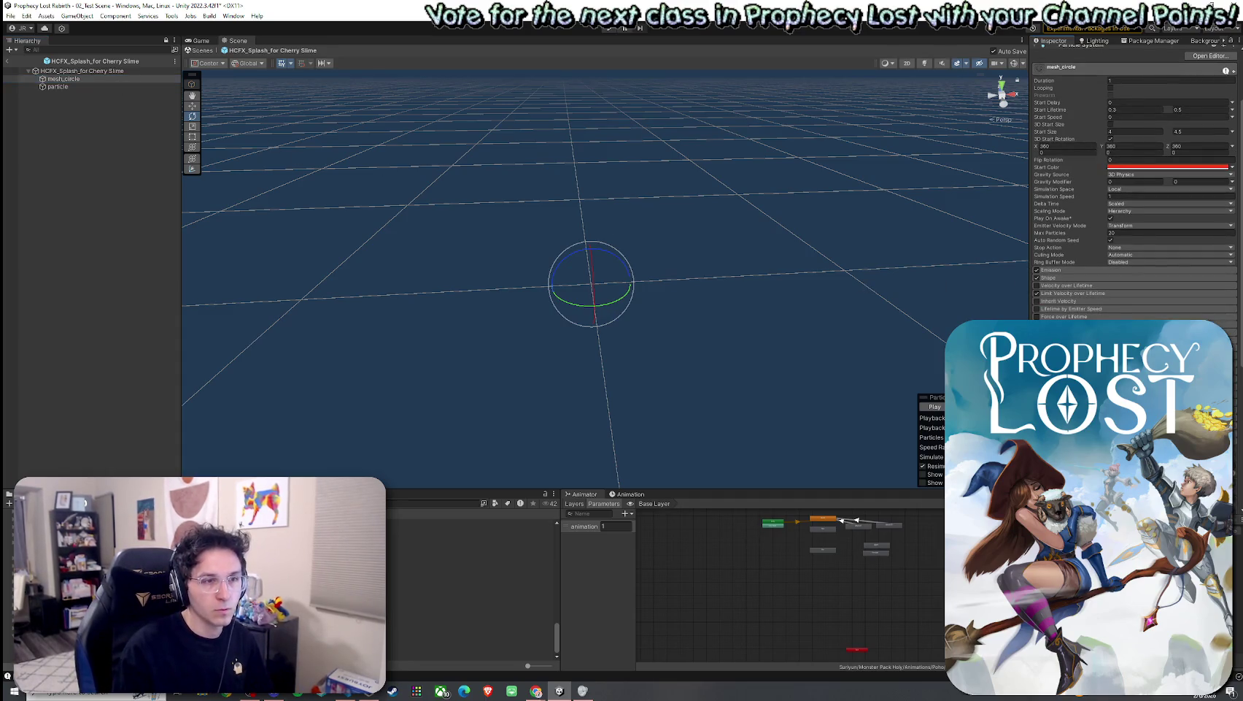
Step: Tint mesh_circle's Custom Data Custom2 HDR colour pink, previewing the splash as it plays
{"action": "scroll", "coordinate": [1064, 192], "scroll_direction": "down", "scroll_amount": 5}
{"action": "left_click", "coordinate": [1063, 191]}
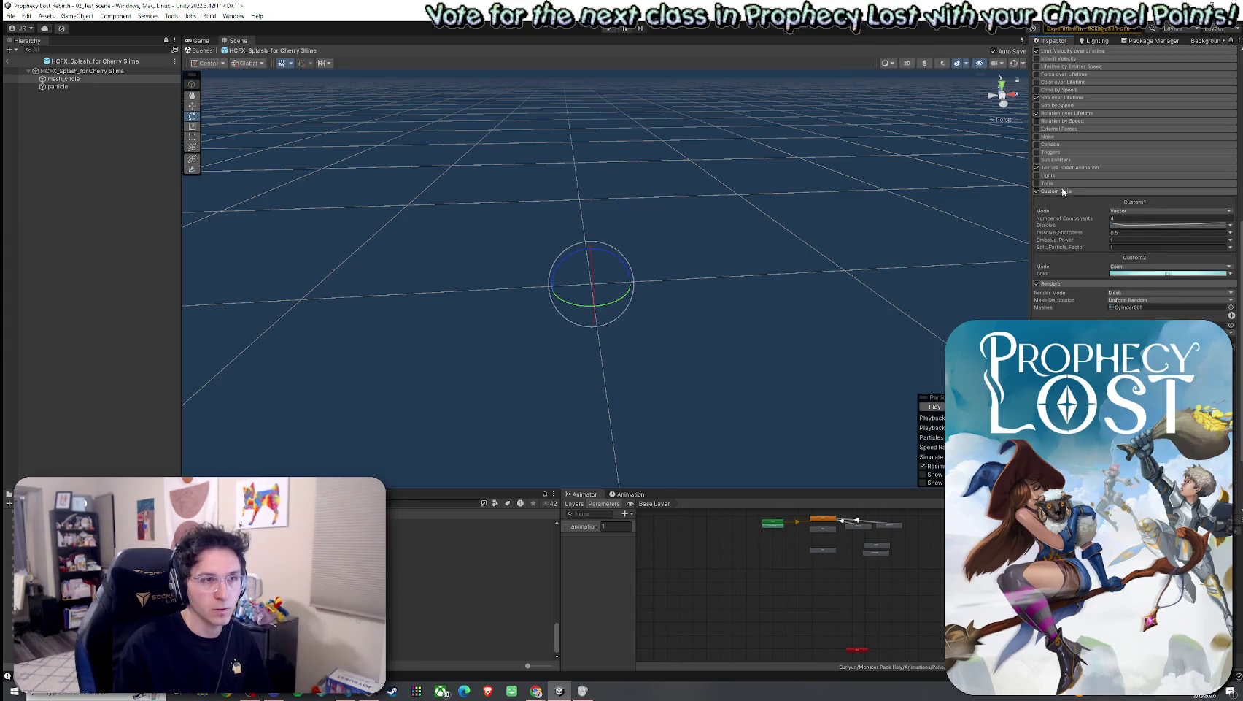
{"action": "left_click", "coordinate": [1150, 273]}
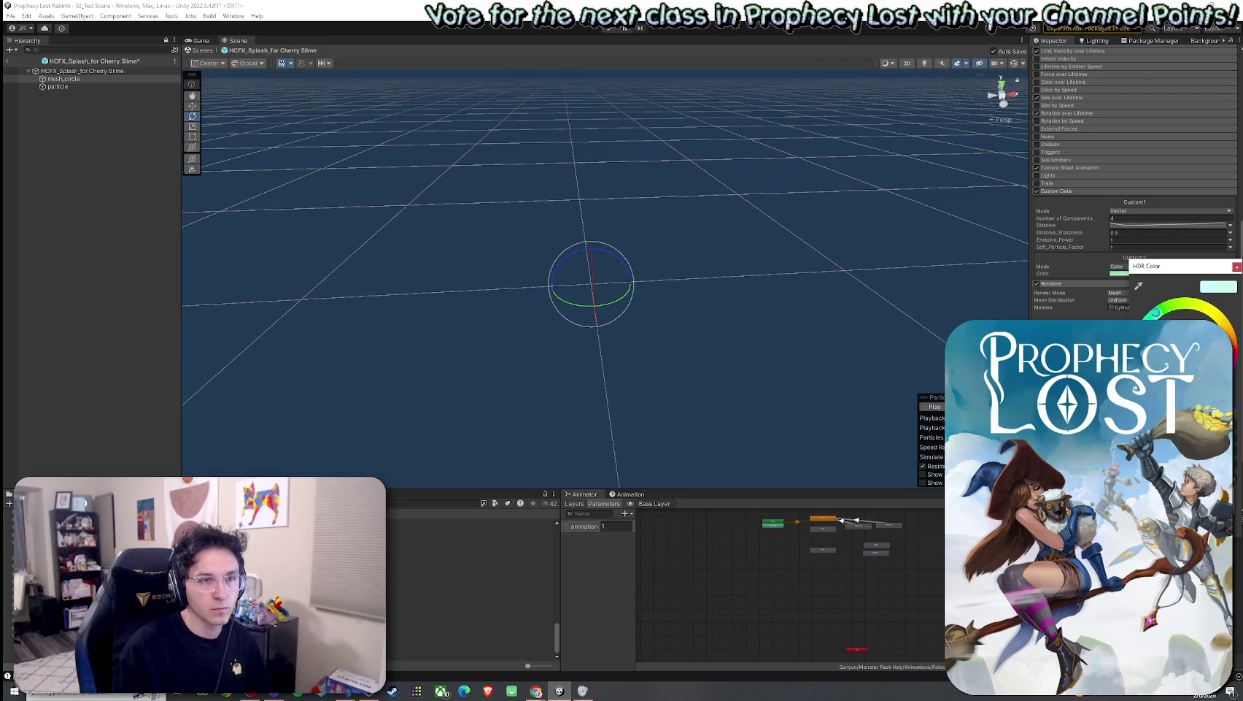
{"action": "left_click", "coordinate": [935, 406]}
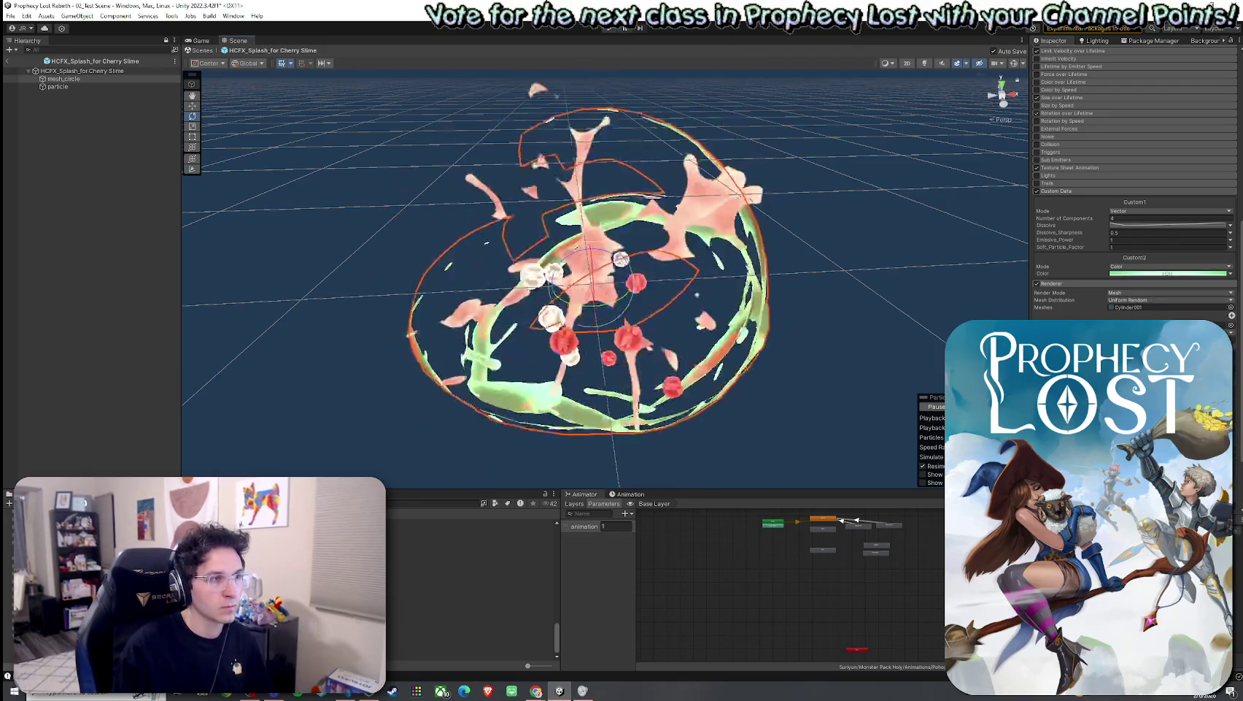
{"action": "left_click", "coordinate": [1172, 274]}
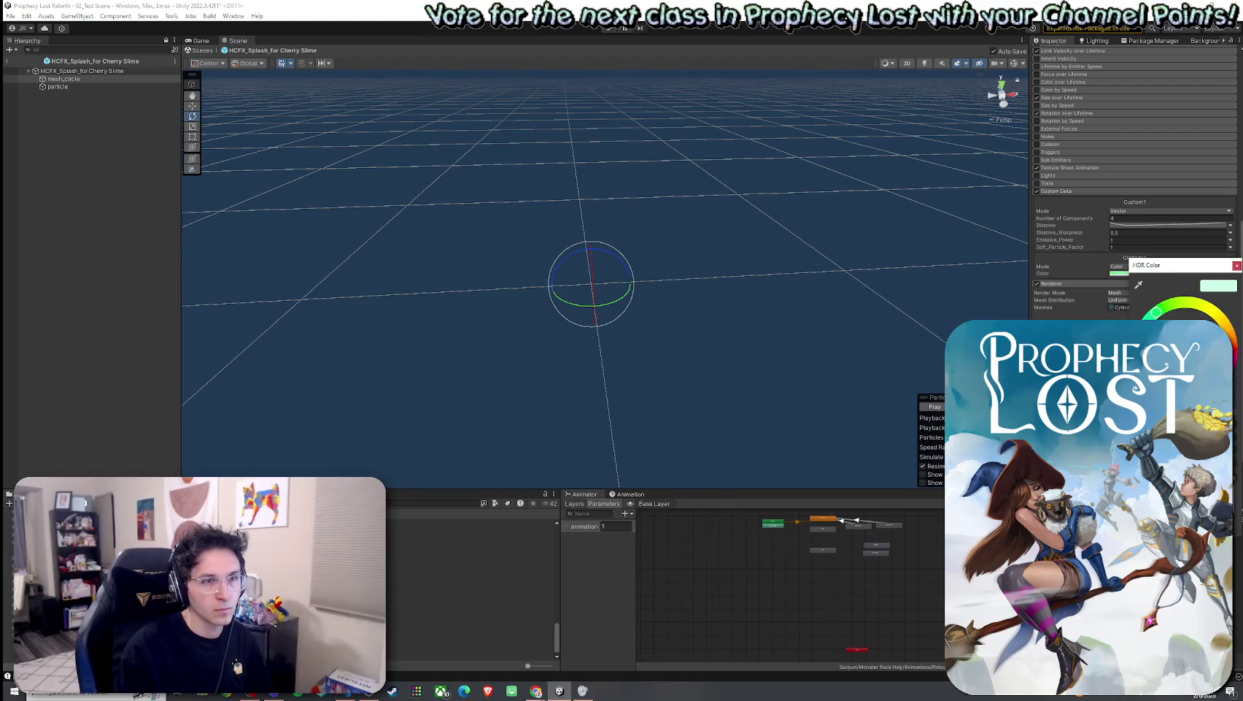
{"action": "left_click", "coordinate": [1226, 327]}
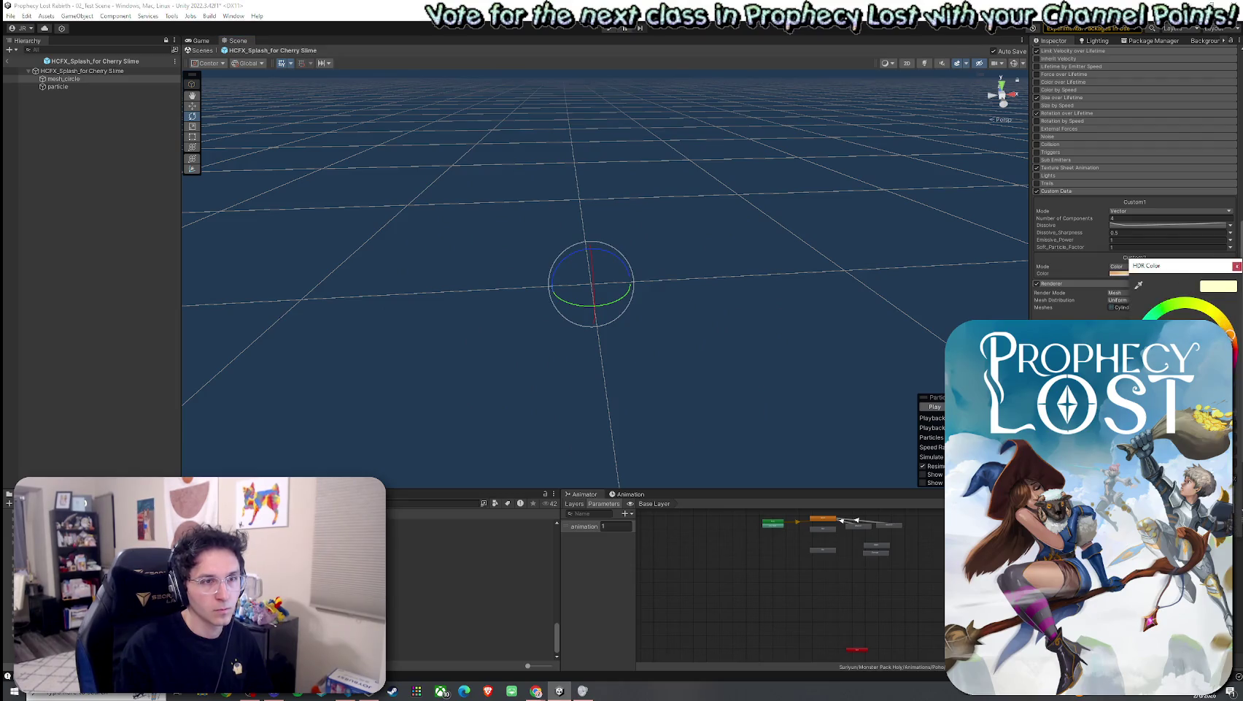
{"action": "left_click", "coordinate": [1173, 278]}
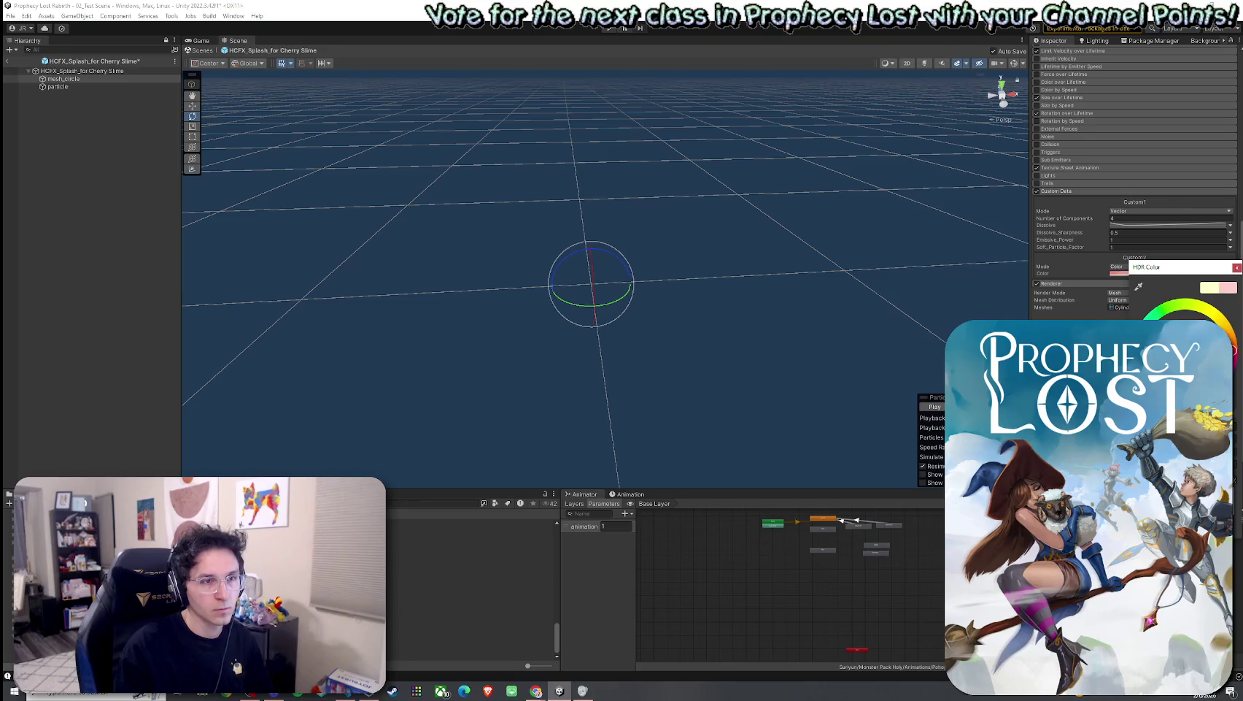
{"action": "key", "text": "Escape"}
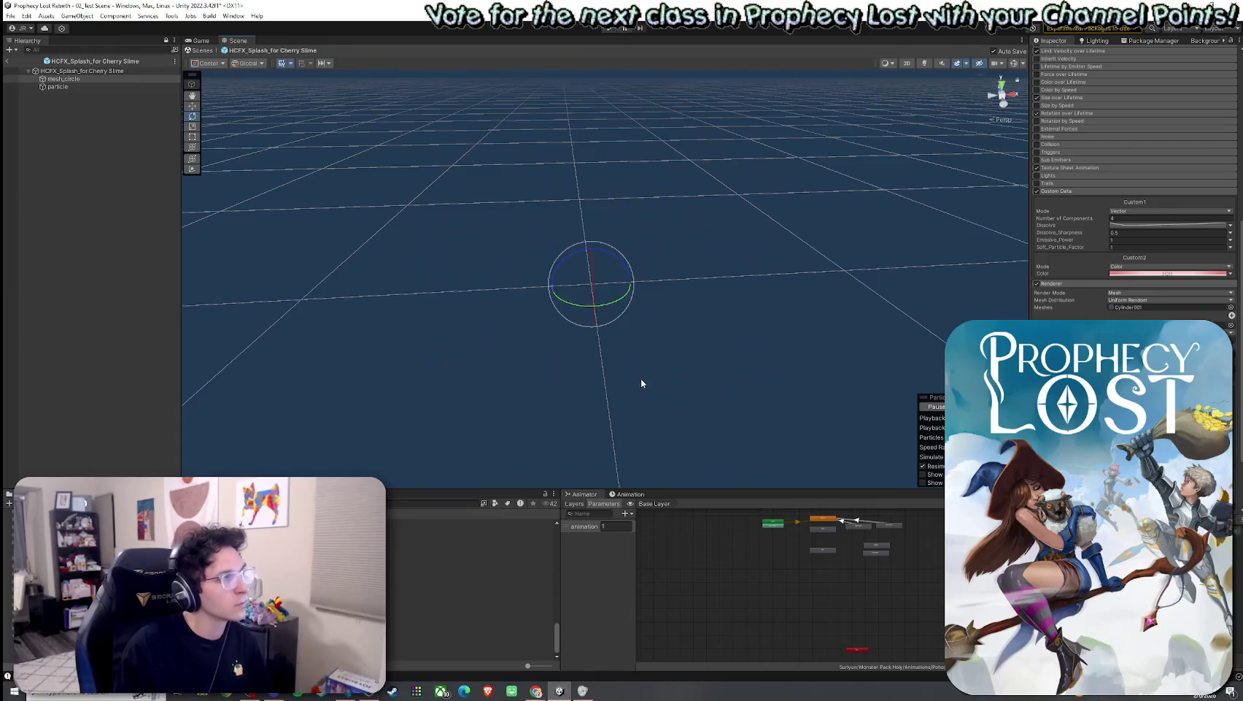
{"action": "left_click", "coordinate": [76, 86]}
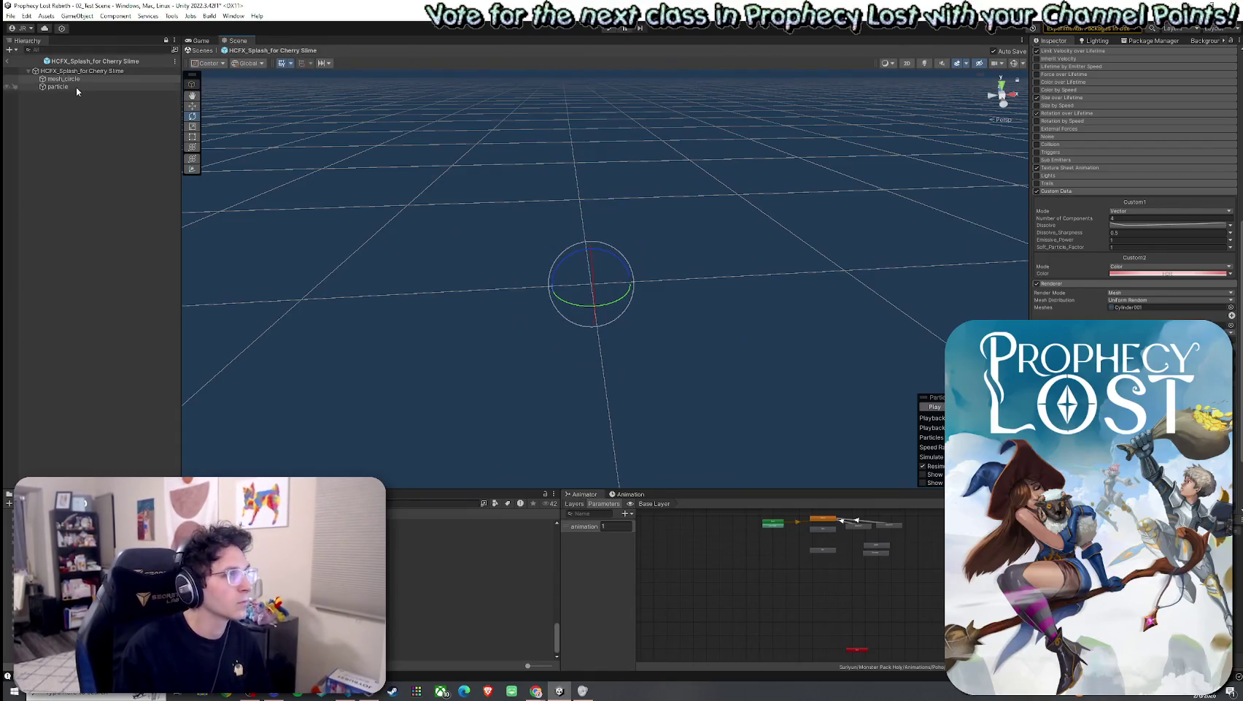
Step: Set the particle's Start Color gradient keys to red and preview the burst
{"action": "scroll", "coordinate": [1134, 183], "scroll_direction": "up", "scroll_amount": 5}
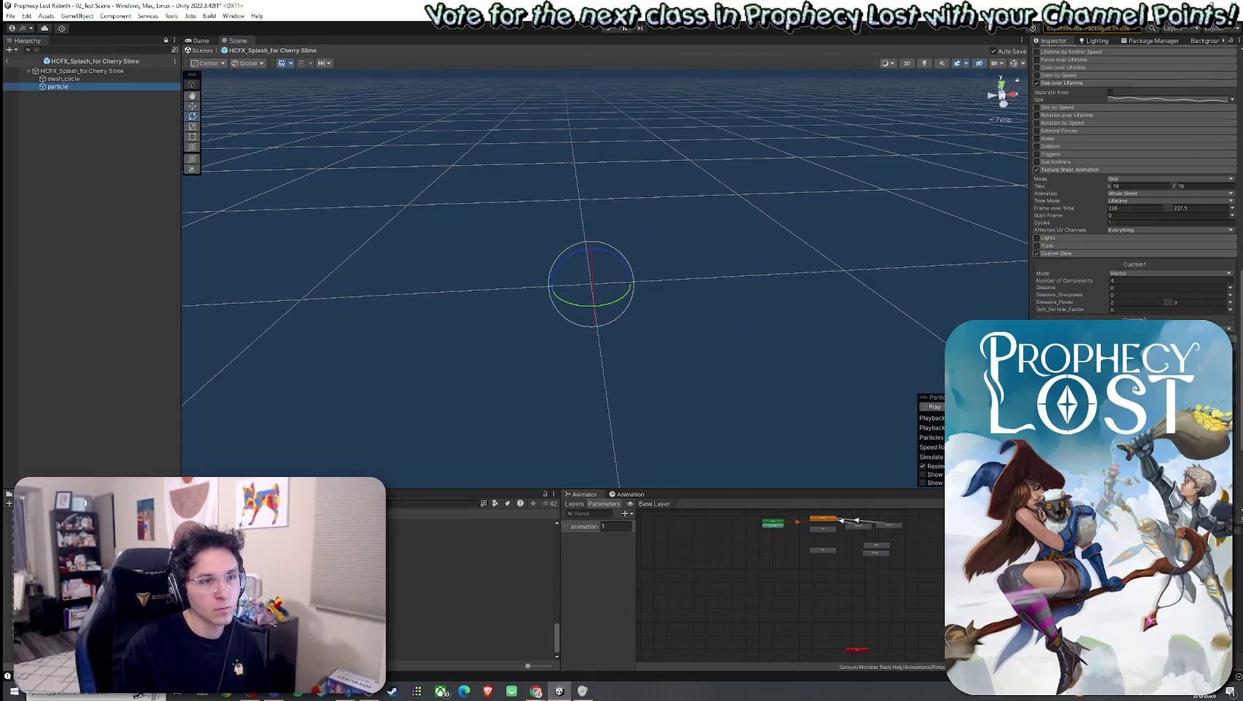
{"action": "scroll", "coordinate": [1134, 182], "scroll_direction": "up", "scroll_amount": 3}
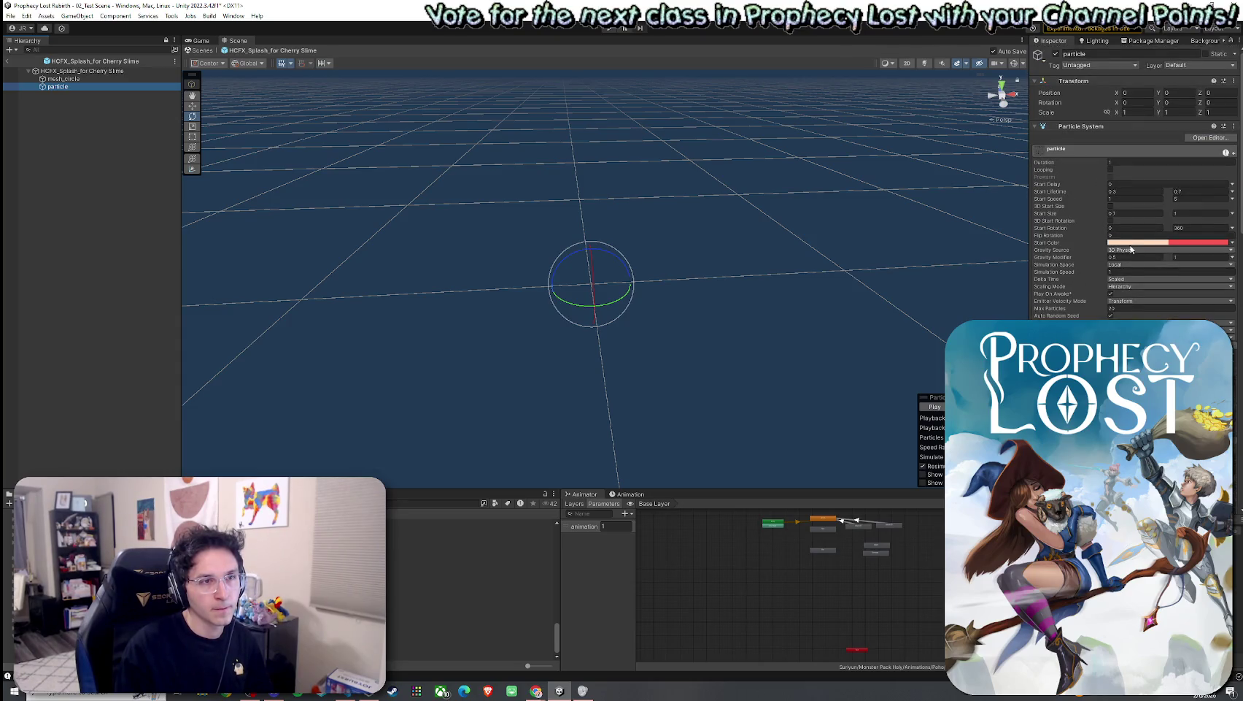
{"action": "left_click", "coordinate": [1197, 241]}
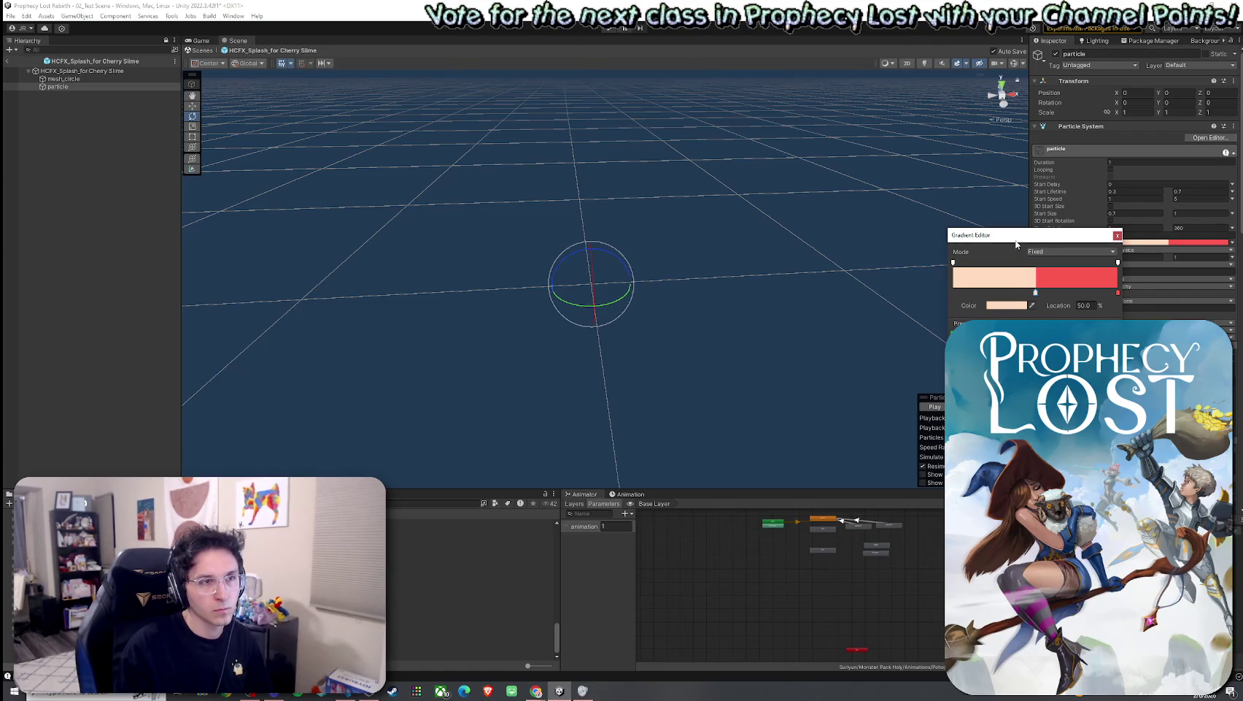
{"action": "left_click", "coordinate": [1029, 311]}
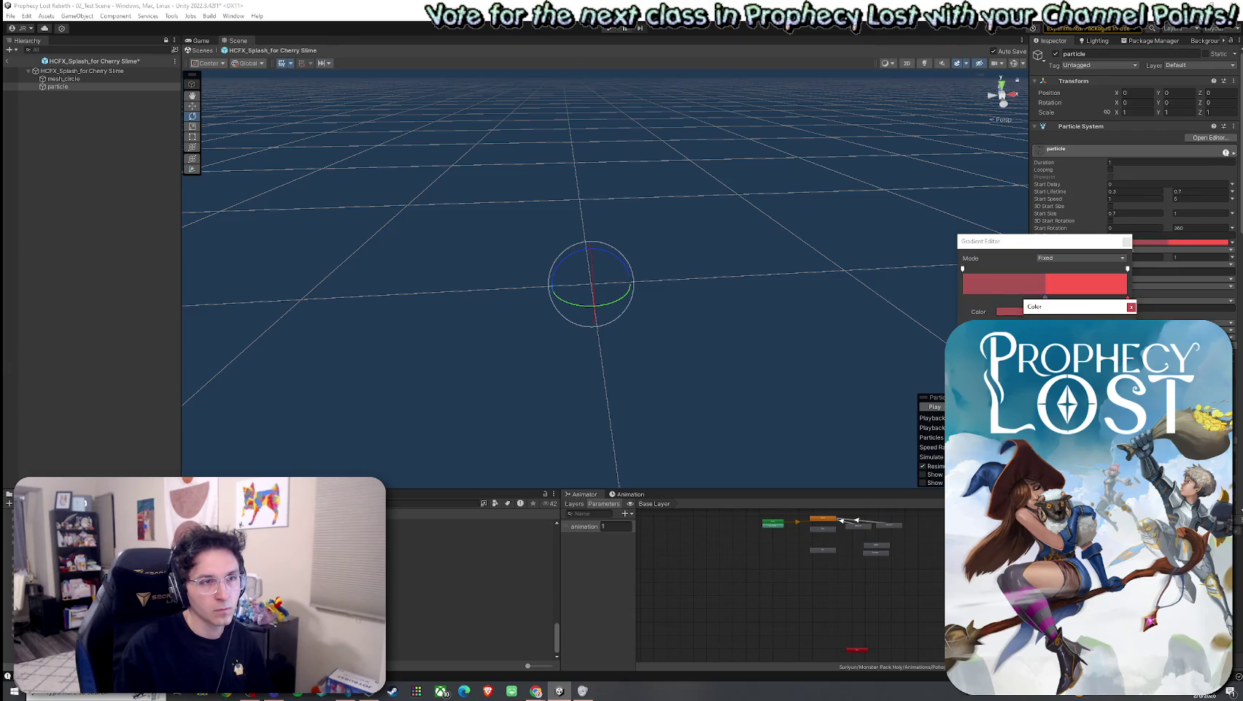
{"action": "left_click", "coordinate": [935, 406]}
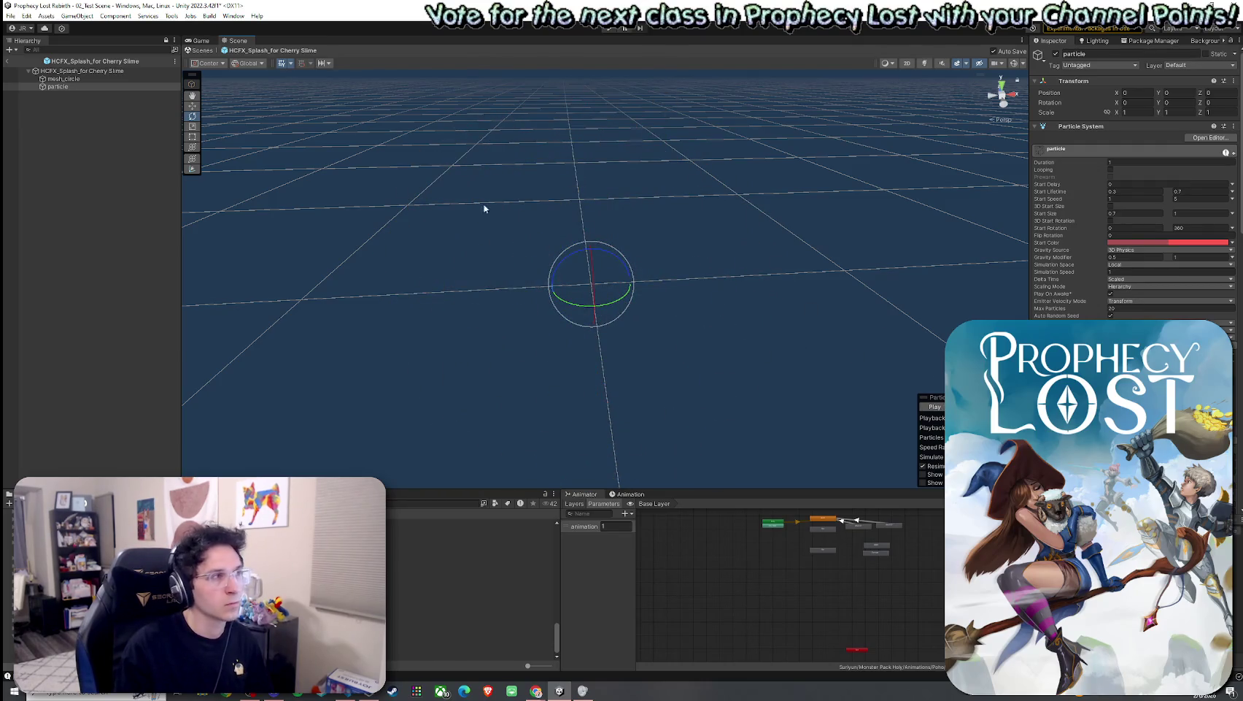
Step: Save the splash prefab and return to 02_Test Scene
{"action": "left_click", "coordinate": [63, 78]}
{"action": "scroll", "coordinate": [1091, 292], "scroll_direction": "down", "scroll_amount": 5}
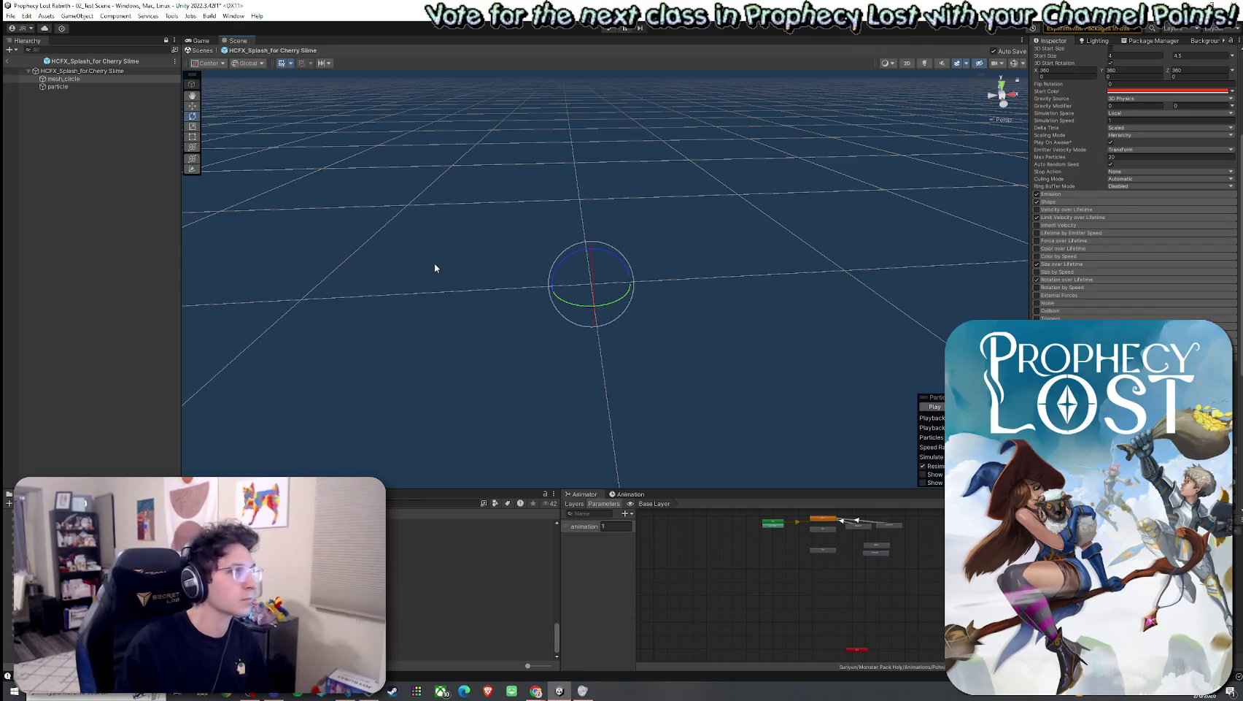
{"action": "left_click", "coordinate": [11, 15]}
{"action": "left_click", "coordinate": [33, 63]}
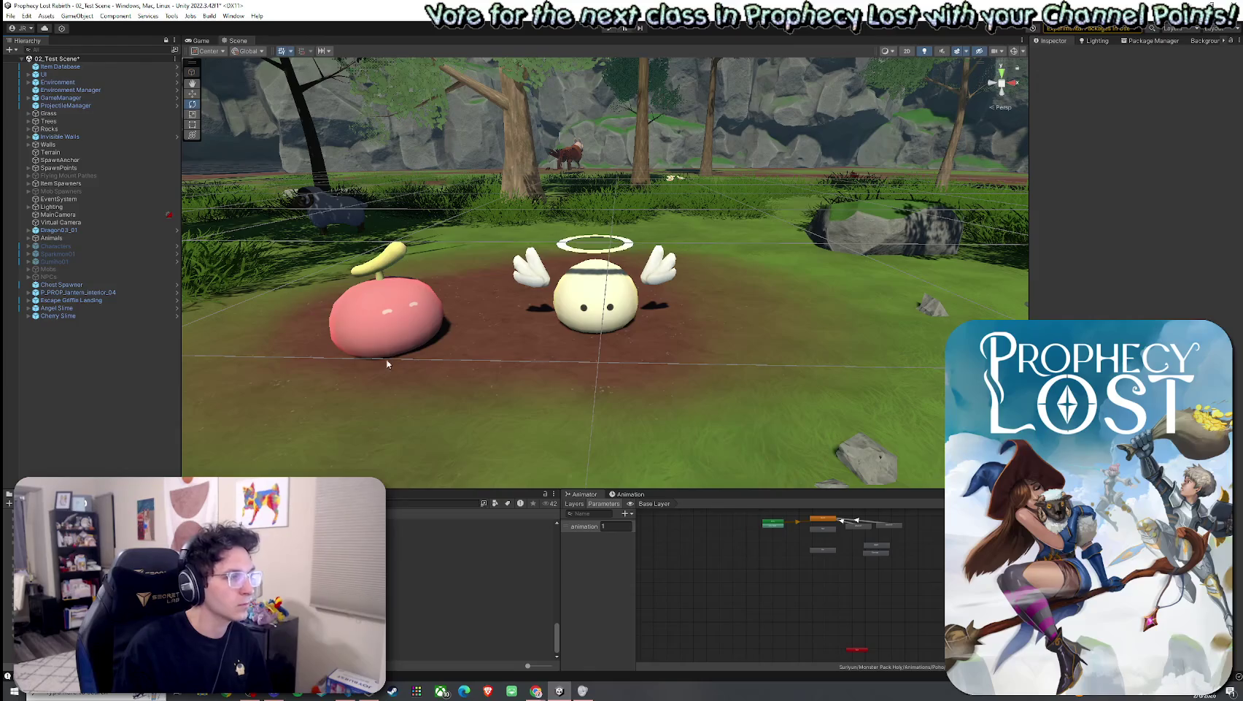
Step: Set Cherry Slime's Mob AI Damage Vfx to HCFX_Splash_for Cherry Slime, then collapse Mob AI
{"action": "left_click", "coordinate": [467, 625]}
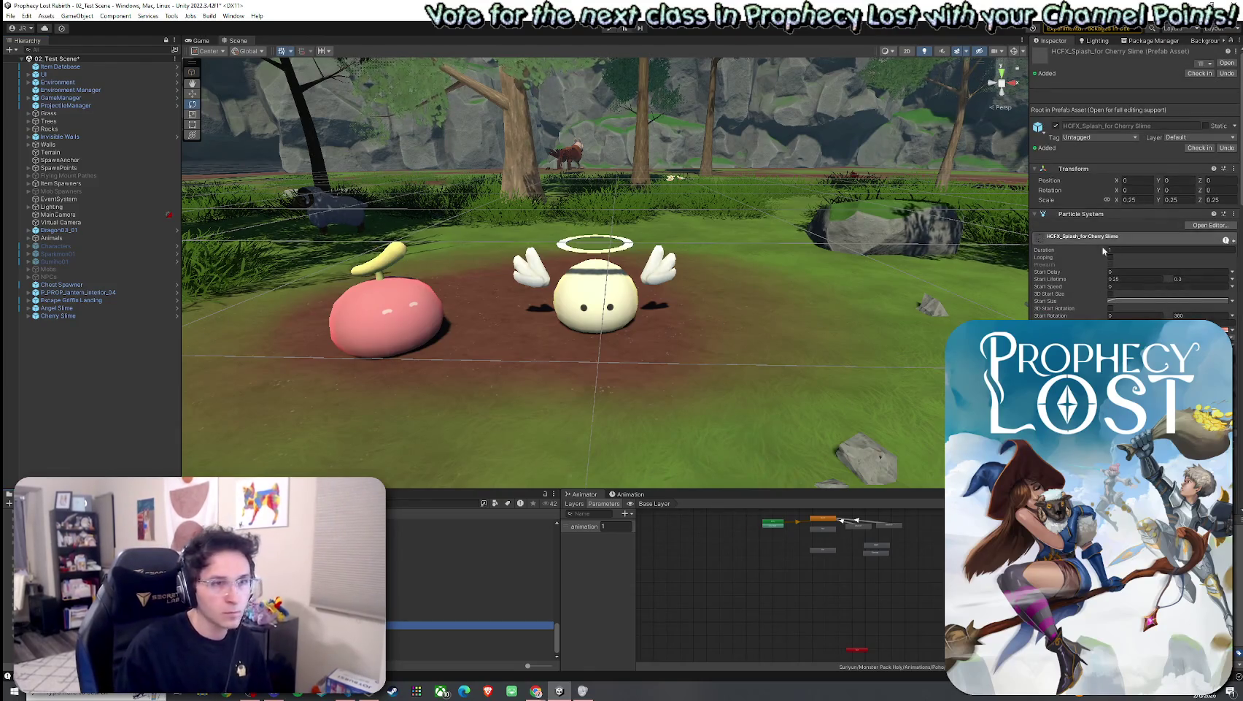
{"action": "left_click", "coordinate": [83, 316]}
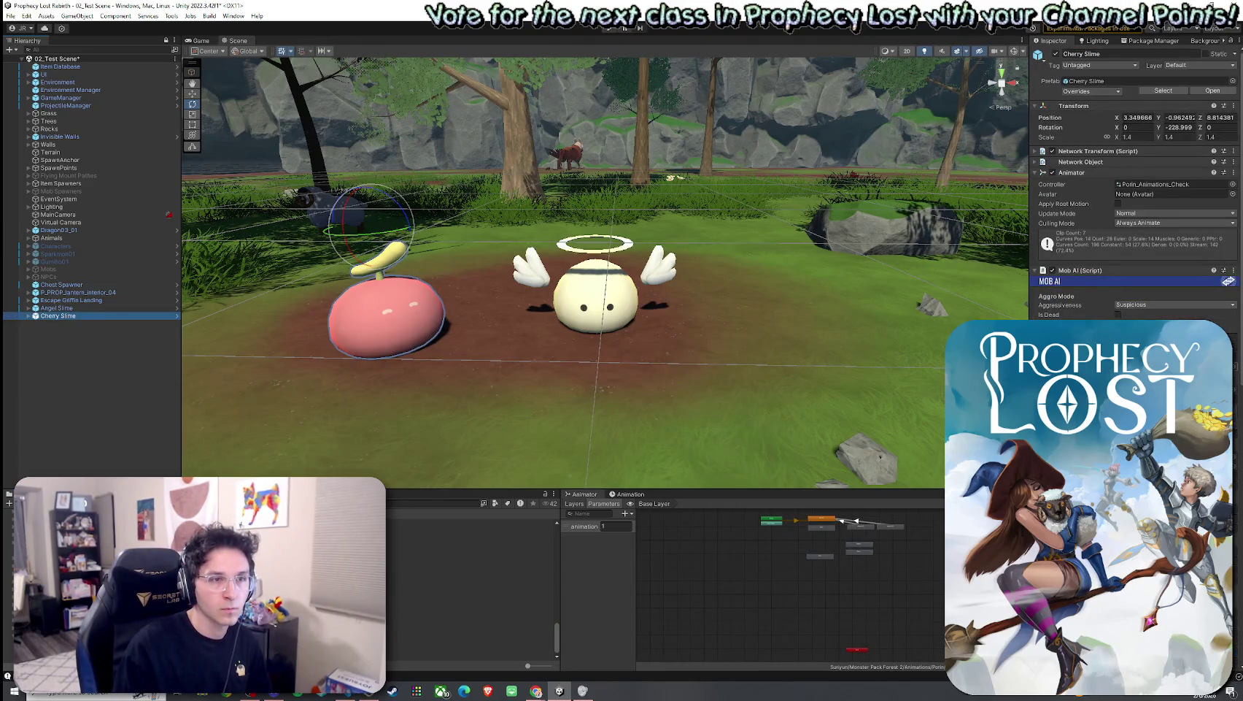
{"action": "left_click", "coordinate": [1233, 343]}
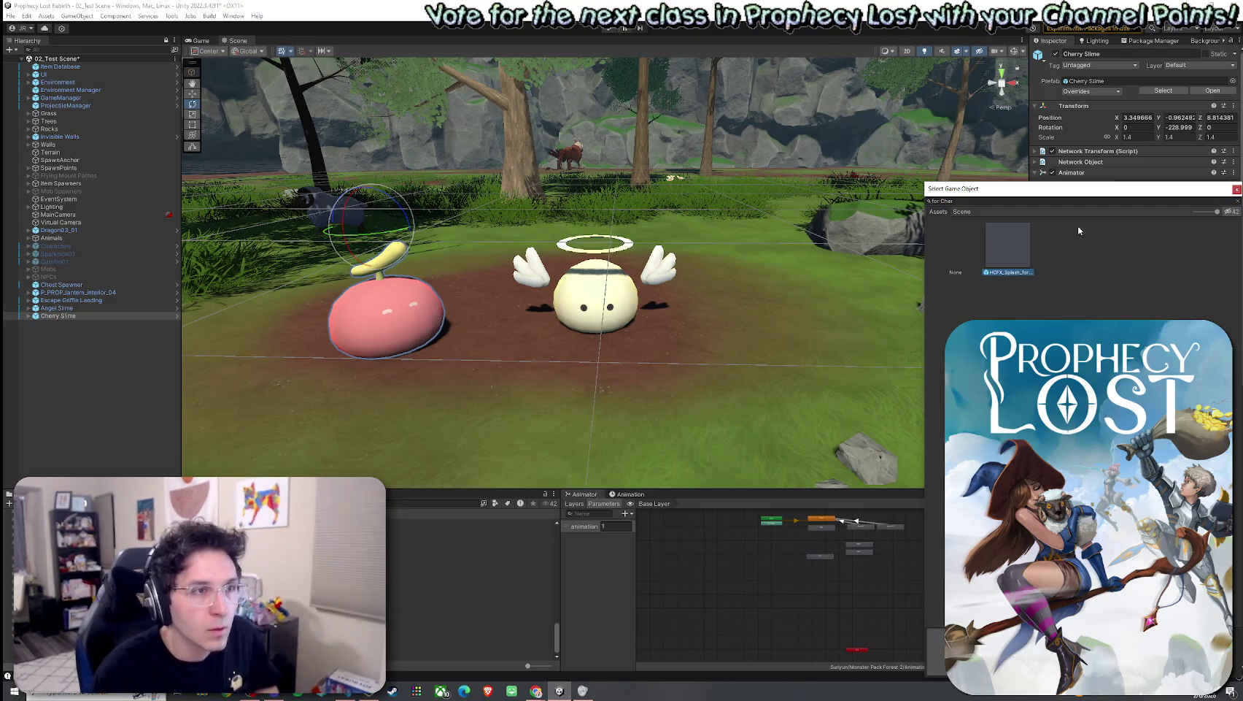
{"action": "key", "text": "Escape"}
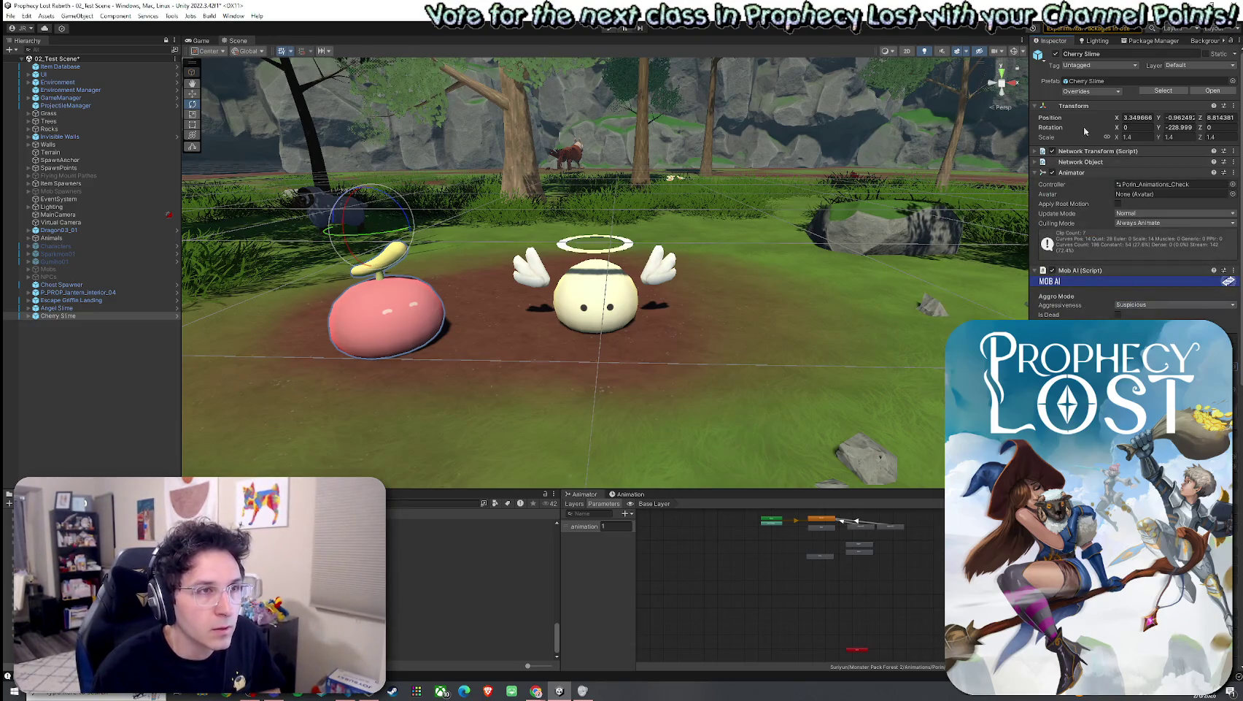
{"action": "left_click", "coordinate": [1044, 274]}
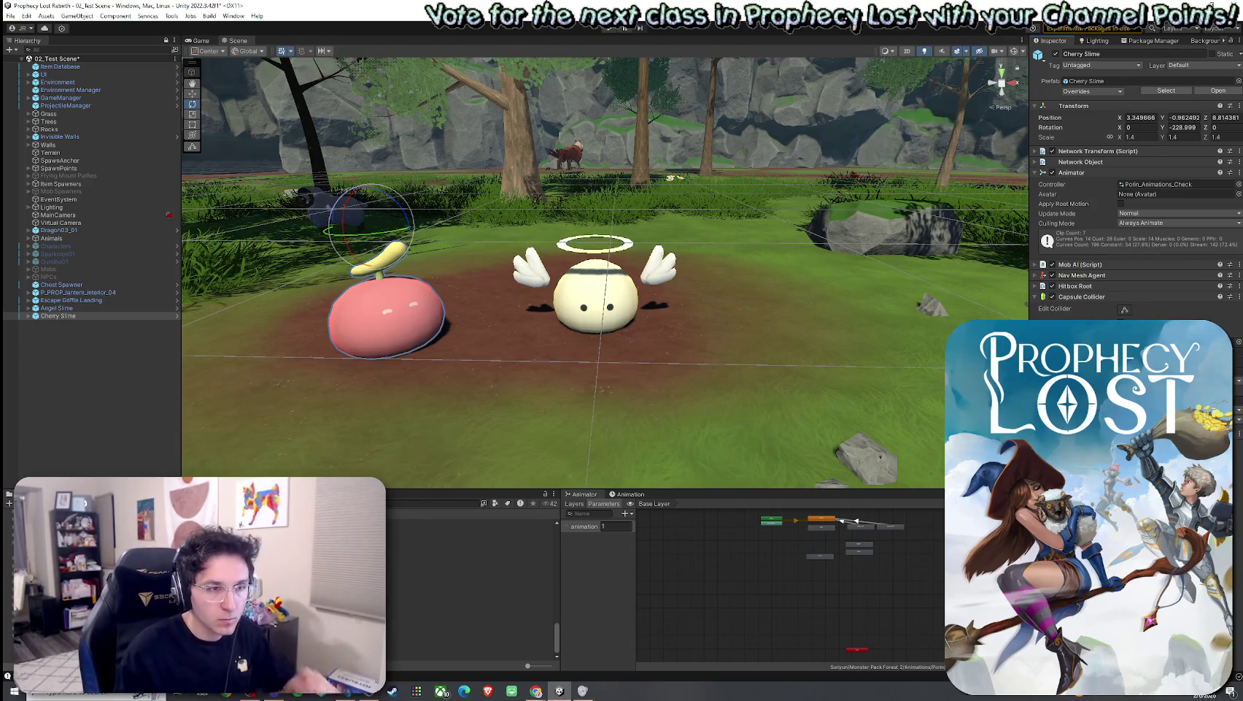
Step: Set Cherry Slime's Damage Sfx Source to its Audio Source and Damage Sfx Clips size to 1
{"action": "left_click", "coordinate": [1034, 264]}
{"action": "scroll", "coordinate": [1034, 264], "scroll_direction": "down", "scroll_amount": 5}
{"action": "scroll", "coordinate": [1135, 182], "scroll_direction": "down", "scroll_amount": 2}
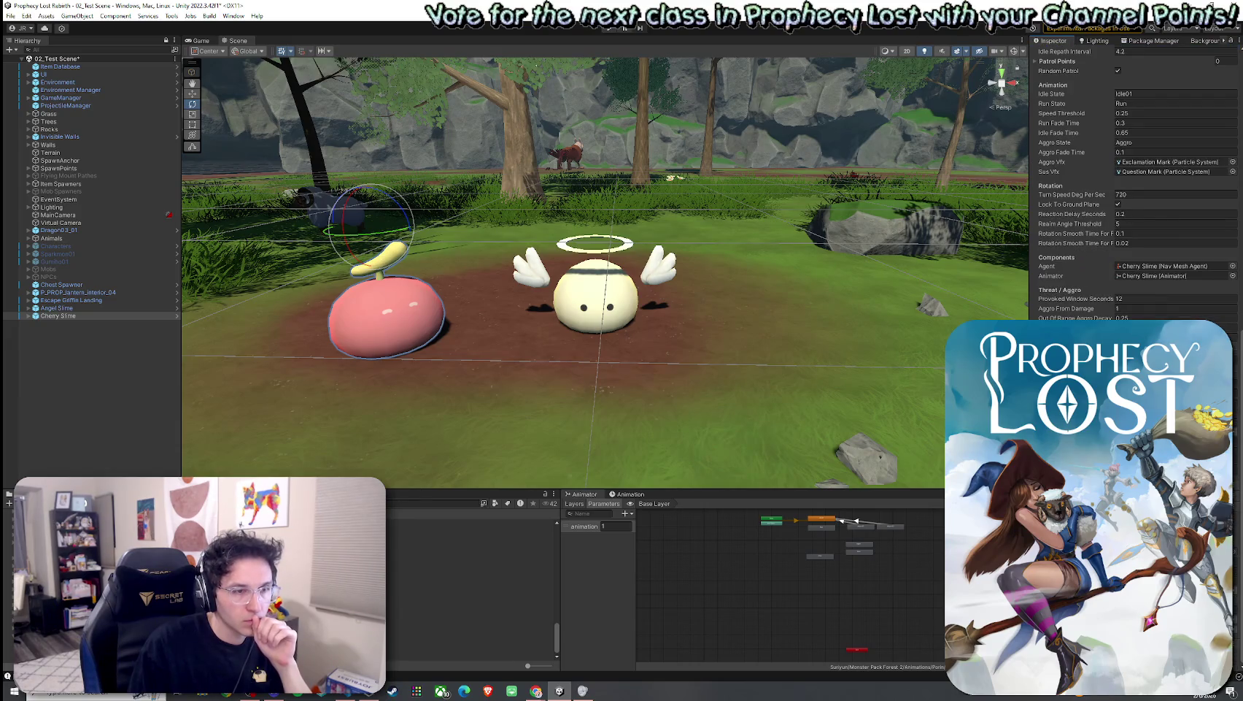
{"action": "scroll", "coordinate": [1135, 182], "scroll_direction": "up", "scroll_amount": 6}
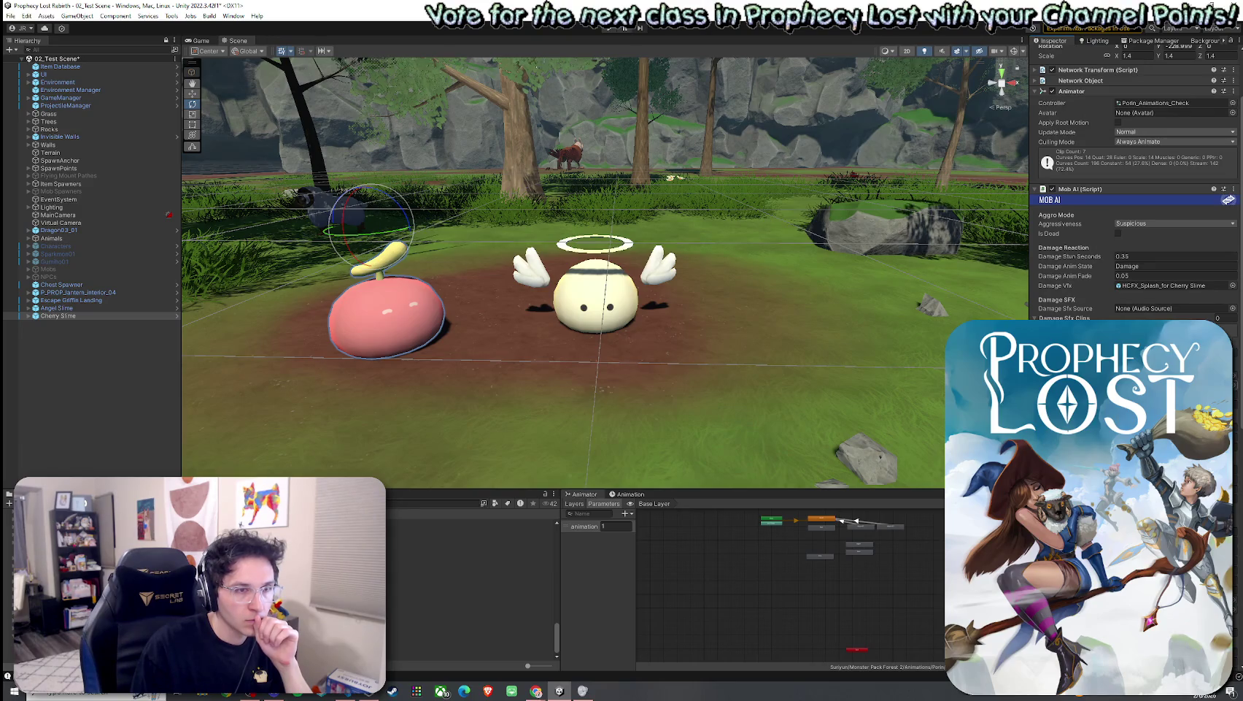
{"action": "scroll", "coordinate": [1135, 182], "scroll_direction": "down", "scroll_amount": 8}
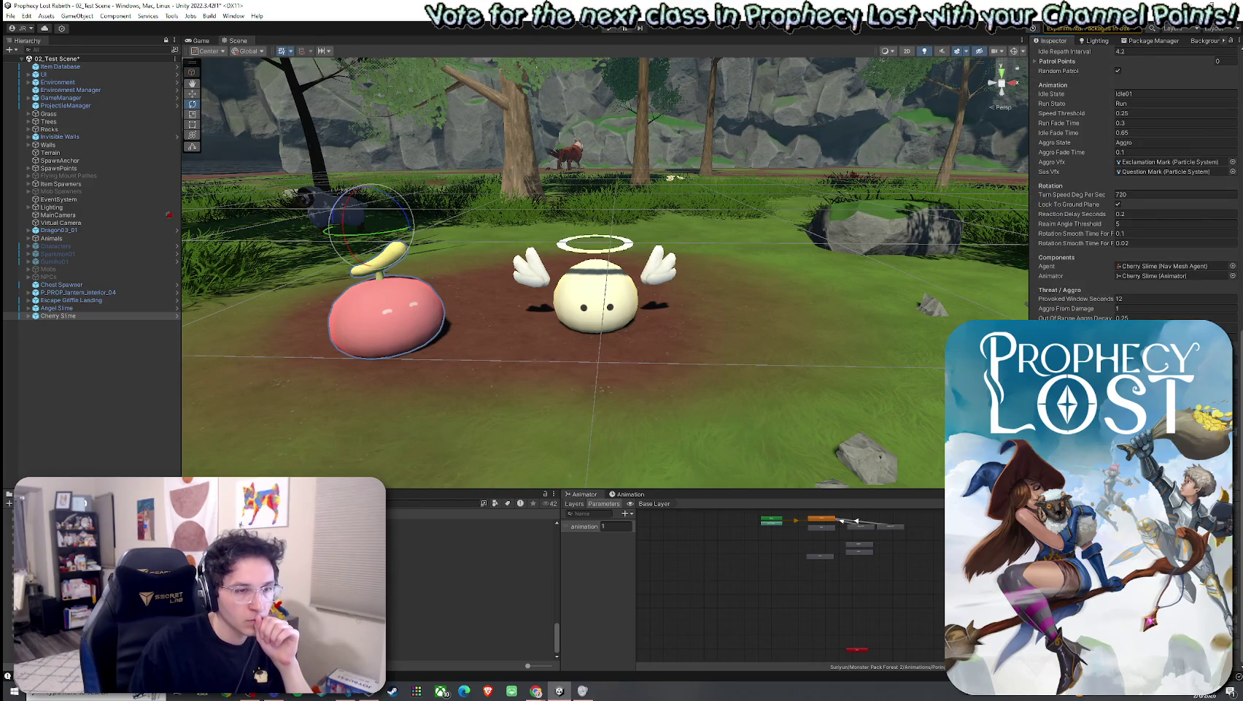
{"action": "scroll", "coordinate": [1096, 70], "scroll_direction": "up", "scroll_amount": 5}
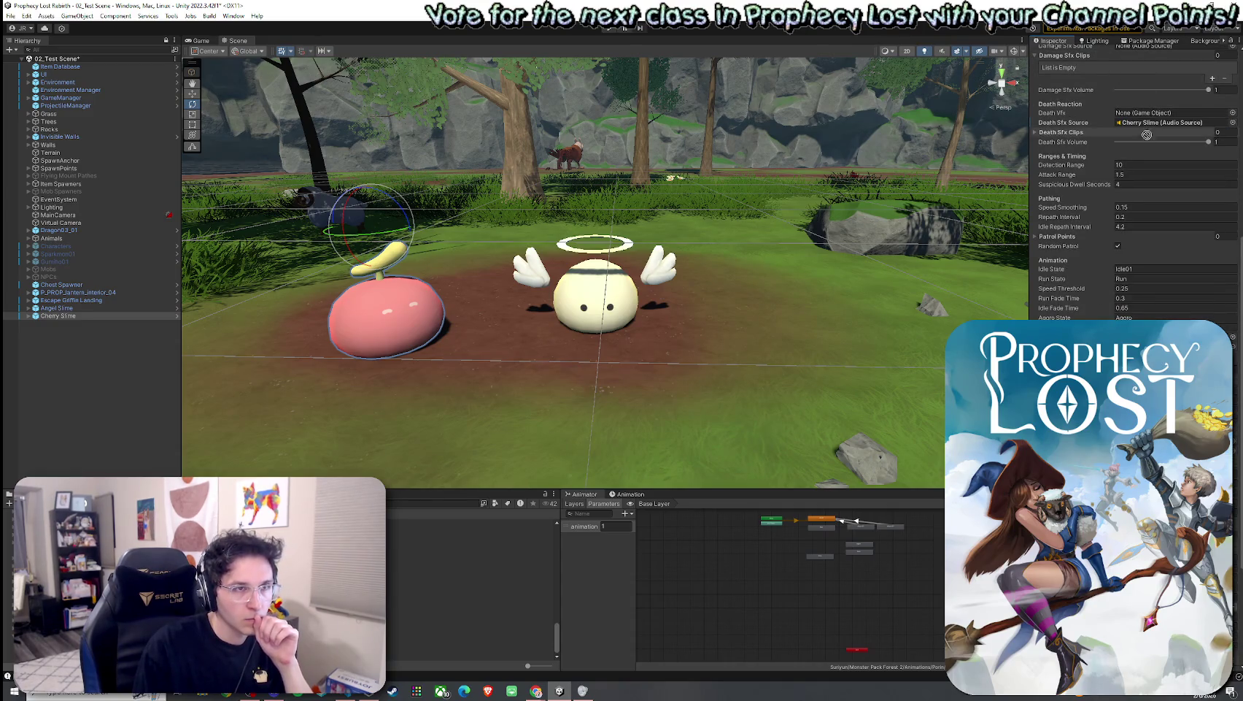
{"action": "scroll", "coordinate": [1107, 59], "scroll_direction": "up", "scroll_amount": 7}
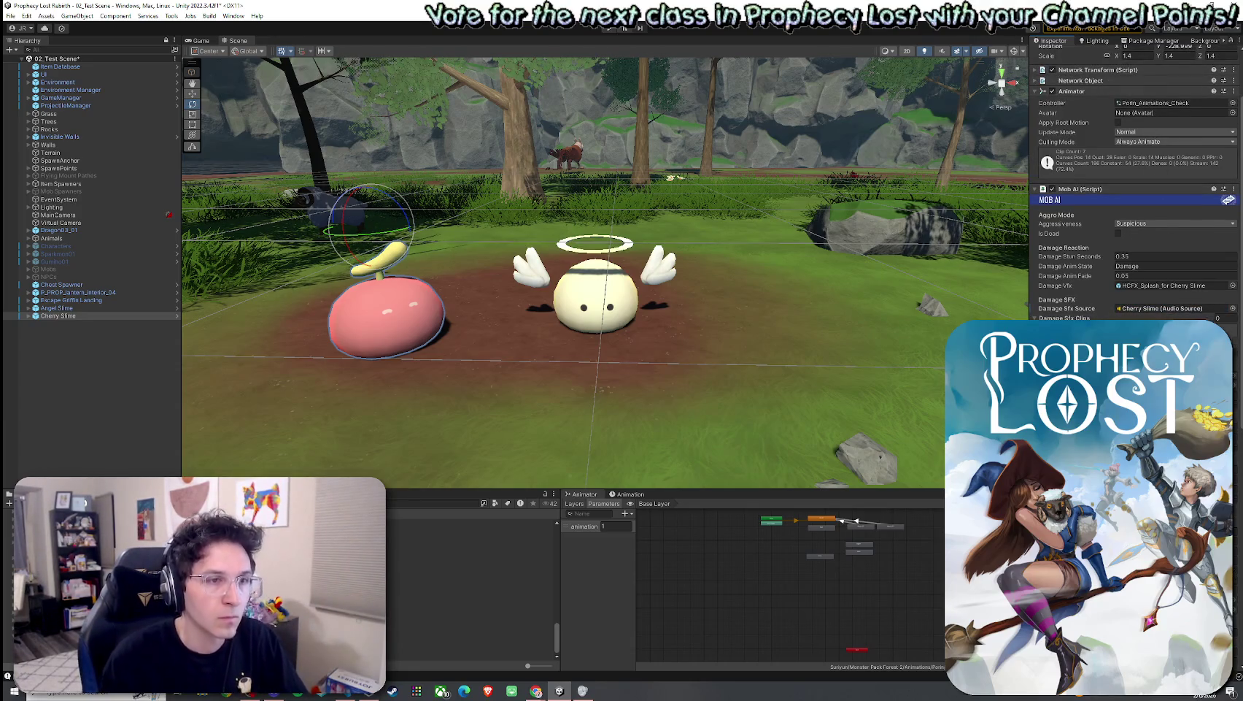
{"action": "type", "text": "1"}
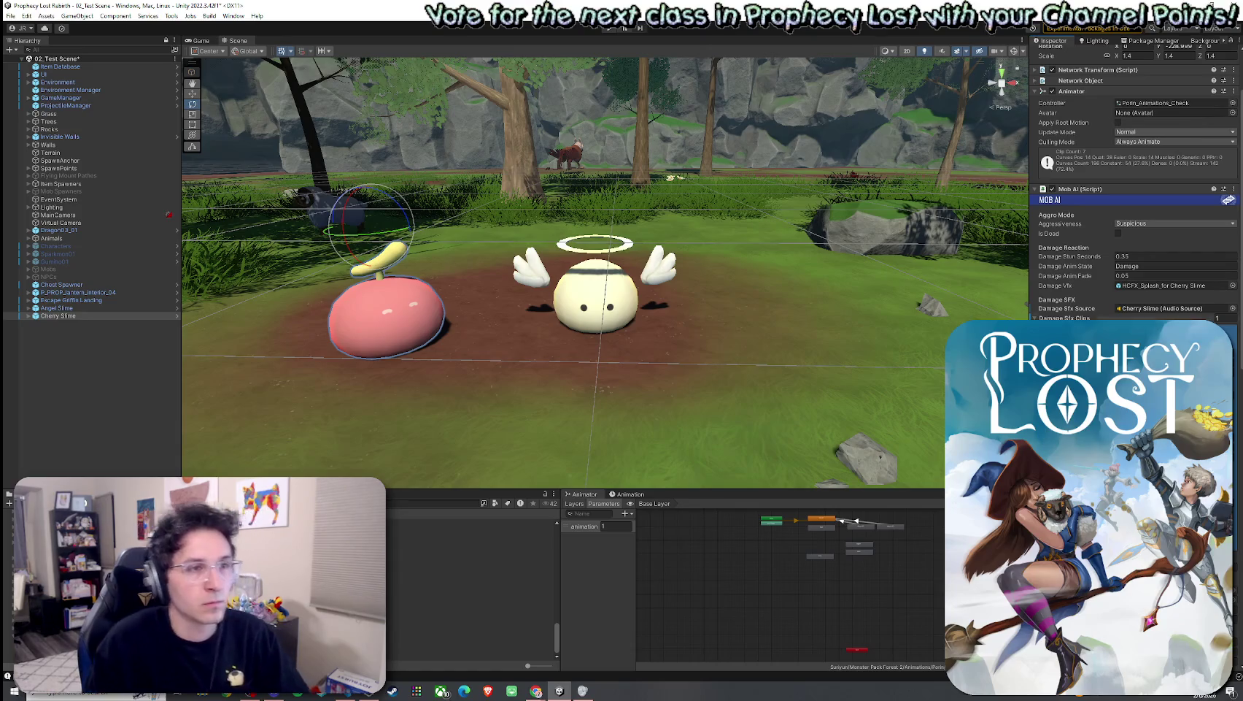
Step: Save 02_Test Scene via File > Save and select the Angel Slime
{"action": "left_click", "coordinate": [11, 16]}
{"action": "left_click", "coordinate": [37, 64]}
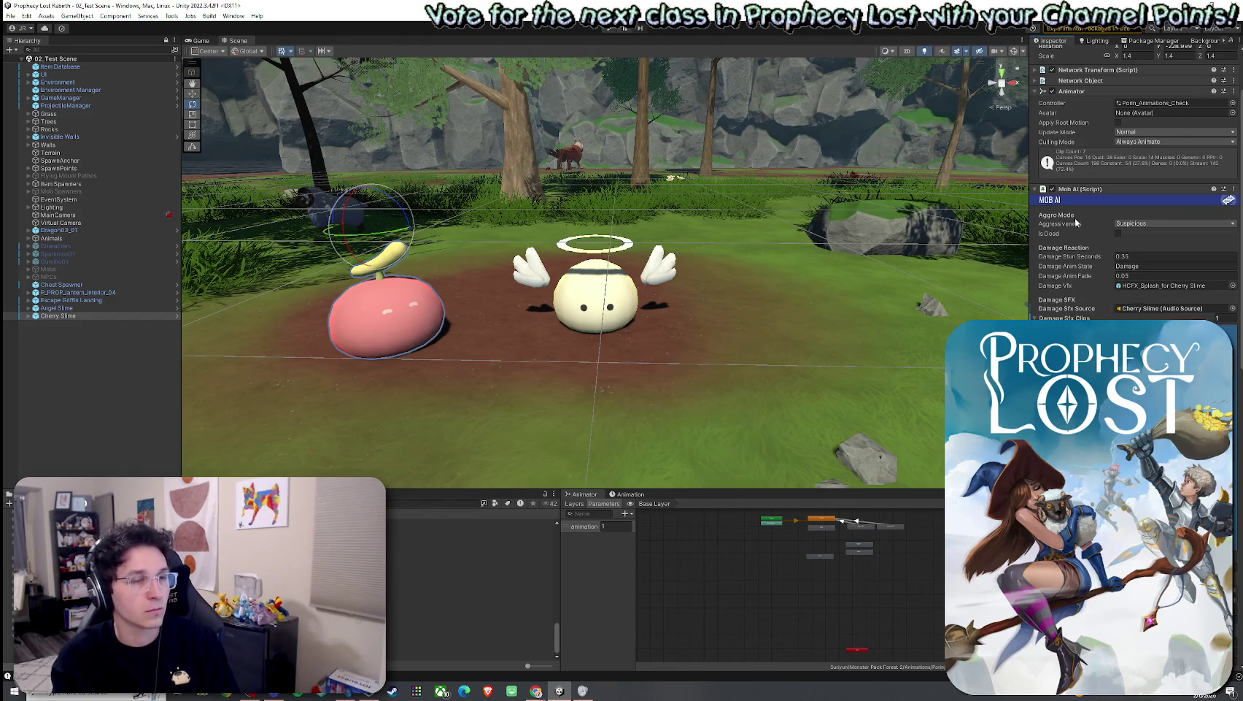
{"action": "left_click", "coordinate": [79, 309]}
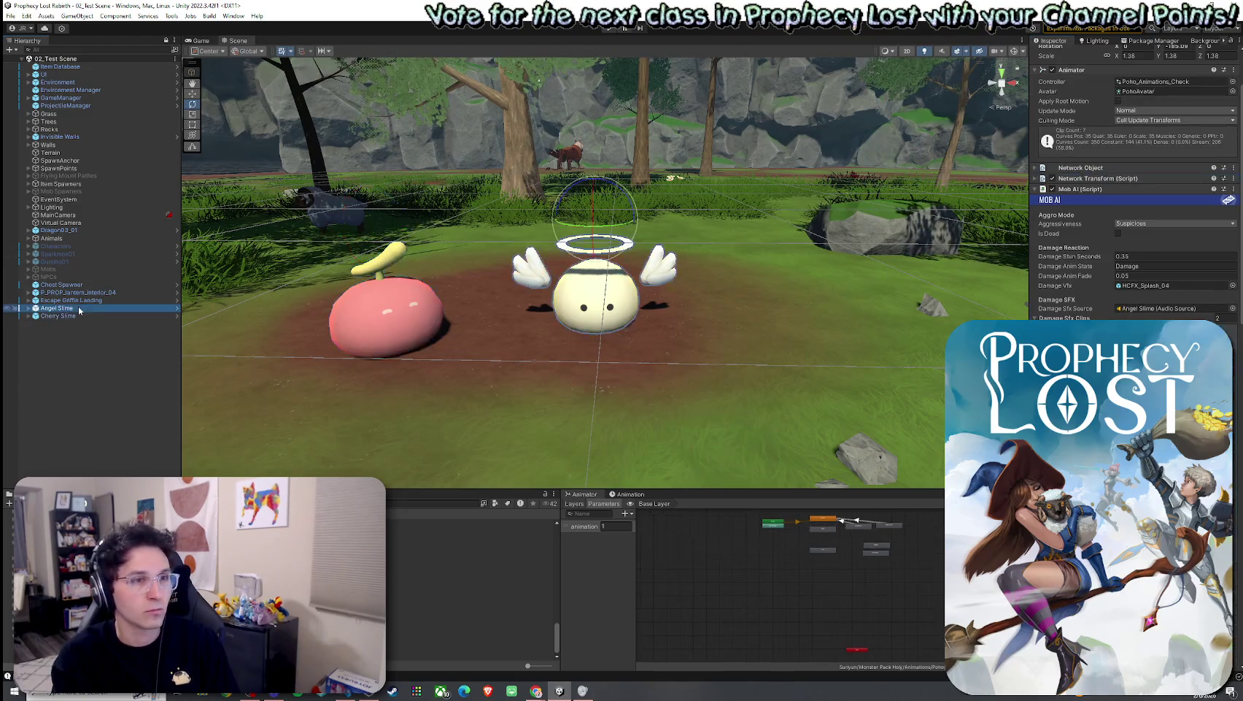
Step: Snip Angel Slime's Damage Sfx Clips Element 0 (GORE_Splat_Blunt_Hit_Bounce_mono, volume 0.5) with the Snipping Tool
{"action": "left_click_drag", "start_coordinate": [1029, 332], "coordinate": [951, 332]}
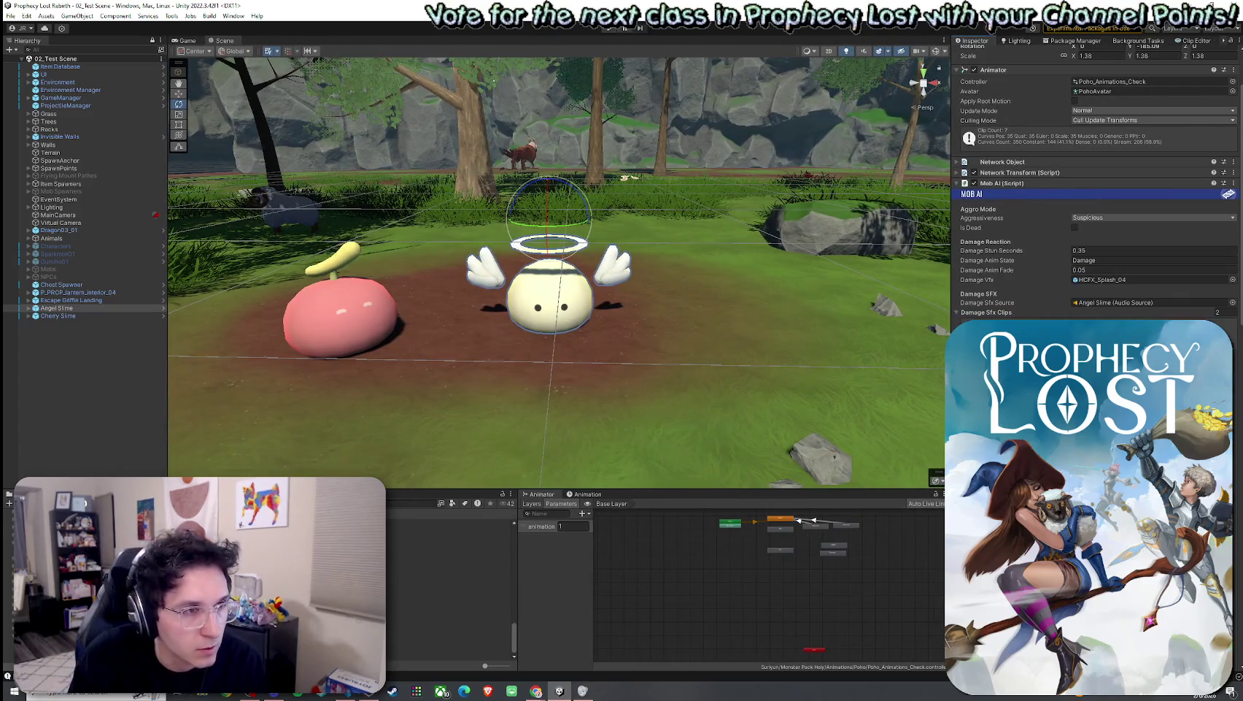
{"action": "scroll", "coordinate": [1005, 290], "scroll_direction": "down", "scroll_amount": 5}
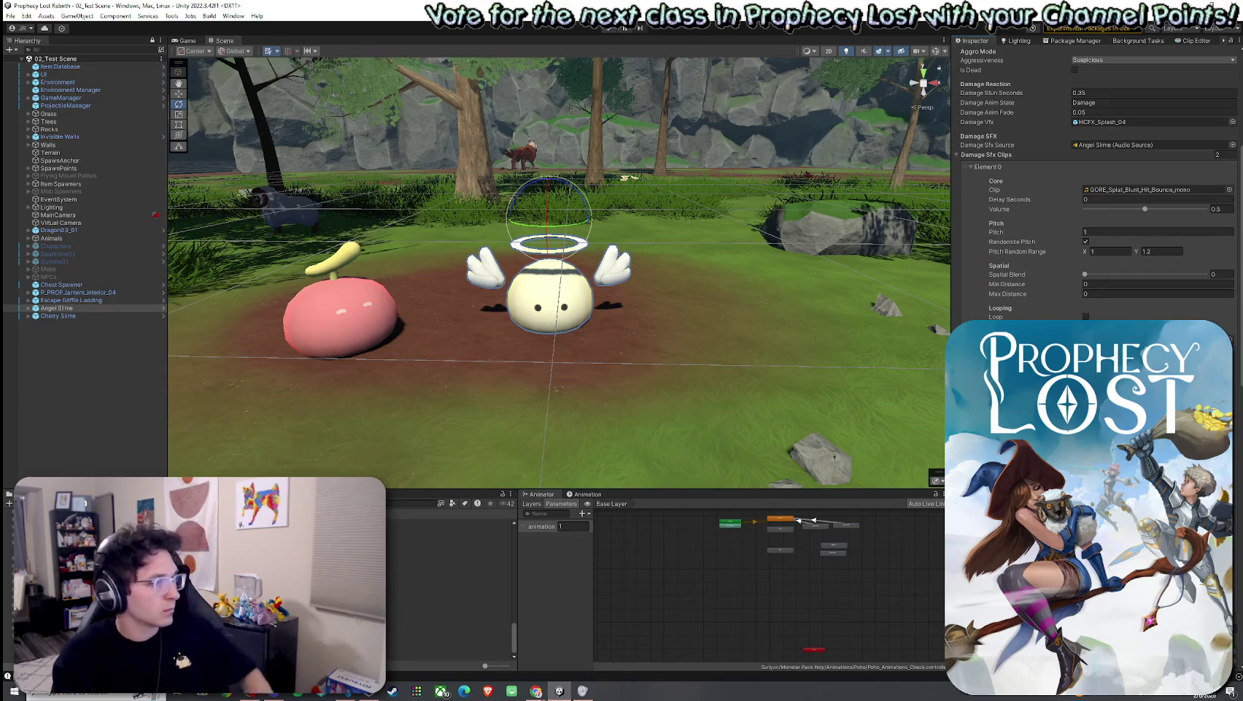
{"action": "key", "text": "super+s"}
{"action": "type", "text": "snip"}
{"action": "key", "text": "Return"}
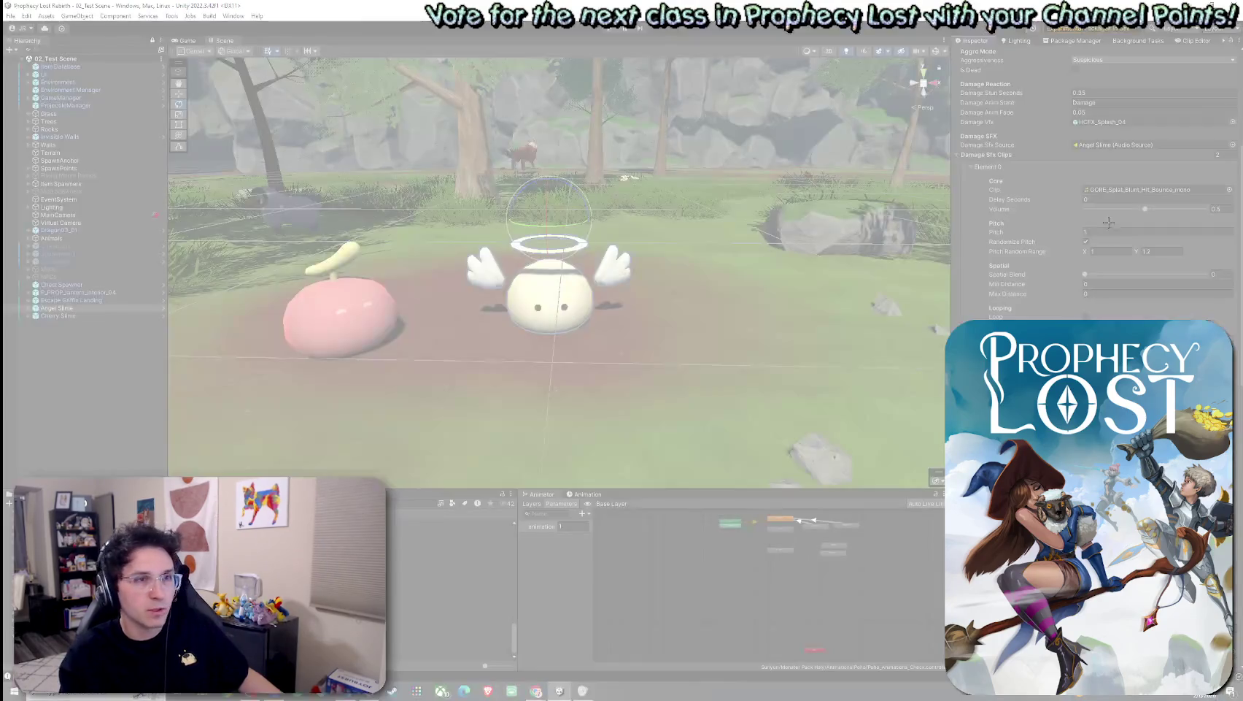
{"action": "mouse_move", "coordinate": [961, 154]}
{"action": "left_mouse_down"}
{"action": "mouse_move", "coordinate": [1169, 321]}
{"action": "mouse_move", "coordinate": [1235, 567]}
{"action": "mouse_move", "coordinate": [1234, 628]}
{"action": "left_mouse_up"}
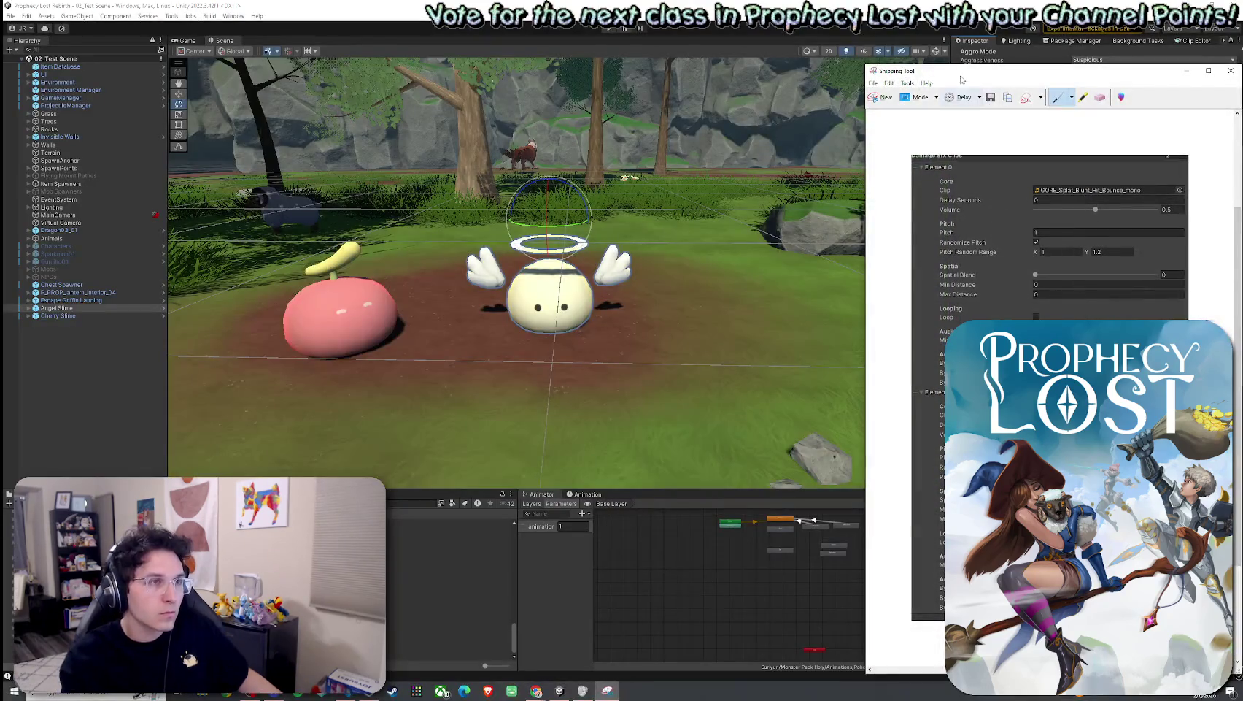
{"action": "mouse_move", "coordinate": [949, 69]}
{"action": "left_mouse_down"}
{"action": "mouse_move", "coordinate": [205, 55]}
{"action": "mouse_move", "coordinate": [0, 29]}
{"action": "left_mouse_up"}
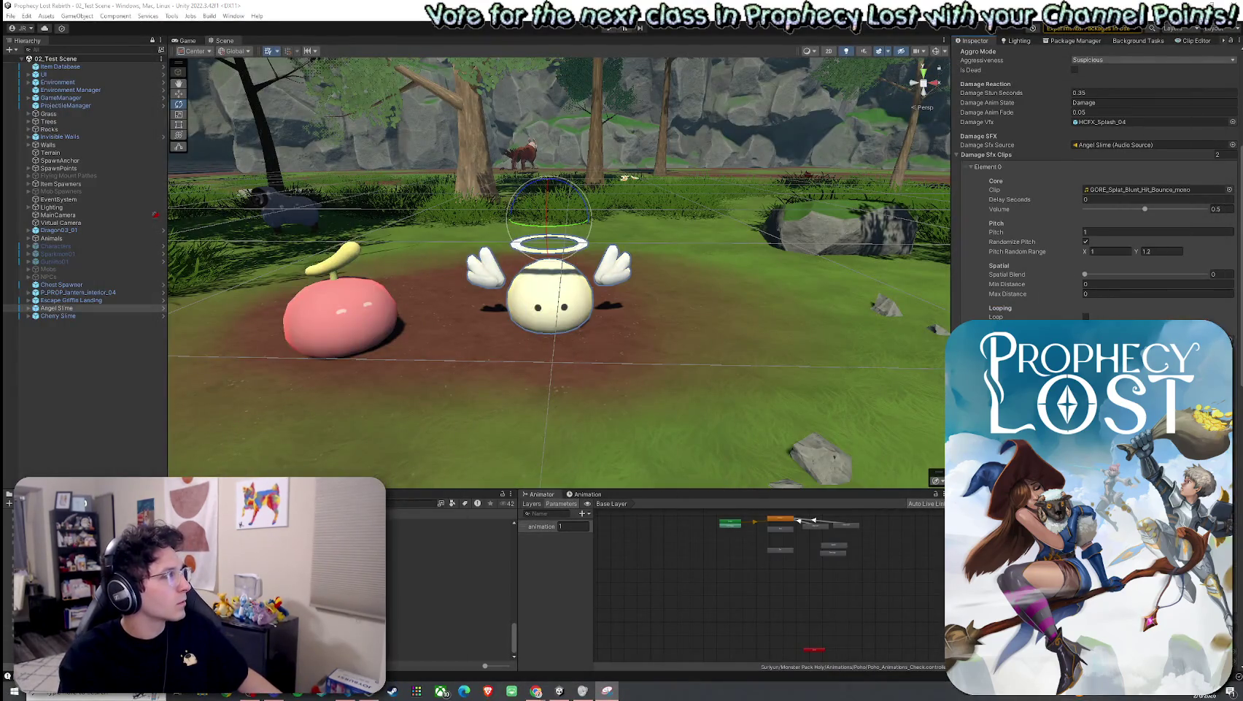
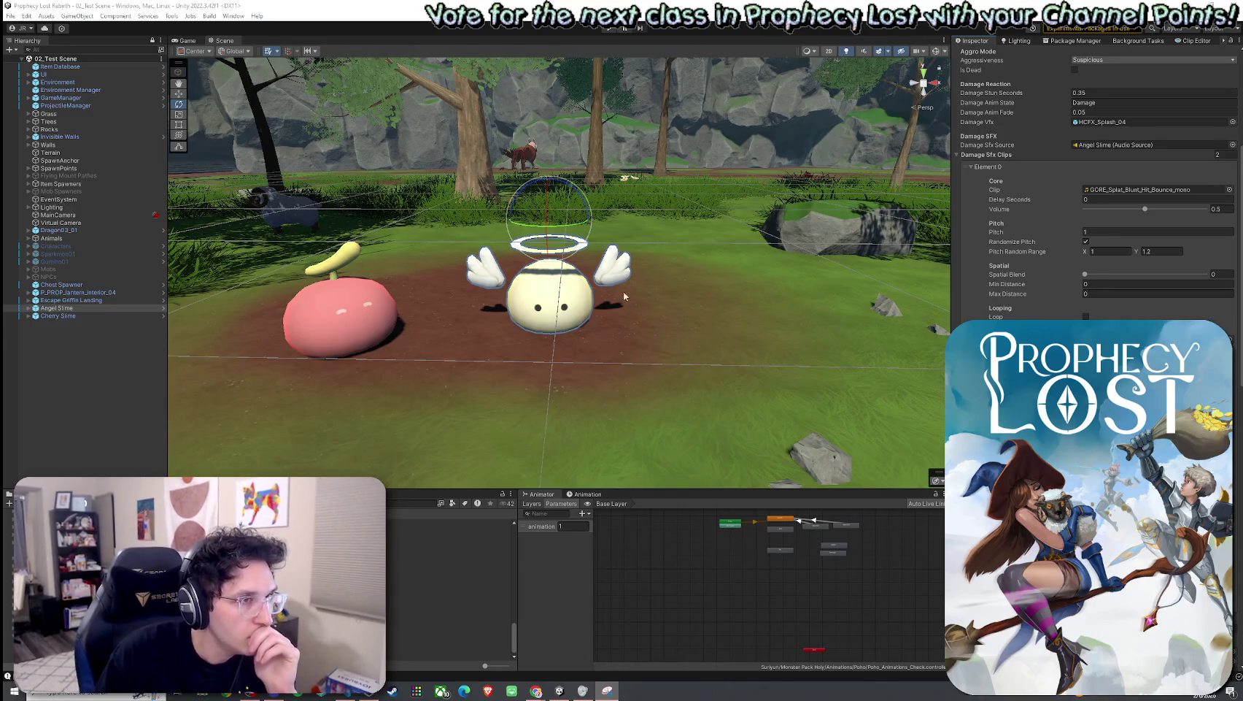
Step: Select the Cherry Slime and frame it in the Scene view
{"action": "left_click", "coordinate": [111, 317]}
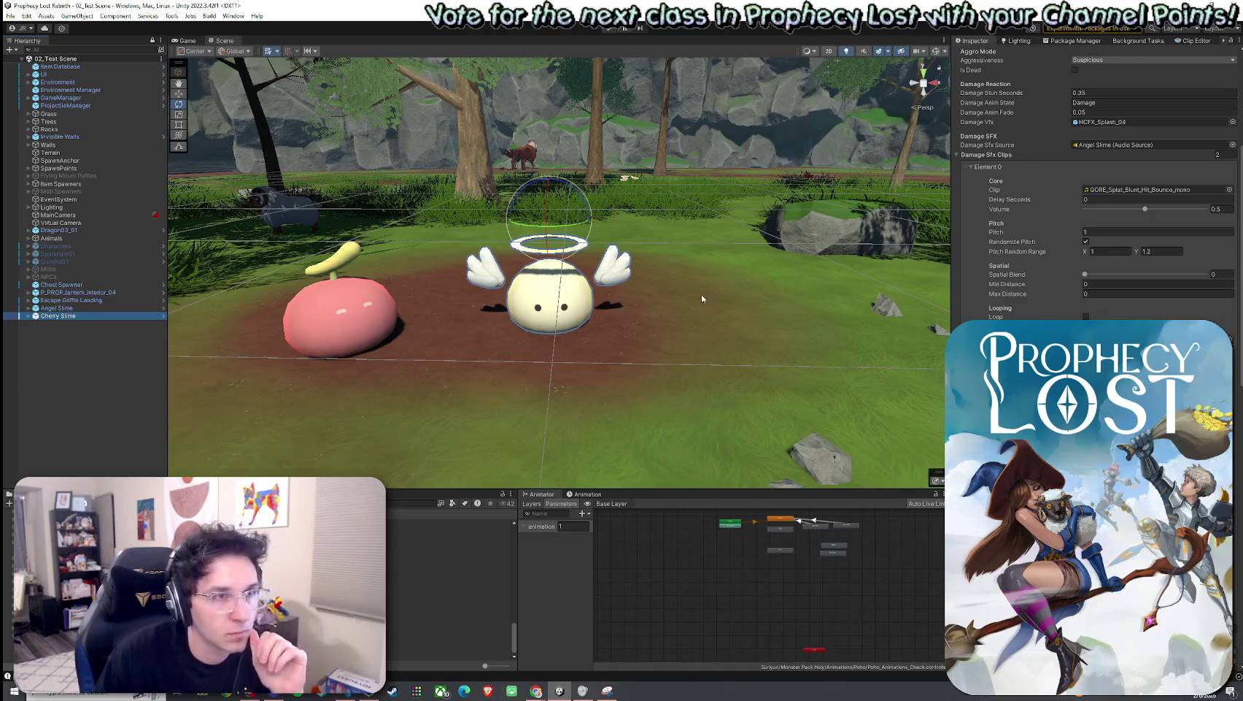
{"action": "key", "text": "f"}
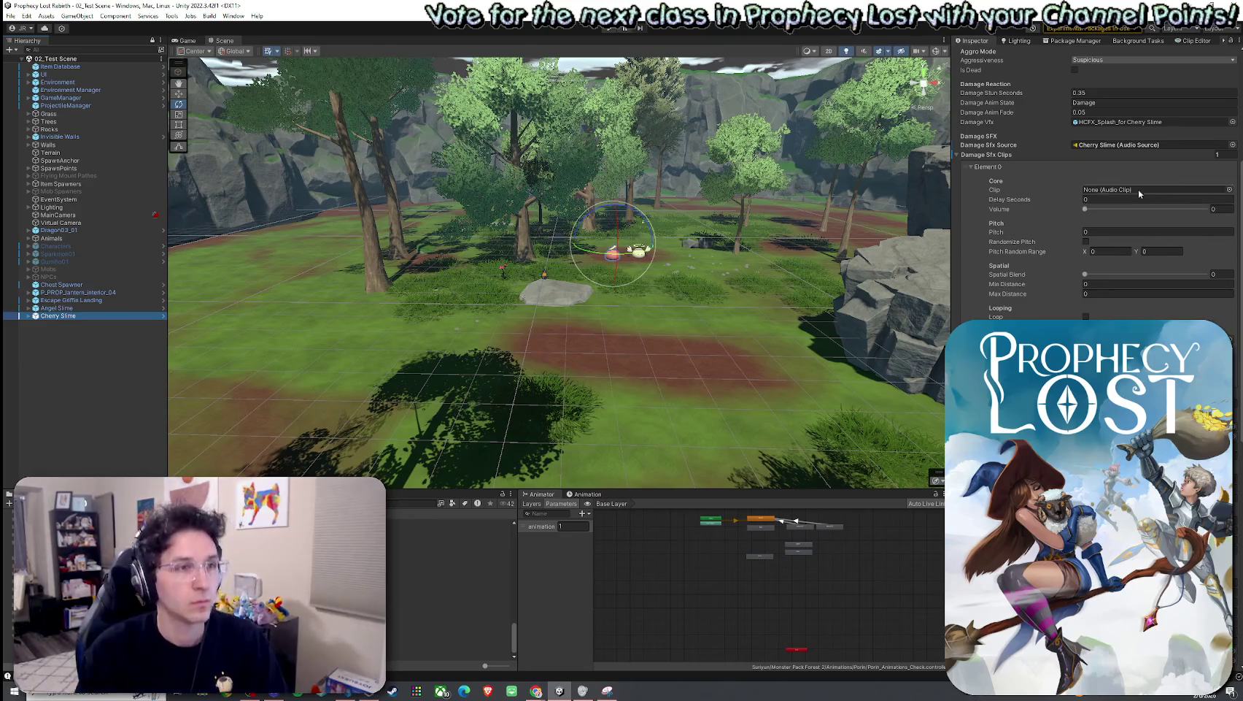
Step: Assign GORE_Splat_Blunt_Hit_Bounce_mono as the Cherry Slime's first damage sound clip
{"action": "left_click", "coordinate": [1229, 189]}
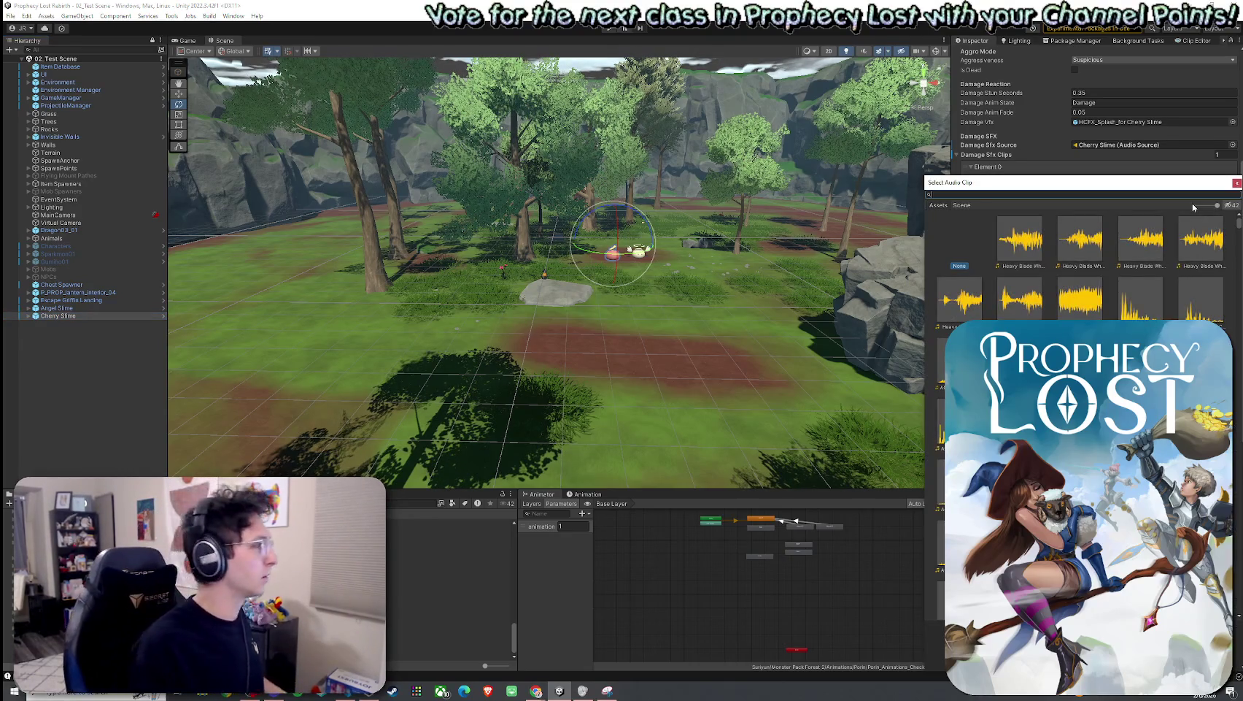
{"action": "type", "text": "gore_Splat_"}
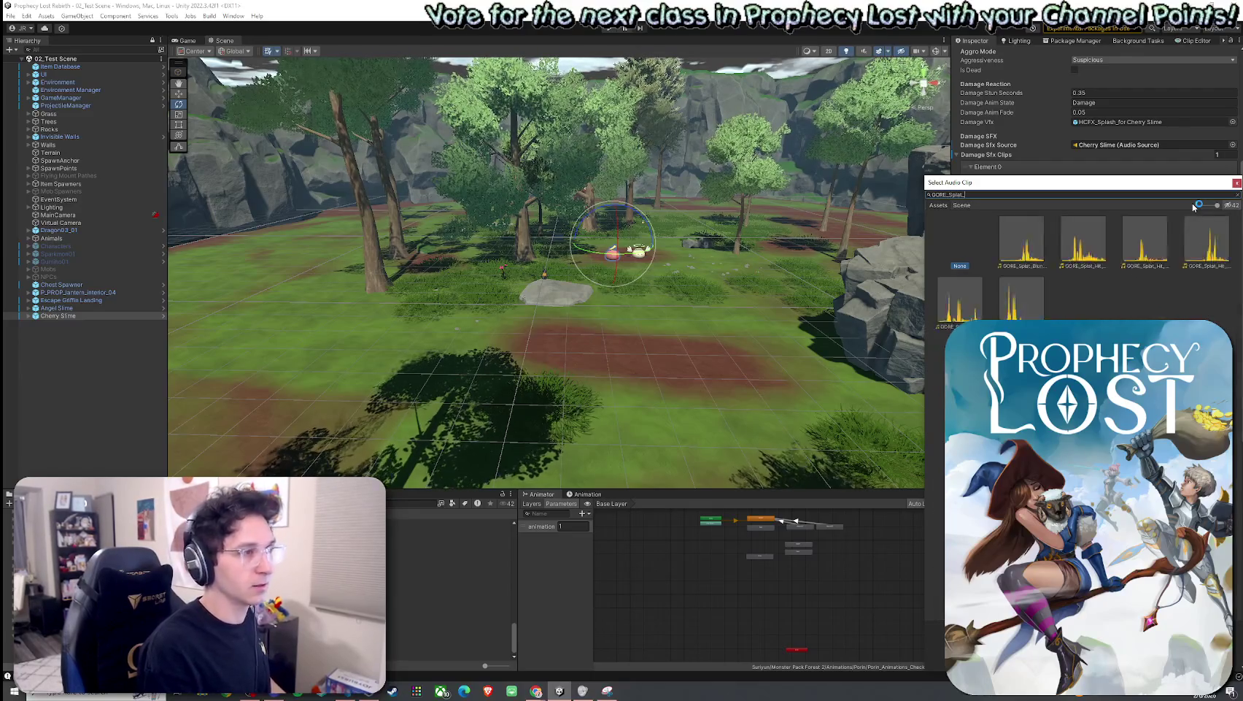
{"action": "type", "text": "B"}
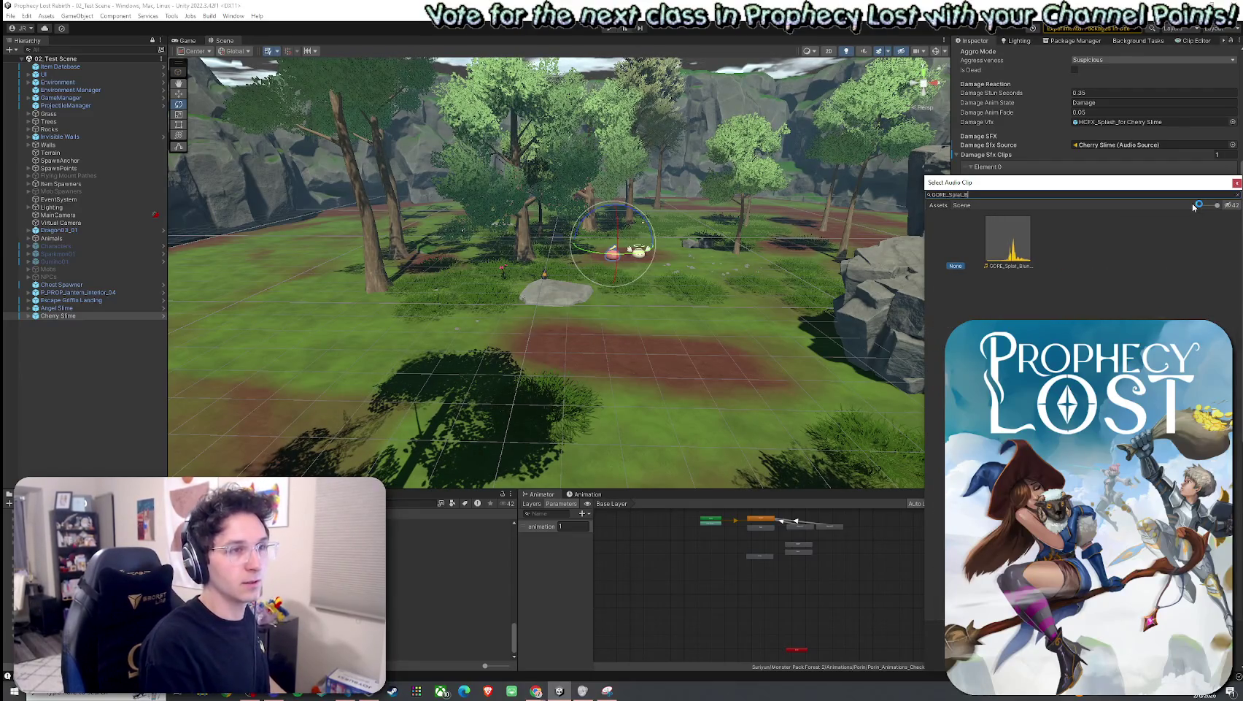
{"action": "type", "text": "lunt"}
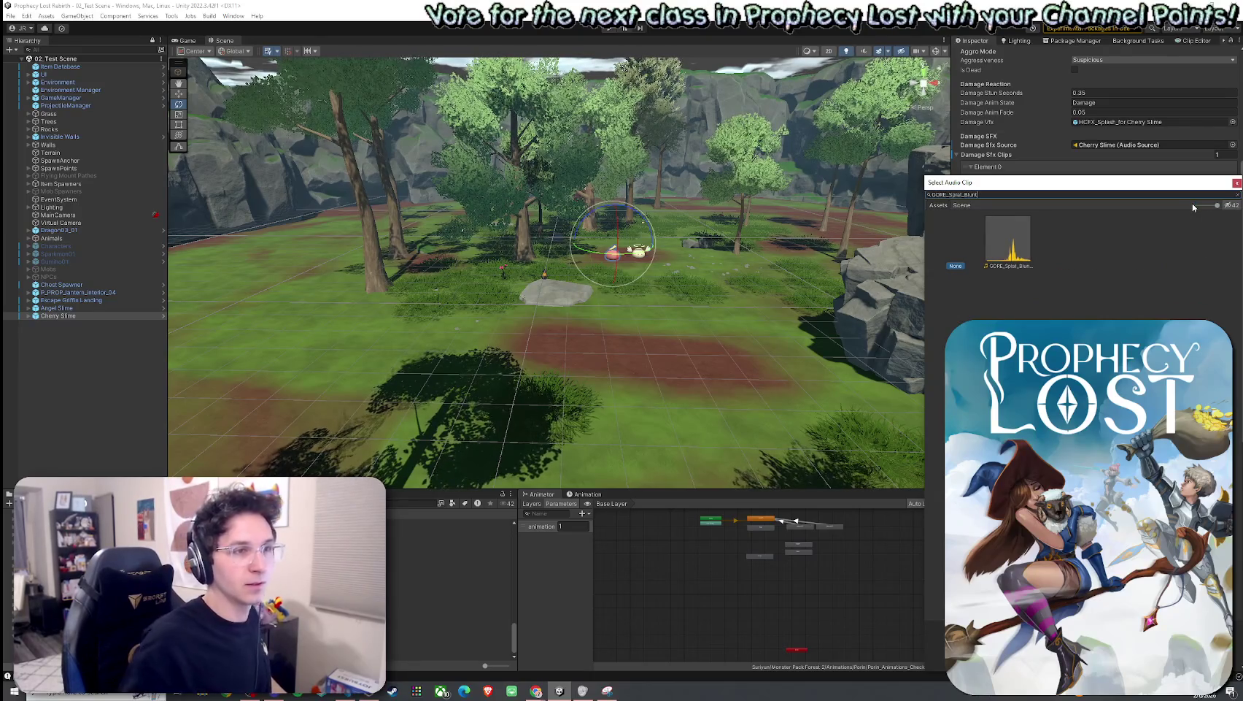
{"action": "double_click", "coordinate": [1008, 239]}
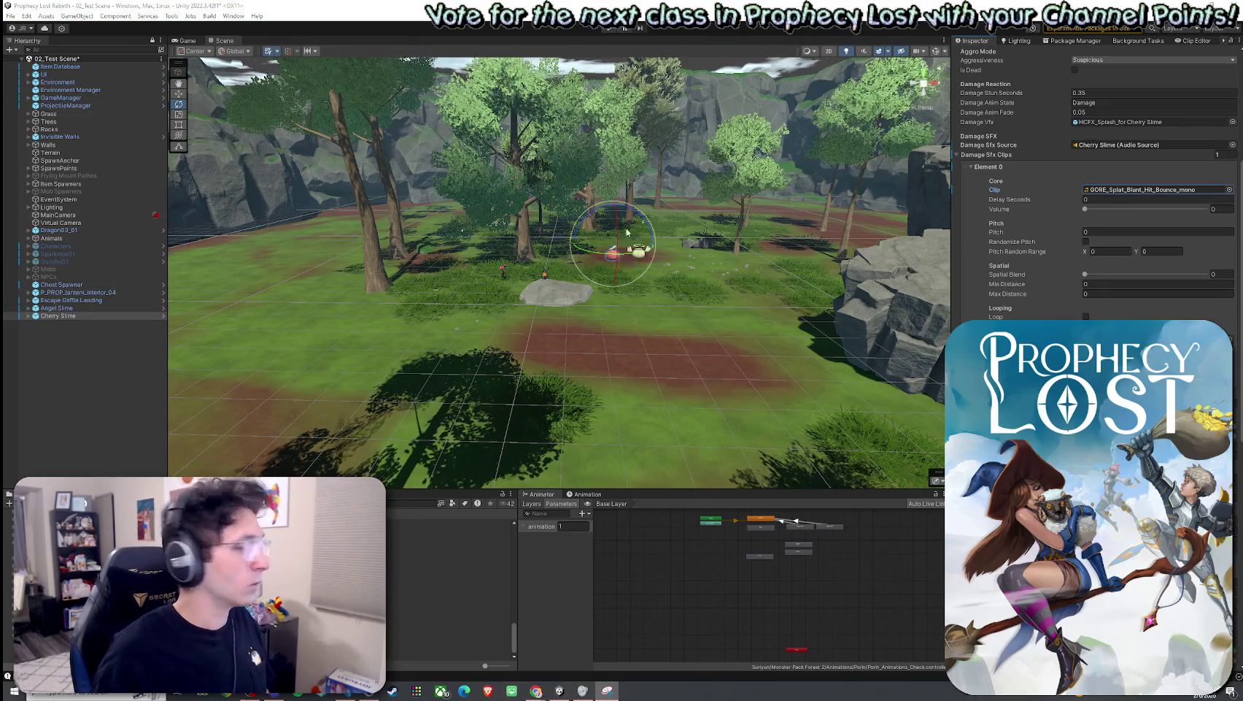
{"action": "left_click", "coordinate": [1214, 208]}
Step: Set the damage sound's volume to 0.5 and pitch to 1
{"action": "type", "text": "0.2"}
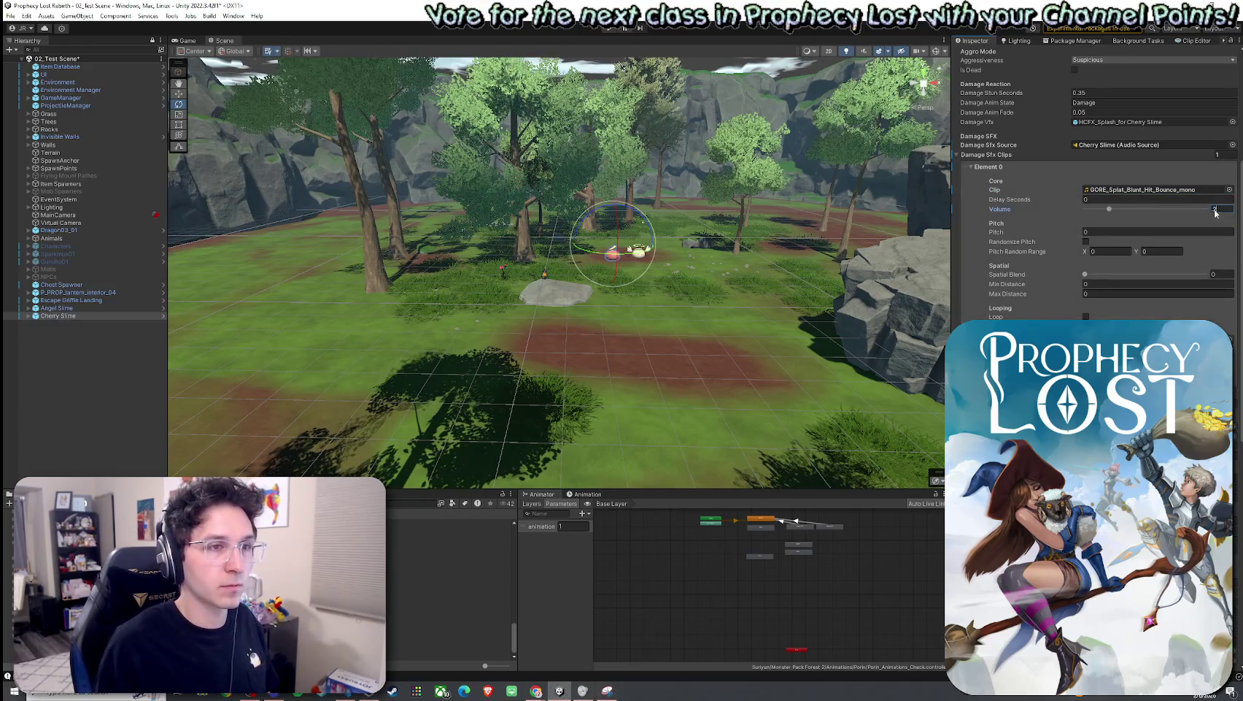
{"action": "key", "text": "BackSpace"}
{"action": "type", "text": "5"}
{"action": "left_click", "coordinate": [1128, 232]}
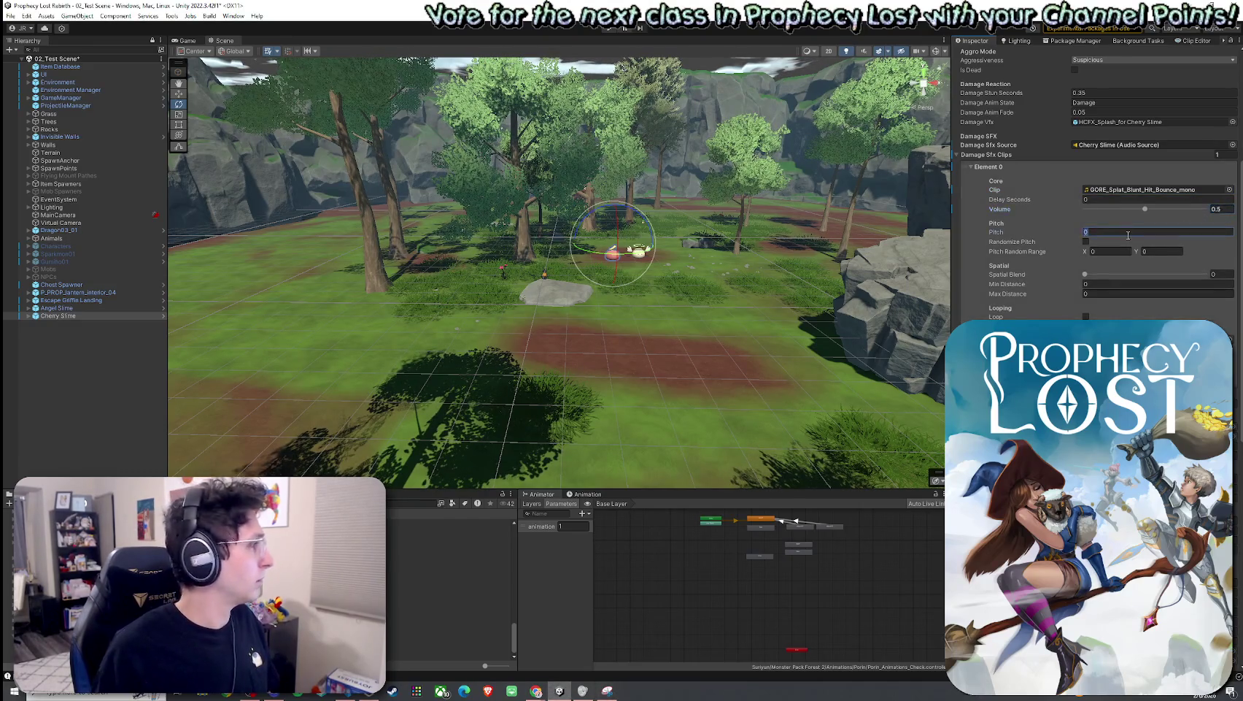
{"action": "type", "text": "1"}
Step: Enable Randomize Pitch and set the pitch random range's upper limit to 1
{"action": "left_click", "coordinate": [1086, 240]}
{"action": "left_click", "coordinate": [1113, 251]}
{"action": "type", "text": "1"}
{"action": "left_click", "coordinate": [1147, 251]}
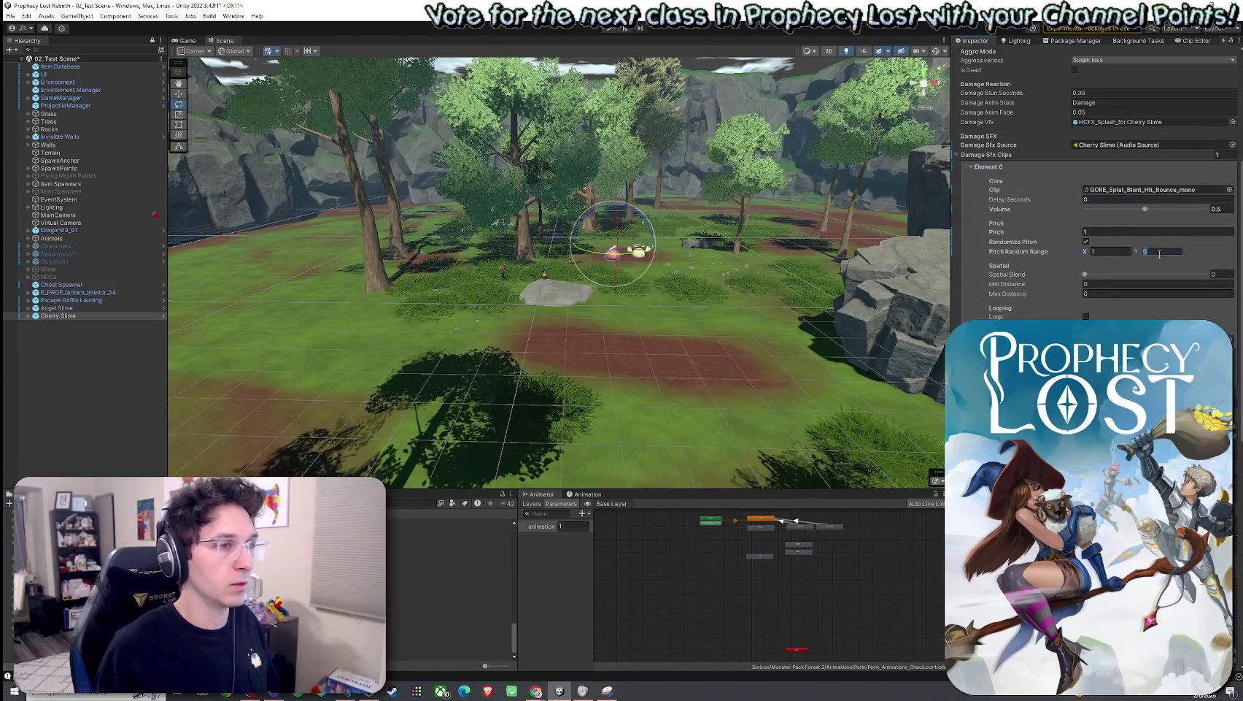
{"action": "type", "text": "1.2"}
{"action": "left_click", "coordinate": [1113, 251]}
{"action": "key", "text": "BackSpace"}
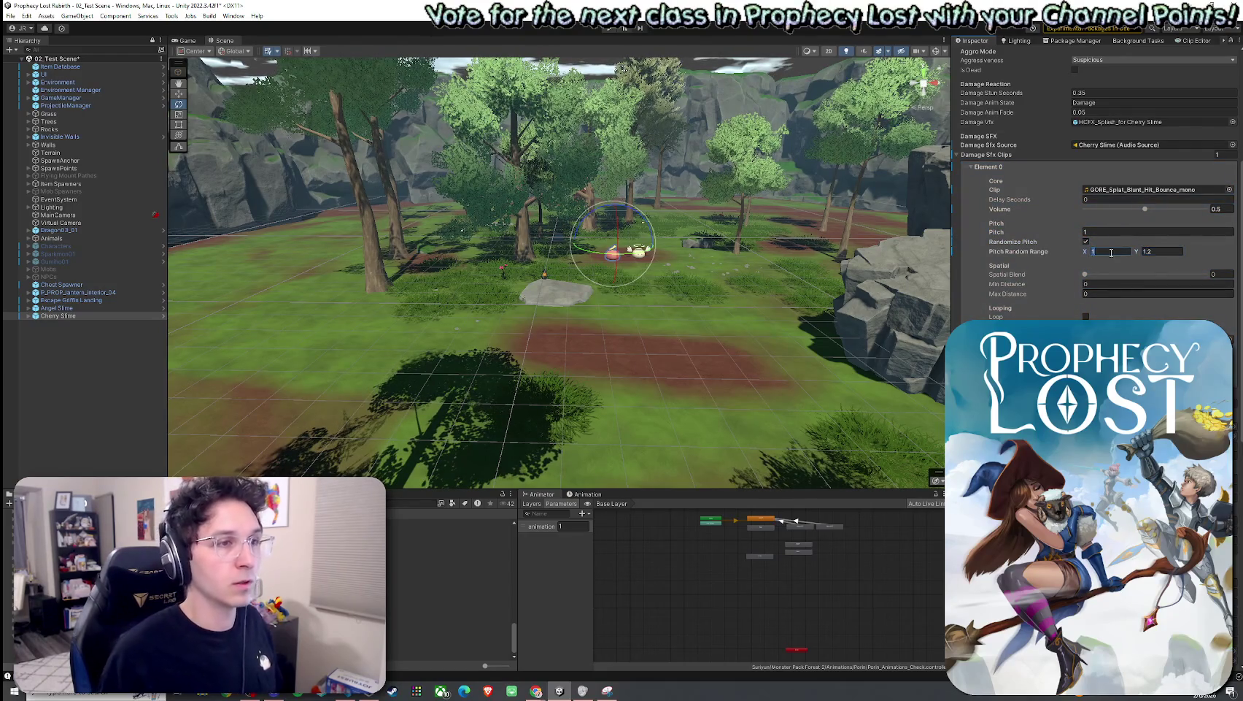
{"action": "type", "text": "0.9"}
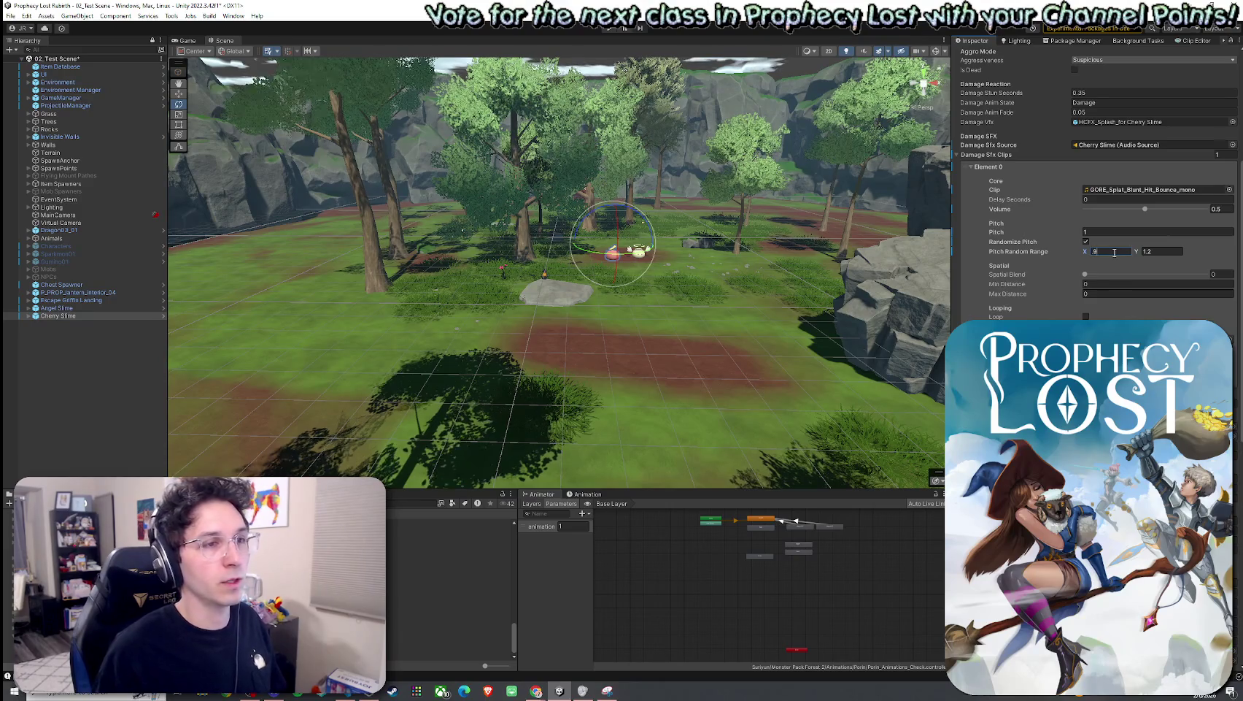
{"action": "left_click", "coordinate": [1154, 252]}
{"action": "type", "text": "1"}
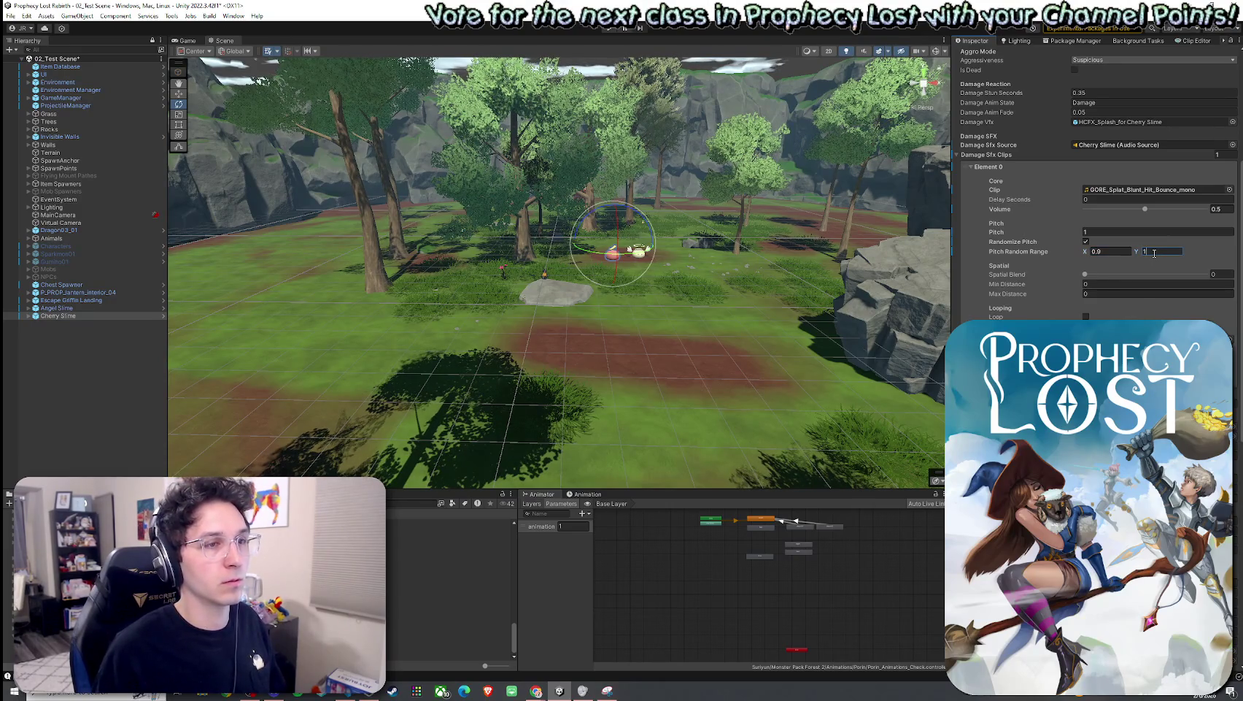
{"action": "left_click", "coordinate": [1094, 252]}
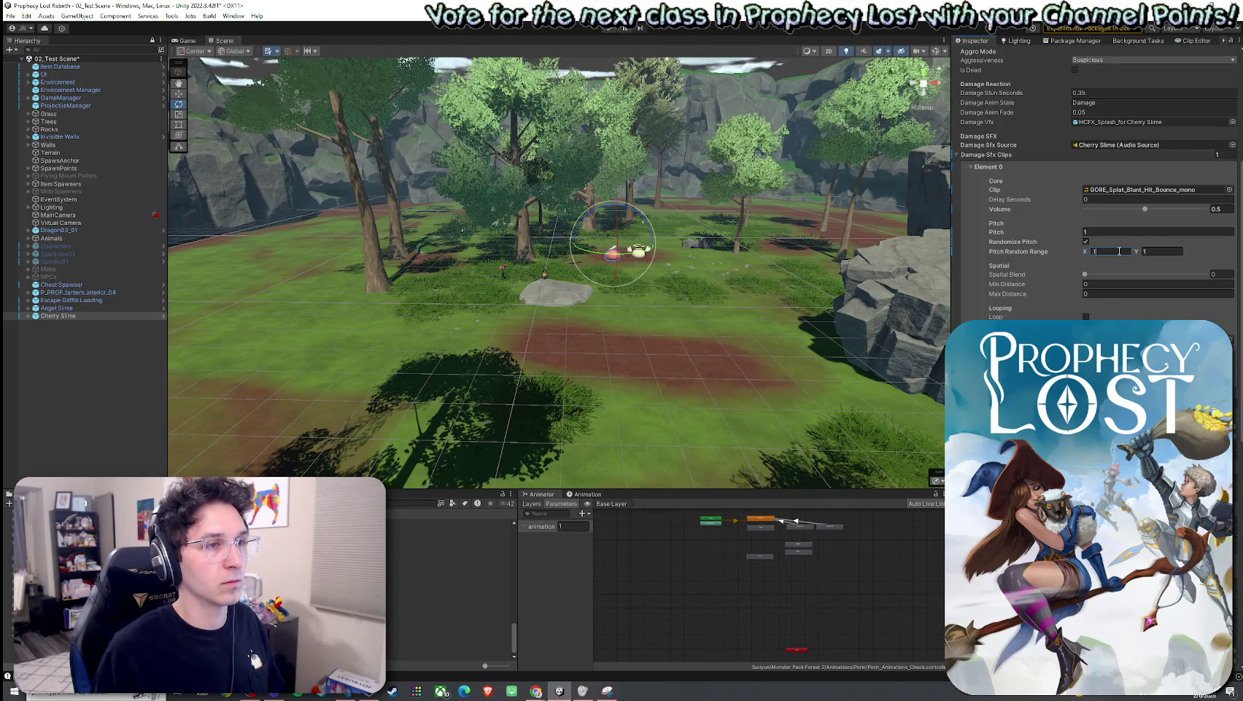
Step: Correct the lower pitch random limit to 0.8
{"action": "type", "text": "1"}
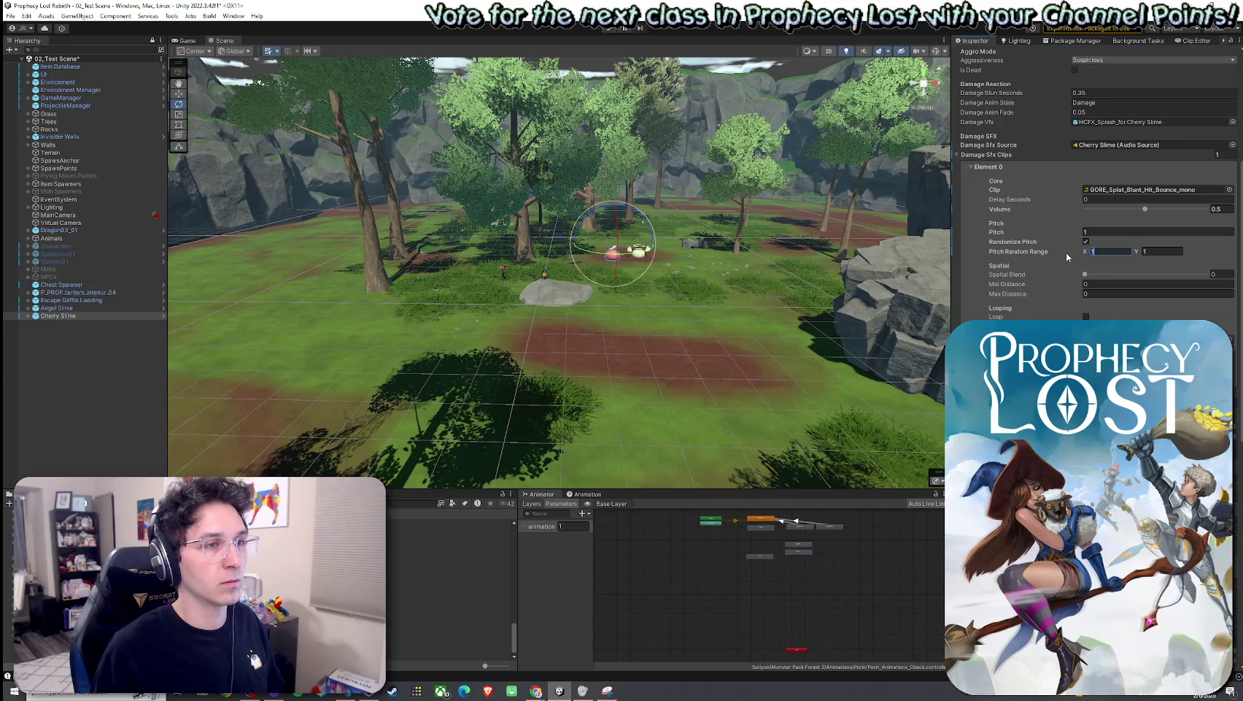
{"action": "key", "text": "BackSpace"}
{"action": "type", "text": "0.8"}
{"action": "left_click", "coordinate": [1156, 252]}
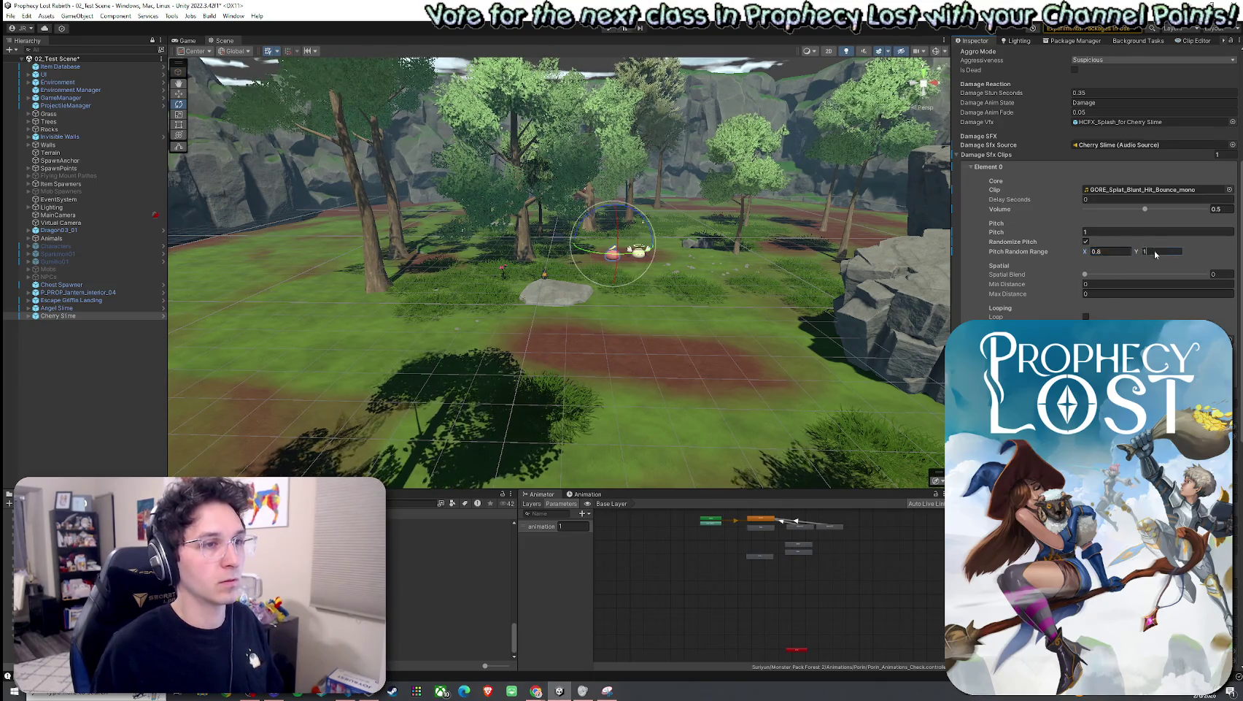
{"action": "left_click", "coordinate": [1191, 251]}
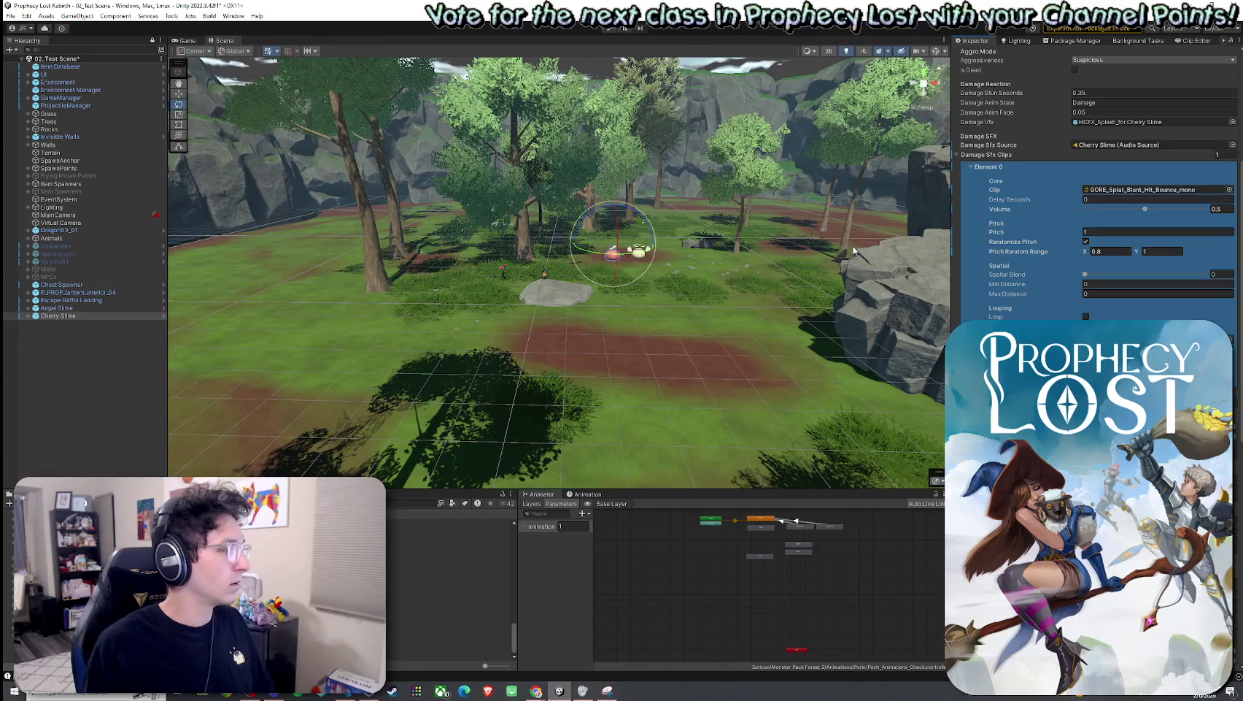
{"action": "scroll", "coordinate": [1058, 284], "scroll_direction": "down", "scroll_amount": 3}
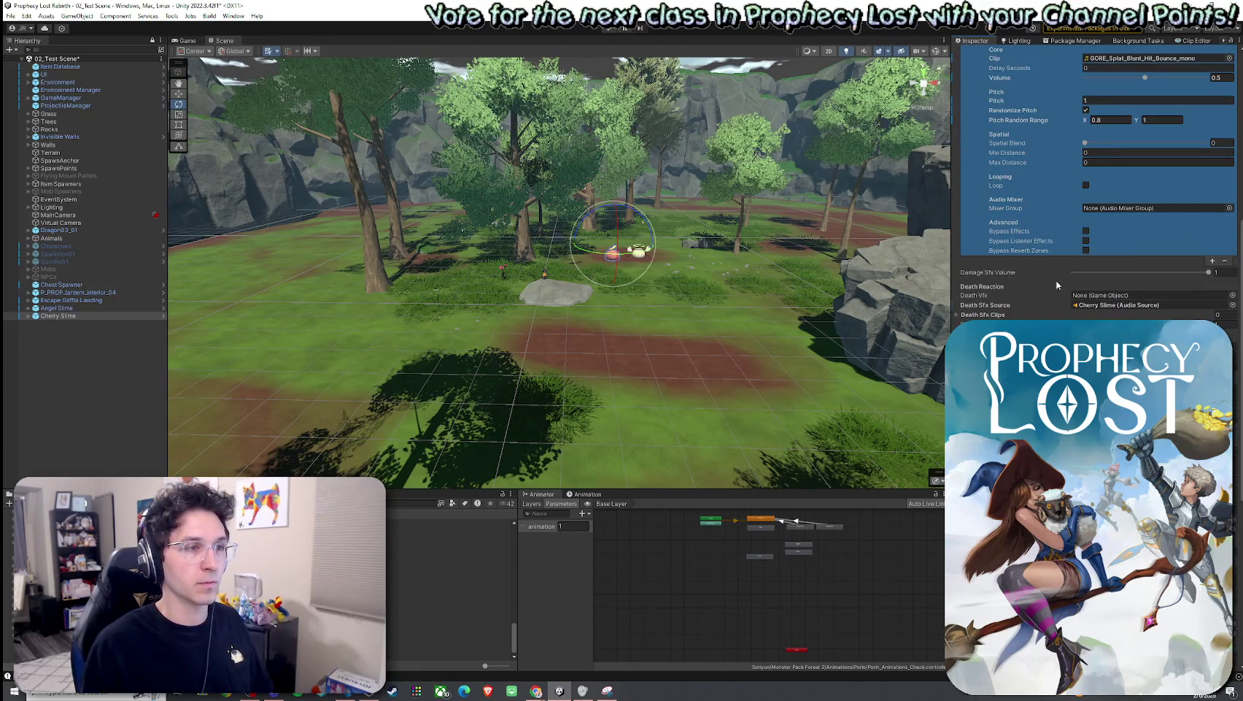
Step: Add Element 1 to Damage Sfx Clips with the GORE_Splat_Hit_Bubbles_mono clip
{"action": "left_click", "coordinate": [1213, 260]}
{"action": "left_click", "coordinate": [1230, 291]}
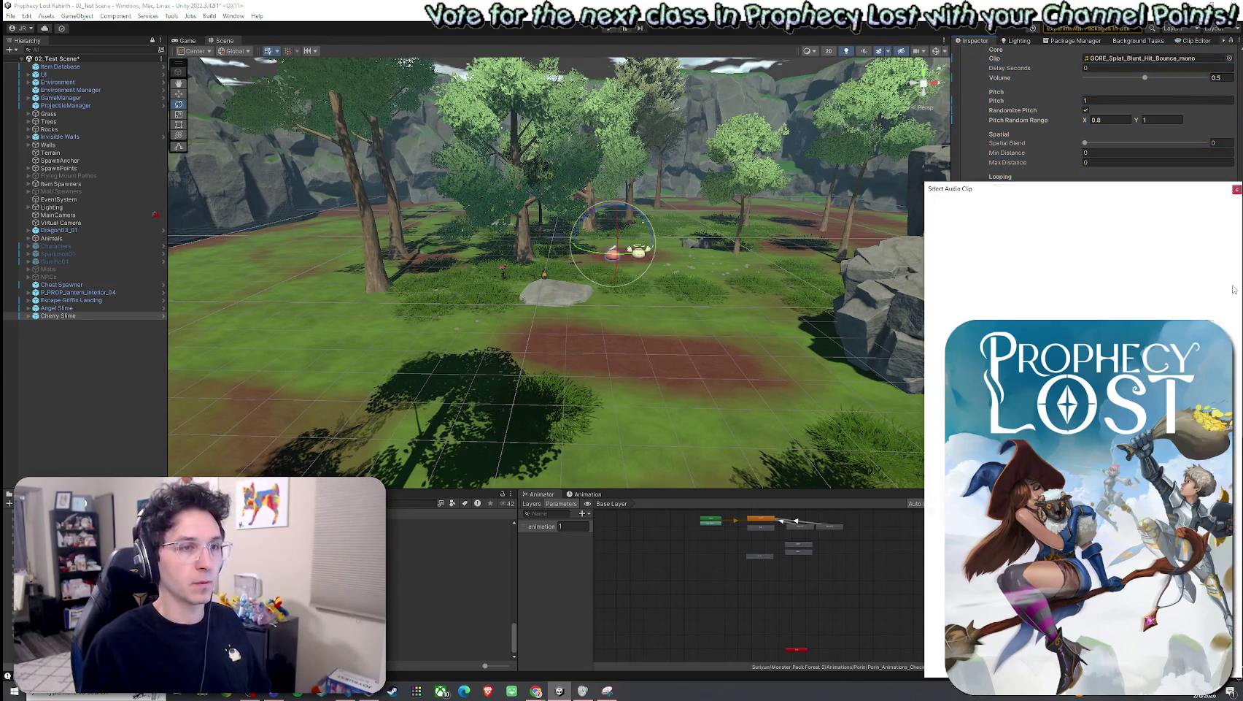
{"action": "type", "text": "GORE"}
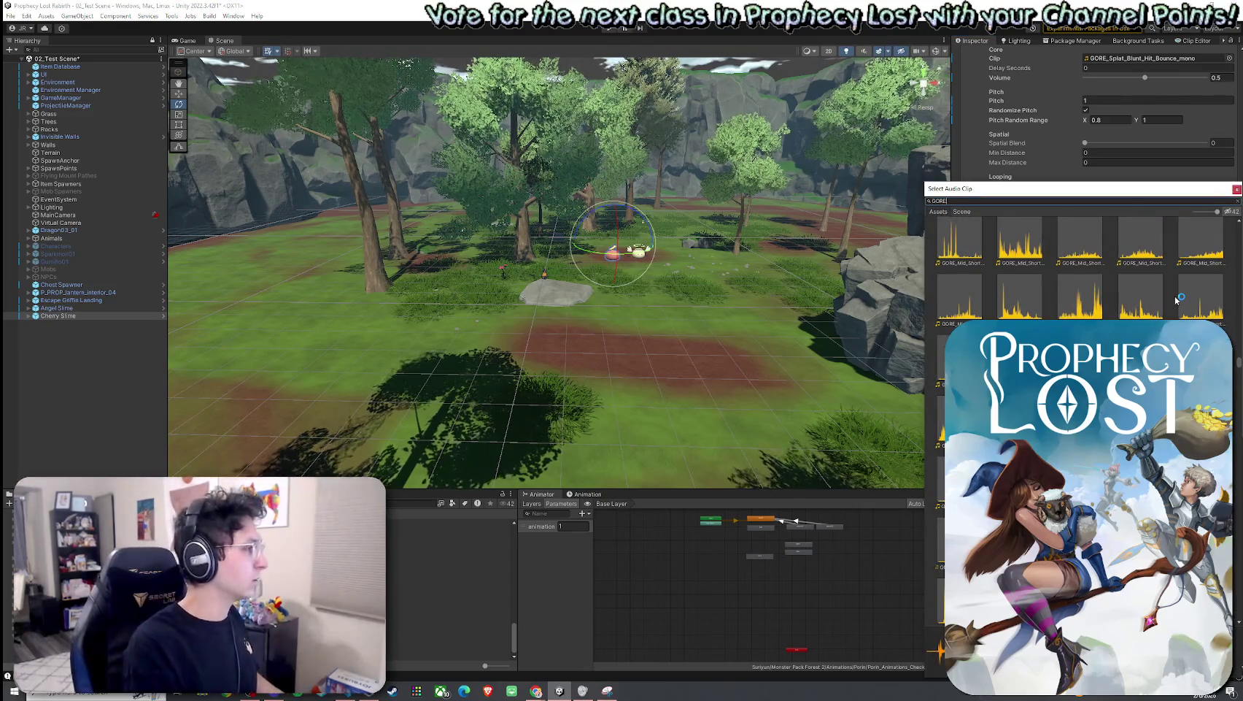
{"action": "type", "text": "_Splat_hit"}
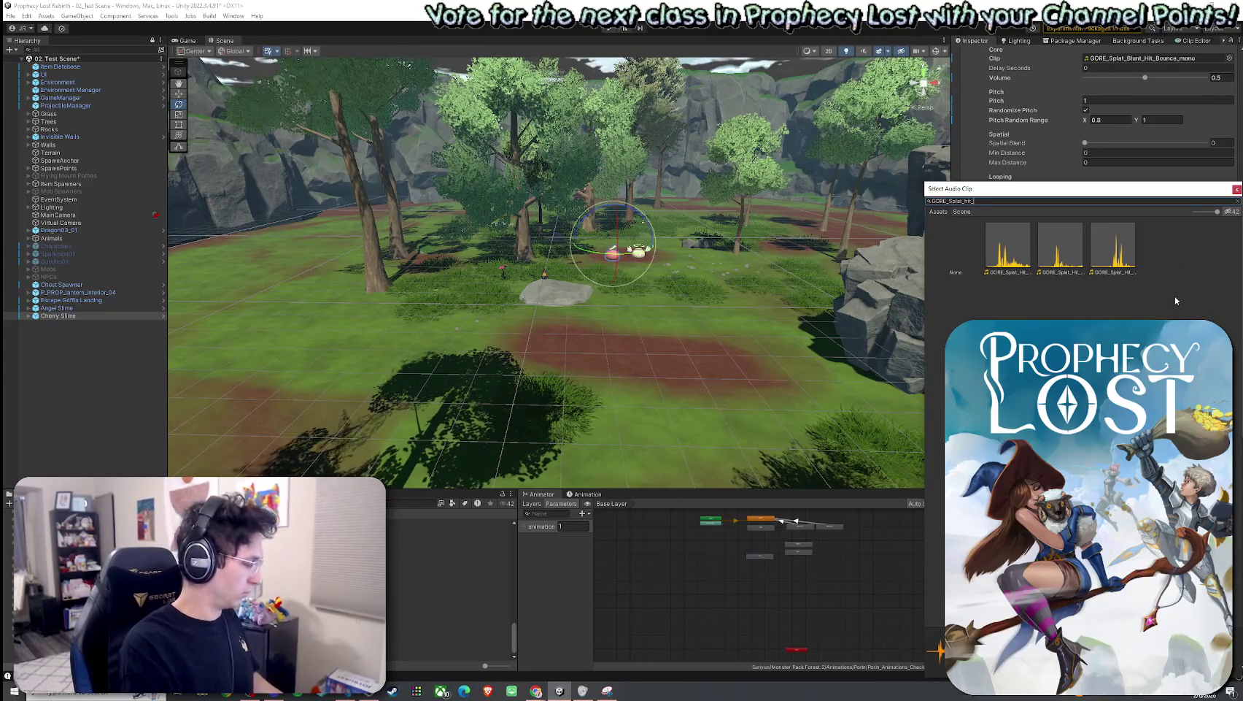
{"action": "type", "text": "_bubb"}
{"action": "double_click", "coordinate": [1006, 261]}
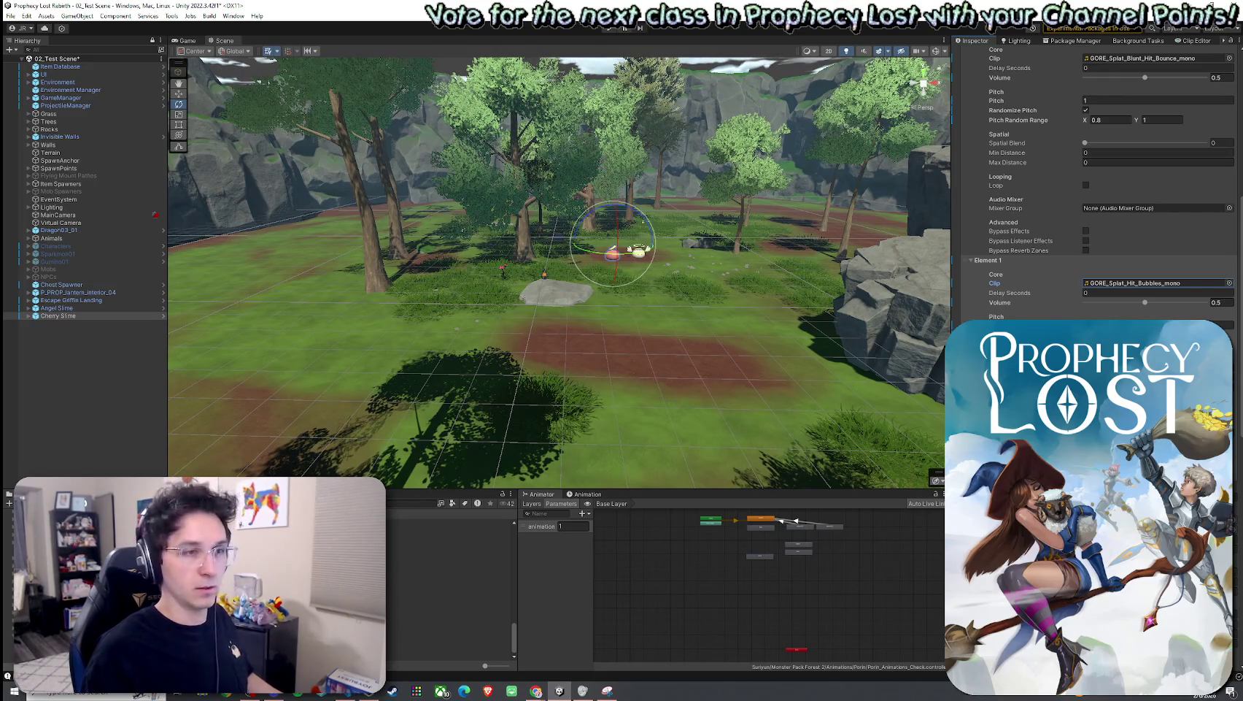
{"action": "scroll", "coordinate": [986, 235], "scroll_direction": "up", "scroll_amount": 5}
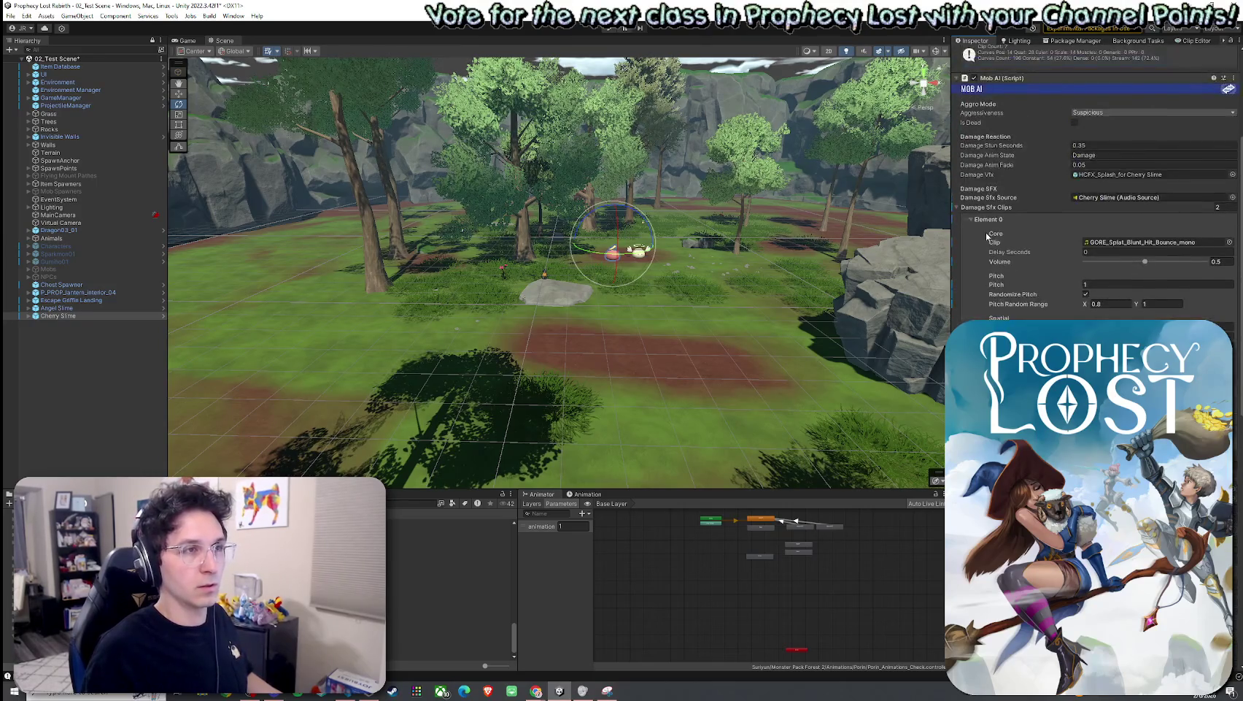
Step: Review the Inspector's Mob AI fields, then select and frame the Angel Slime
{"action": "scroll", "coordinate": [966, 225], "scroll_direction": "up", "scroll_amount": 5}
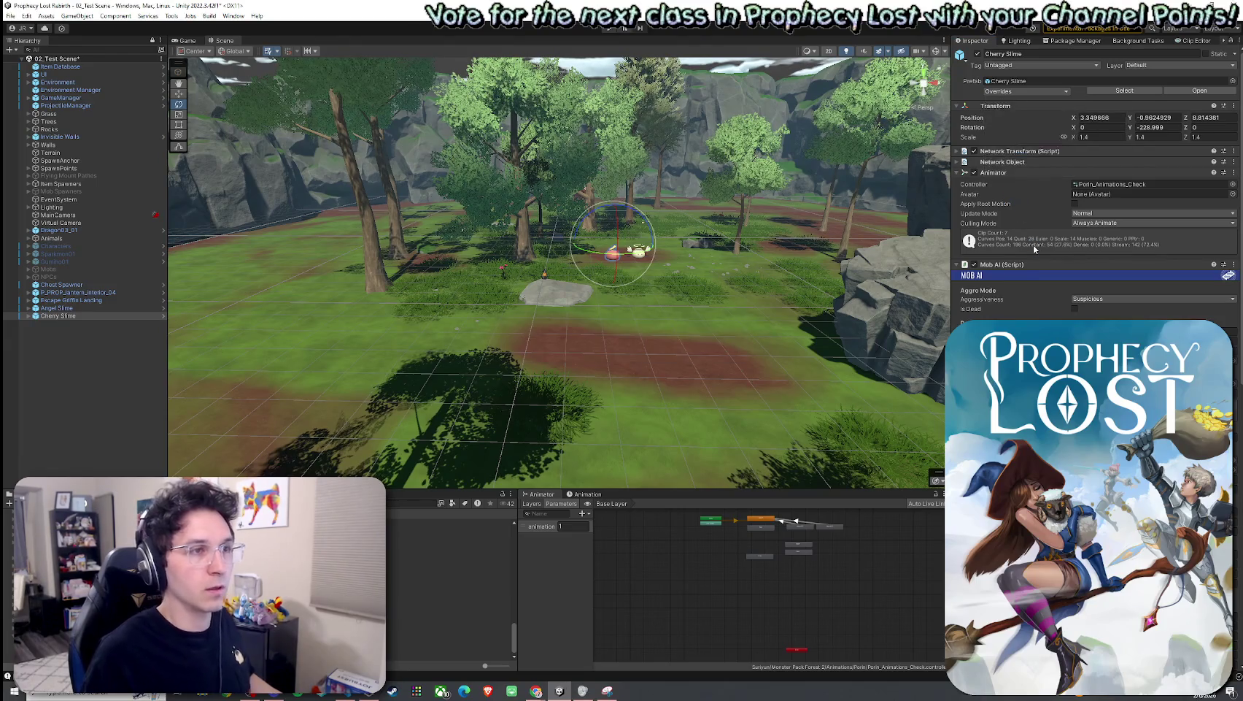
{"action": "scroll", "coordinate": [999, 291], "scroll_direction": "down", "scroll_amount": 5}
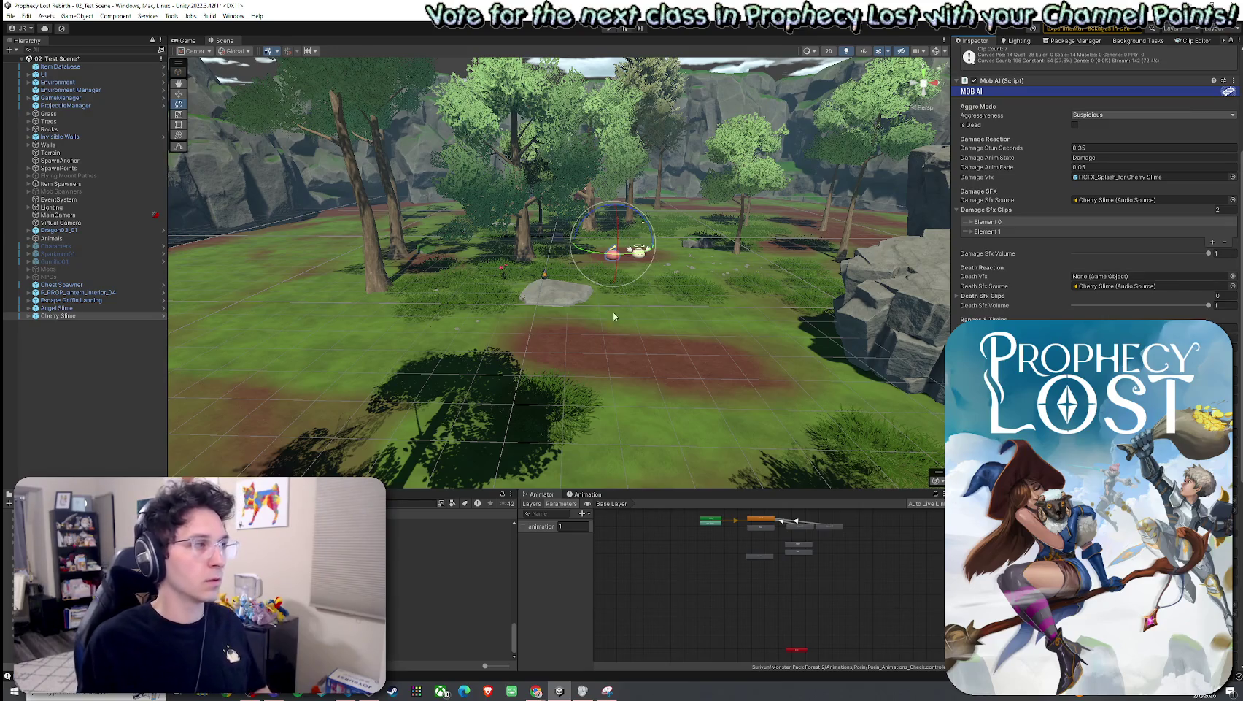
{"action": "double_click", "coordinate": [65, 308]}
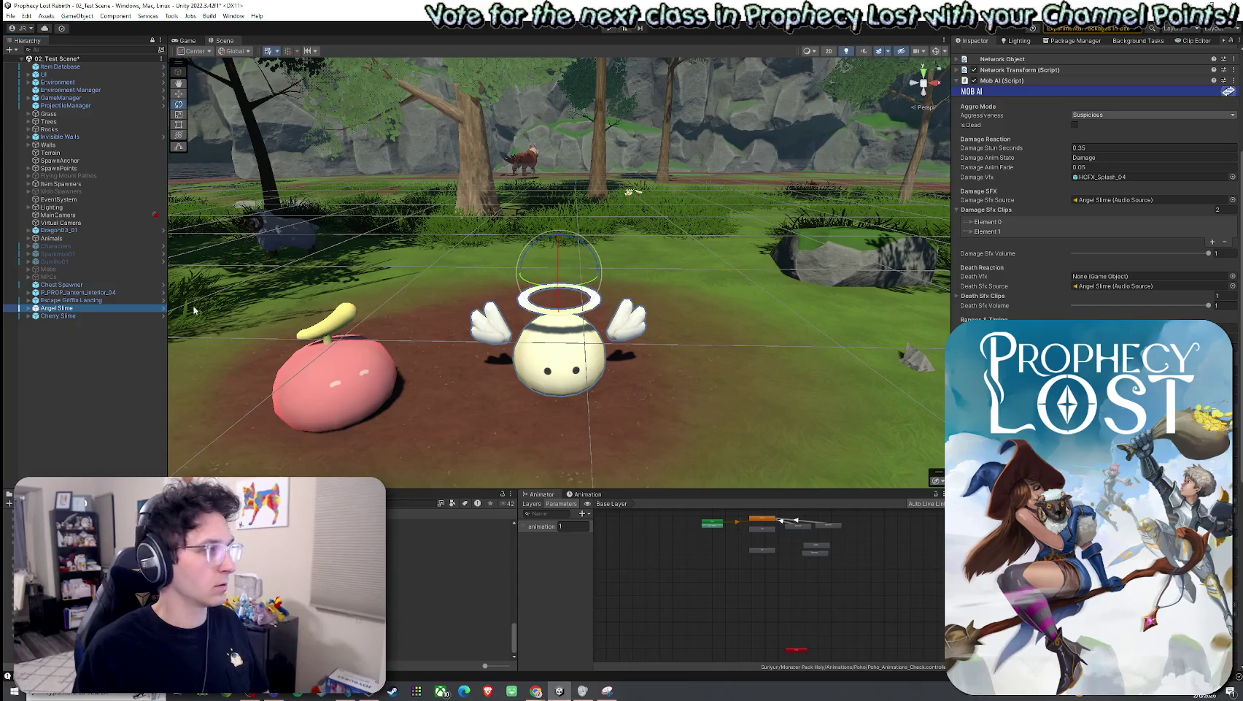
{"action": "double_click", "coordinate": [105, 316]}
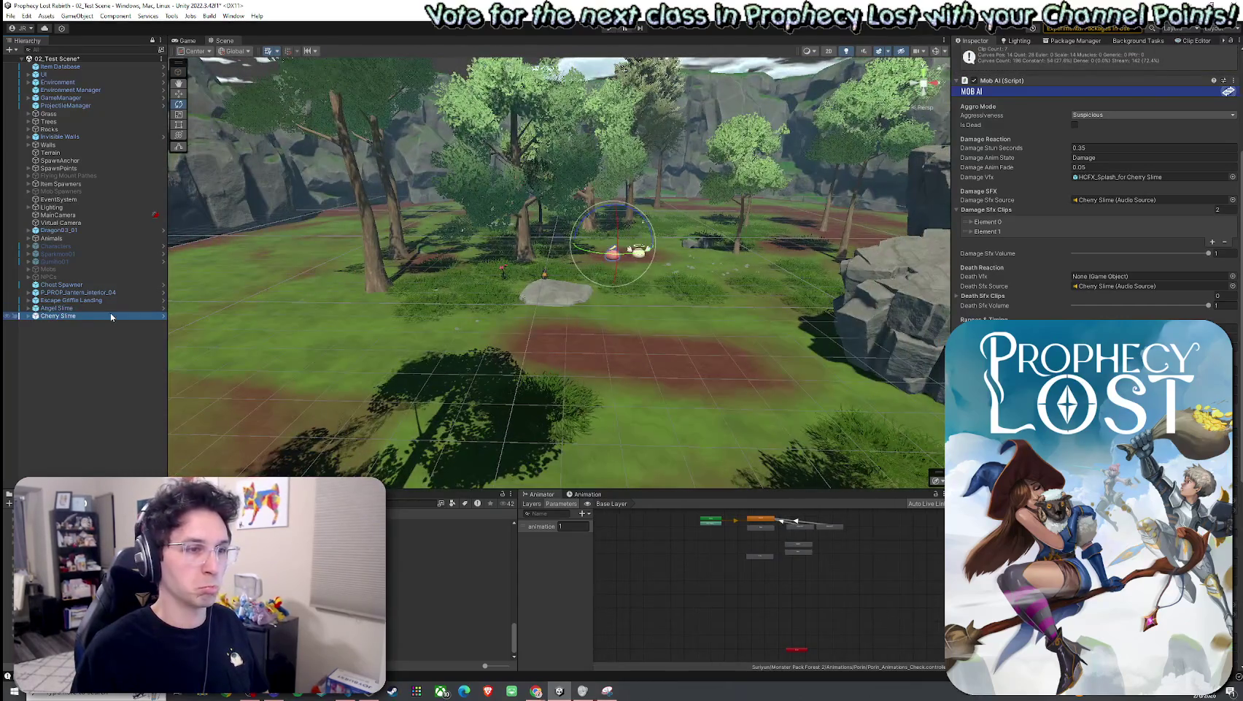
{"action": "double_click", "coordinate": [110, 313]}
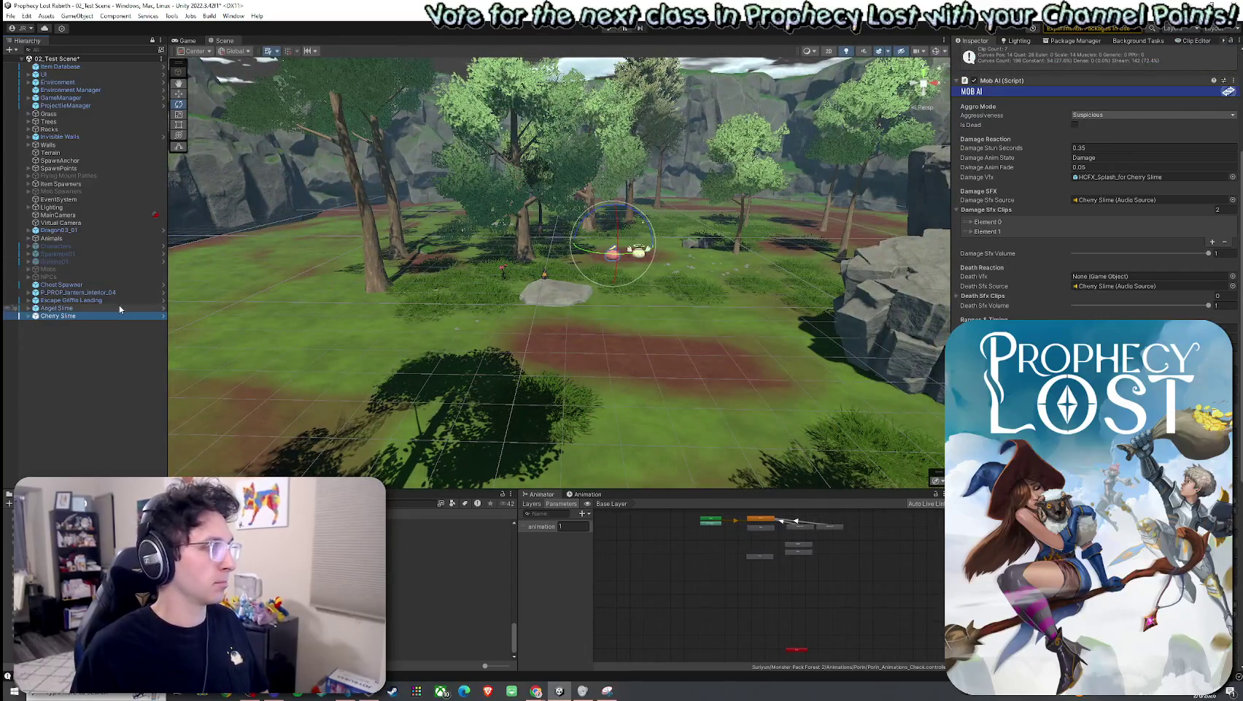
{"action": "double_click", "coordinate": [120, 308]}
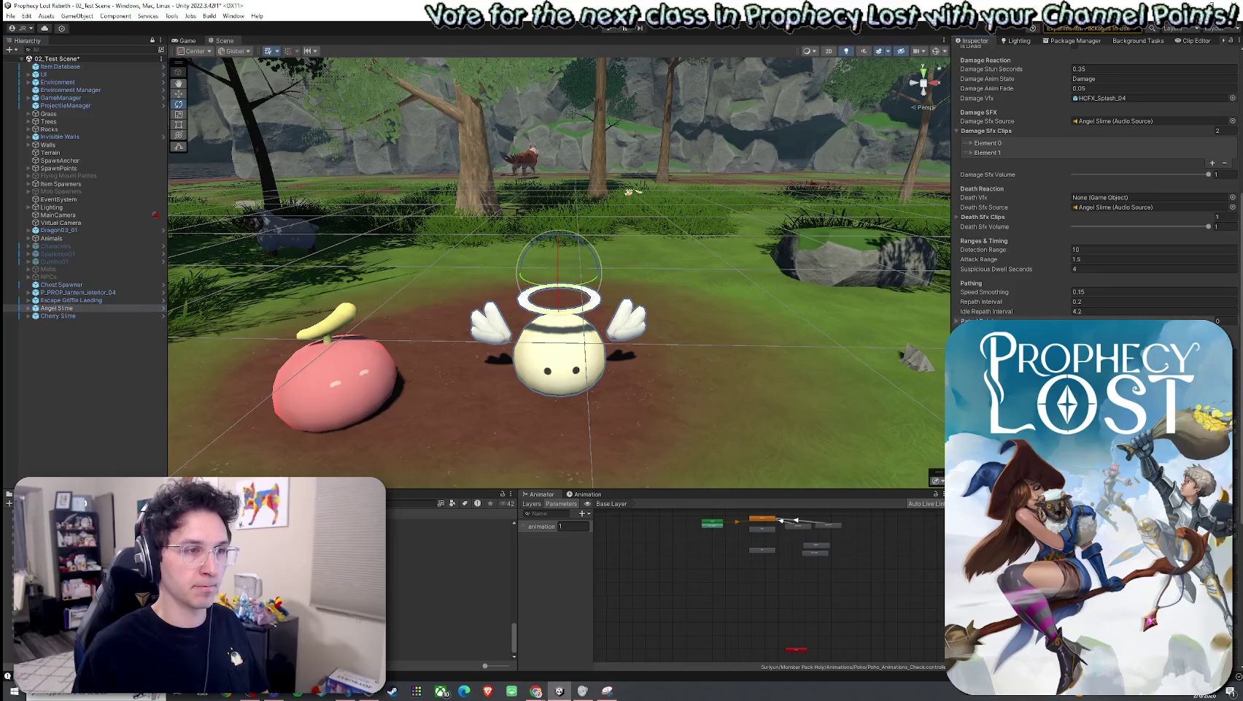
{"action": "scroll", "coordinate": [1094, 182], "scroll_direction": "down", "scroll_amount": 5}
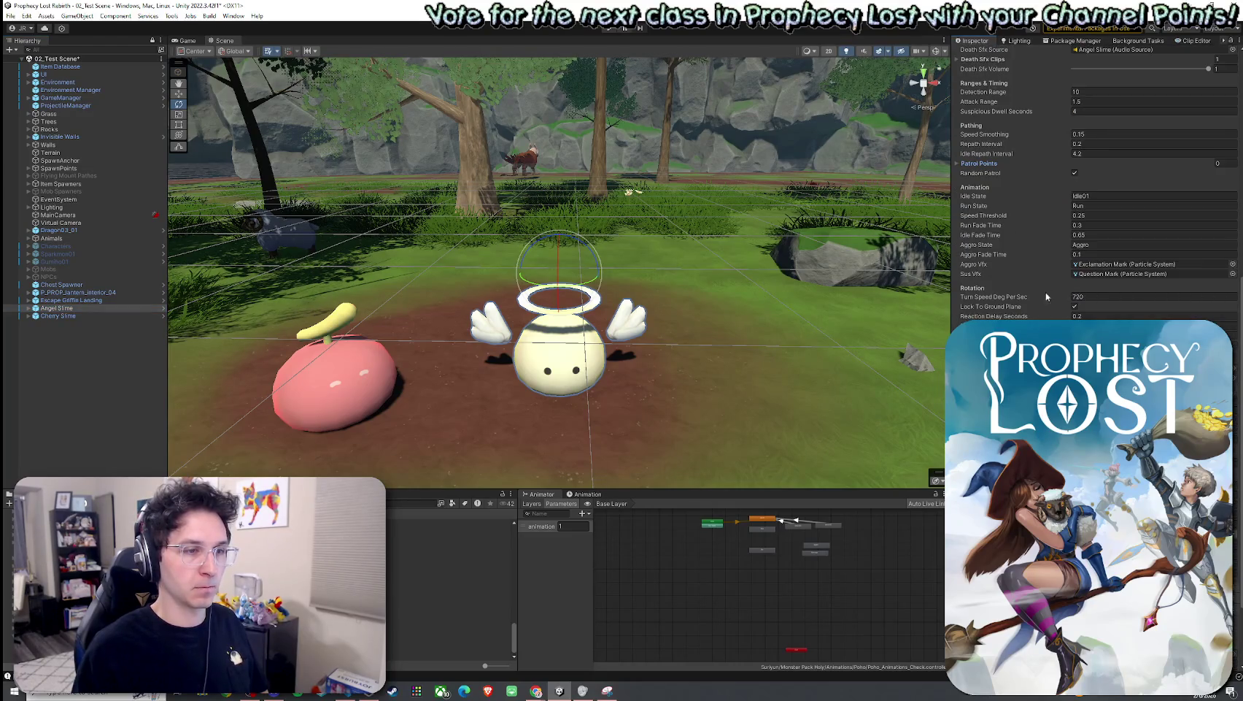
{"action": "double_click", "coordinate": [59, 315]}
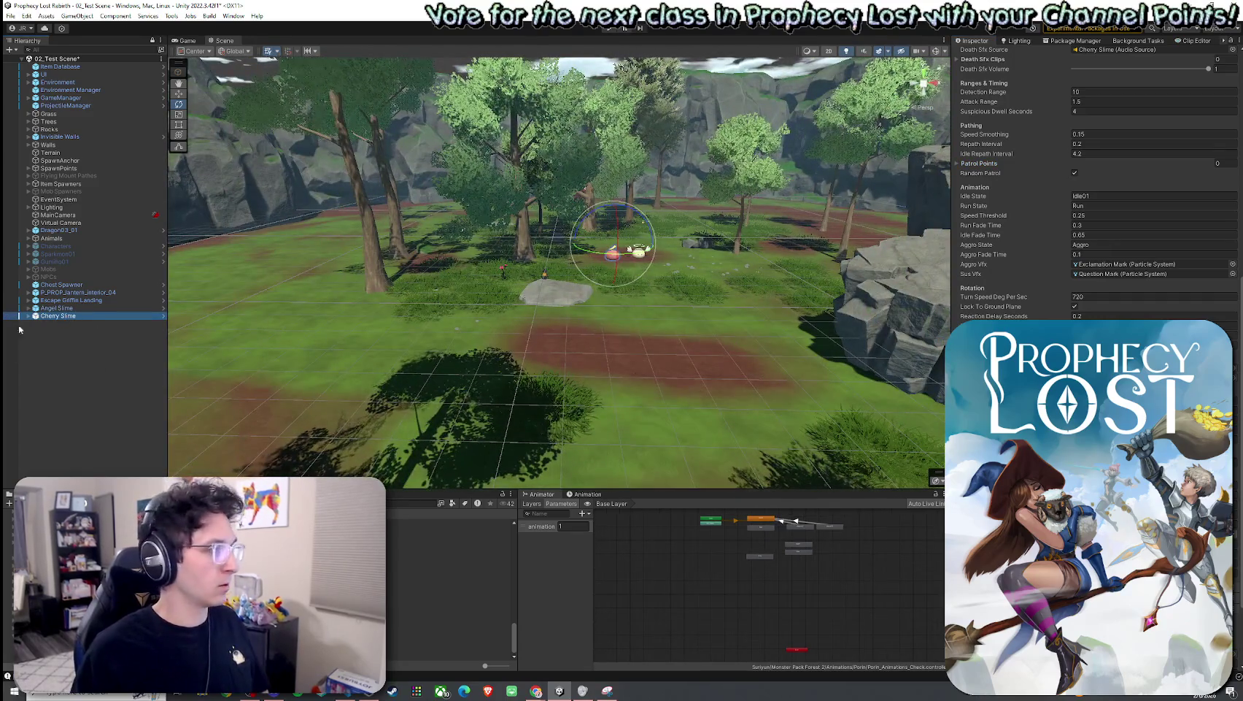
{"action": "double_click", "coordinate": [60, 315]}
{"action": "double_click", "coordinate": [60, 318]}
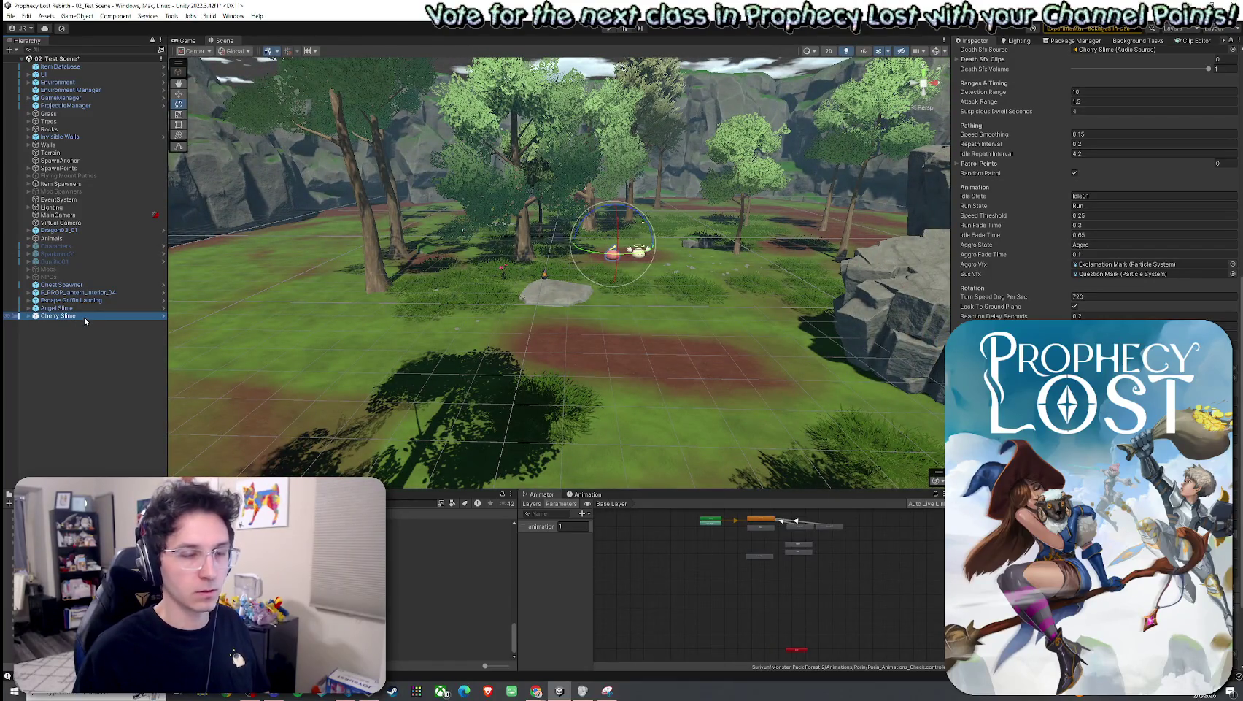
{"action": "double_click", "coordinate": [84, 307]}
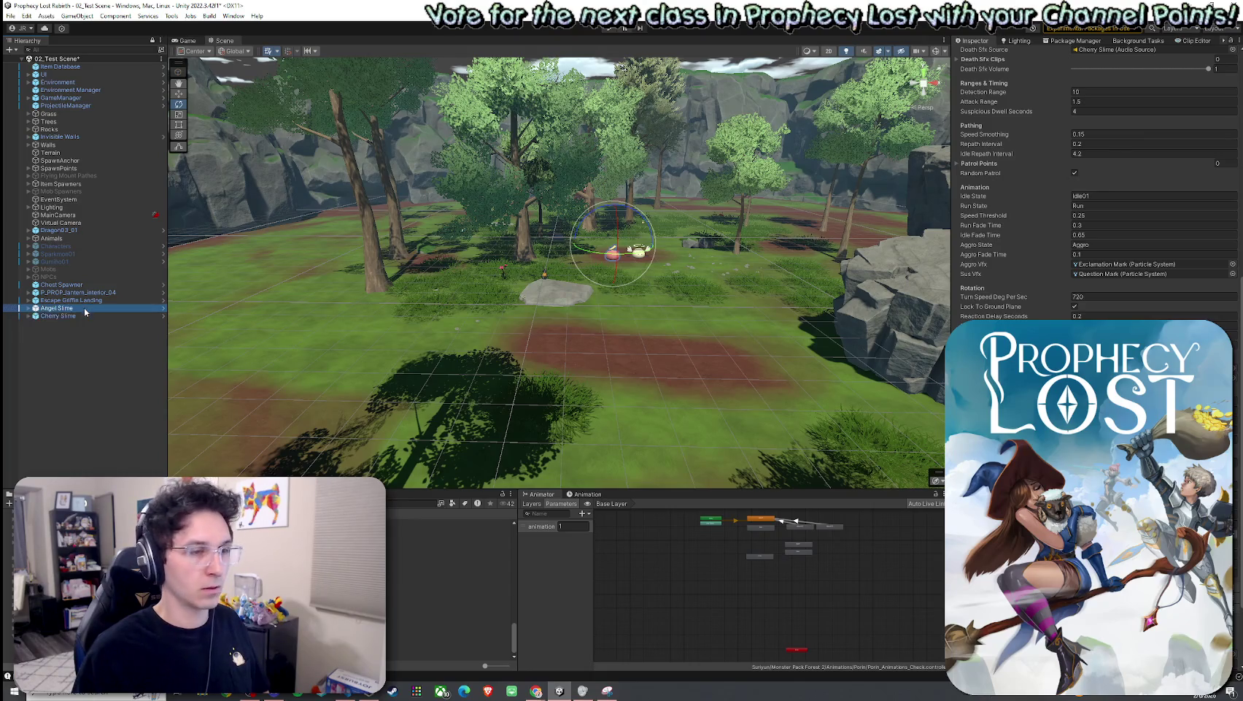
{"action": "double_click", "coordinate": [84, 309]}
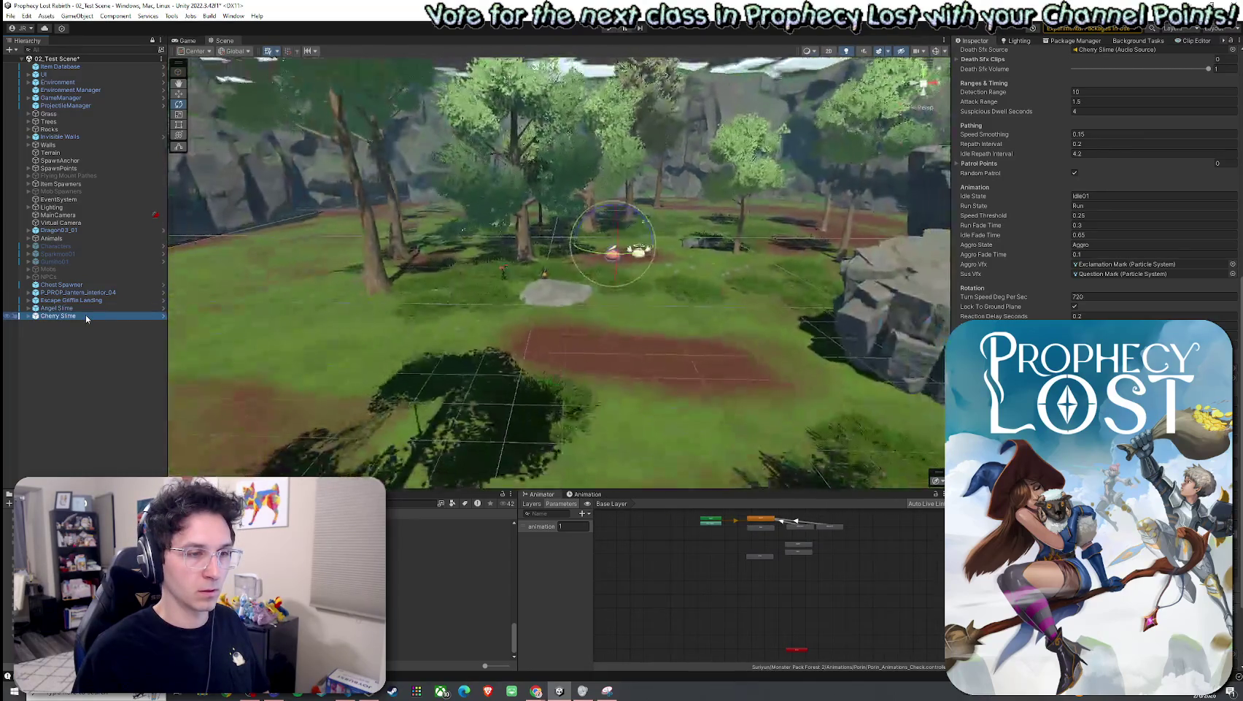
{"action": "double_click", "coordinate": [83, 308]}
{"action": "double_click", "coordinate": [81, 311]}
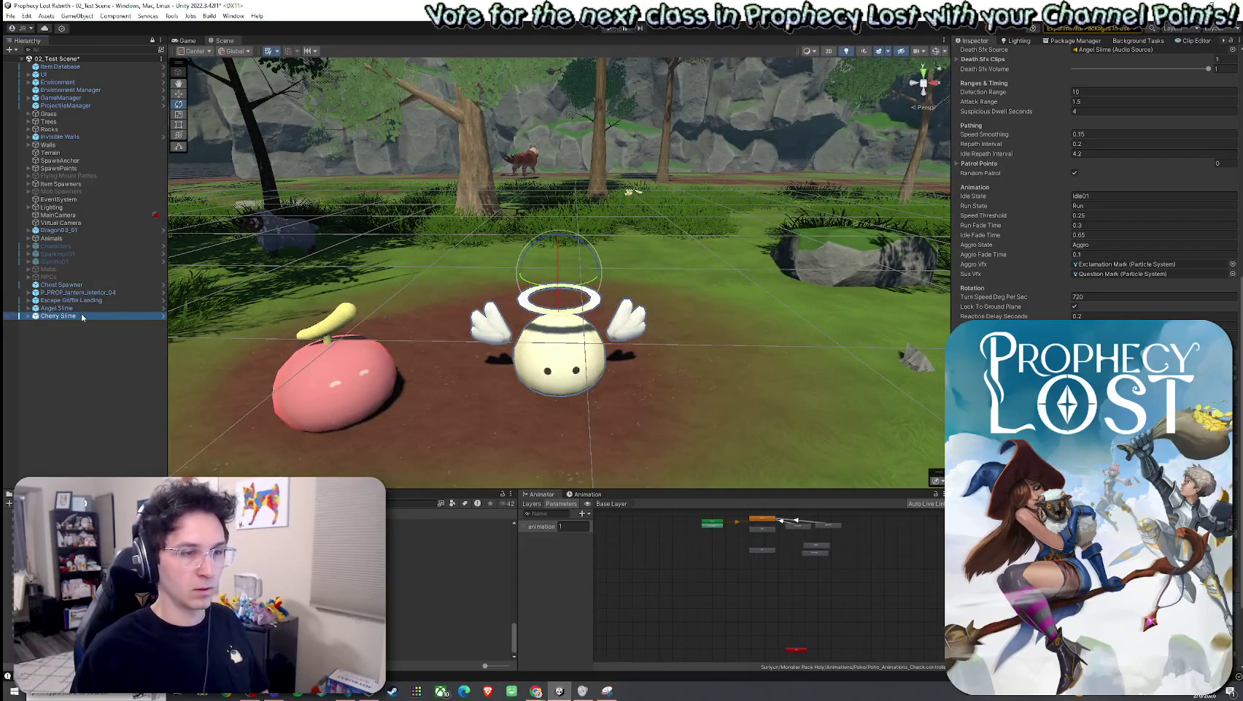
{"action": "double_click", "coordinate": [78, 312]}
{"action": "double_click", "coordinate": [78, 315]}
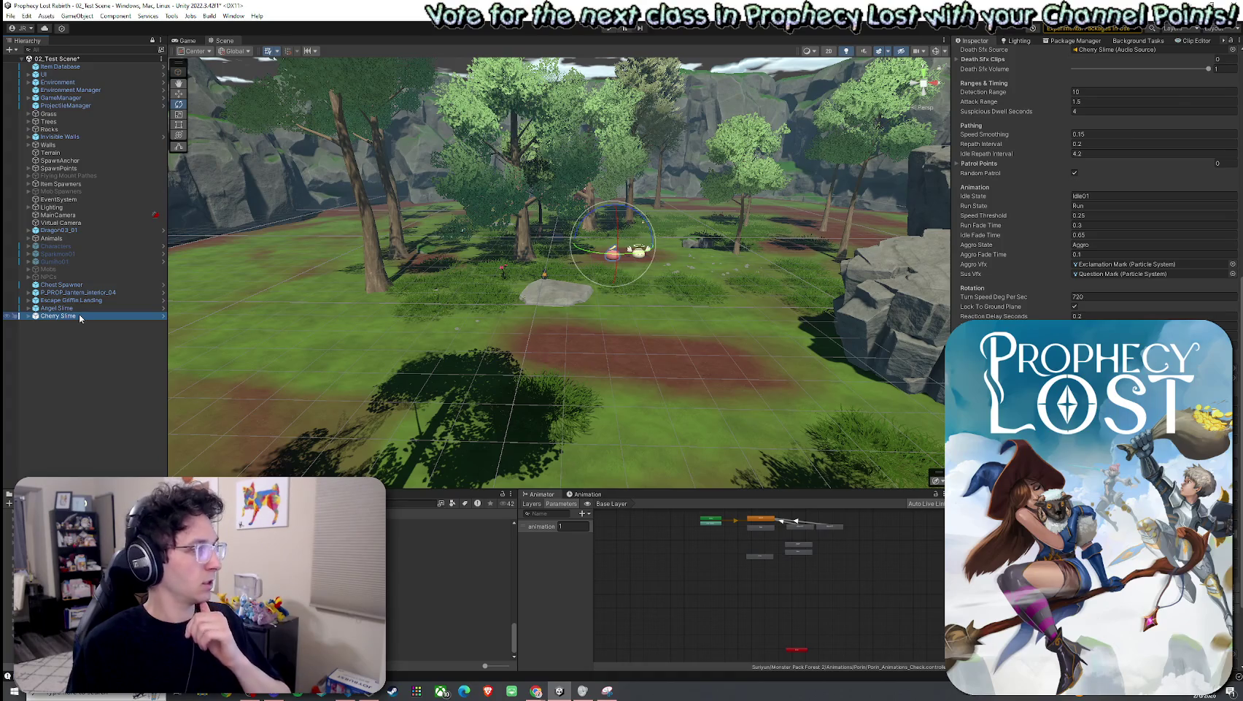
{"action": "double_click", "coordinate": [78, 310]}
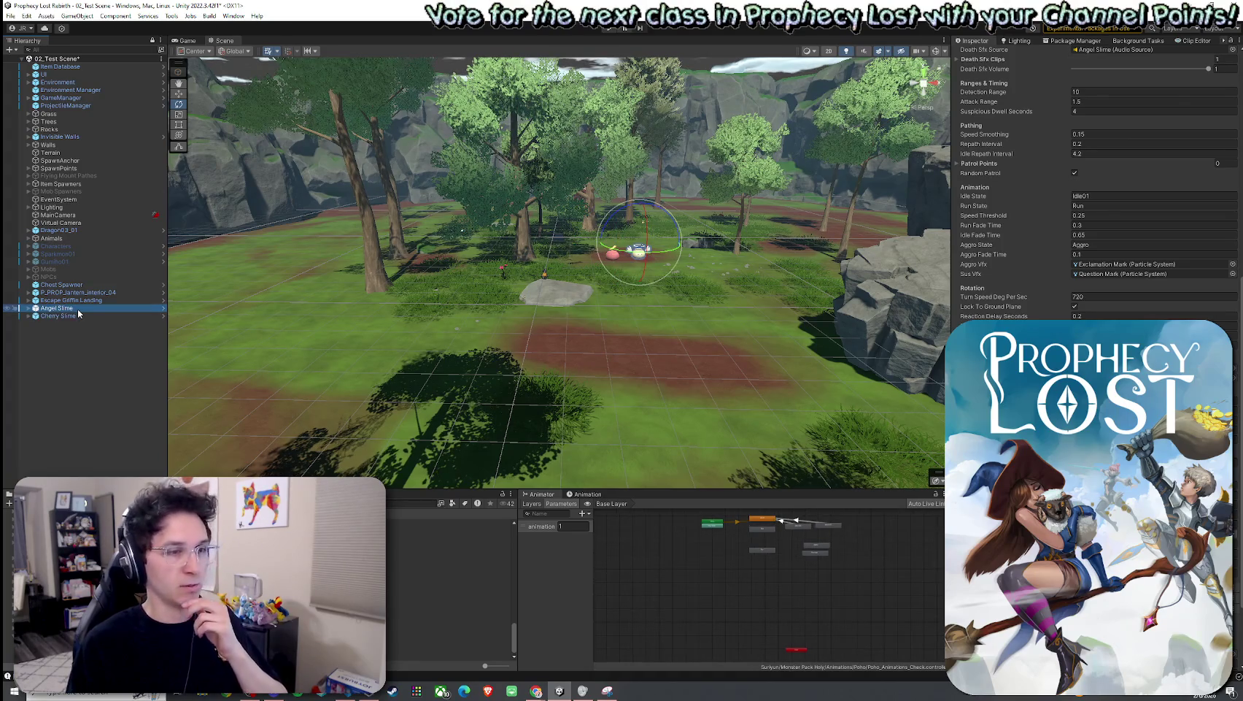
{"action": "left_click", "coordinate": [10, 16]}
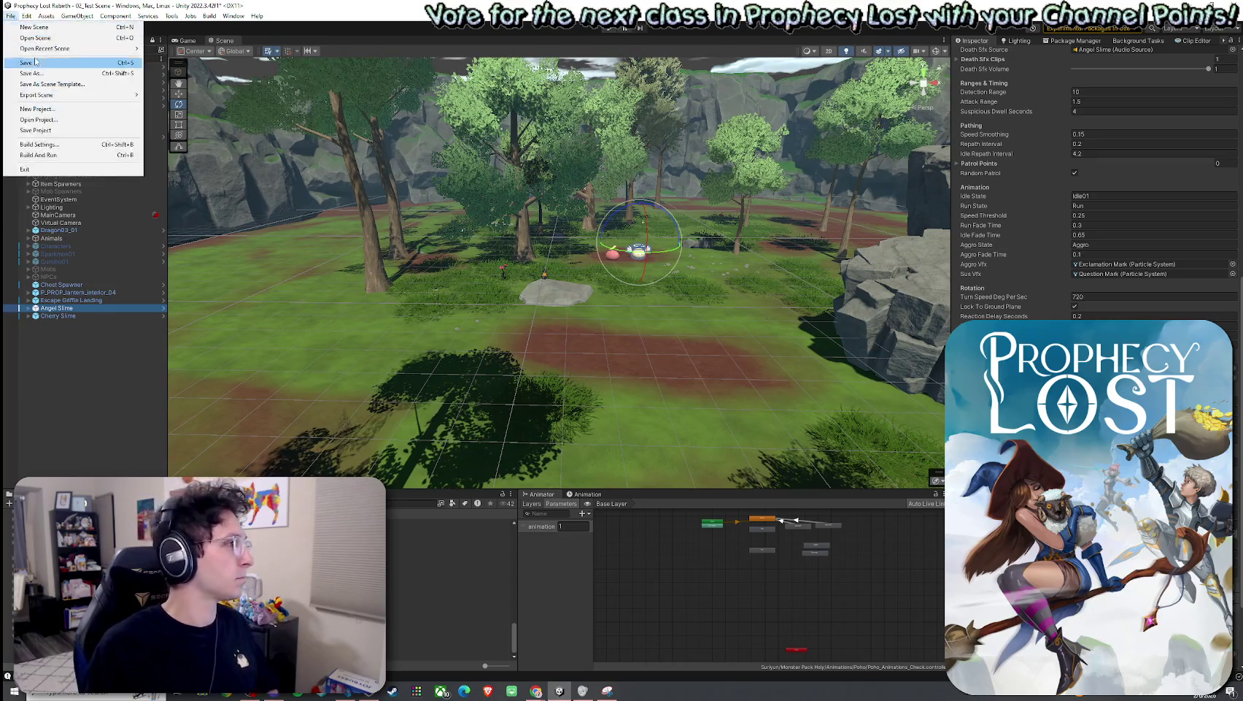
Step: Save the scene, deactivate the Cherry Slime, and save the scene again
{"action": "left_click", "coordinate": [29, 57]}
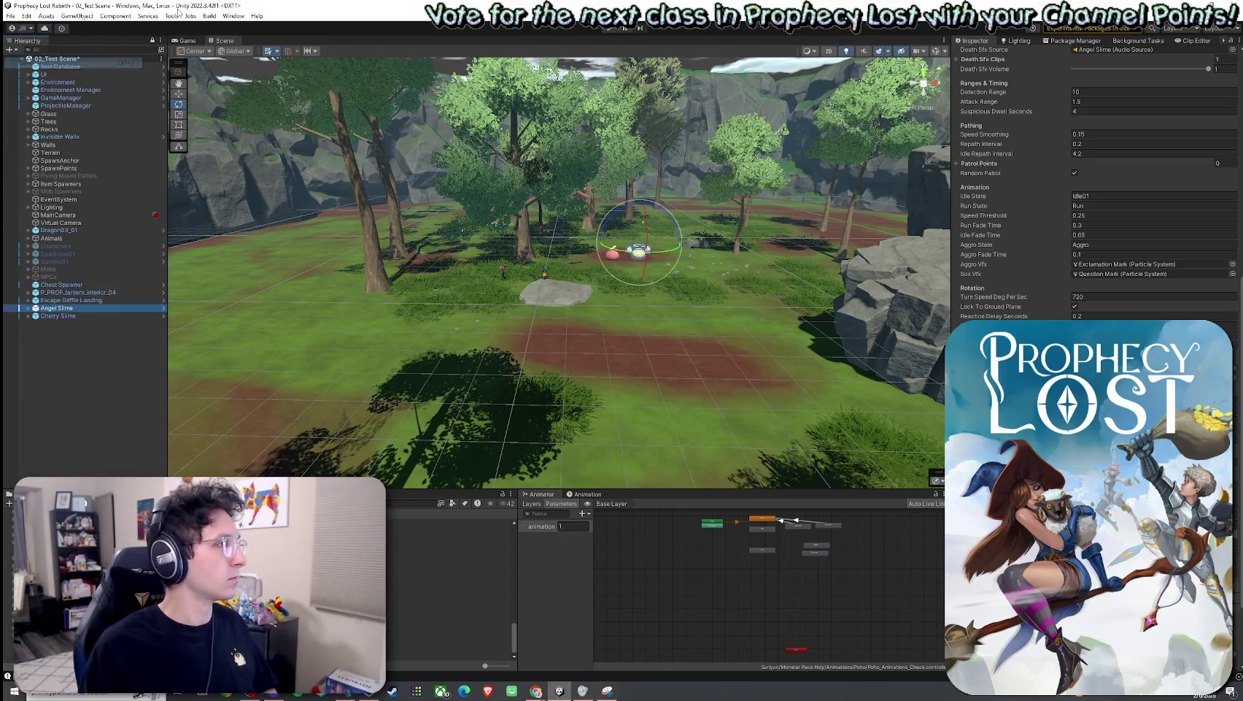
{"action": "left_click", "coordinate": [73, 315]}
{"action": "scroll", "coordinate": [1049, 57], "scroll_direction": "up", "scroll_amount": 10}
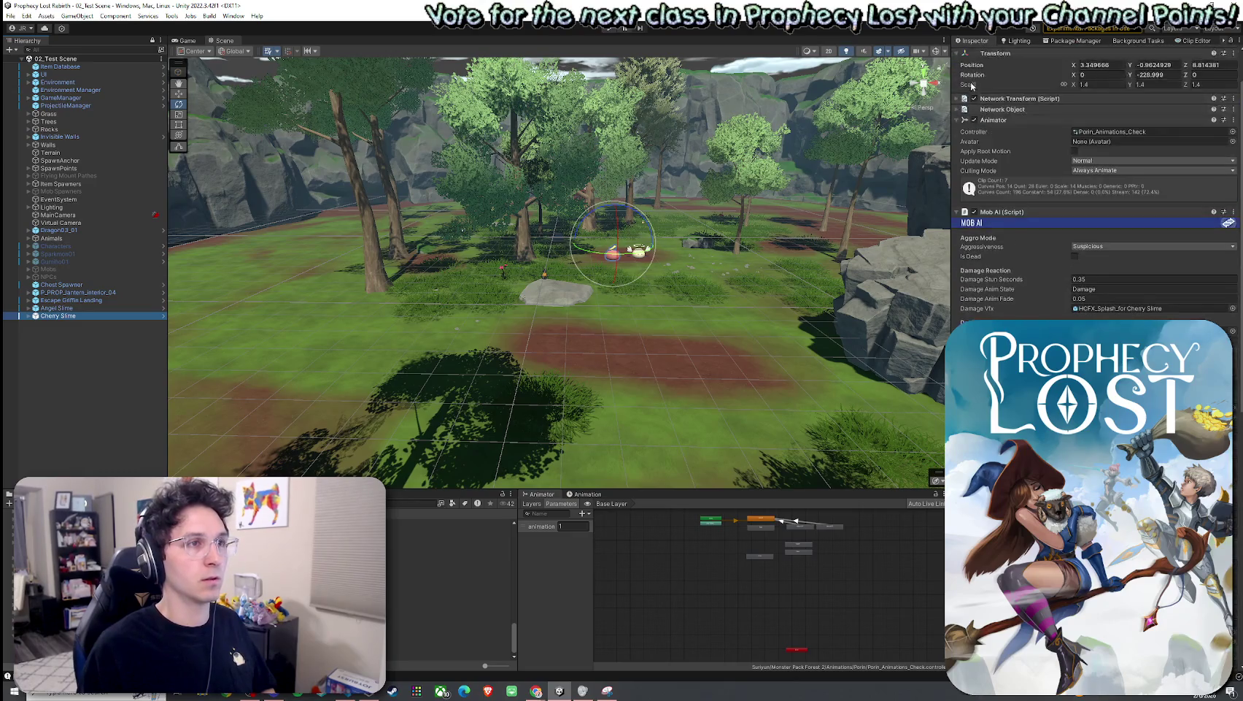
{"action": "left_click", "coordinate": [978, 54]}
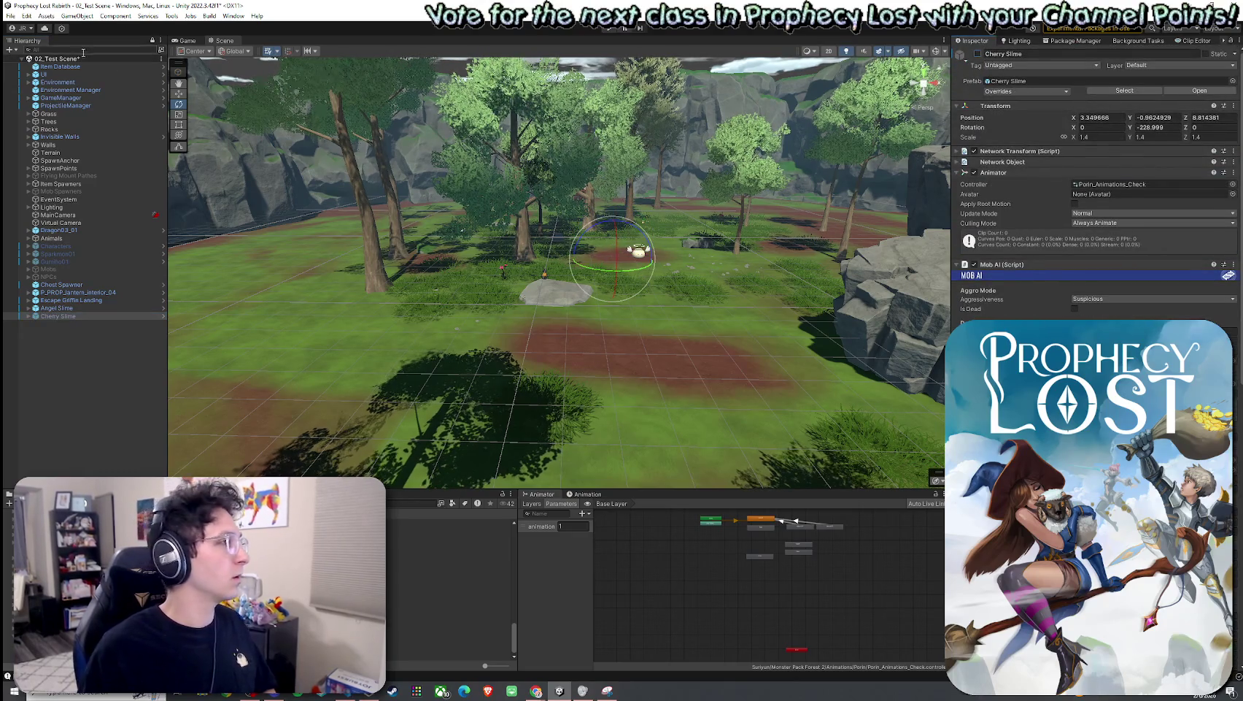
{"action": "left_click", "coordinate": [10, 16]}
{"action": "left_click", "coordinate": [41, 64]}
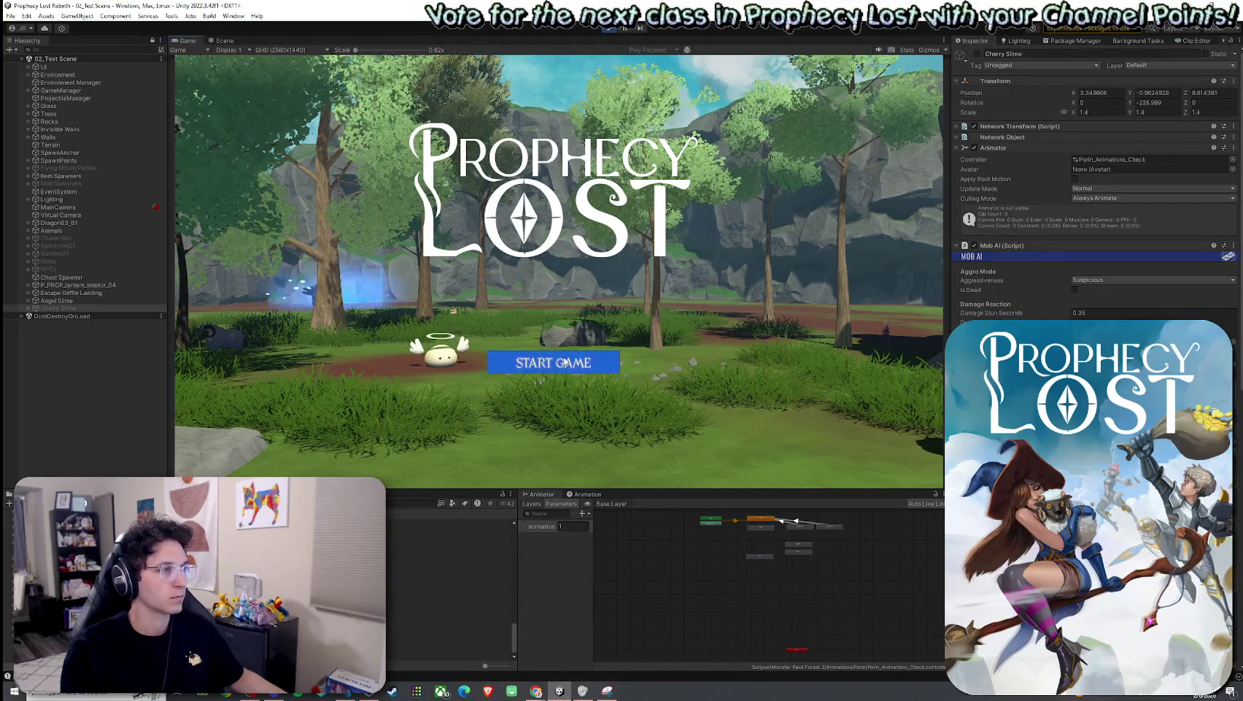
Step: Start the game and inspect the Angel Slime and Escape Griffin Landing in the Hierarchy
{"action": "left_click", "coordinate": [541, 364]}
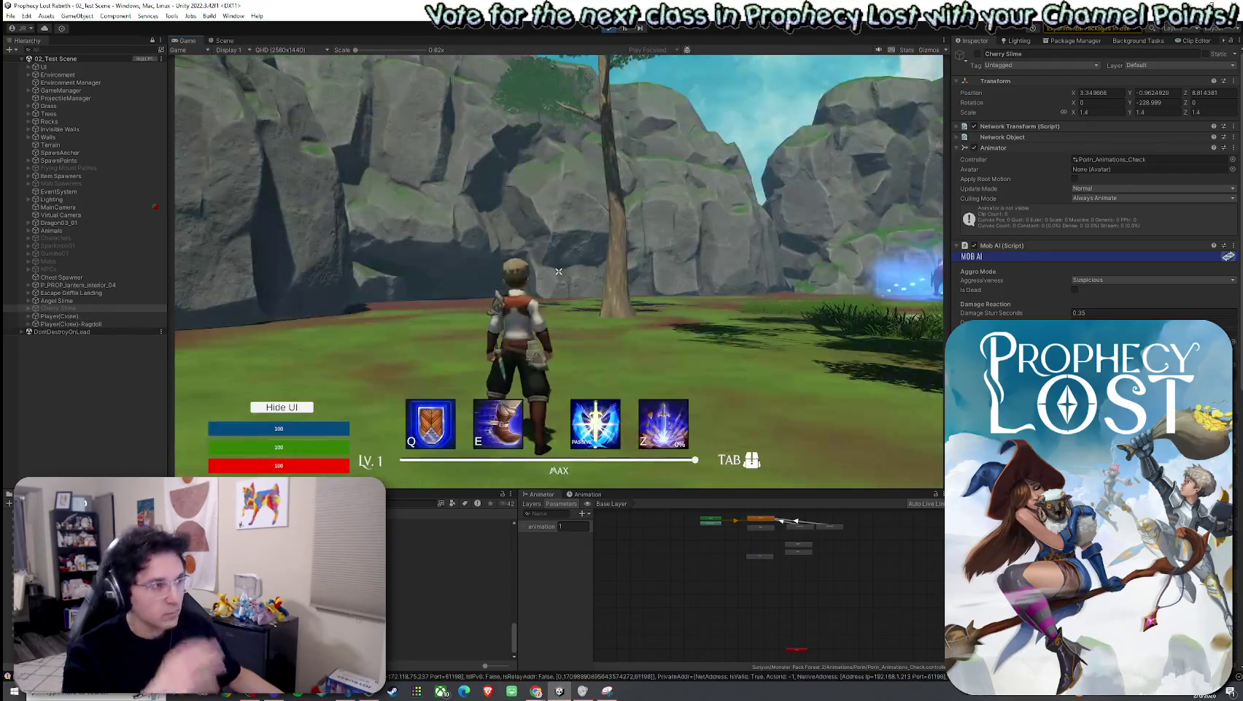
{"action": "key", "text": "super"}
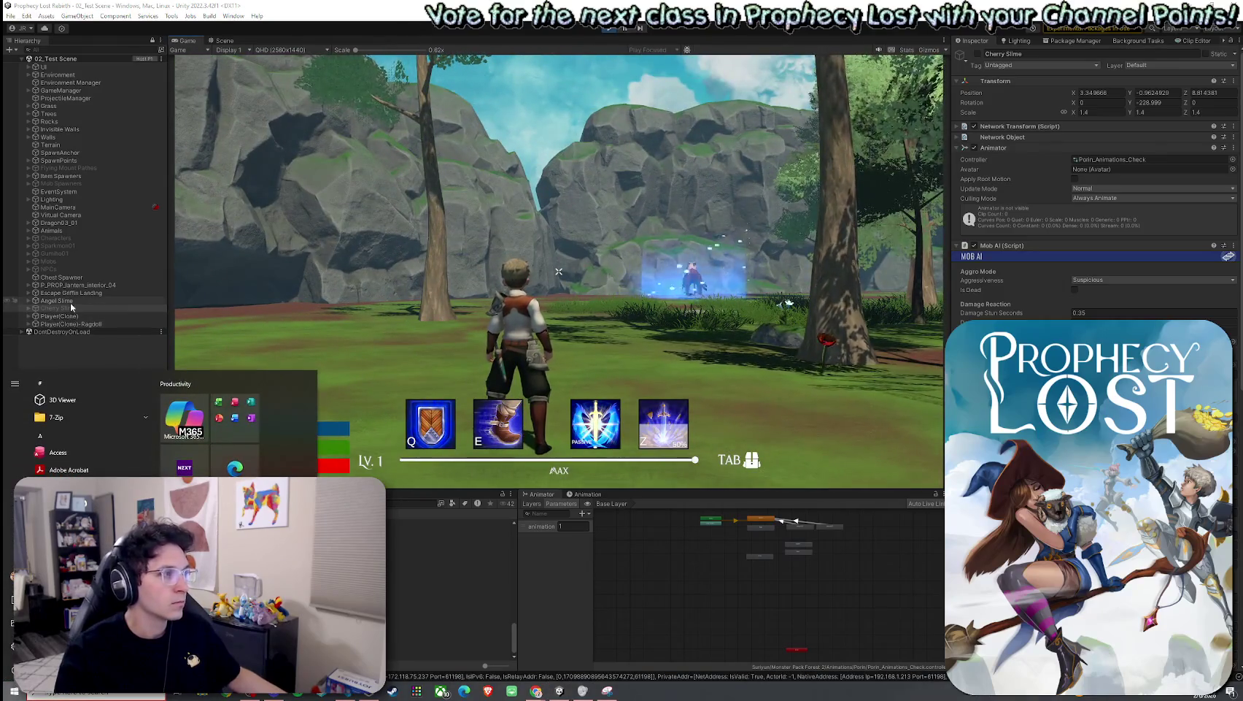
{"action": "left_click", "coordinate": [70, 302]}
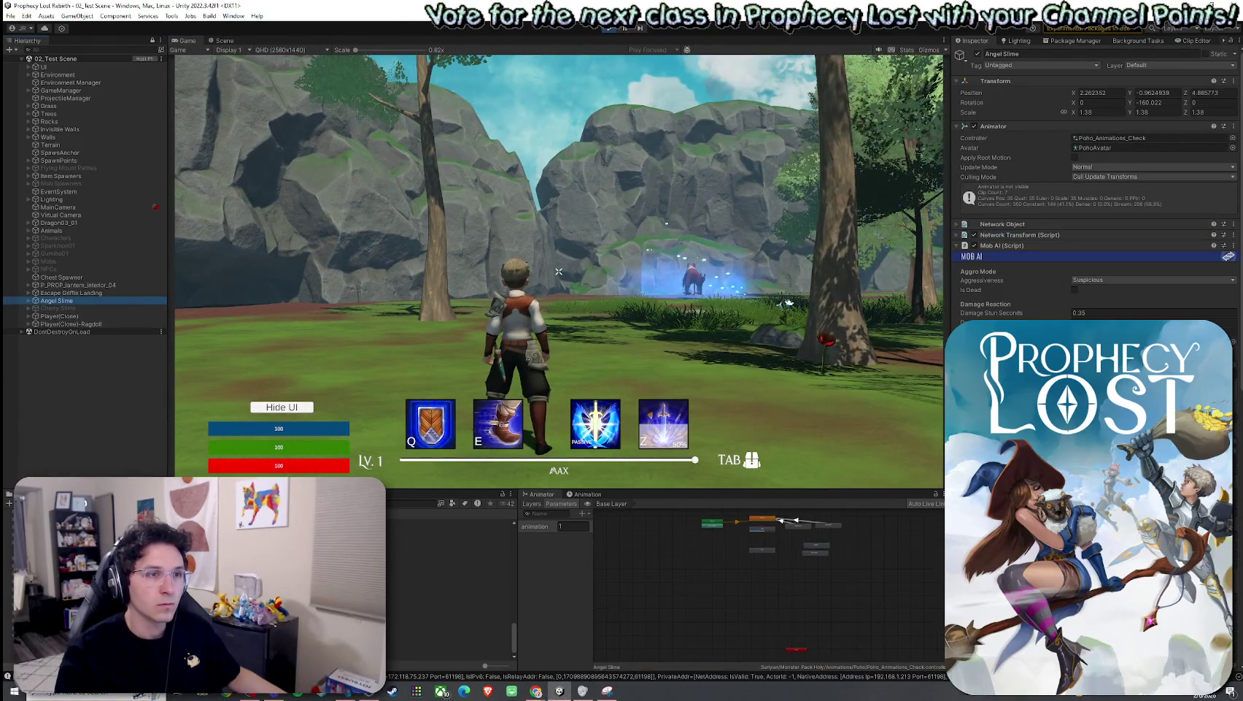
{"action": "scroll", "coordinate": [1094, 190], "scroll_direction": "down", "scroll_amount": 10}
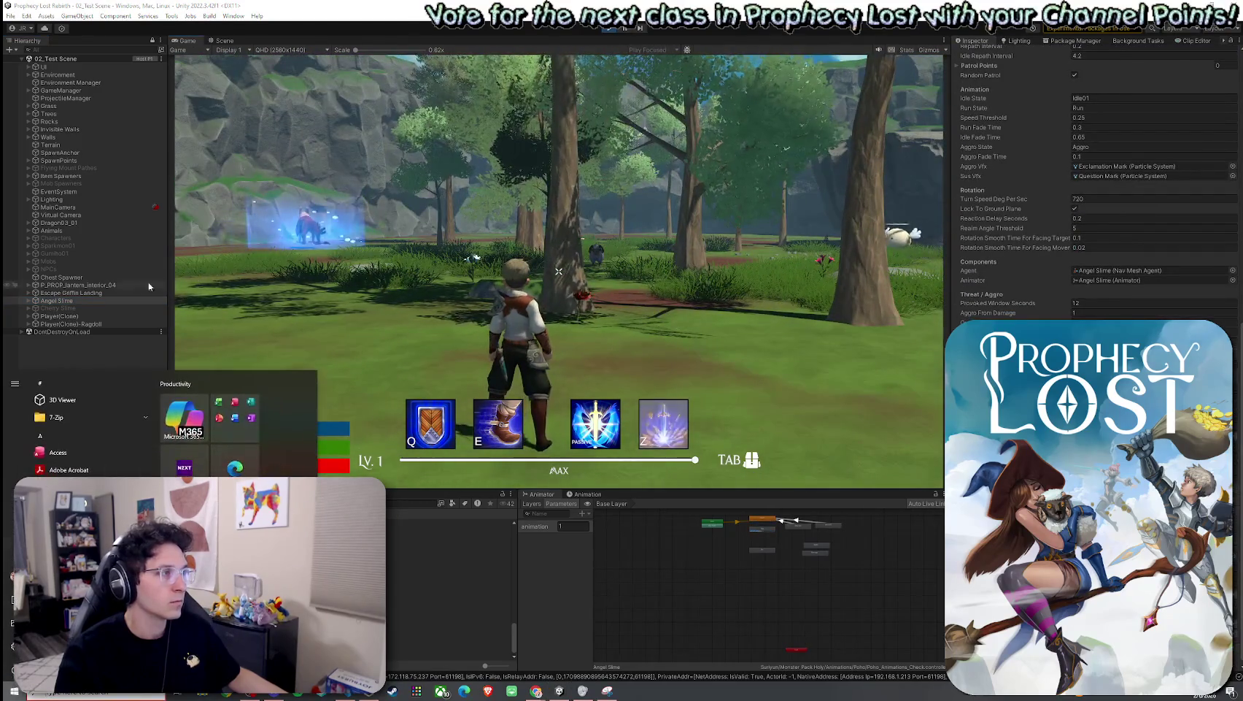
{"action": "left_click", "coordinate": [80, 293]}
{"action": "left_click", "coordinate": [85, 300]}
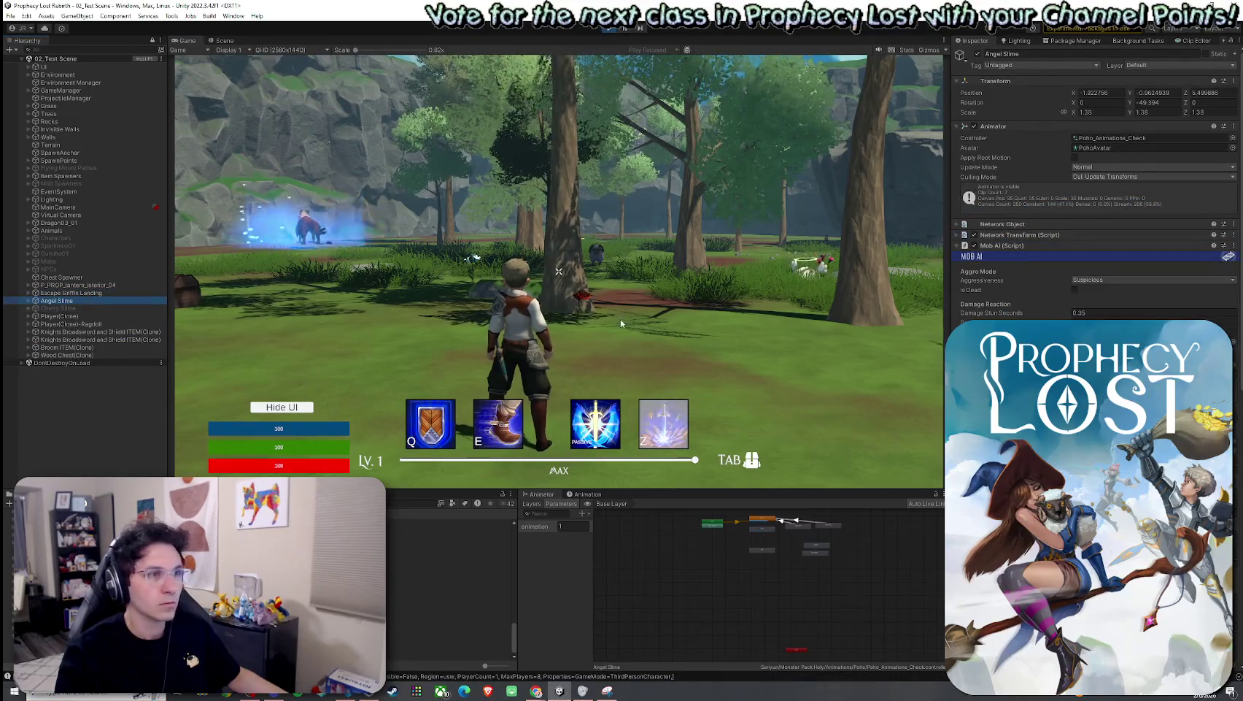
{"action": "key", "text": "super"}
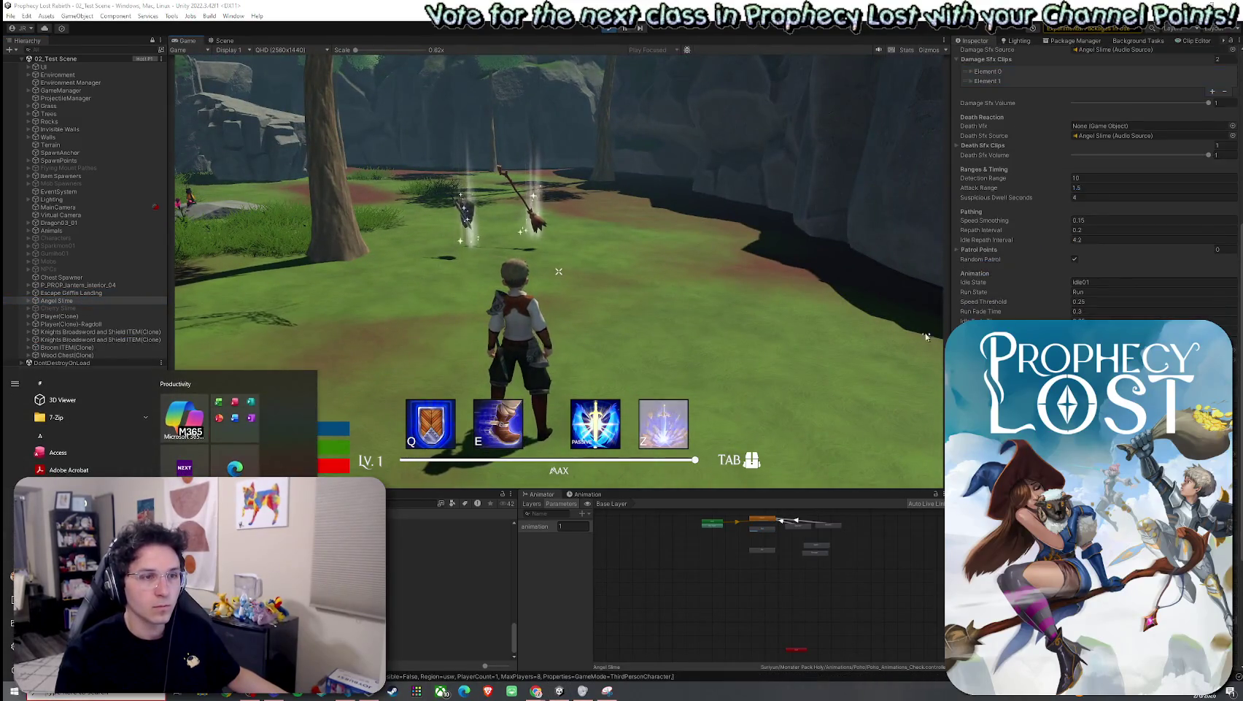
{"action": "left_click", "coordinate": [925, 336]}
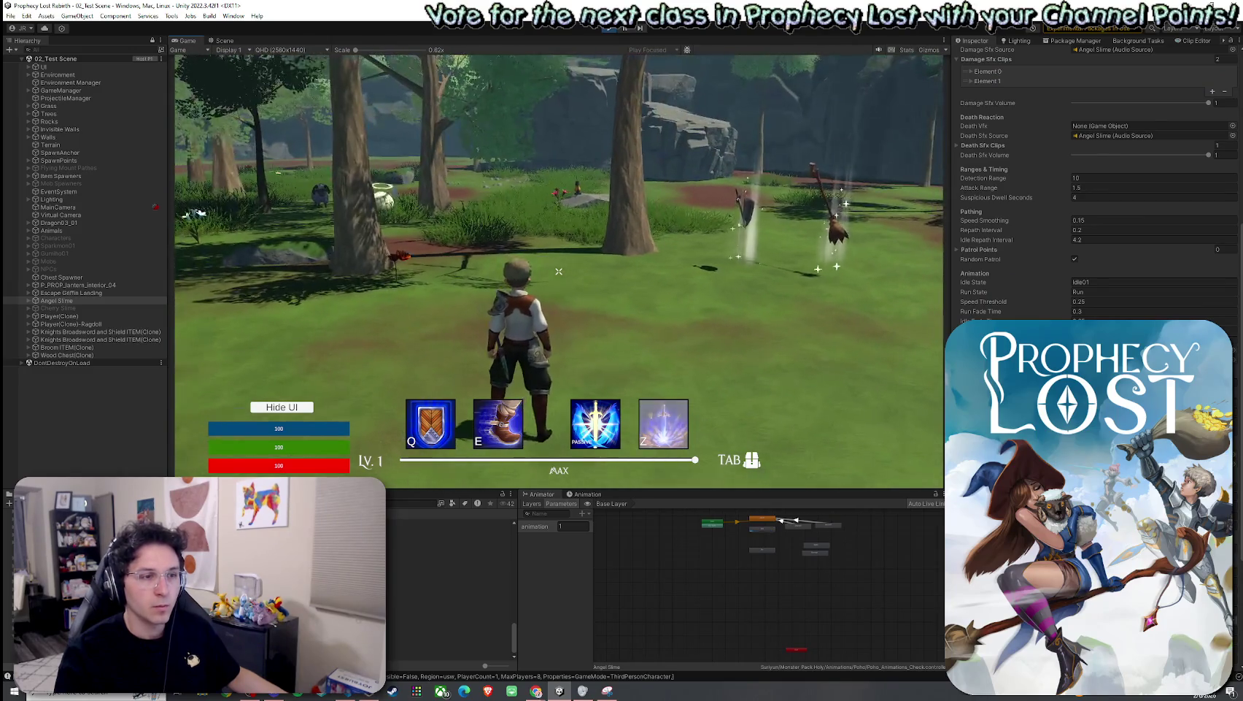
Step: Run the character past the Angel Slime, escape on the griffin, then exit play mode
{"action": "key", "text": "w"}
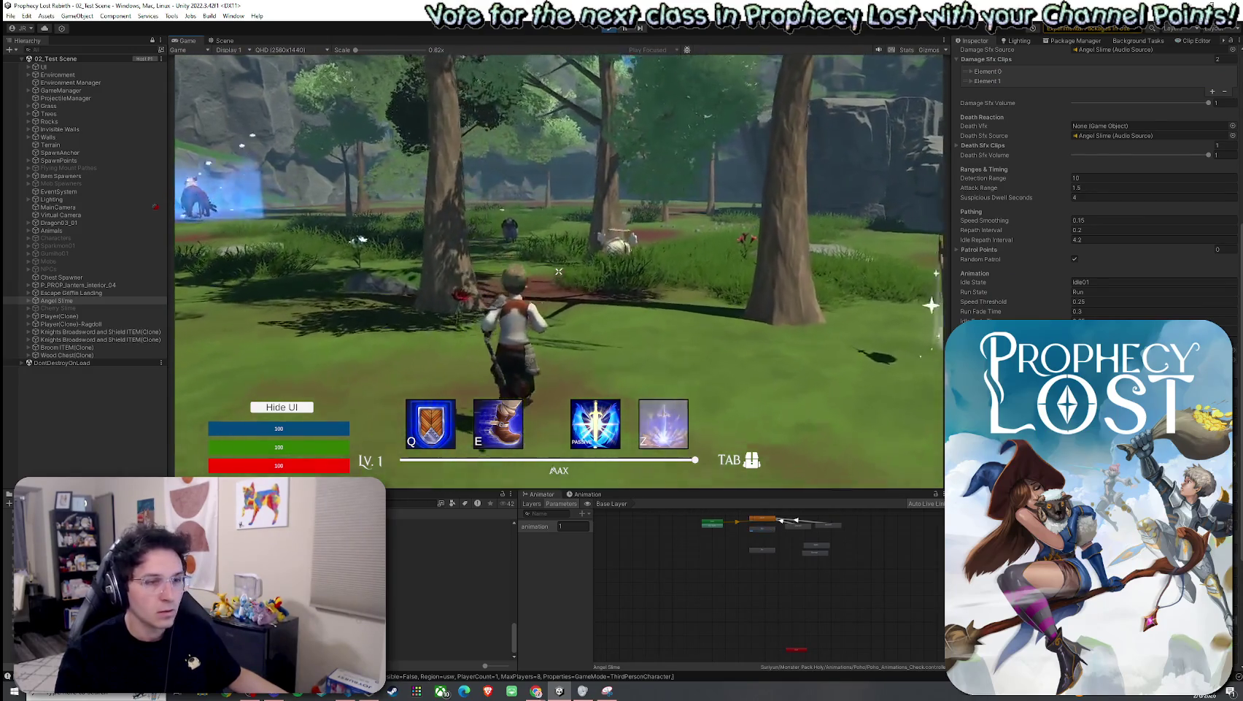
{"action": "key", "text": "w"}
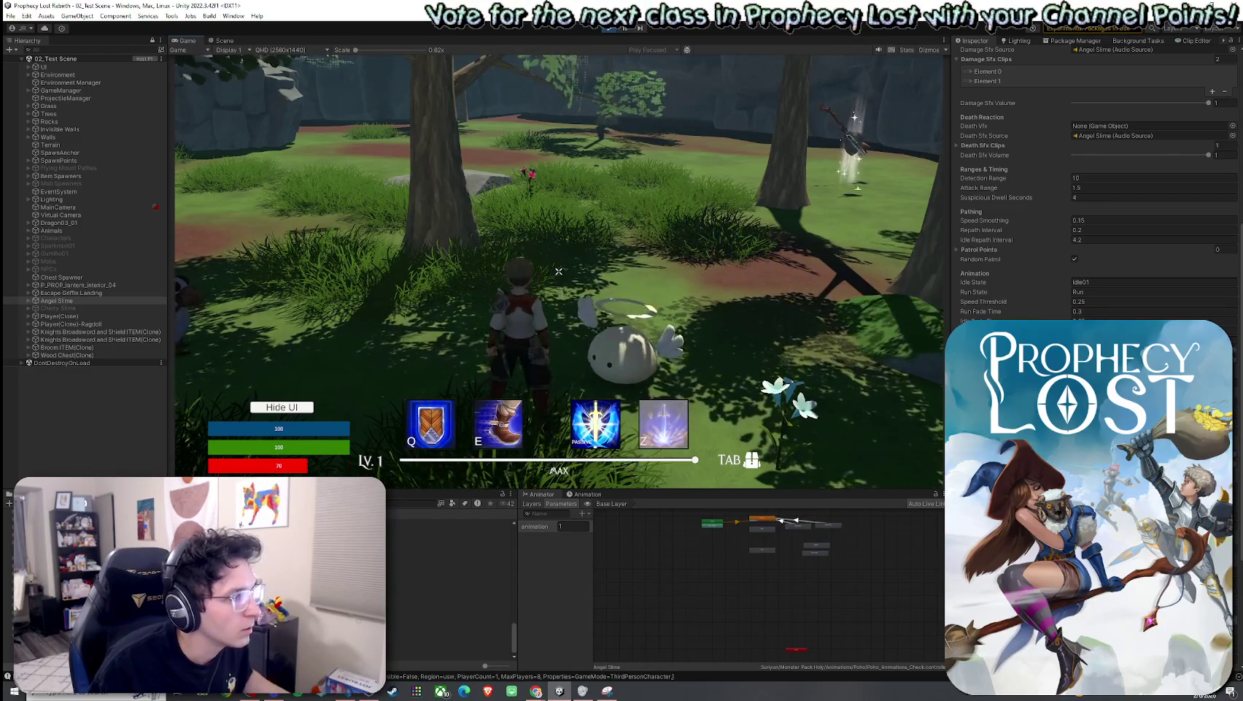
{"action": "key", "text": "w"}
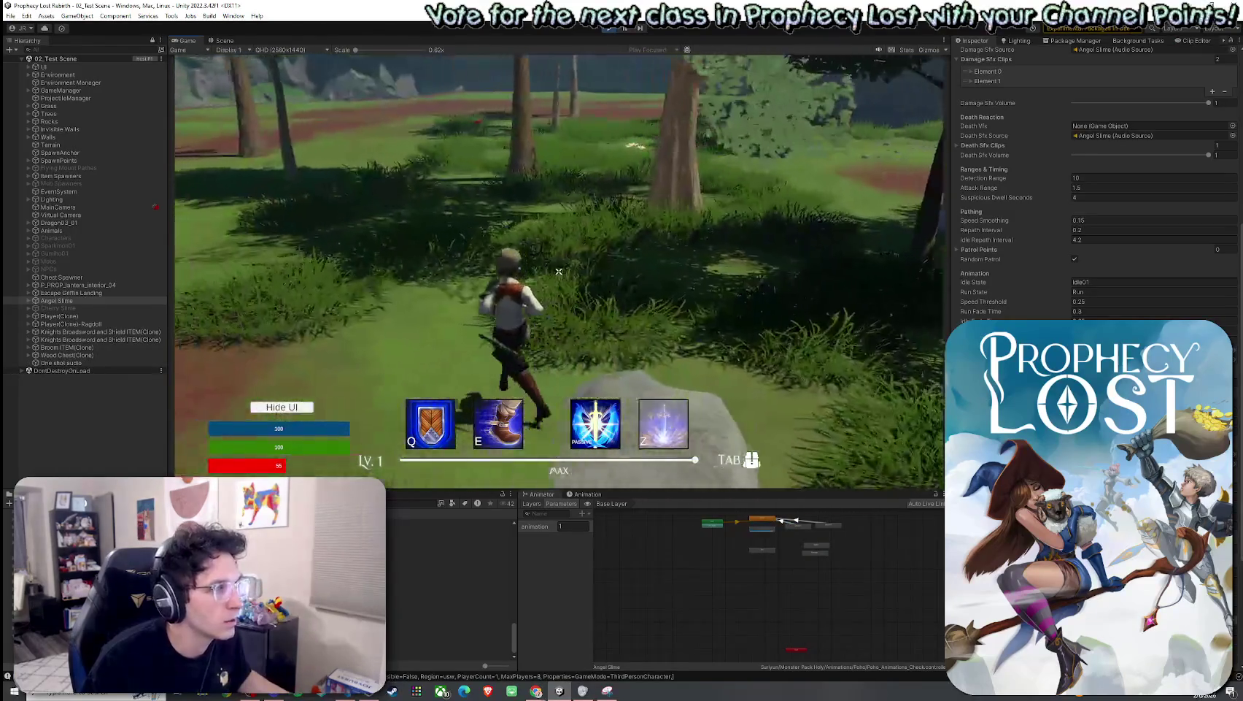
{"action": "key", "text": "x"}
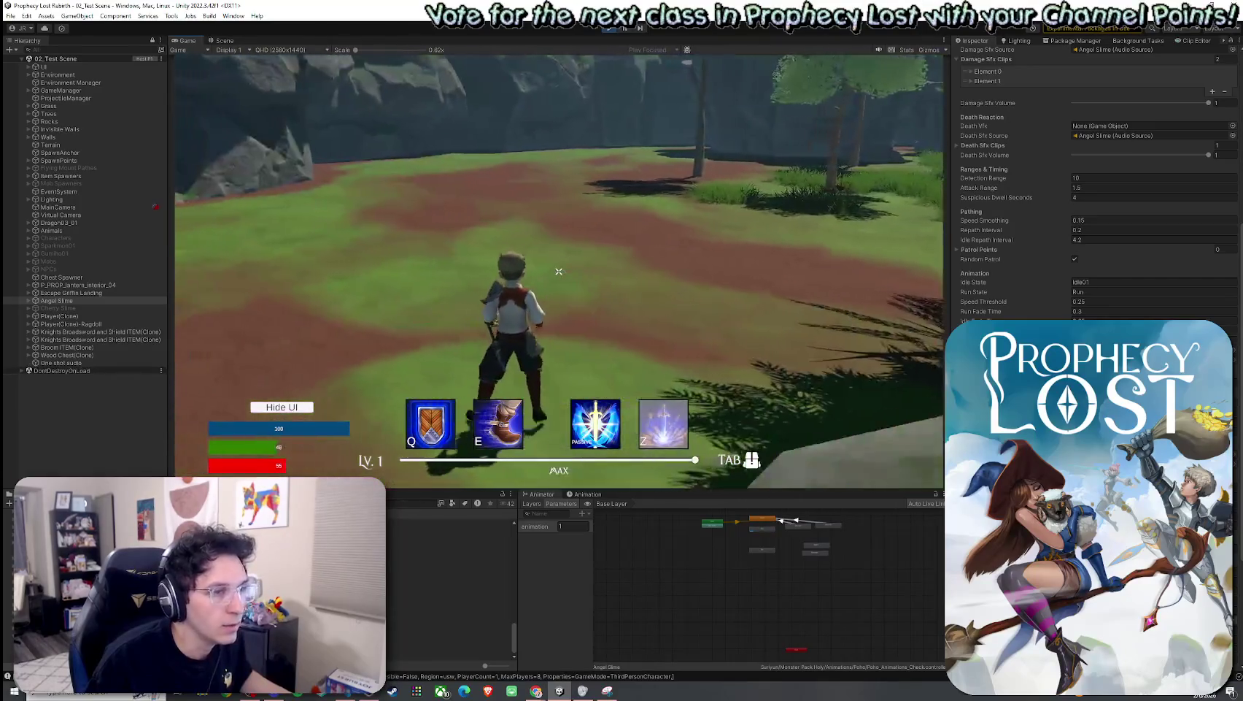
{"action": "key", "text": "w"}
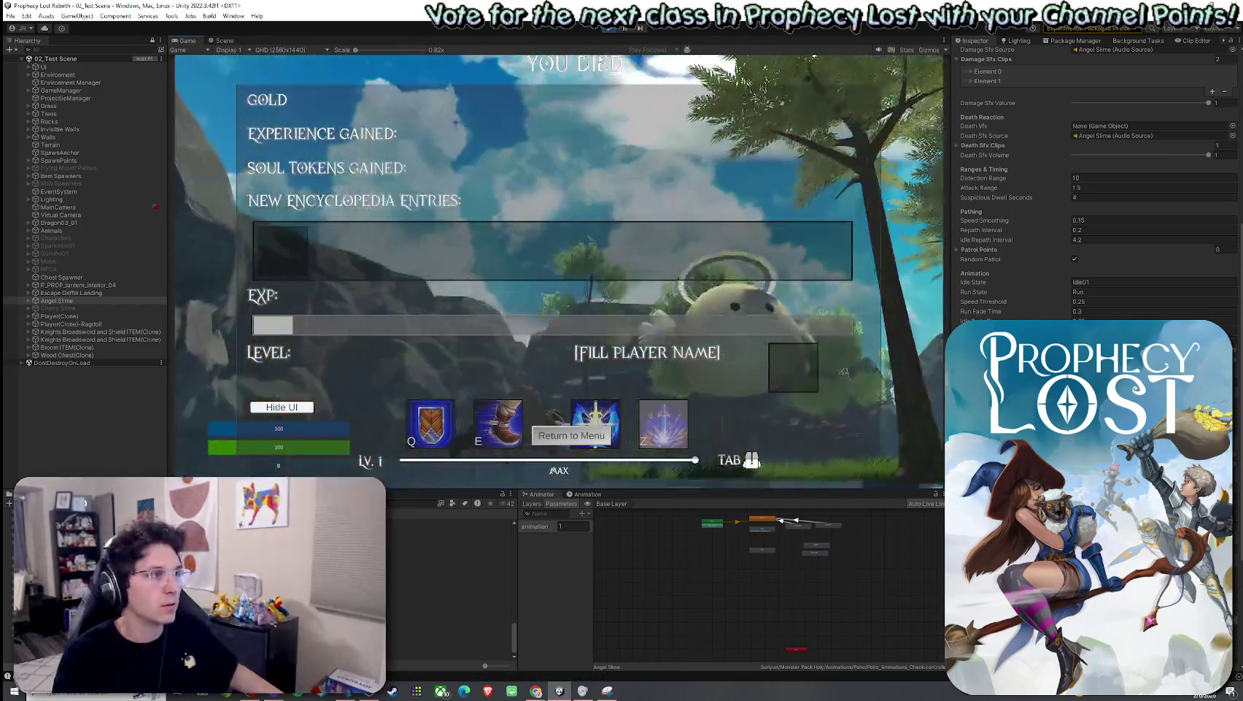
{"action": "key", "text": "ctrl+p"}
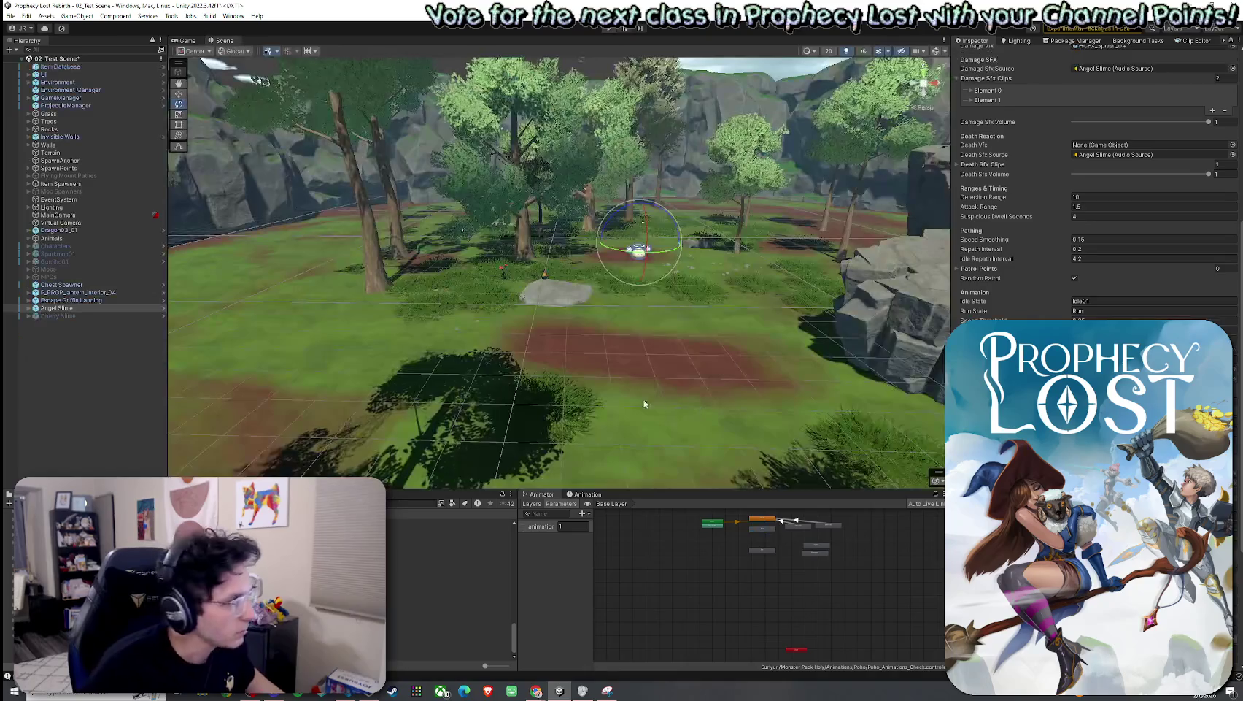
Step: Apply all of the Angel Slime's overrides to its prefab and save the scene
{"action": "scroll", "coordinate": [1095, 183], "scroll_direction": "down", "scroll_amount": 5}
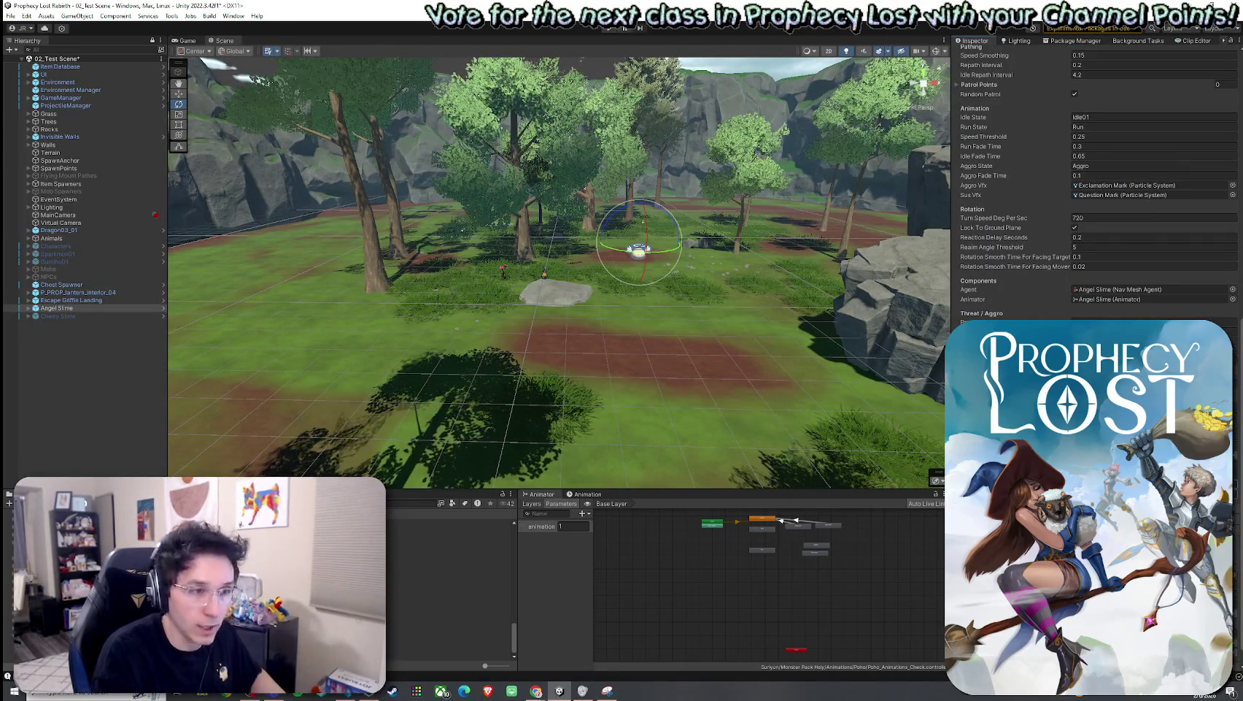
{"action": "scroll", "coordinate": [1000, 79], "scroll_direction": "up", "scroll_amount": 10}
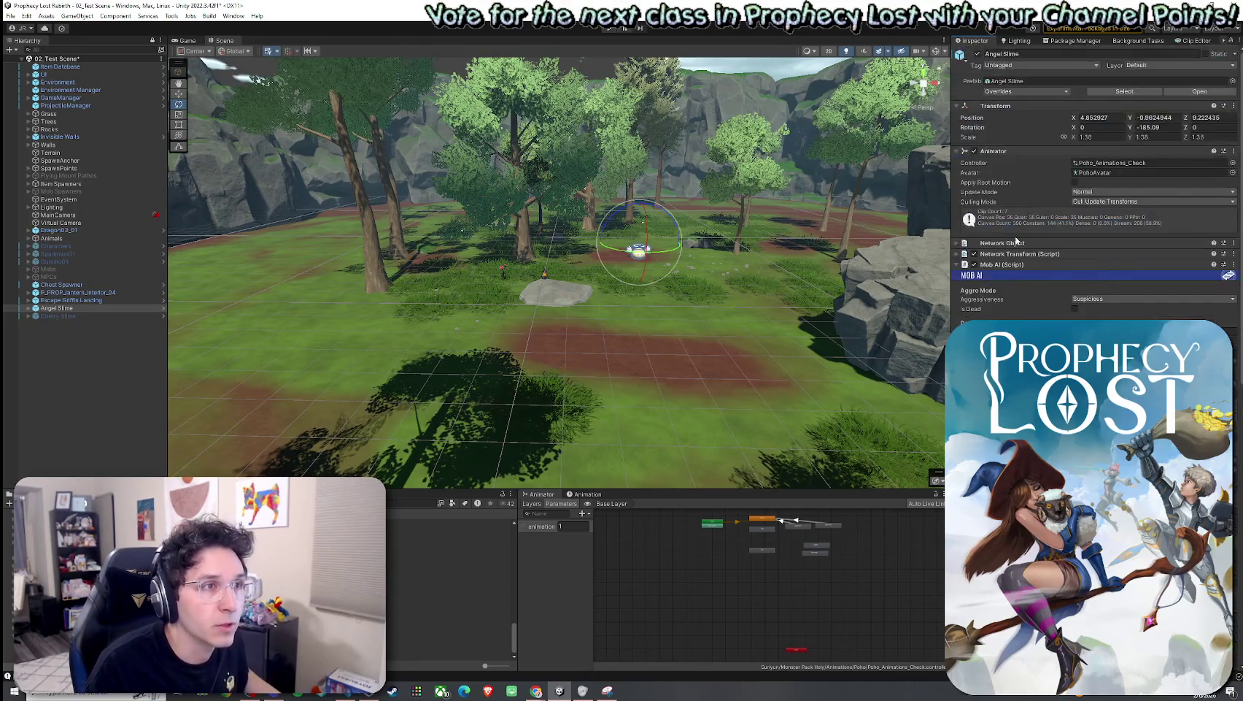
{"action": "left_click", "coordinate": [1014, 91]}
{"action": "left_click", "coordinate": [1097, 160]}
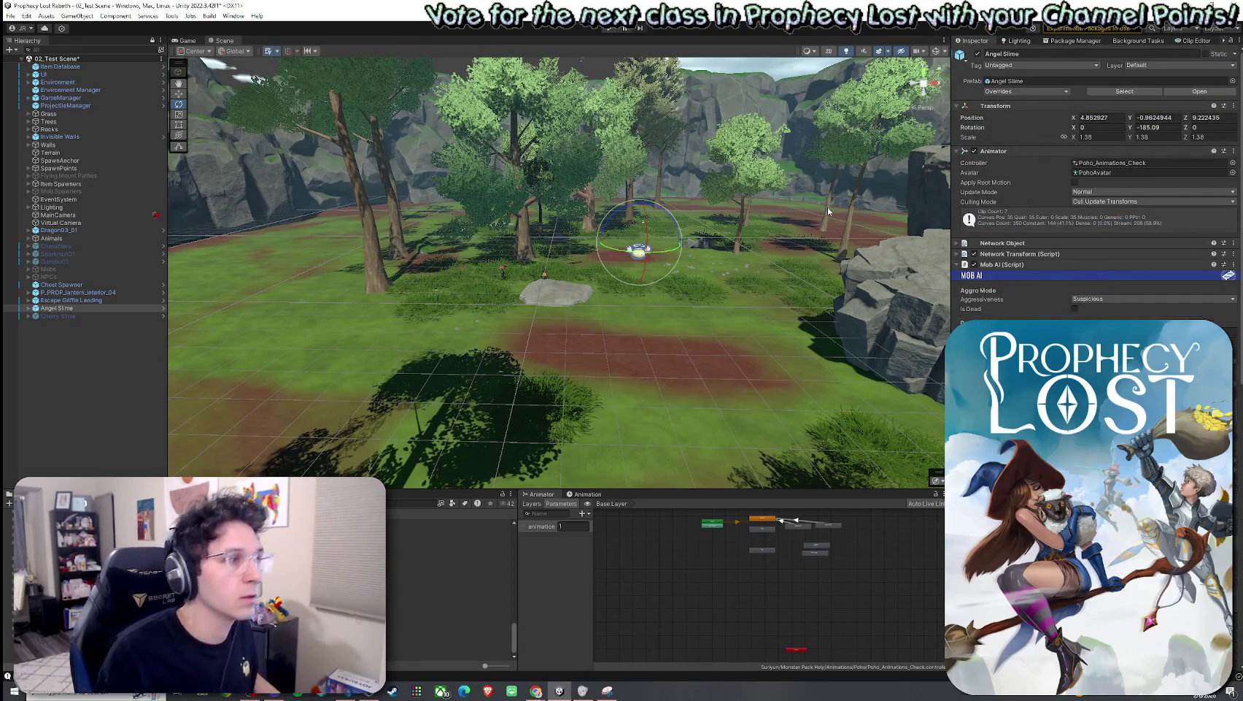
{"action": "left_click", "coordinate": [10, 15]}
{"action": "left_click", "coordinate": [30, 64]}
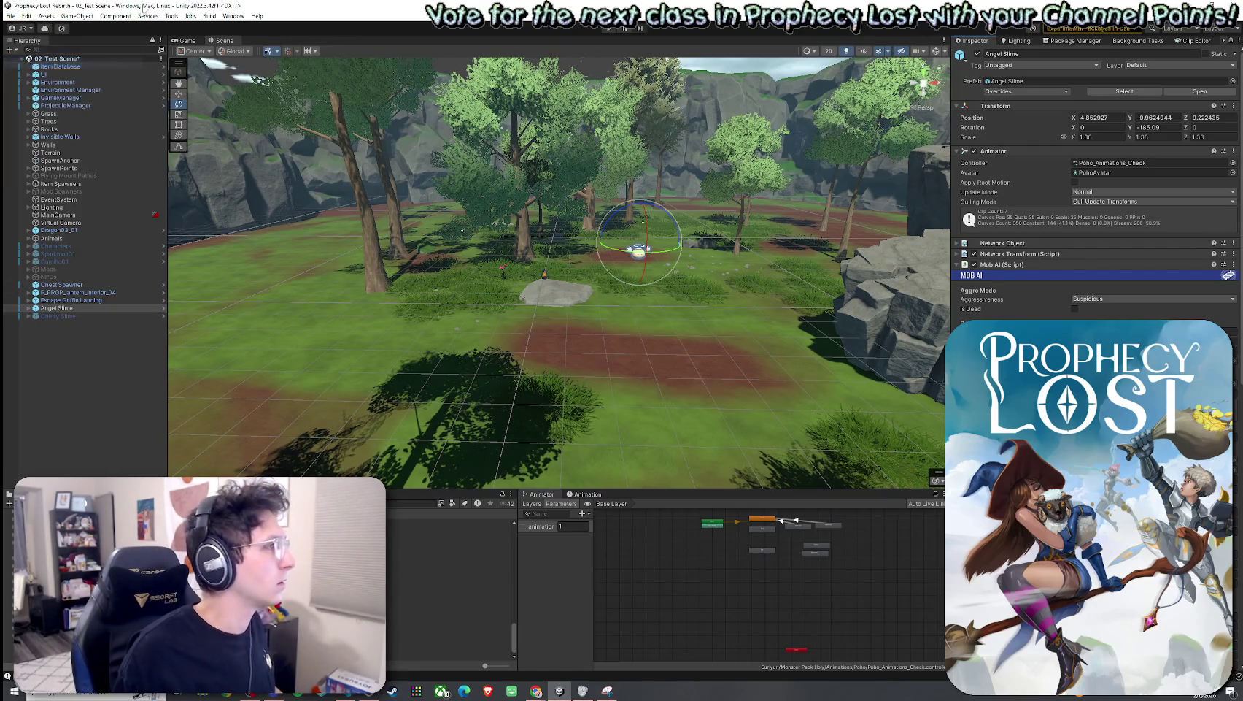
Step: Enable the Cherry Slime, disable the Angel Slime, save, and enter play mode
{"action": "left_click", "coordinate": [86, 324]}
{"action": "left_click", "coordinate": [86, 316]}
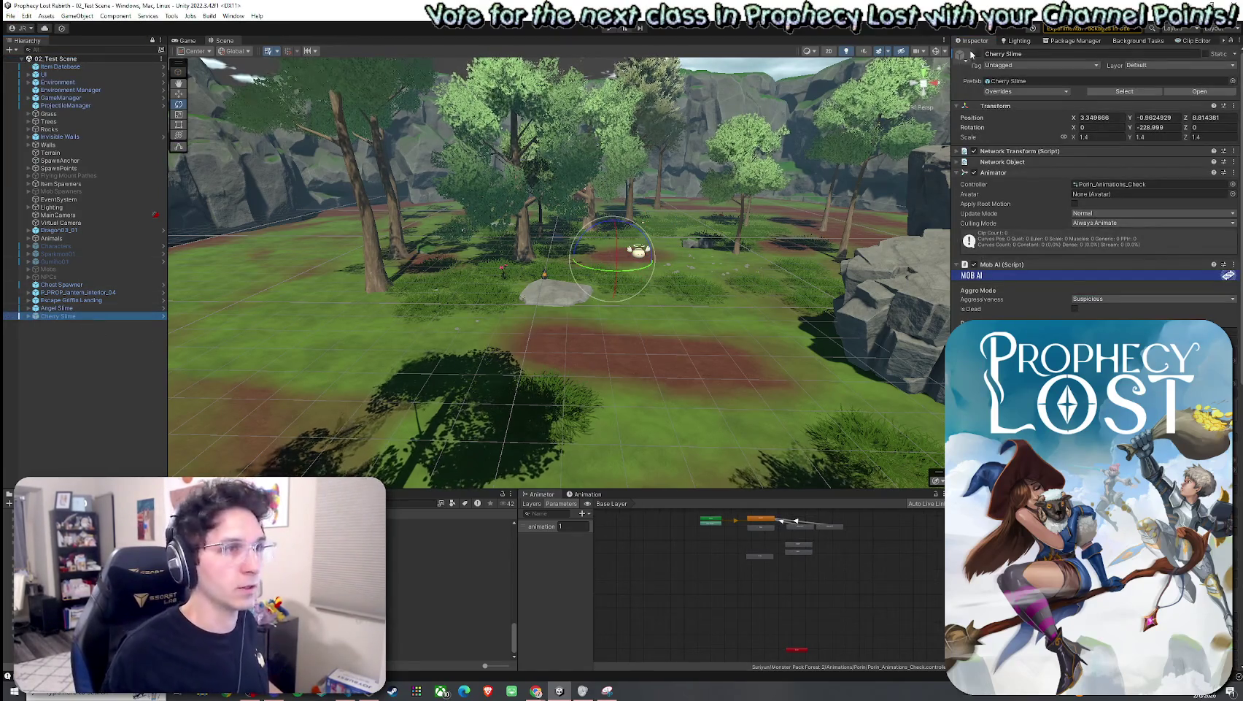
{"action": "key", "text": "alt+shift+a"}
{"action": "left_click", "coordinate": [73, 308]}
{"action": "key", "text": "alt+shift+a"}
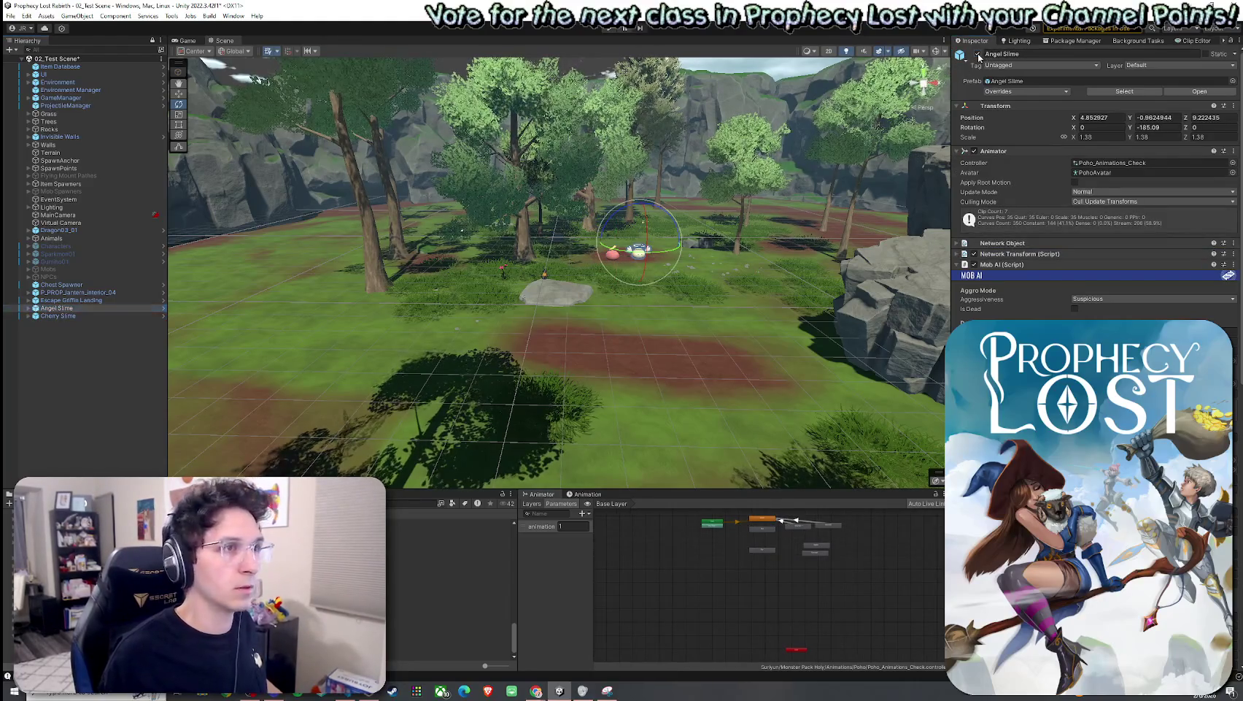
{"action": "left_click", "coordinate": [12, 16]}
{"action": "left_click", "coordinate": [26, 63]}
{"action": "left_click", "coordinate": [610, 28]}
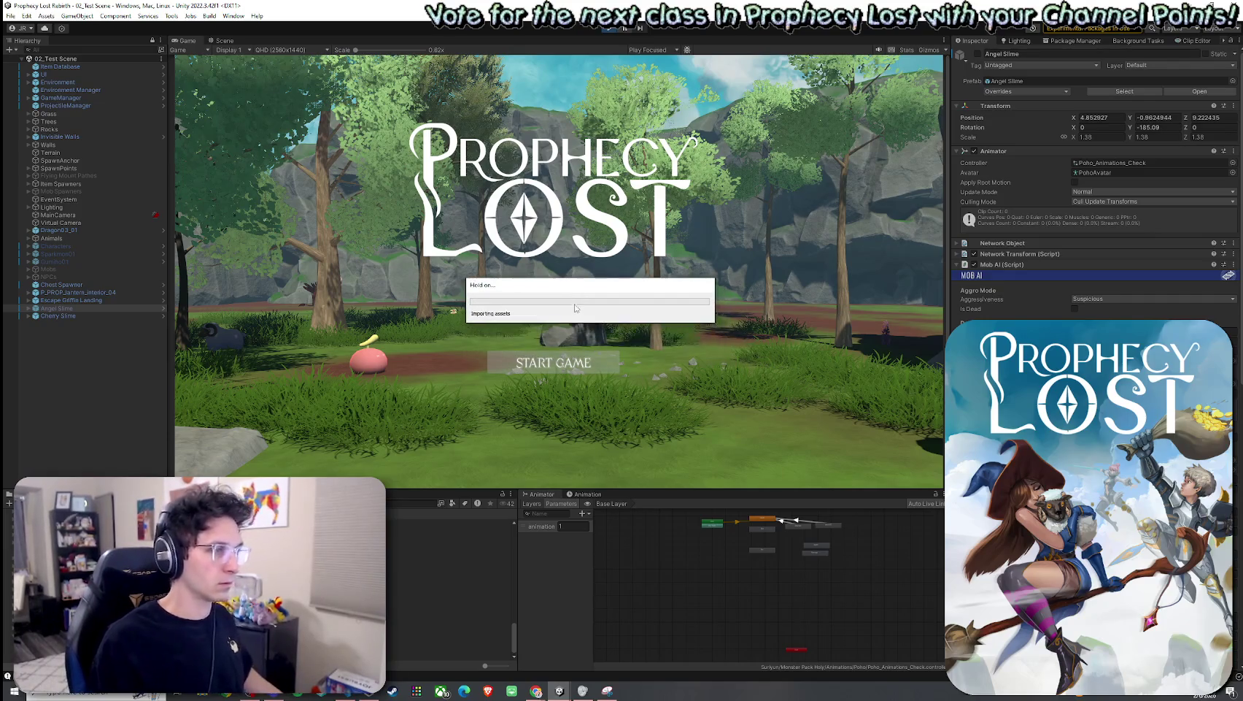
Step: Start a game session and run the character through the forest toward the pink slime
{"action": "left_click", "coordinate": [568, 361]}
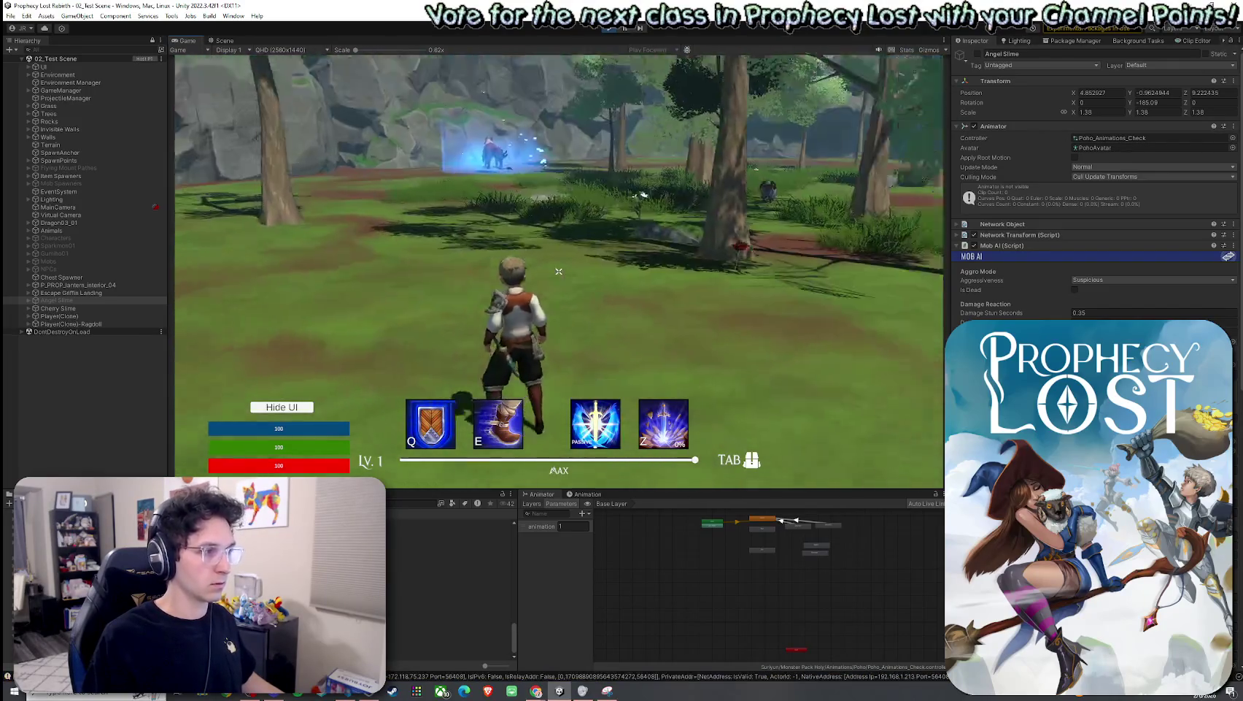
{"action": "key", "text": "w"}
{"action": "key", "text": "a"}
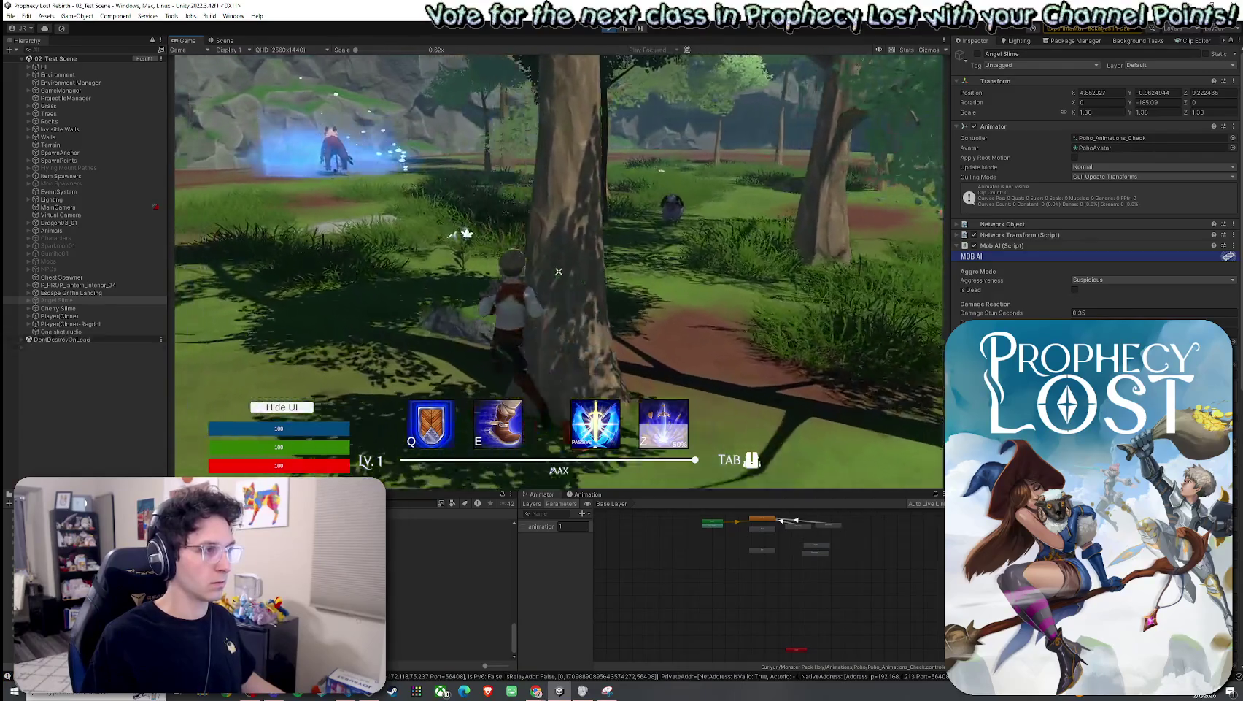
{"action": "key", "text": "w"}
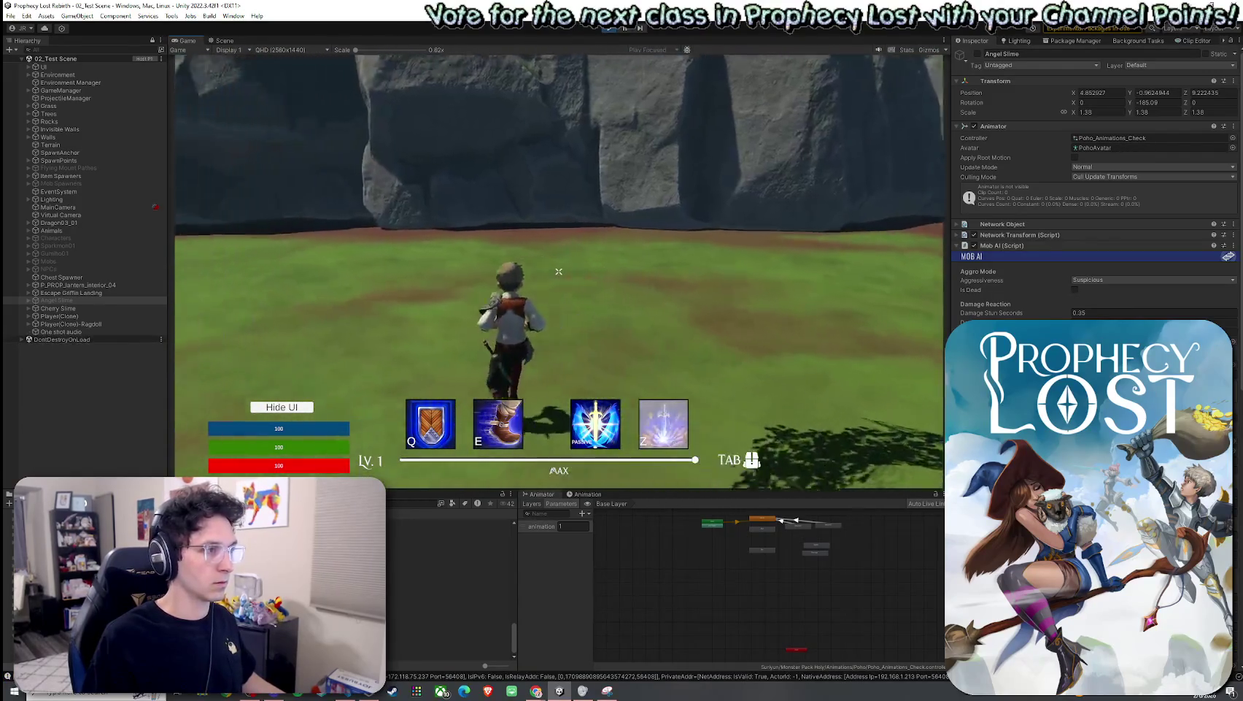
{"action": "key", "text": "d"}
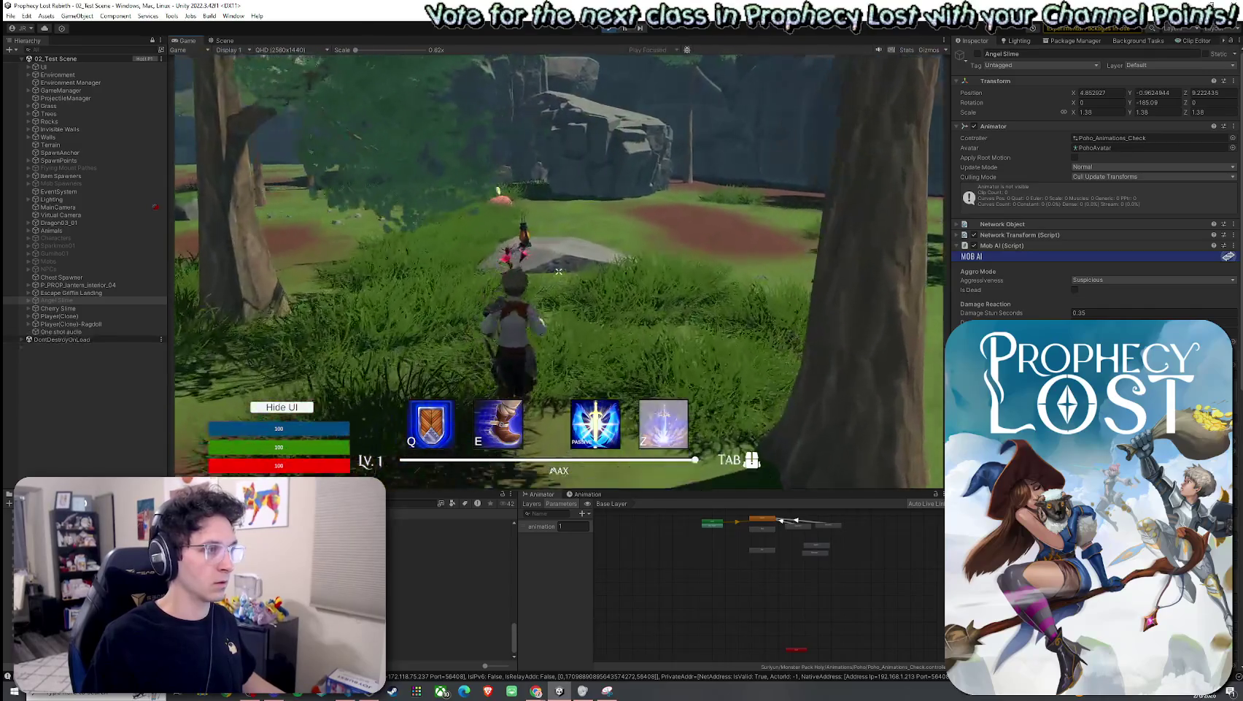
{"action": "key", "text": "w"}
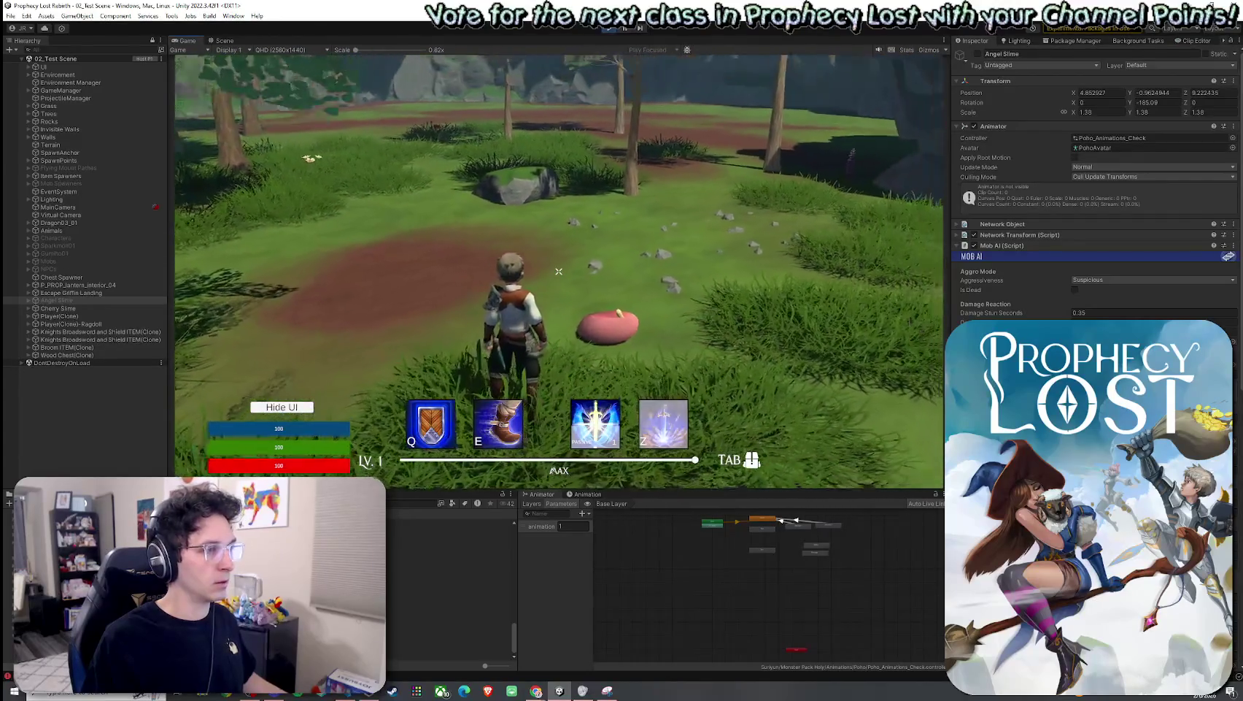
Step: Exit play mode and select the Cherry Slime
{"action": "key", "text": "super"}
{"action": "left_click", "coordinate": [611, 29]}
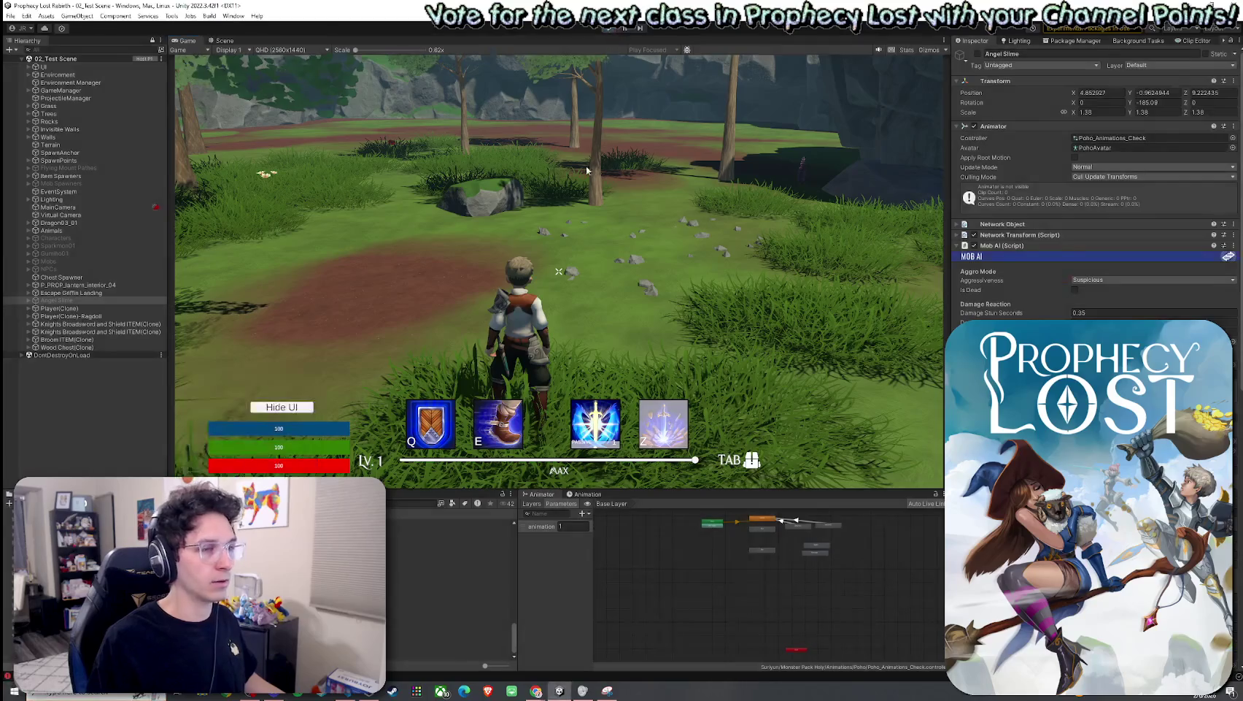
{"action": "left_click", "coordinate": [58, 316]}
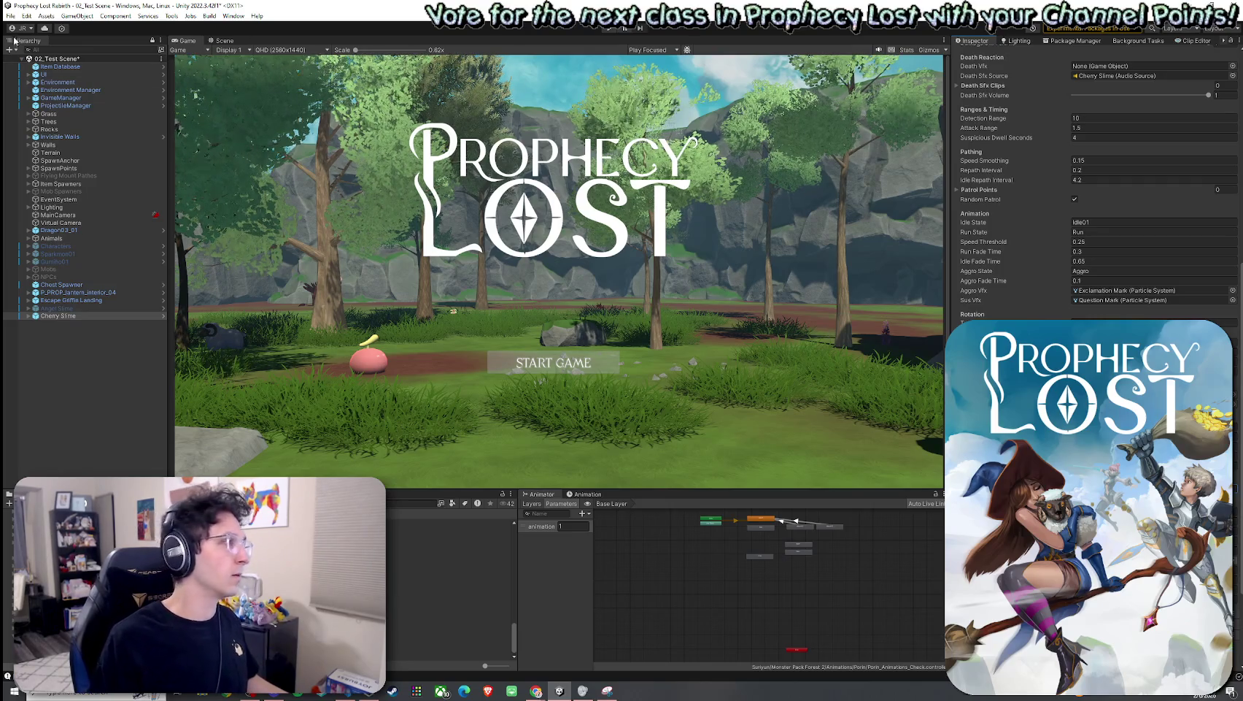
Step: Save the scene, play, and run into the forest to attack the pink slime
{"action": "key", "text": "ctrl+s"}
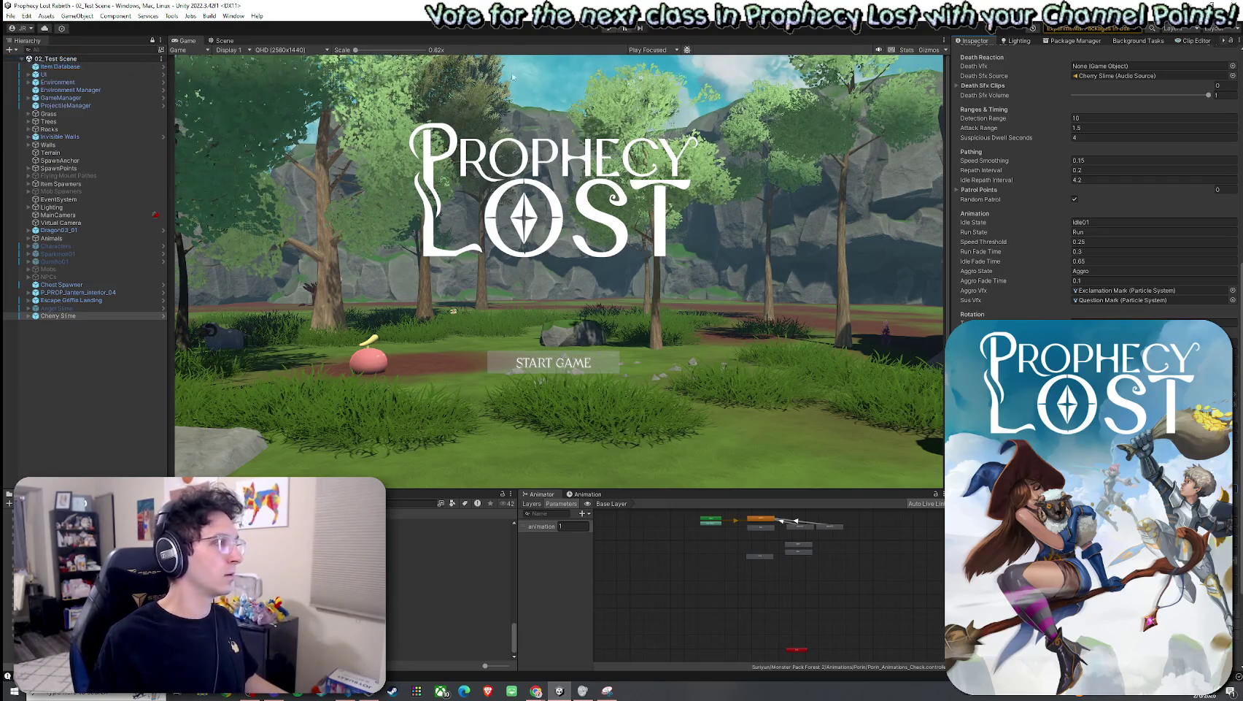
{"action": "left_click", "coordinate": [608, 29]}
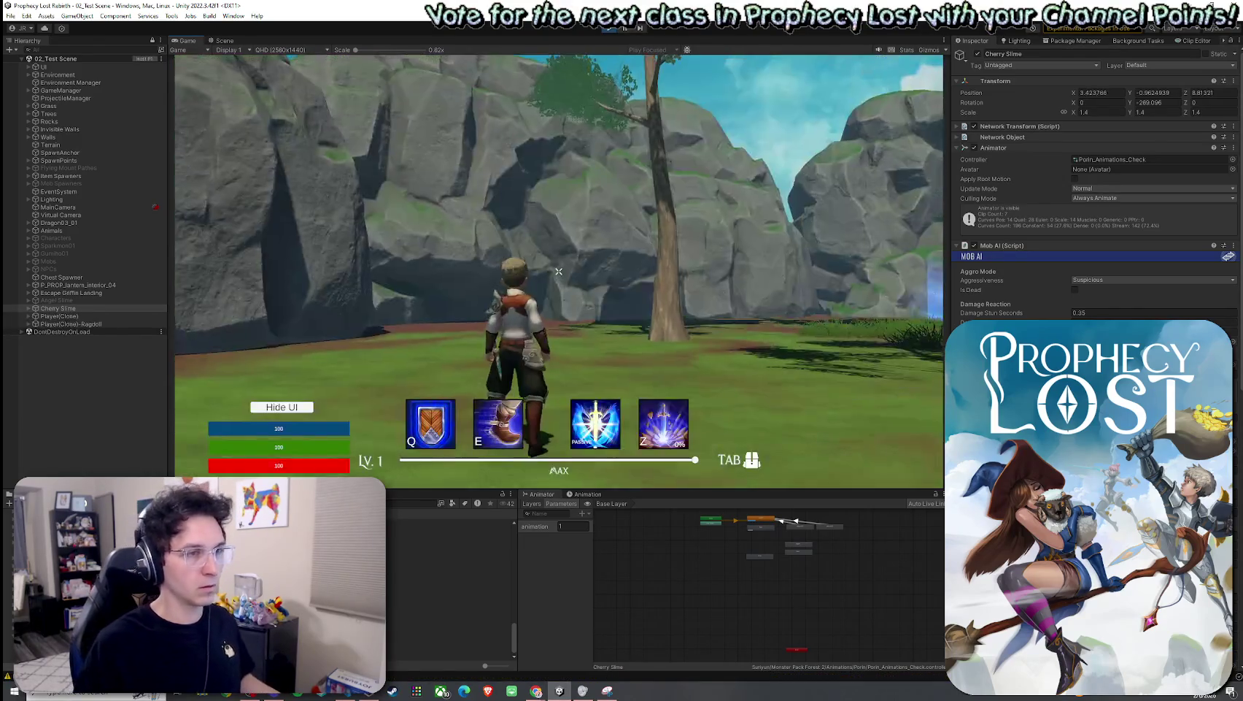
{"action": "key", "text": "w"}
{"action": "key", "text": "w"}
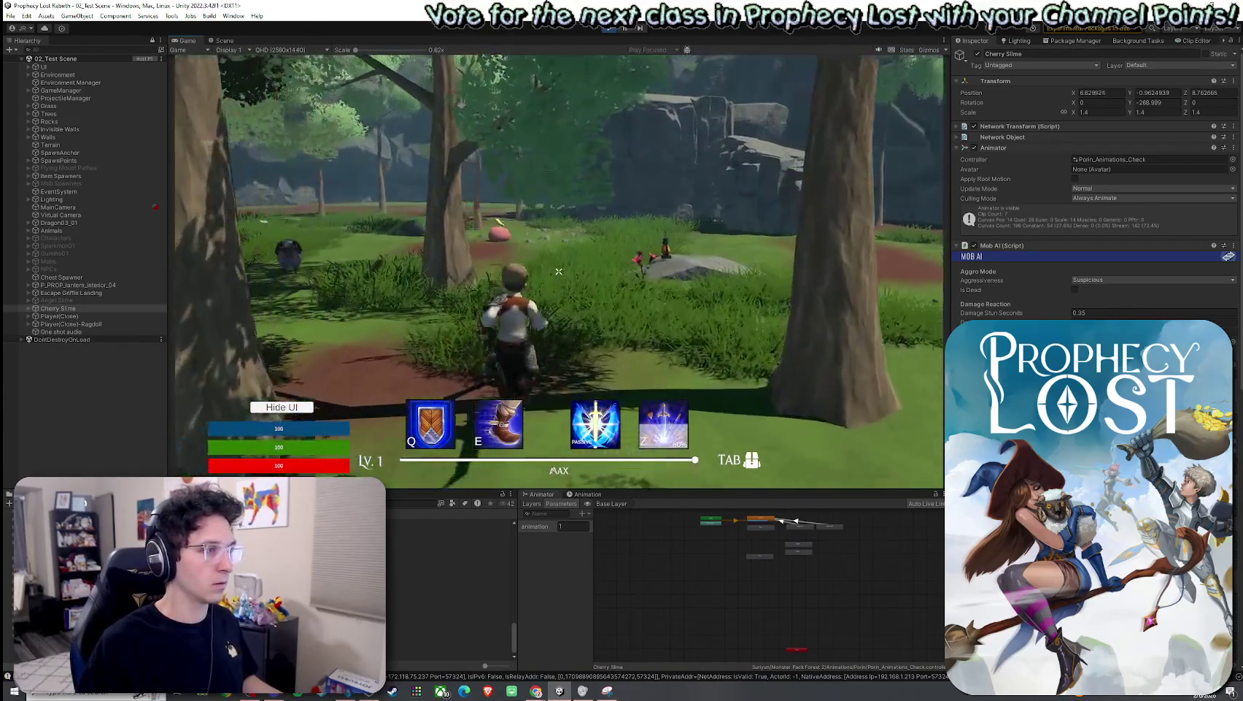
{"action": "key", "text": "w"}
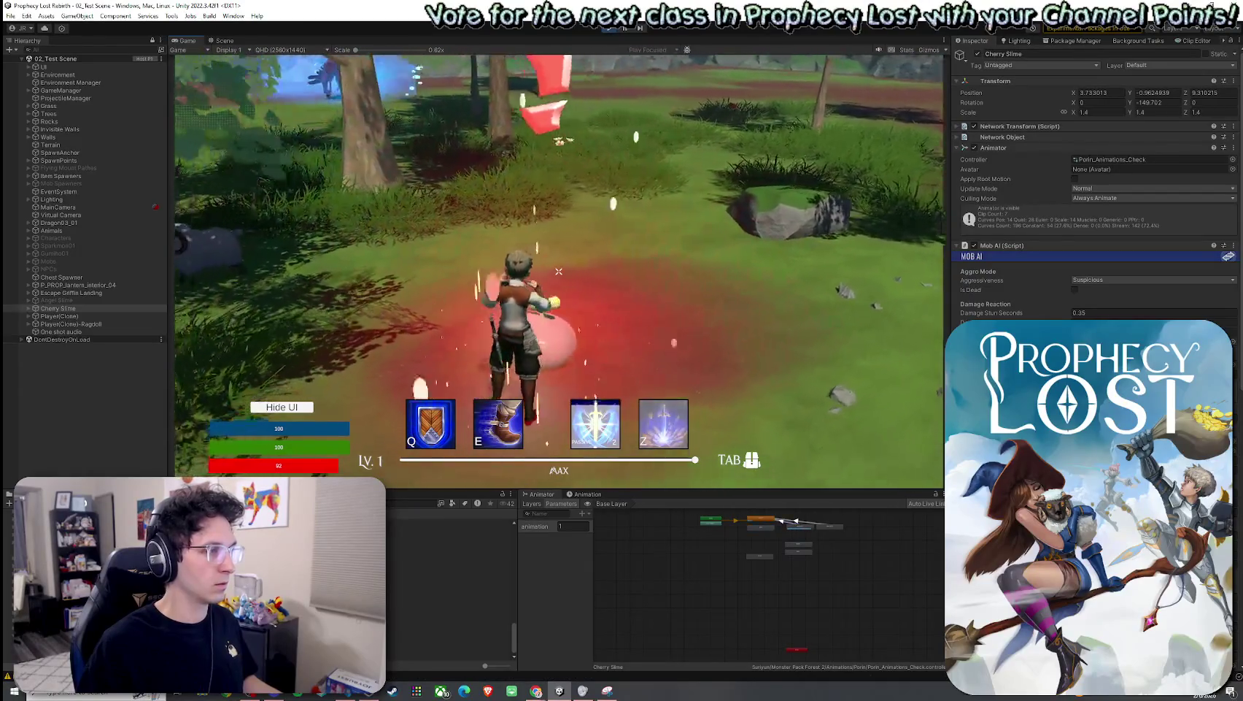
{"action": "left_click", "coordinate": [559, 271]}
{"action": "left_click", "coordinate": [559, 270]}
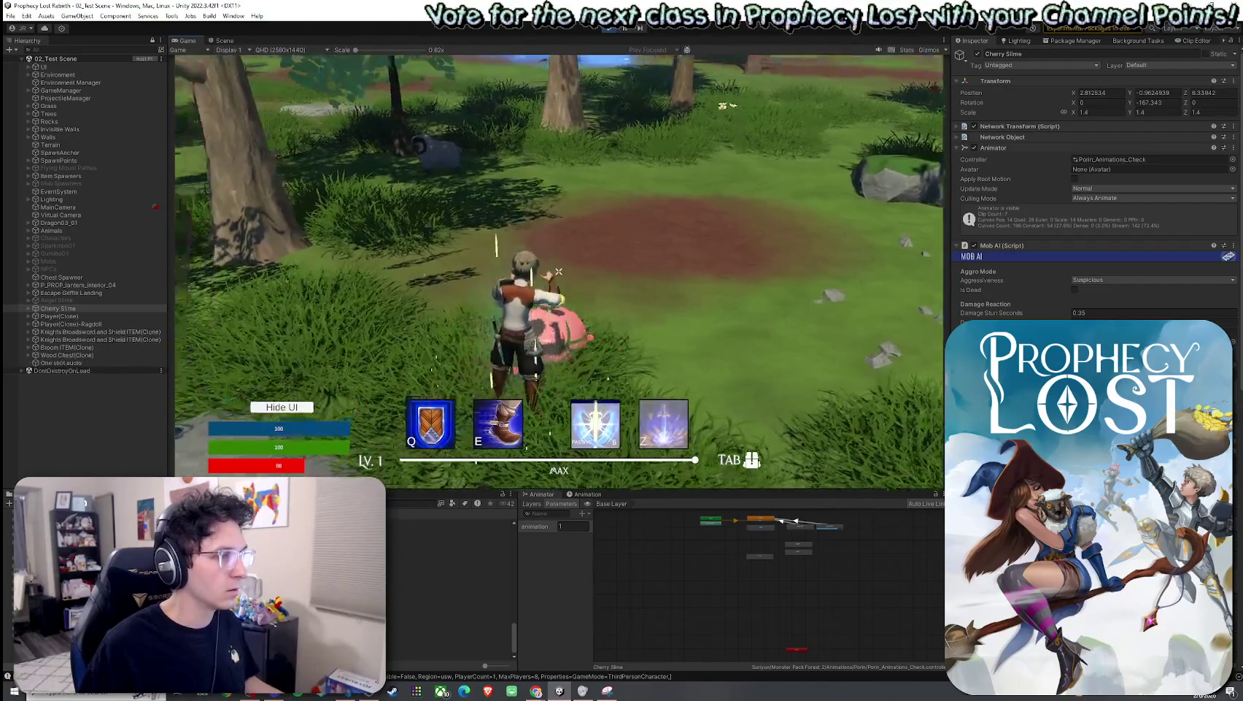
Step: Equip the sword and shield, kill the pink slime, and stop the game
{"action": "key", "text": "w"}
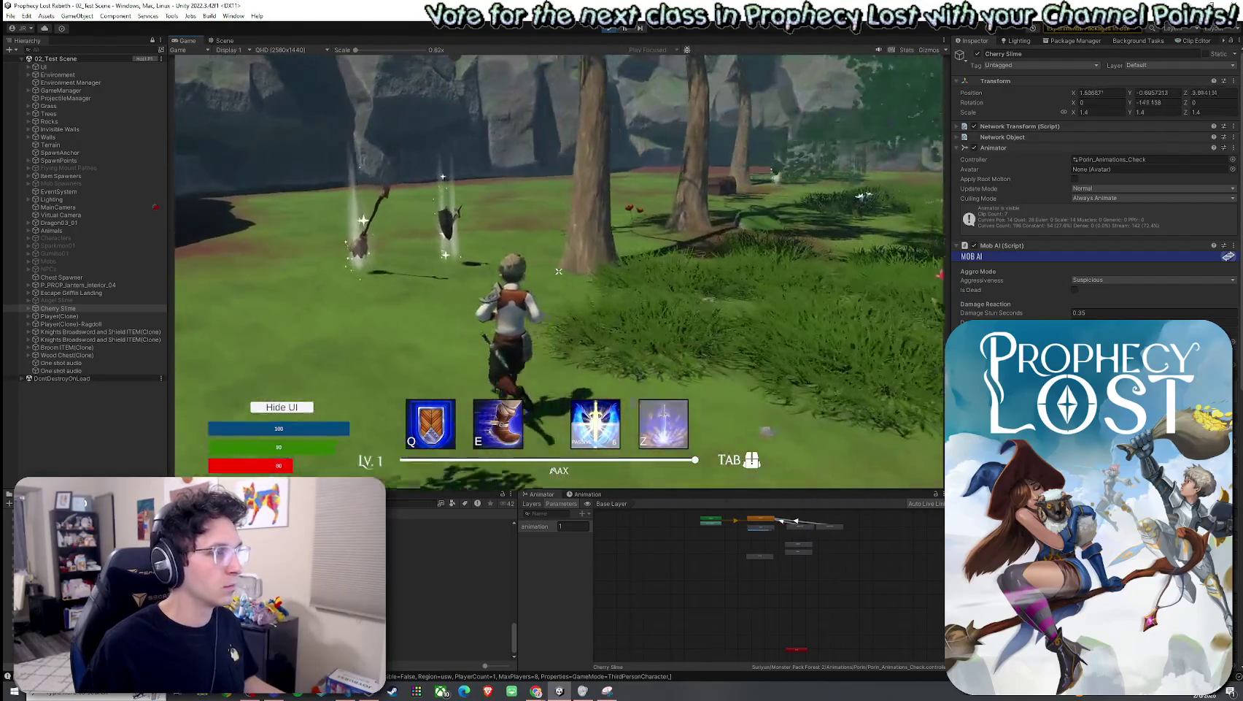
{"action": "key", "text": "Tab"}
{"action": "left_click", "coordinate": [733, 232]}
{"action": "key", "text": "Tab"}
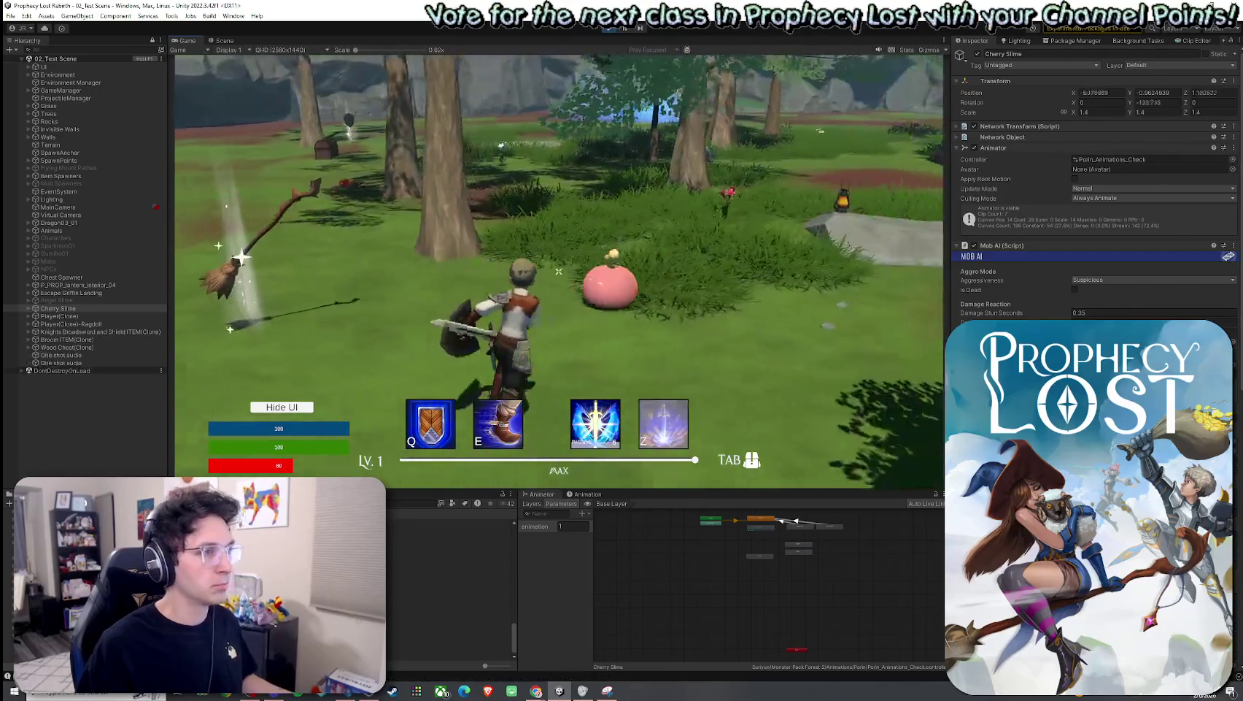
{"action": "left_click", "coordinate": [559, 271]}
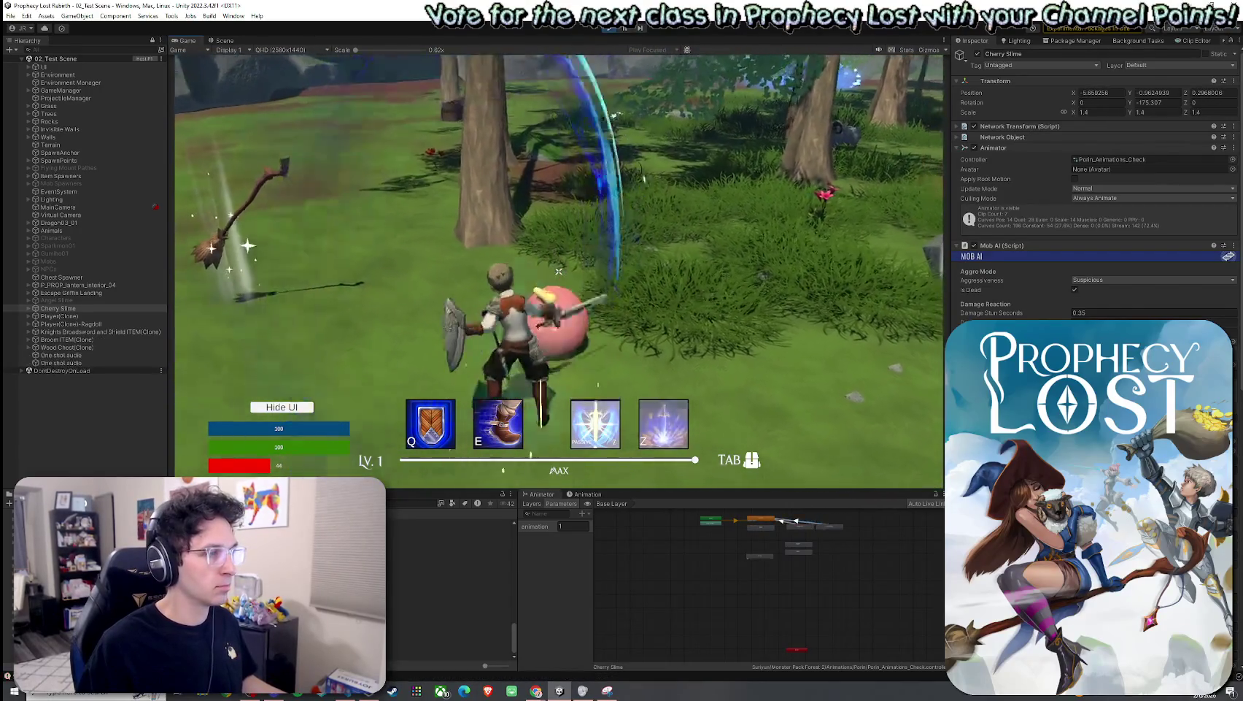
{"action": "key", "text": "super"}
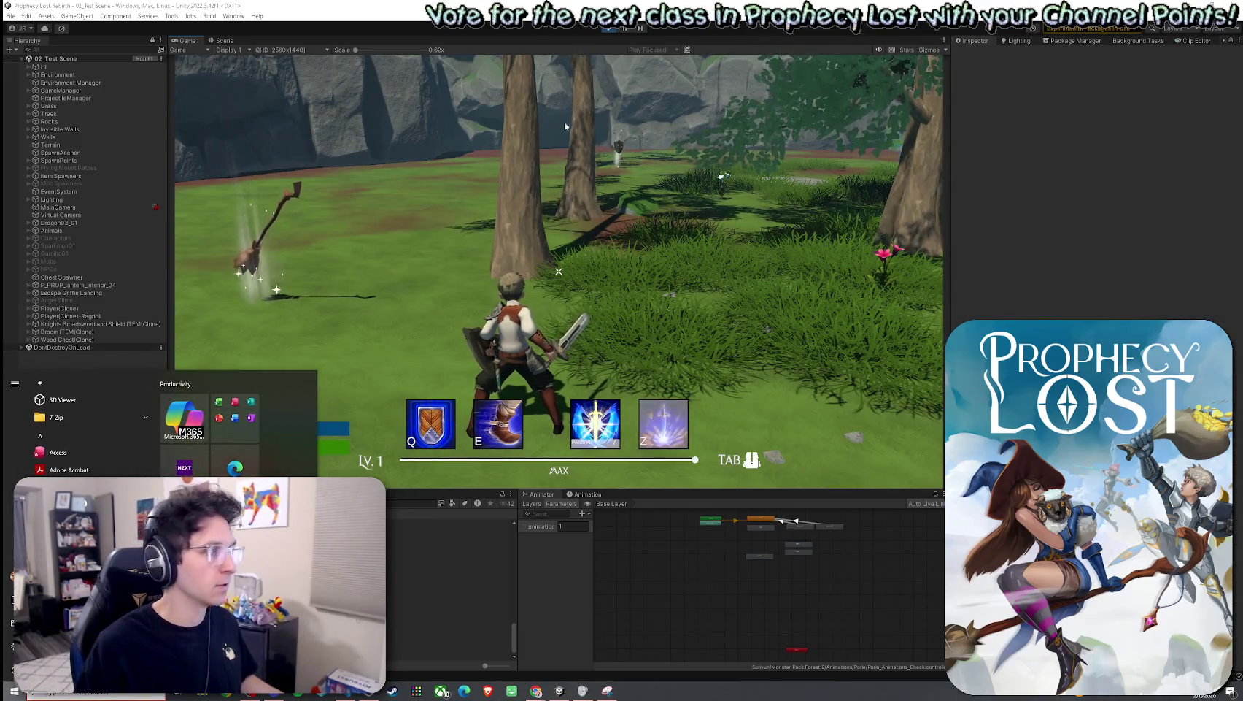
{"action": "left_click", "coordinate": [378, 249]}
{"action": "key", "text": "Escape"}
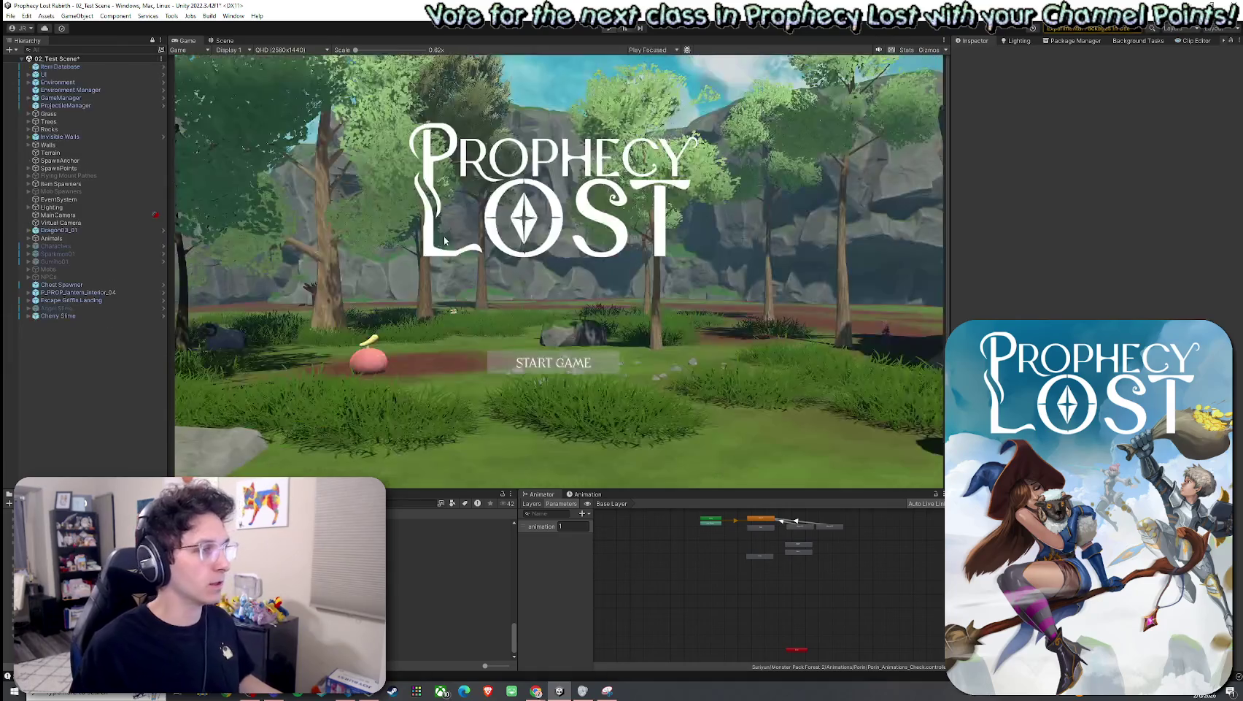
Step: Switch between the Cherry Slime and the Angel Slime to compare their Mob AI damage settings
{"action": "left_click", "coordinate": [58, 315]}
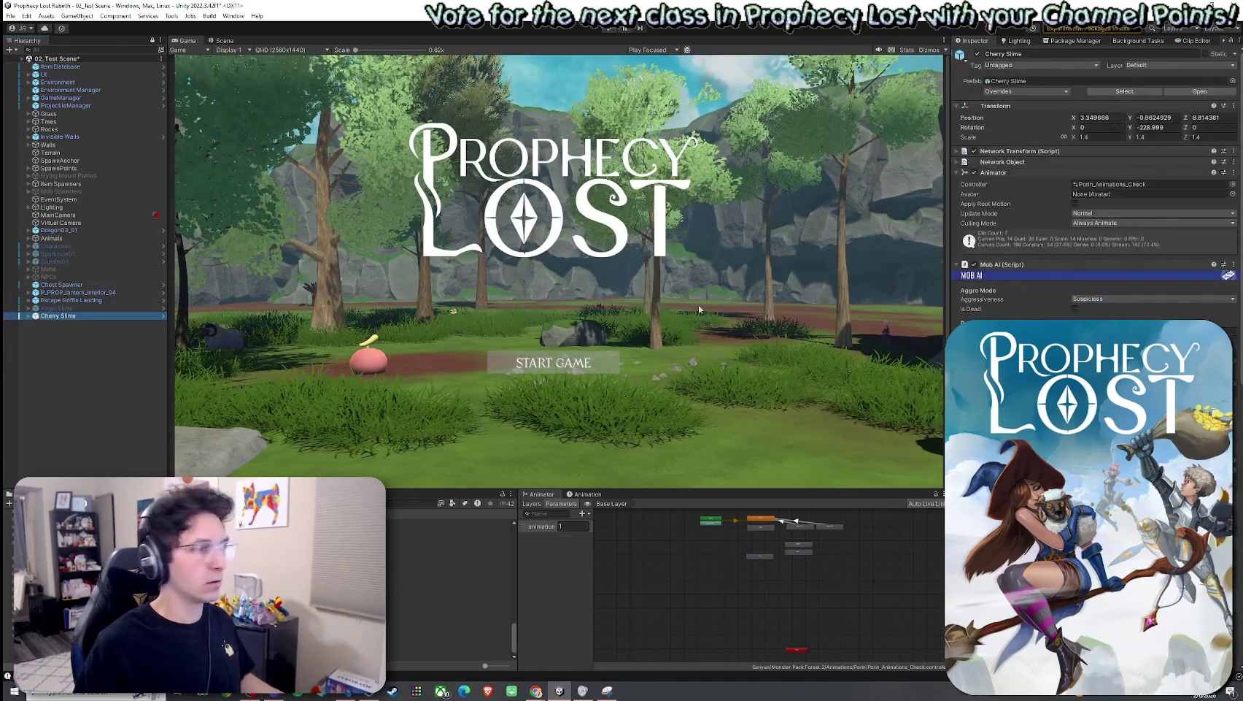
{"action": "scroll", "coordinate": [1095, 219], "scroll_direction": "down", "scroll_amount": 3}
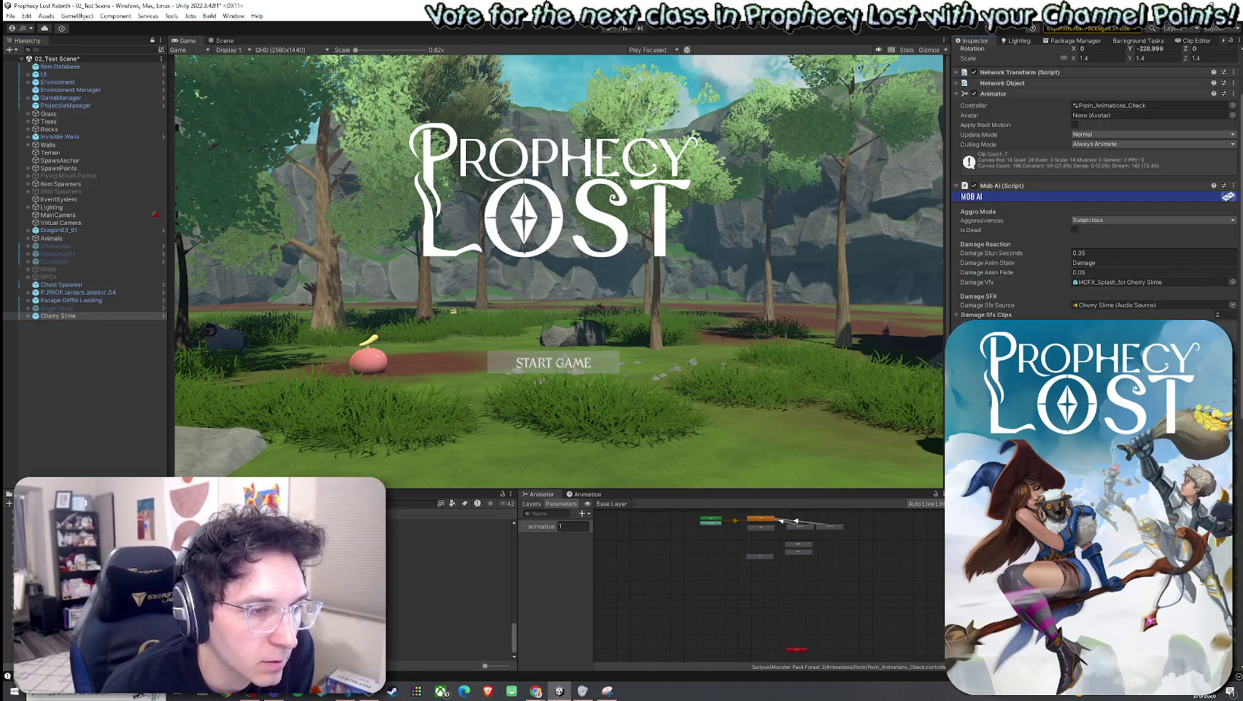
{"action": "left_click", "coordinate": [112, 308]}
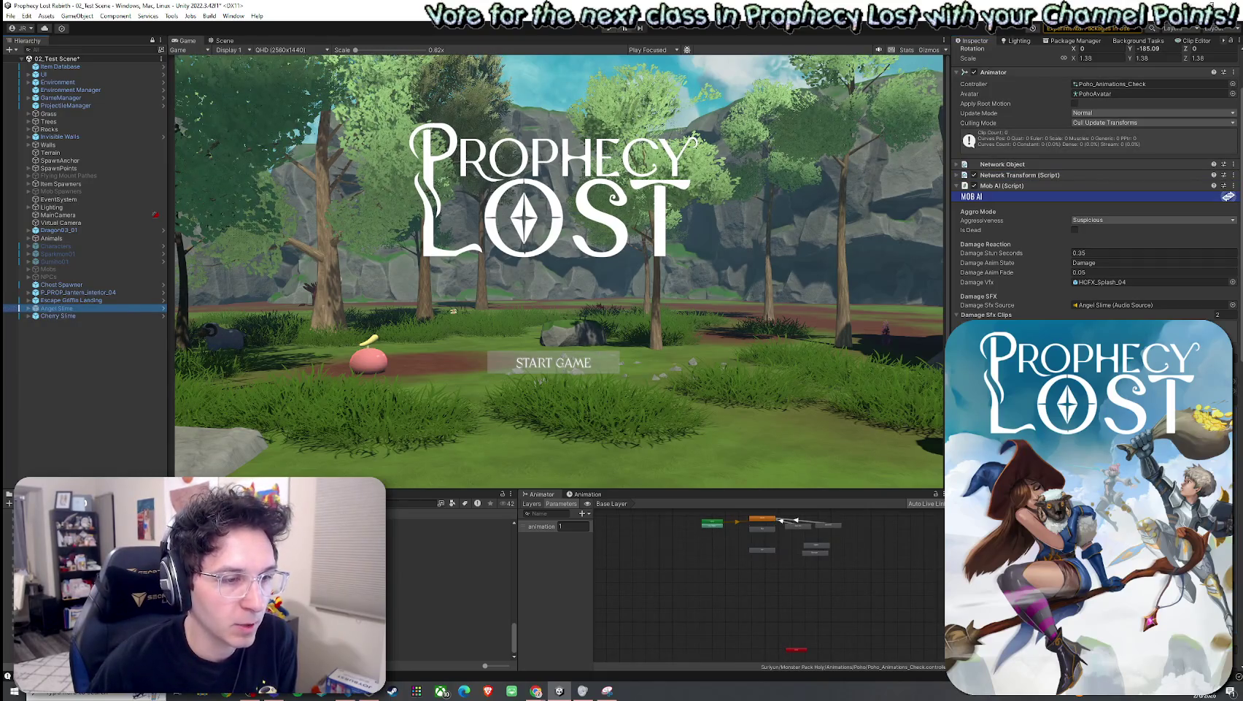
{"action": "key", "text": "Down"}
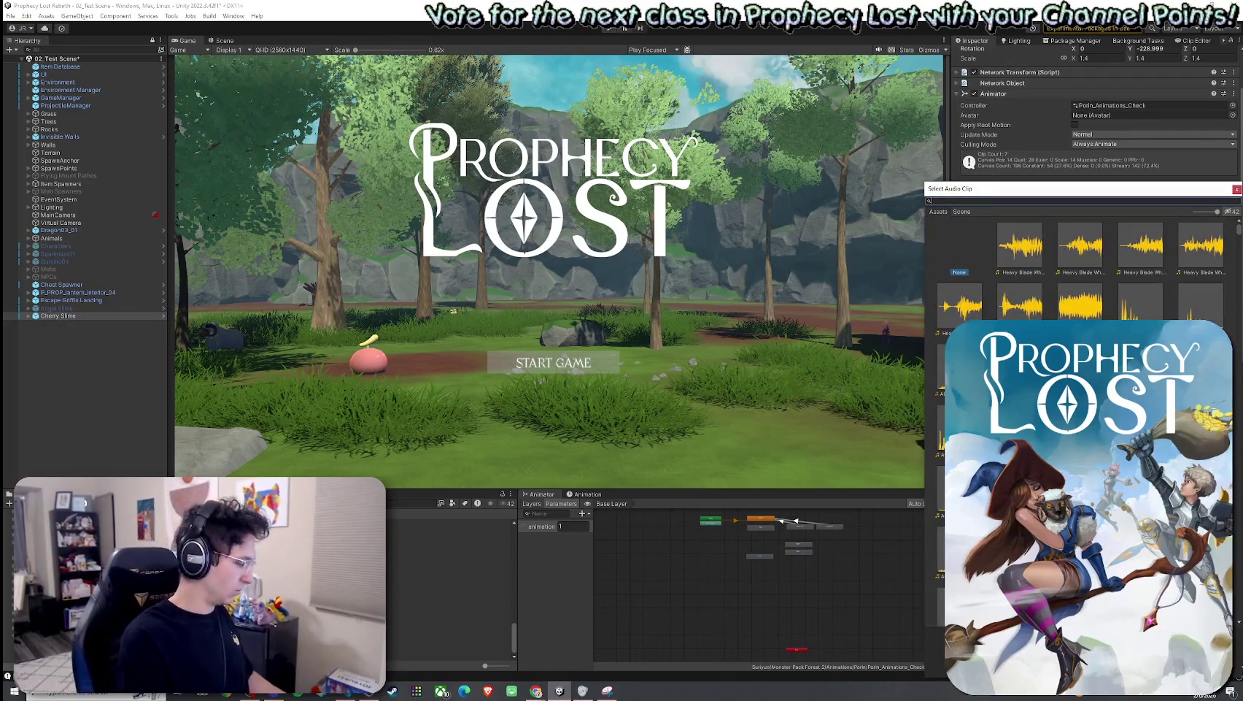
Step: Search the clip picker for GORE_Stab_Splat and assign the first result as a damage sound
{"action": "type", "text": "GORE_Splat"}
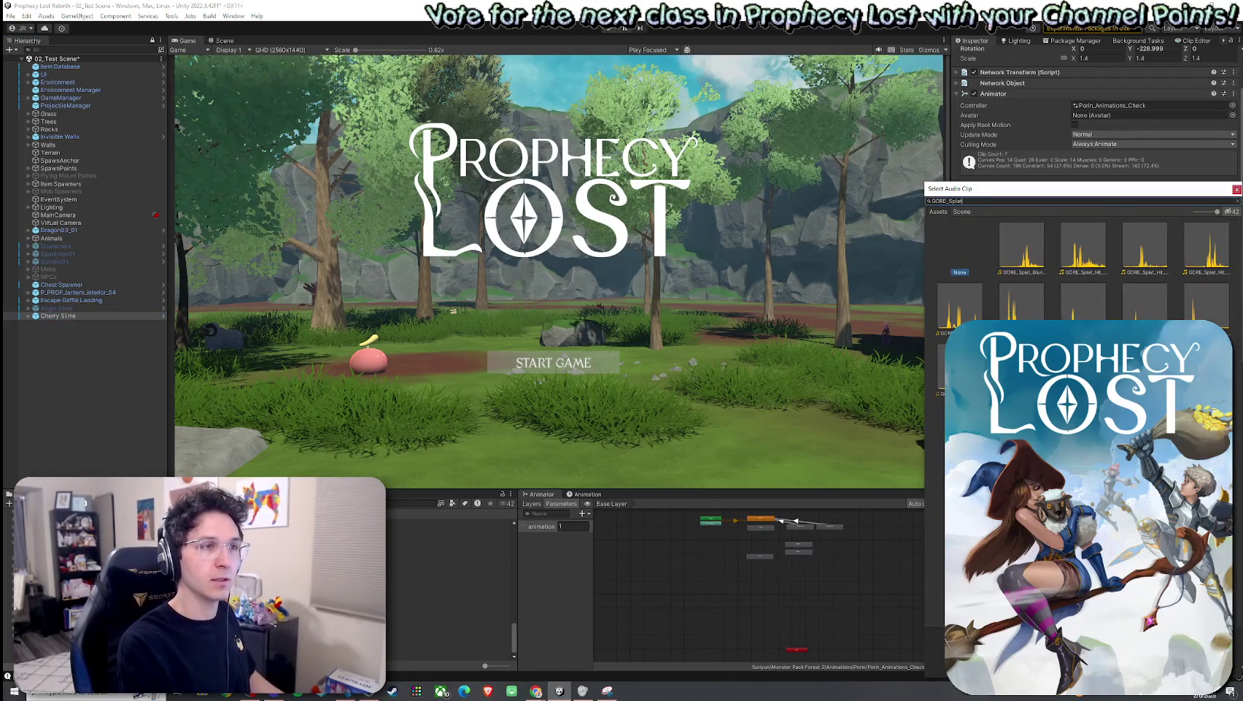
{"action": "type", "text": "_Stab"}
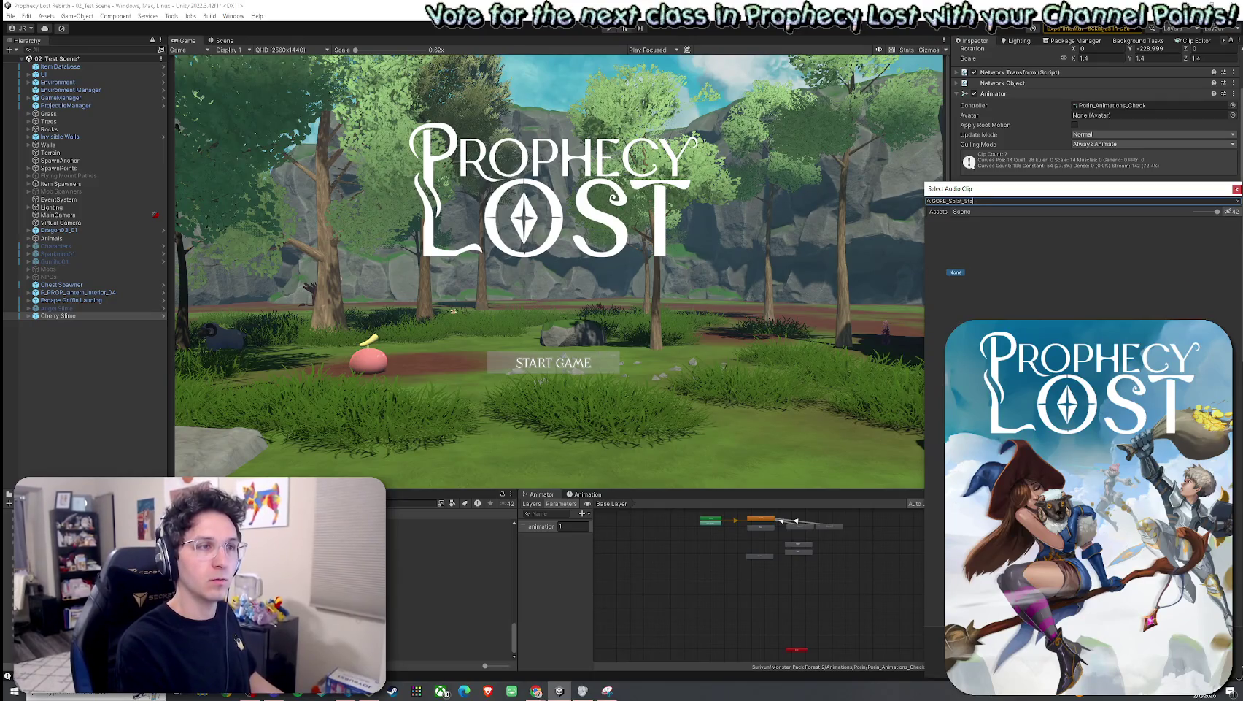
{"action": "key", "text": "BackSpace"}
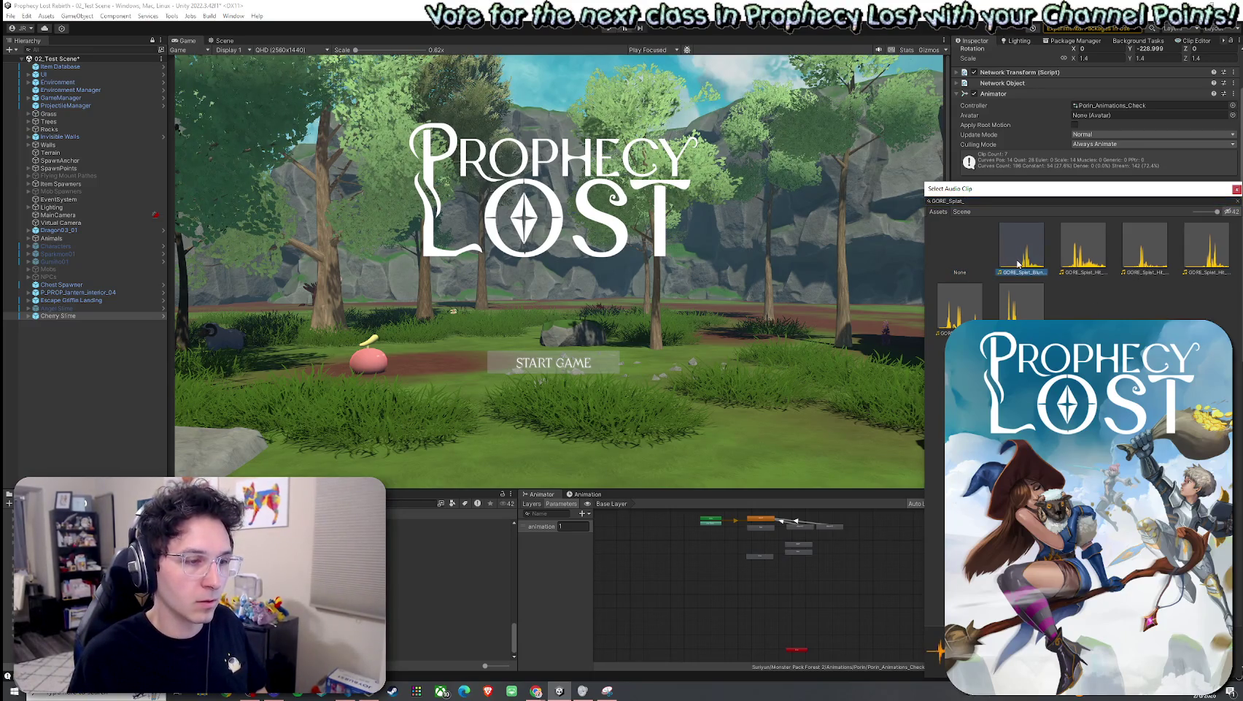
{"action": "key", "text": "Right"}
{"action": "key", "text": "Right"}
{"action": "key", "text": "Right"}
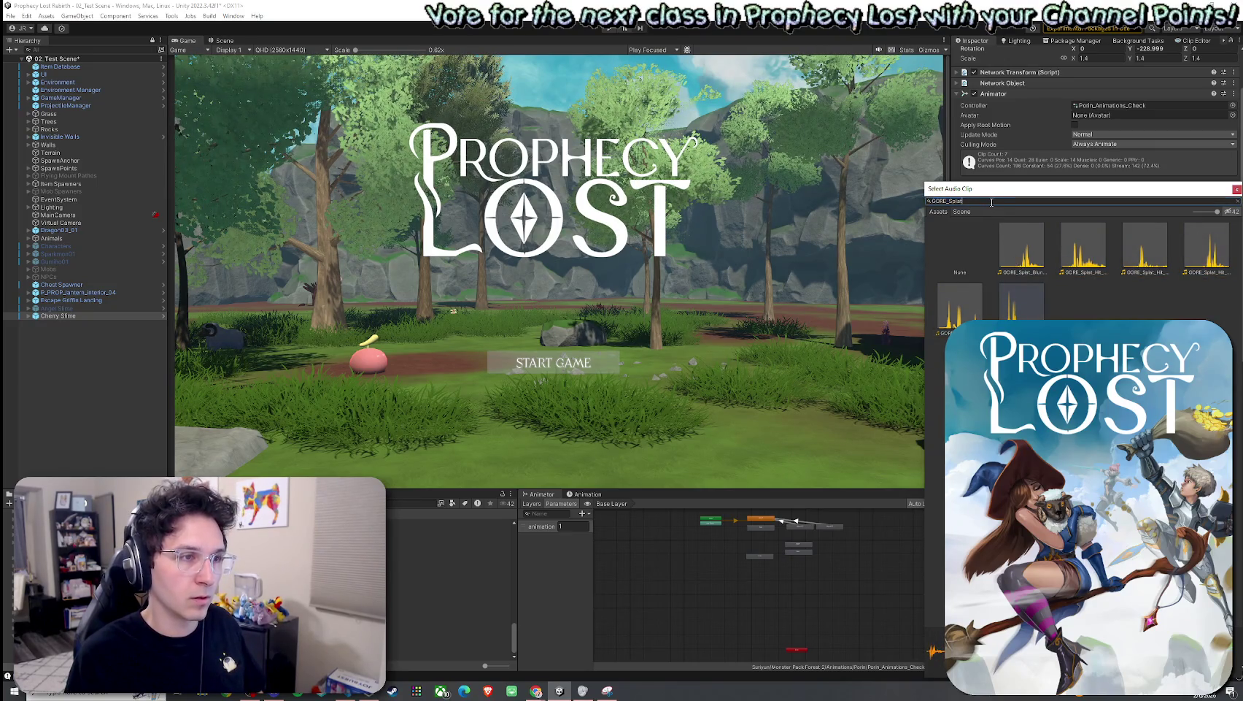
{"action": "key", "text": "BackSpace"}
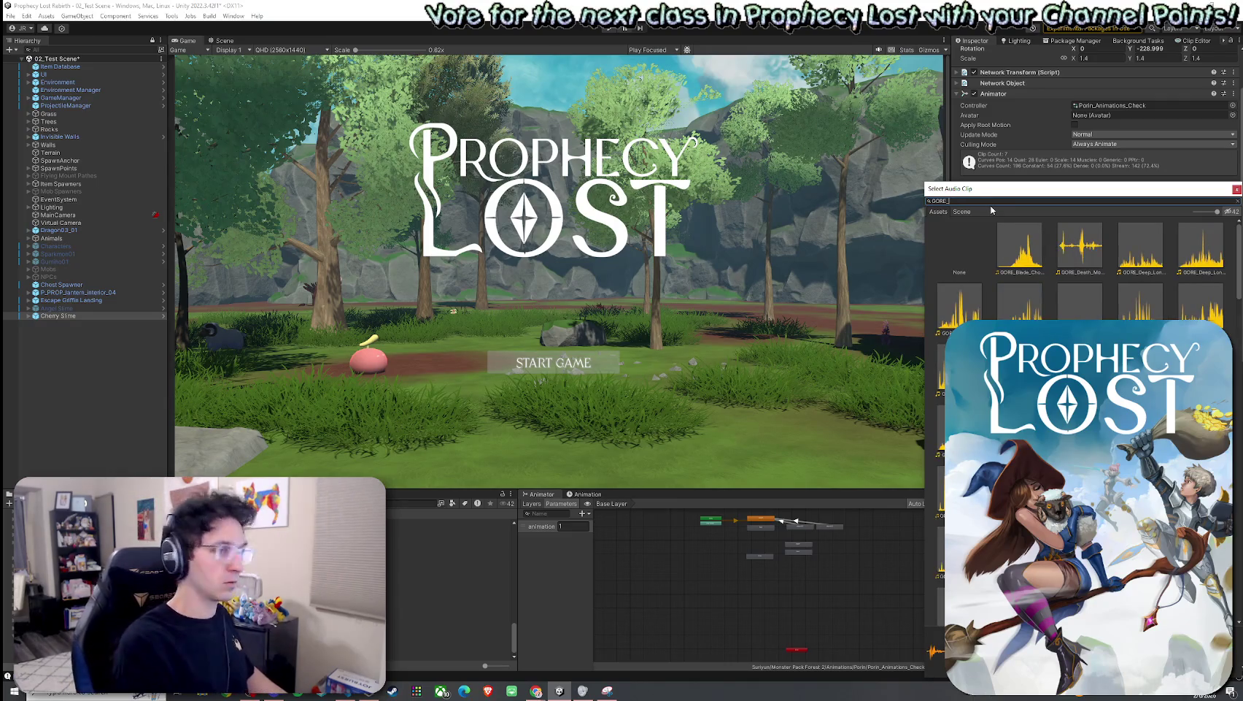
{"action": "type", "text": "stab_spl"}
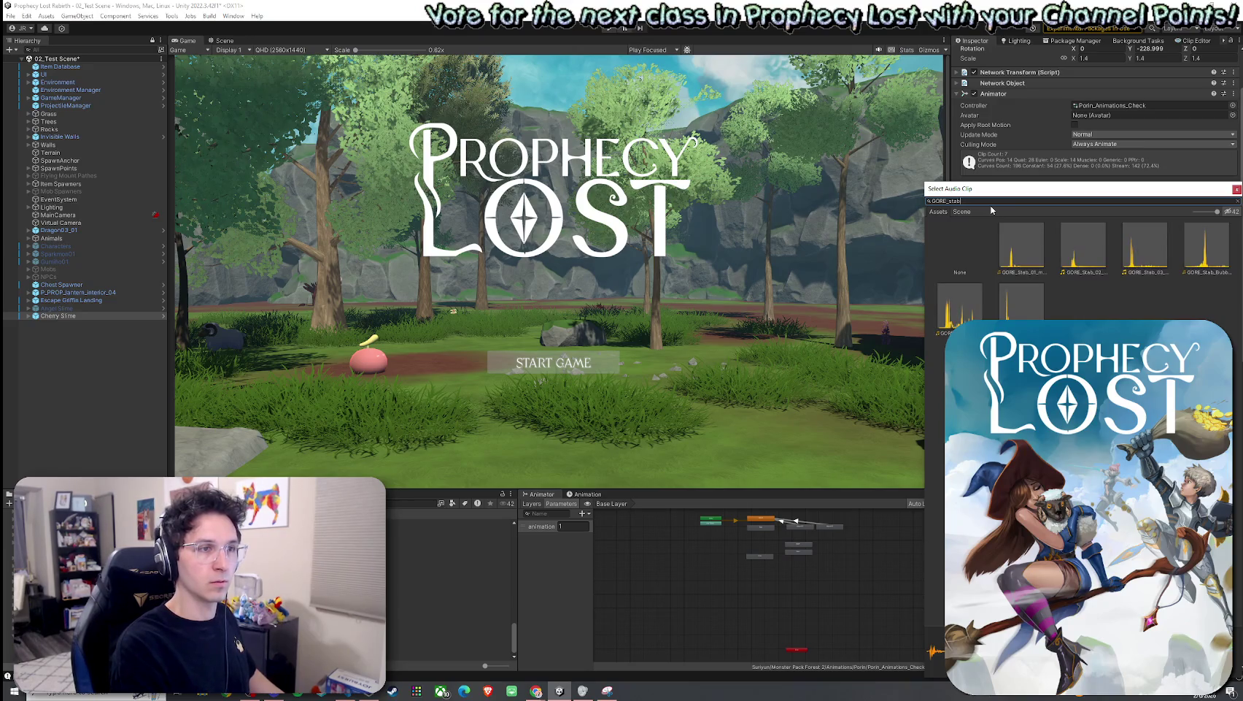
{"action": "type", "text": "at"}
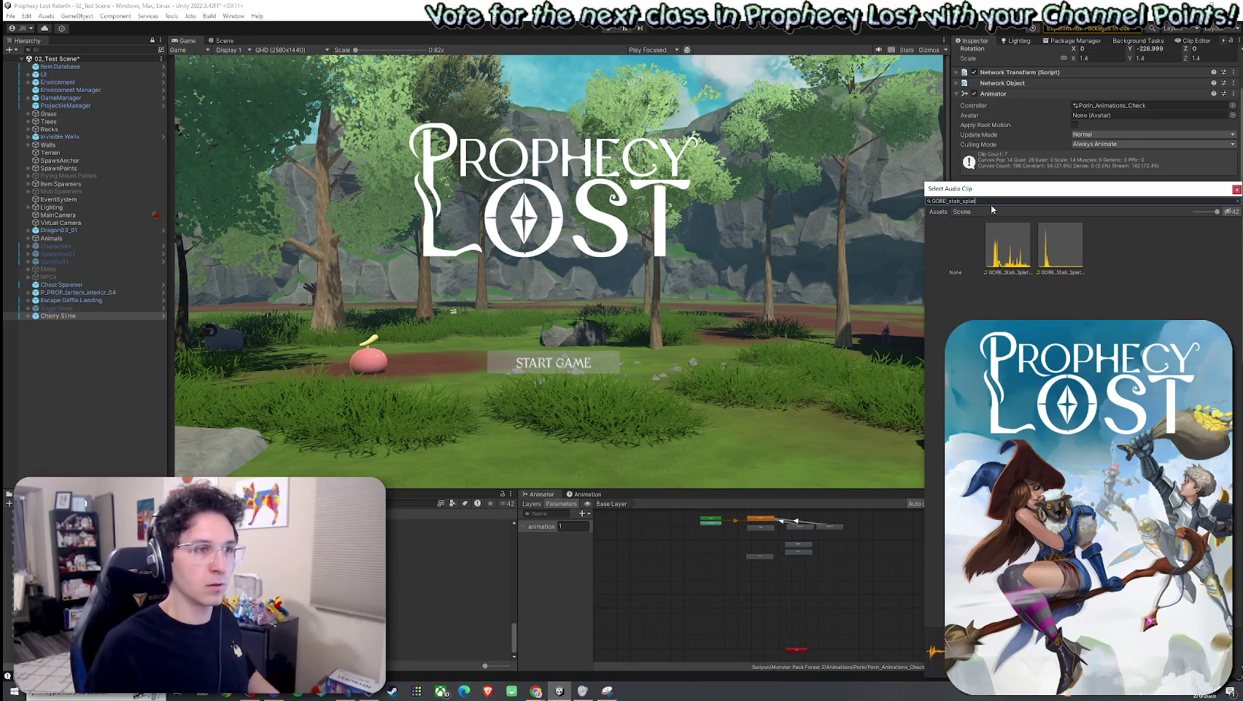
{"action": "left_click", "coordinate": [1033, 255]}
{"action": "left_click", "coordinate": [1030, 255]}
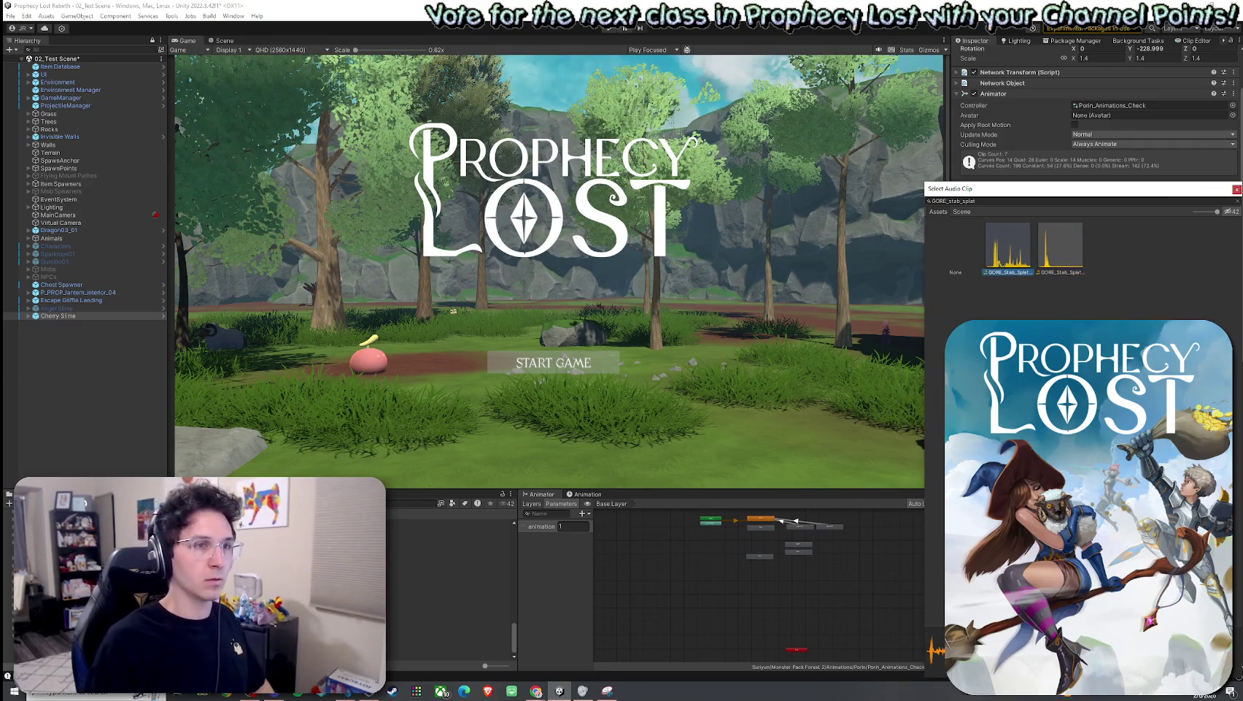
{"action": "double_click", "coordinate": [1018, 283]}
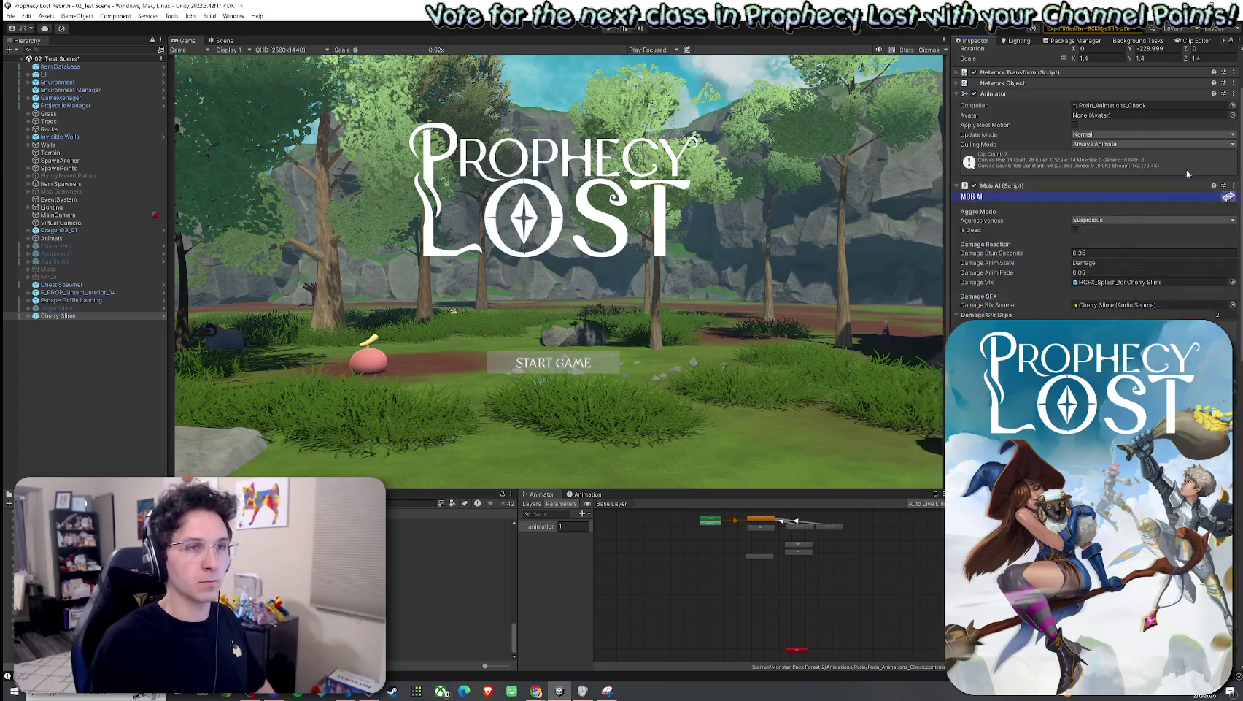
Step: Compare with the Angel Slime, then return to the Cherry Slime's damage sound slots
{"action": "left_click", "coordinate": [81, 309]}
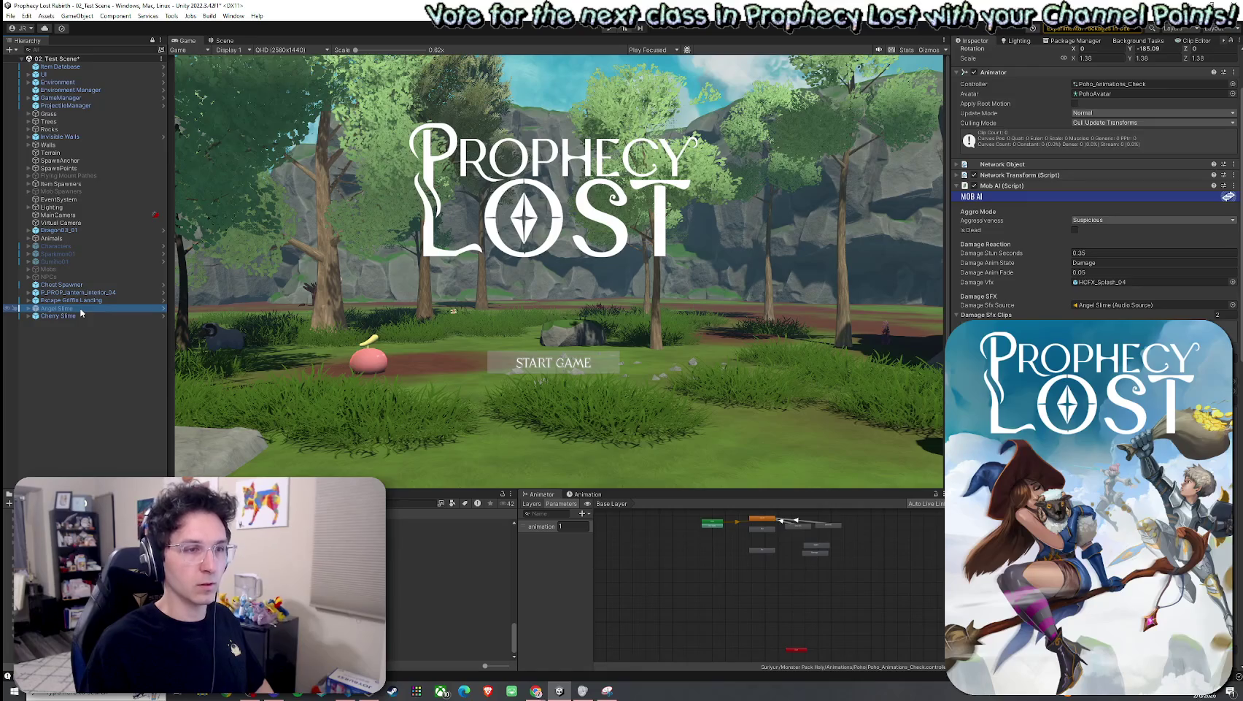
{"action": "left_click", "coordinate": [78, 316]}
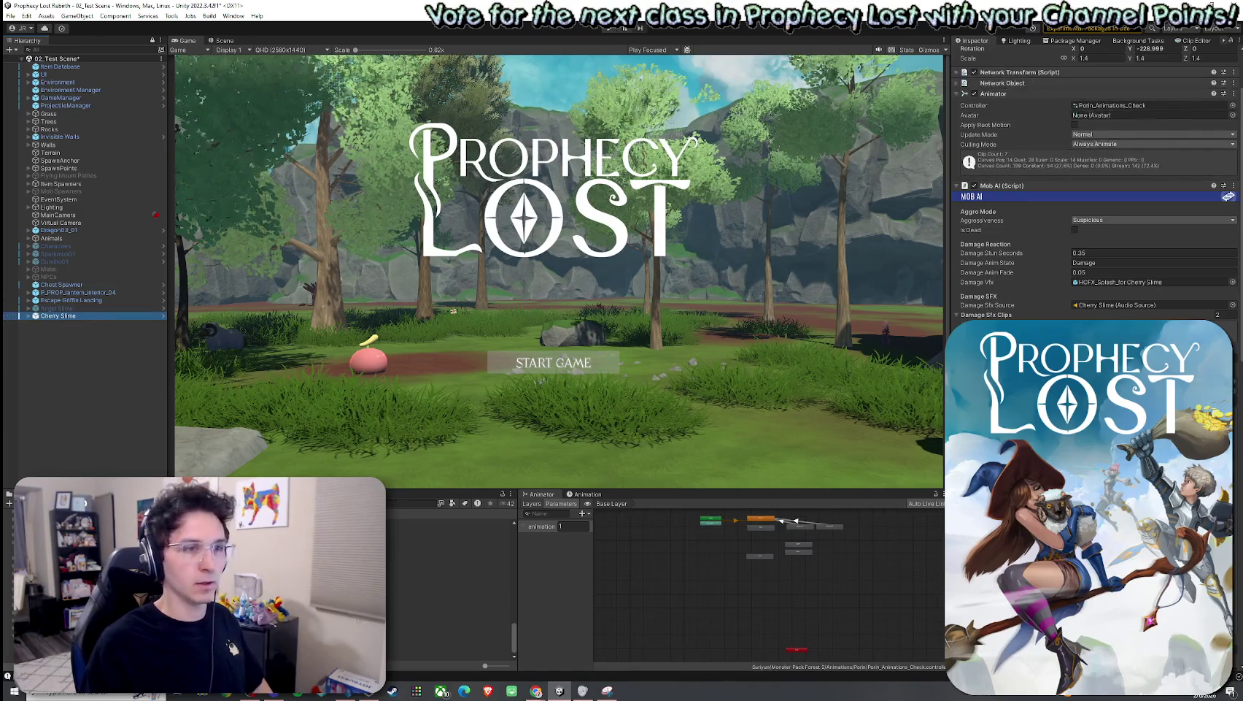
{"action": "left_click", "coordinate": [1233, 325]}
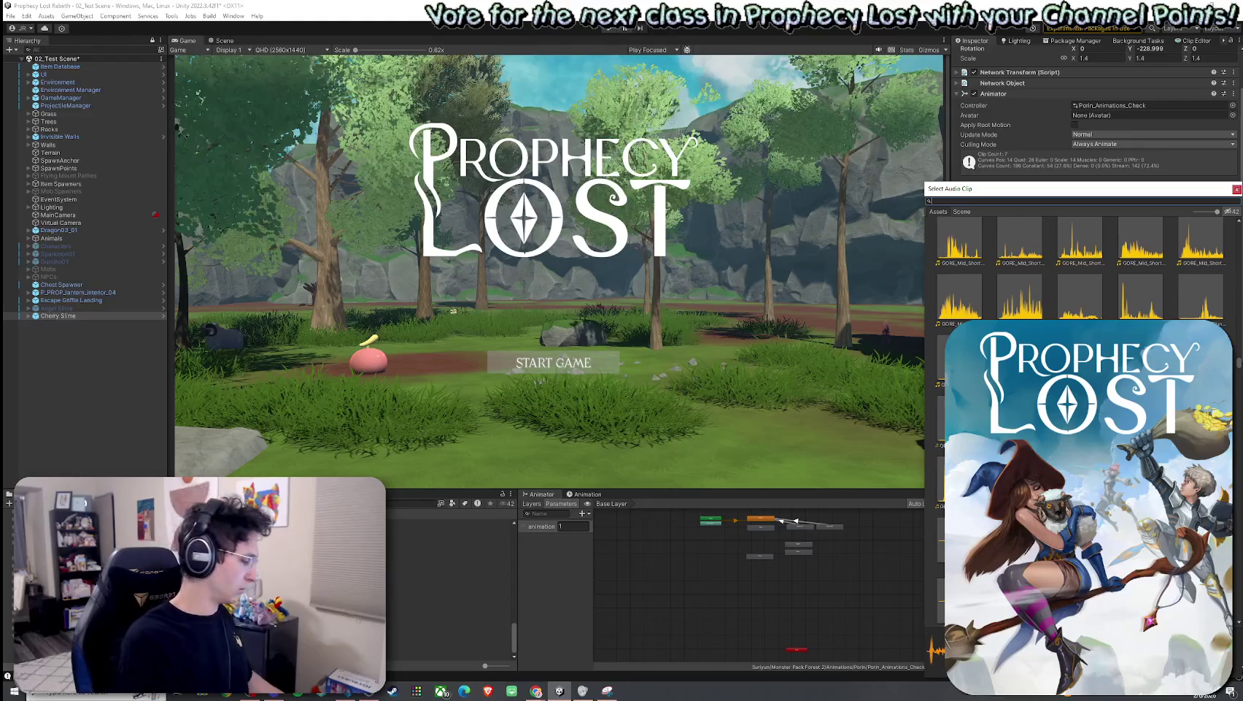
Step: Search for 'Gore Splat Stab' and assign that clip to the next Damage Sfx Clips slot
{"action": "type", "text": "Gore Splat"}
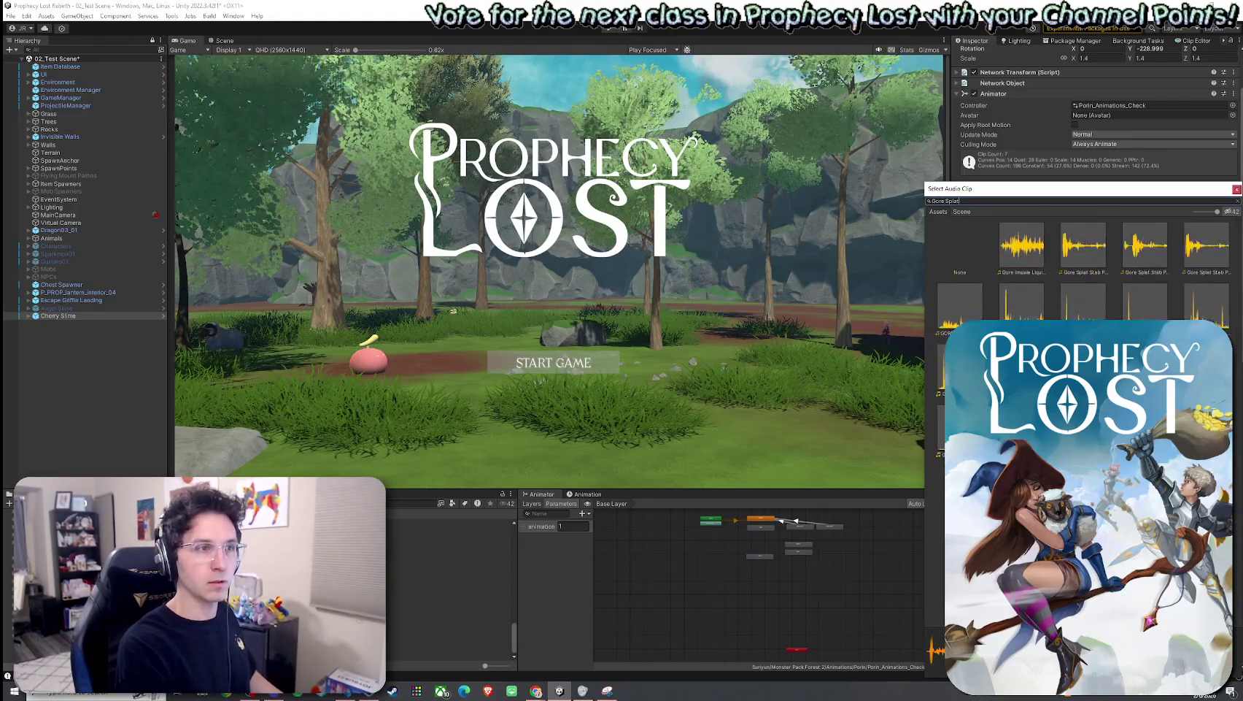
{"action": "type", "text": " Stab 1"}
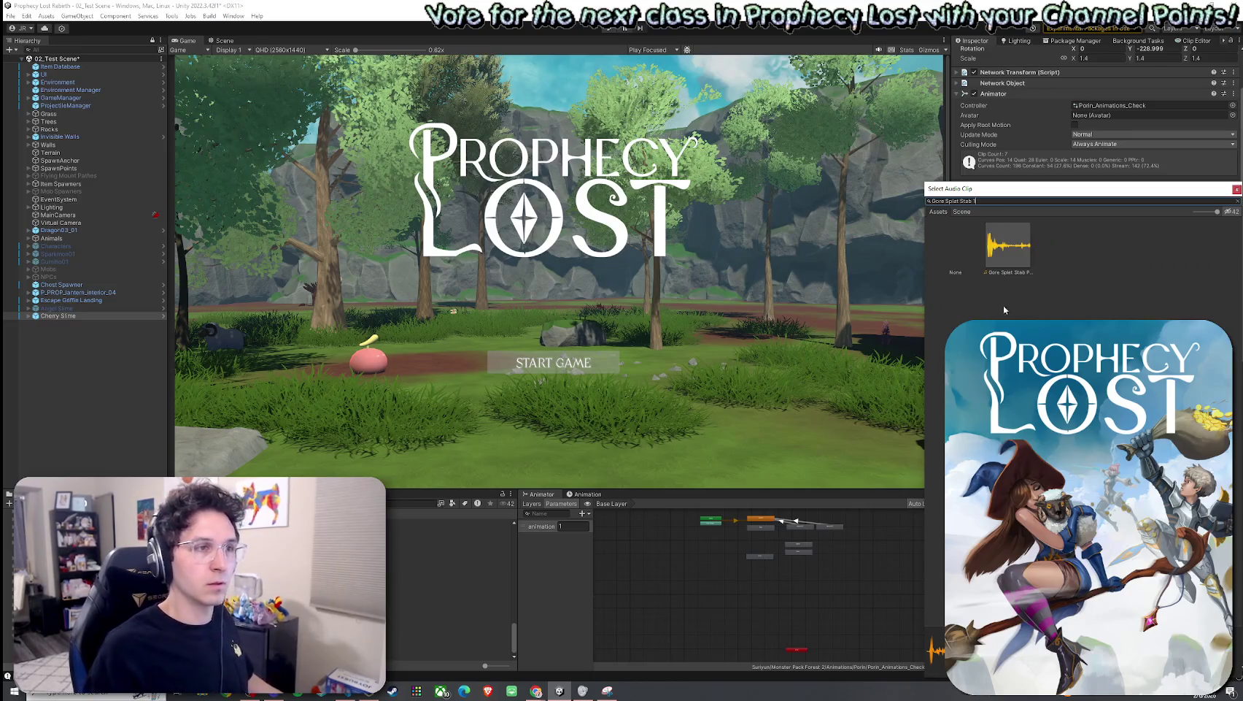
{"action": "left_click", "coordinate": [1010, 270]}
{"action": "double_click", "coordinate": [1007, 272]}
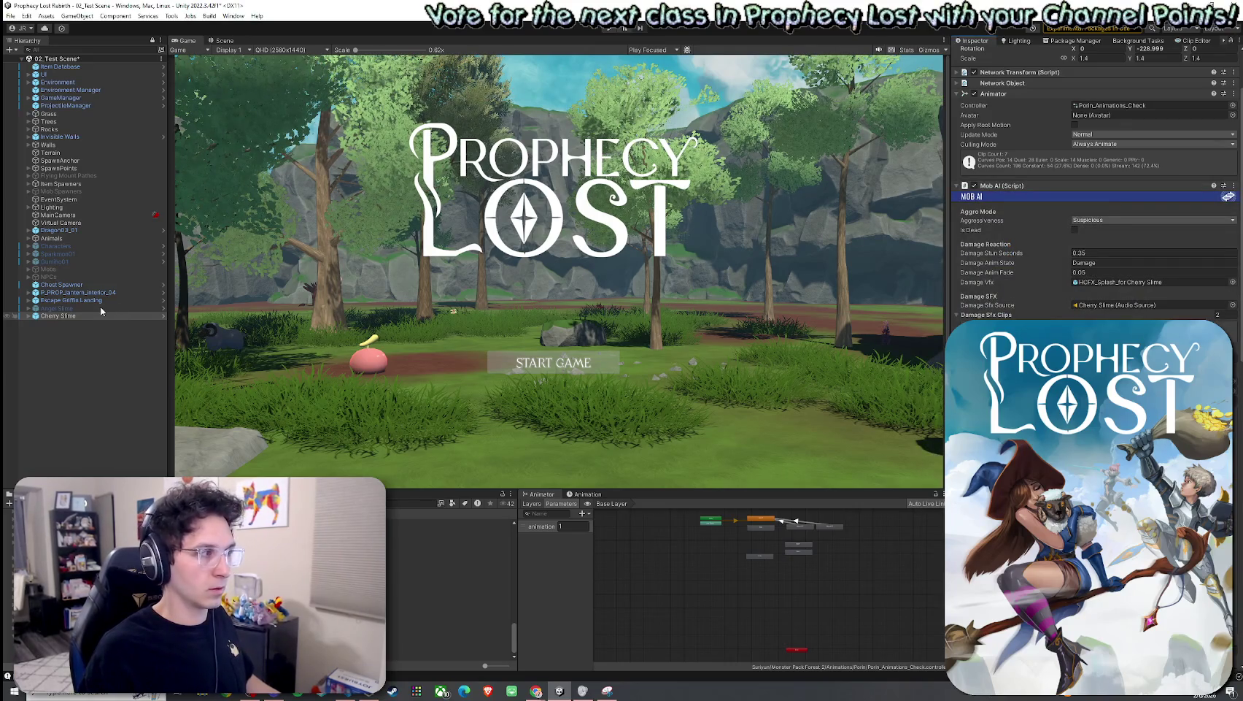
Step: Compare the Angel and Cherry Slime settings and save the scene from the File menu
{"action": "key", "text": "Up"}
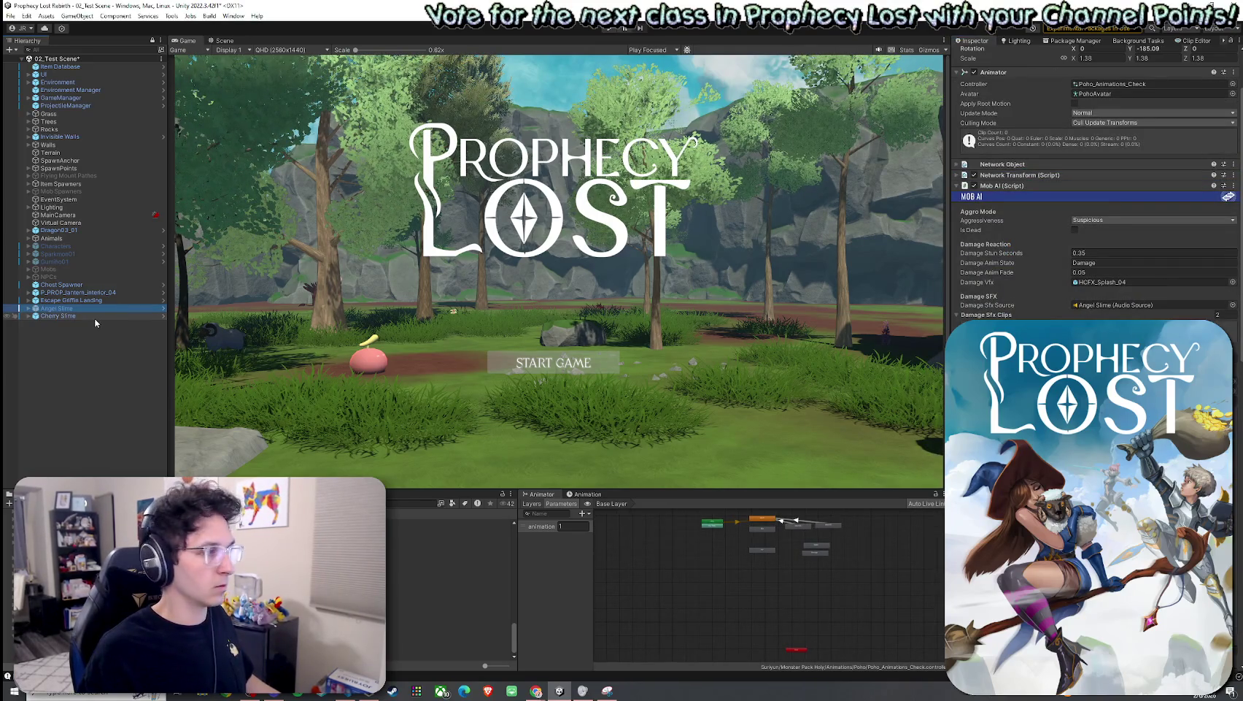
{"action": "key", "text": "Down"}
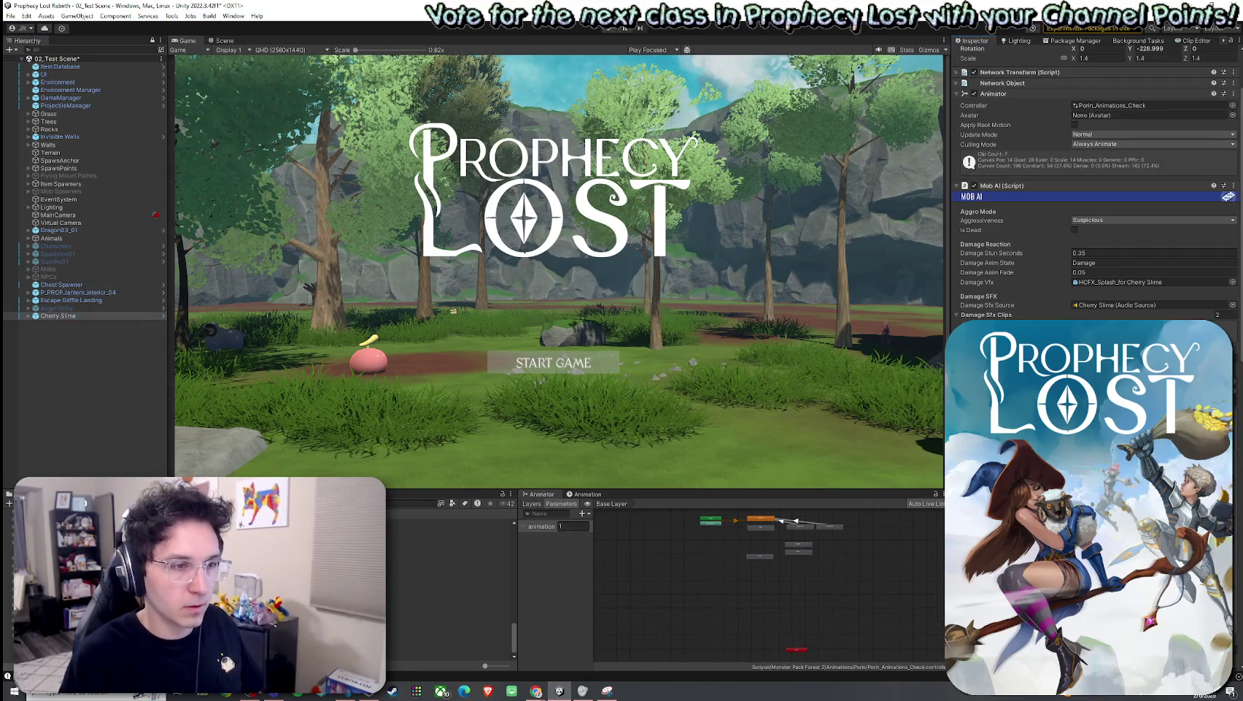
{"action": "left_click", "coordinate": [112, 308]}
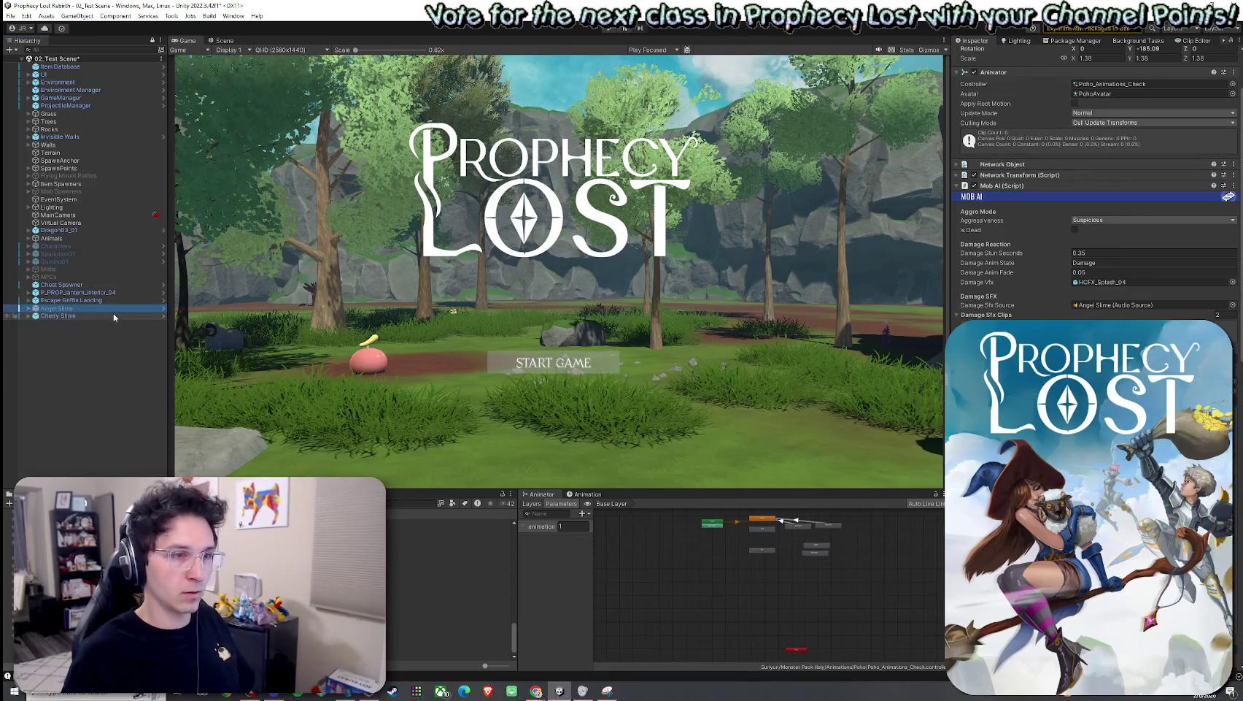
{"action": "left_click", "coordinate": [96, 316]}
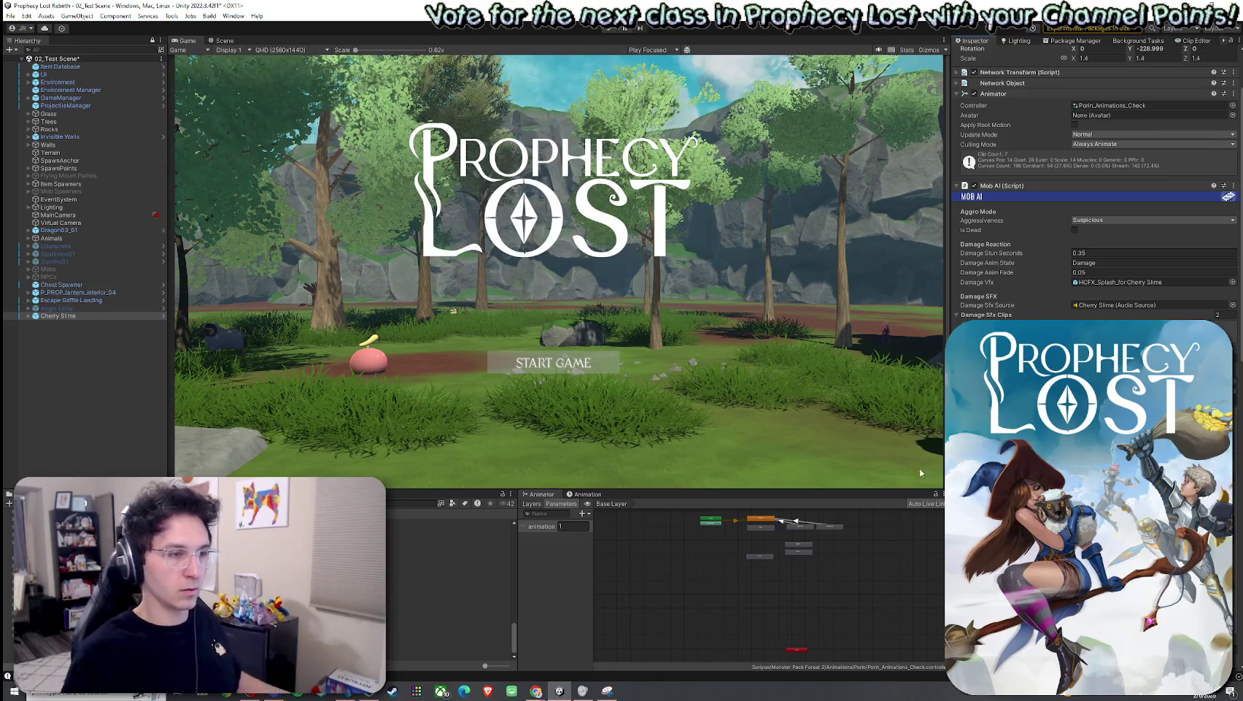
{"action": "left_click", "coordinate": [12, 15]}
{"action": "left_click", "coordinate": [33, 63]}
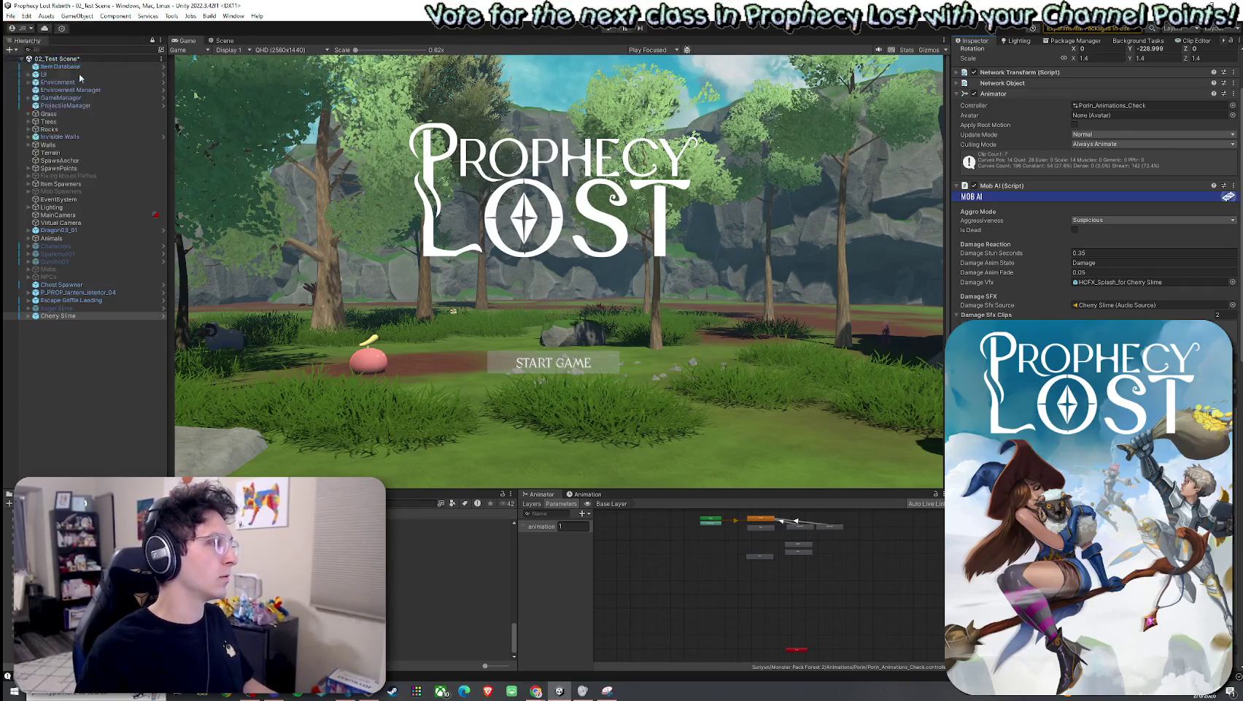
Step: Review both slimes' prefab overrides, save the scene again and enter Play mode
{"action": "scroll", "coordinate": [1026, 208], "scroll_direction": "up", "scroll_amount": 3}
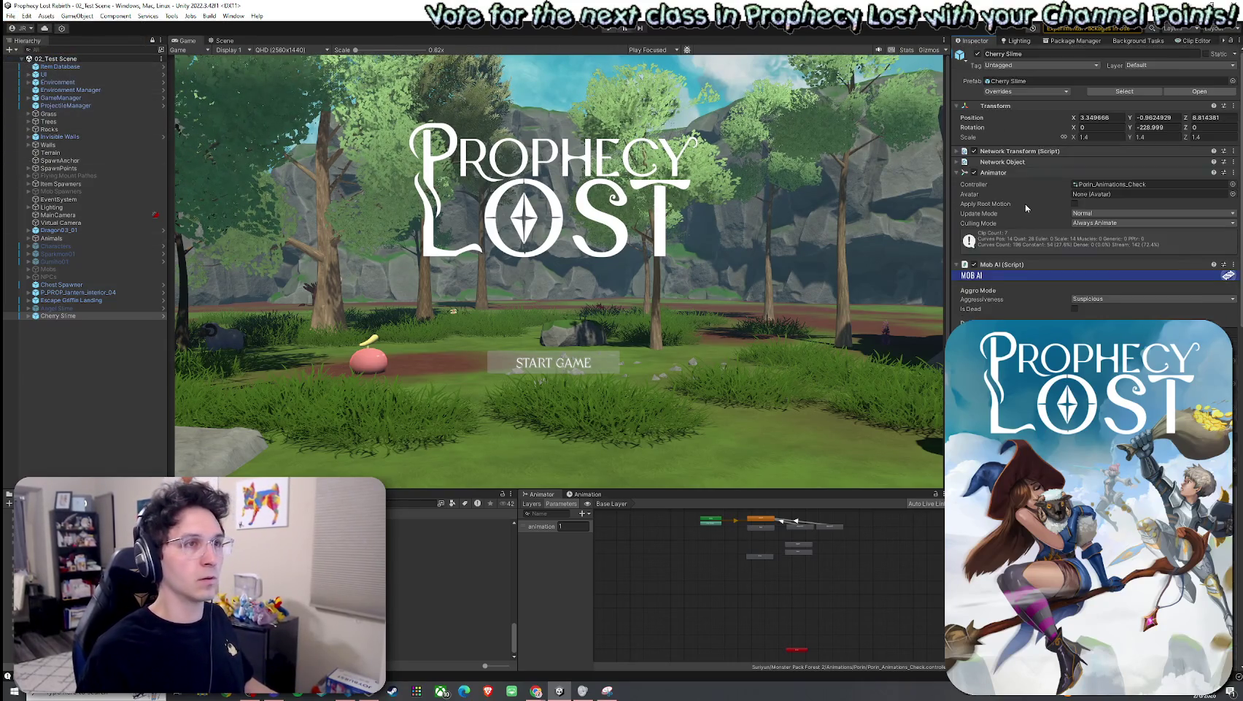
{"action": "left_click", "coordinate": [1039, 91]}
{"action": "key", "text": "ctrl+z"}
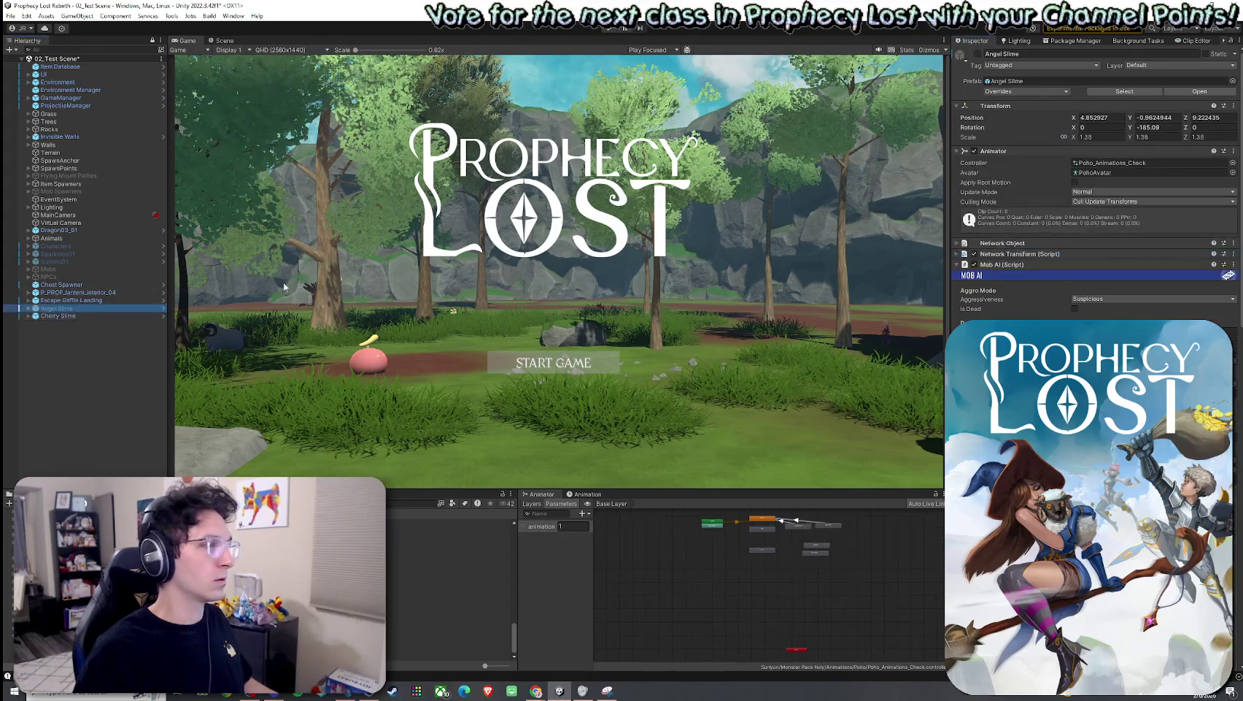
{"action": "left_click", "coordinate": [1025, 92]}
{"action": "left_click", "coordinate": [467, 217]}
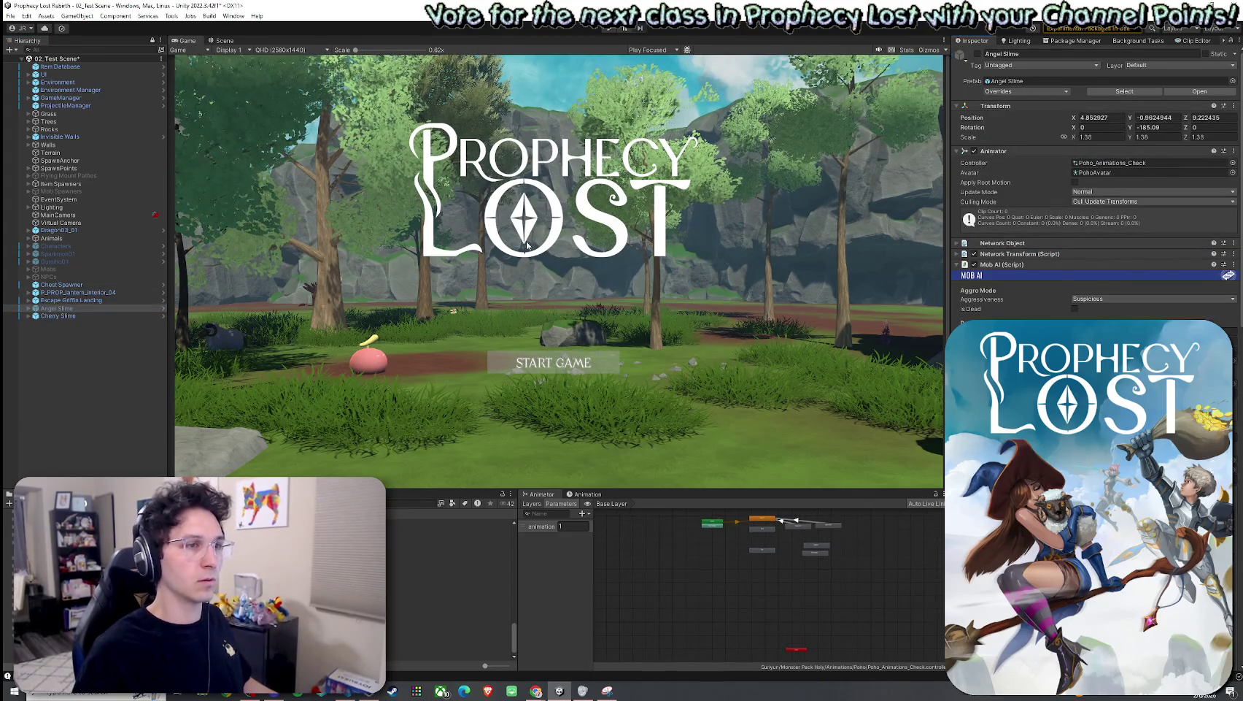
{"action": "left_click", "coordinate": [10, 15]}
{"action": "left_click", "coordinate": [65, 41]}
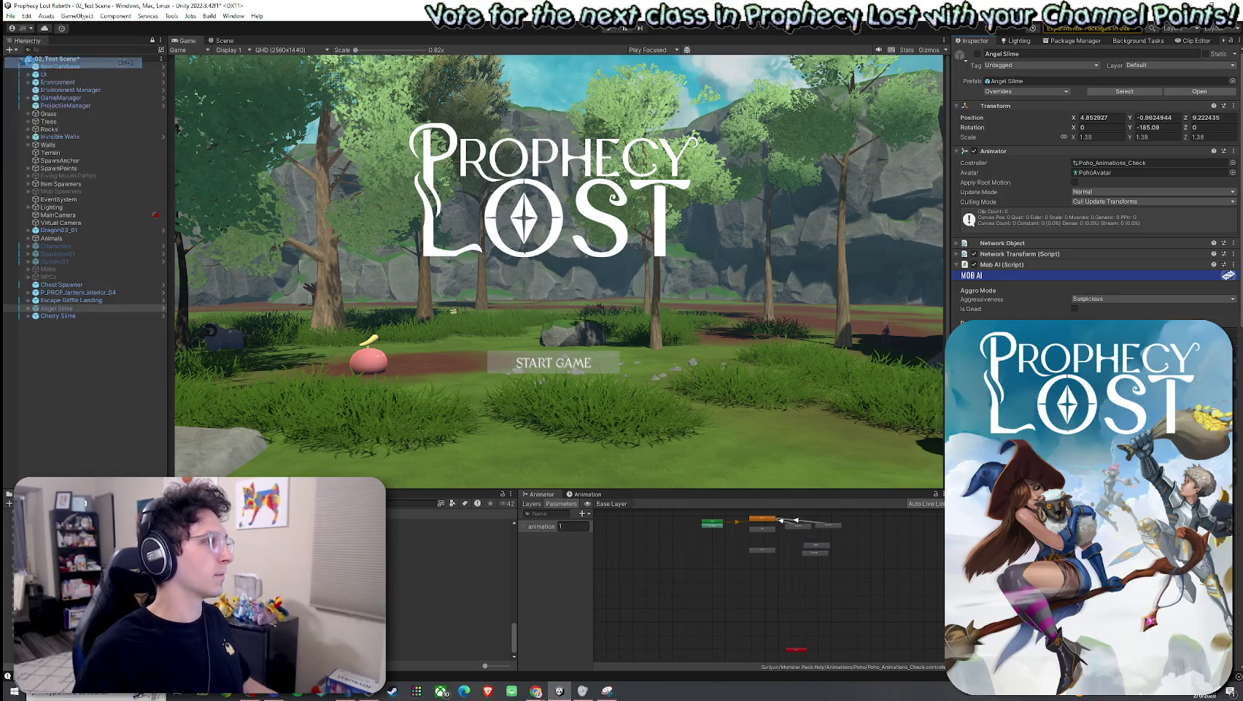
{"action": "left_click", "coordinate": [611, 29]}
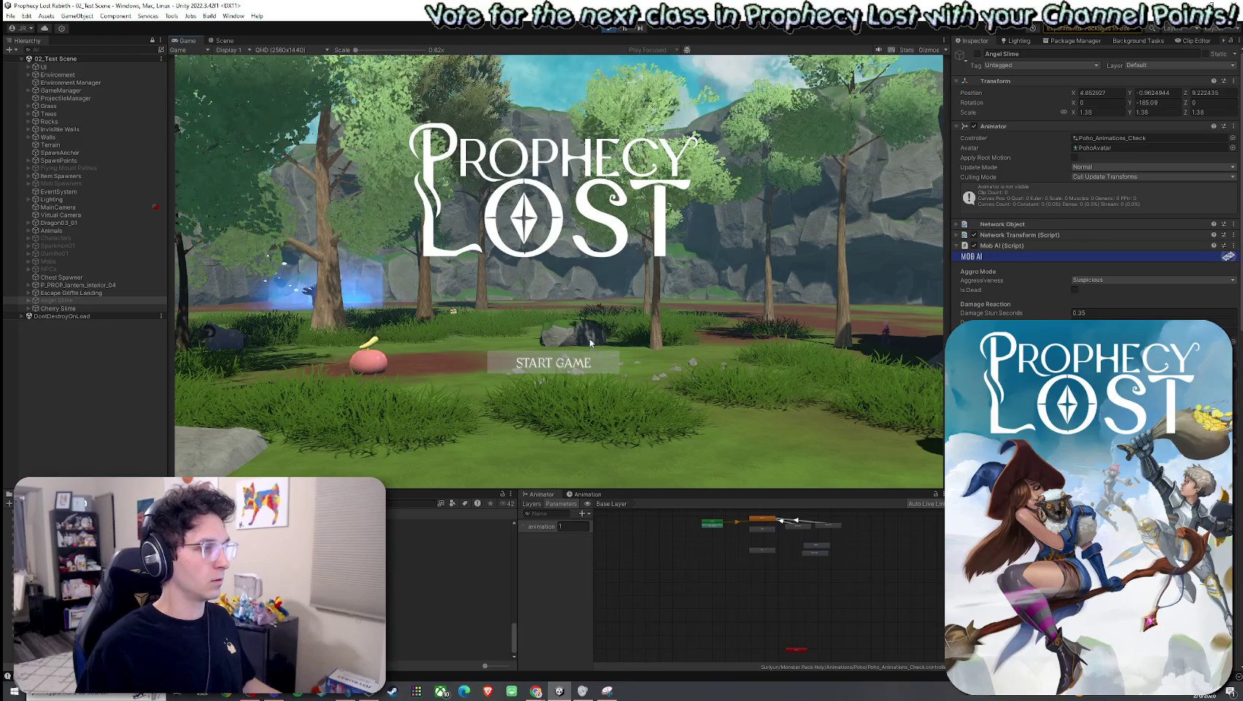
Step: Start a game from the title screen and run through the forest to the pink slime
{"action": "left_click", "coordinate": [549, 370]}
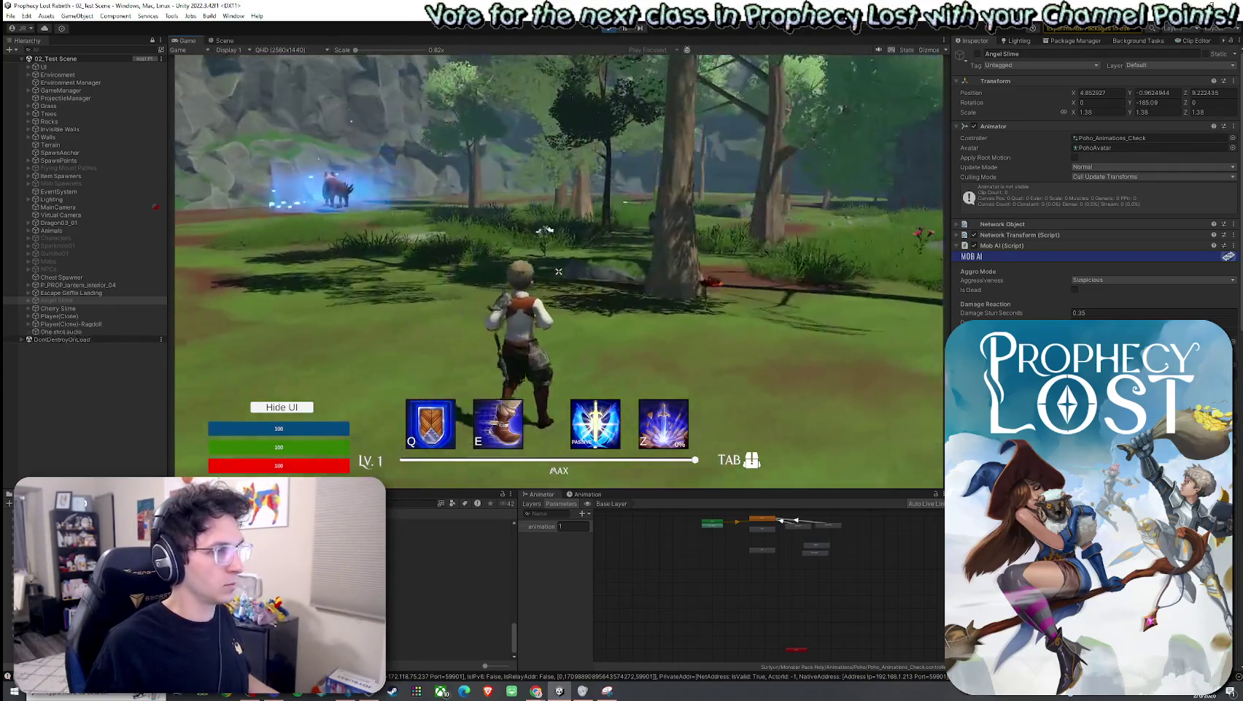
{"action": "key", "text": "w"}
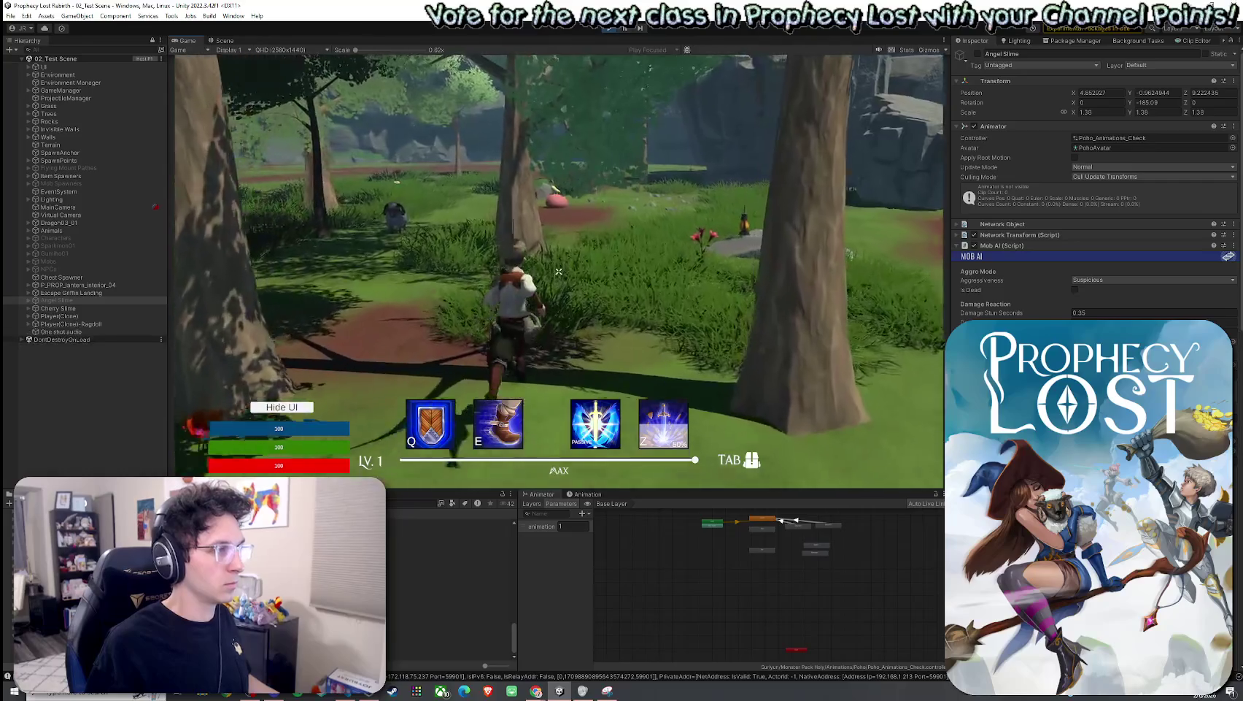
{"action": "key", "text": "w"}
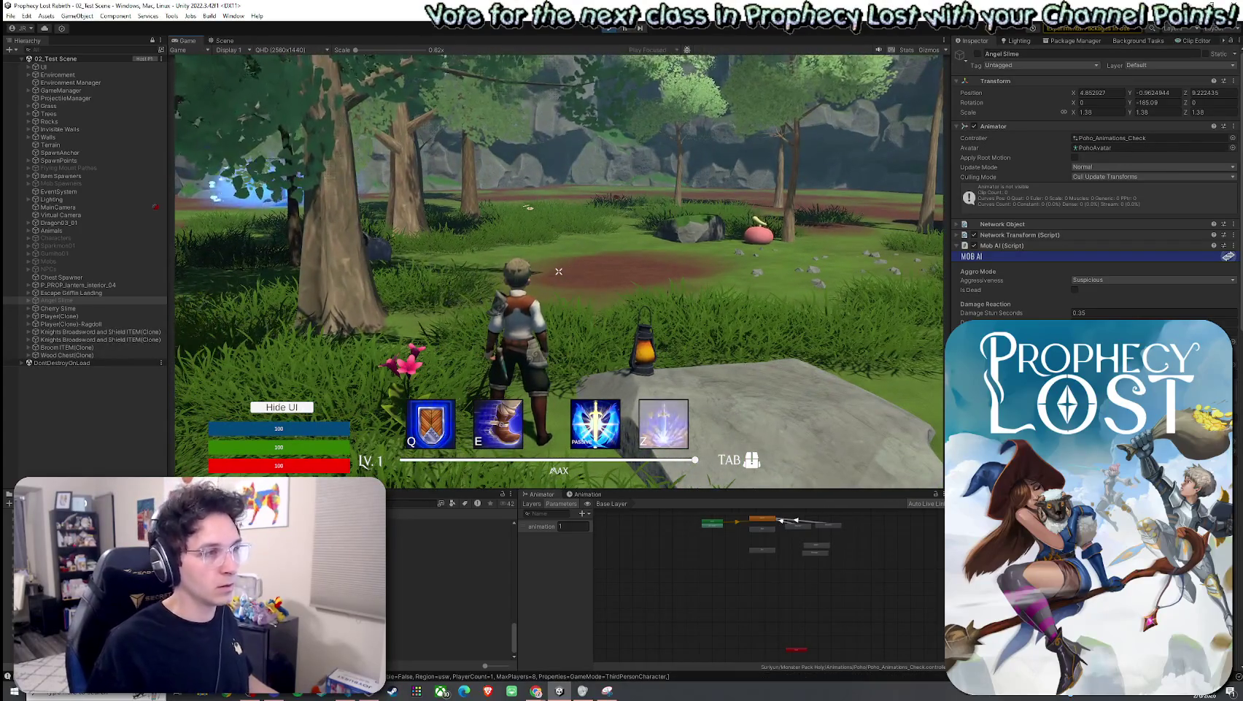
{"action": "key", "text": "w"}
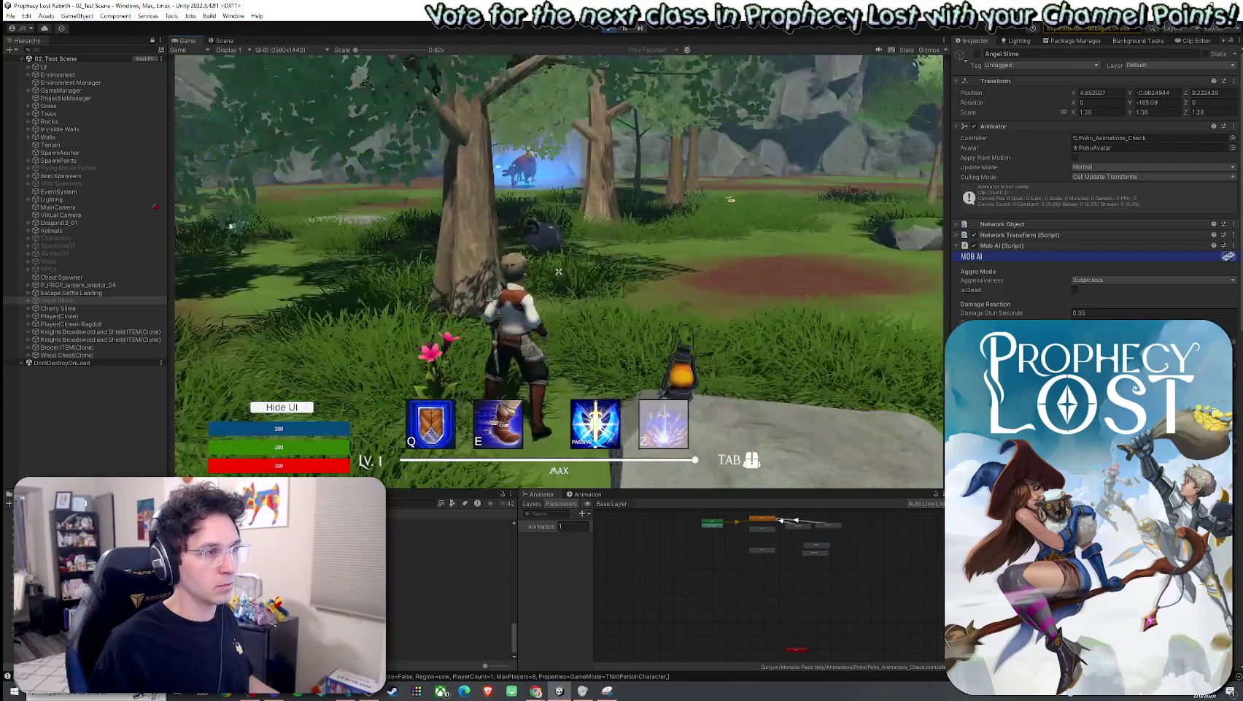
{"action": "key", "text": "w"}
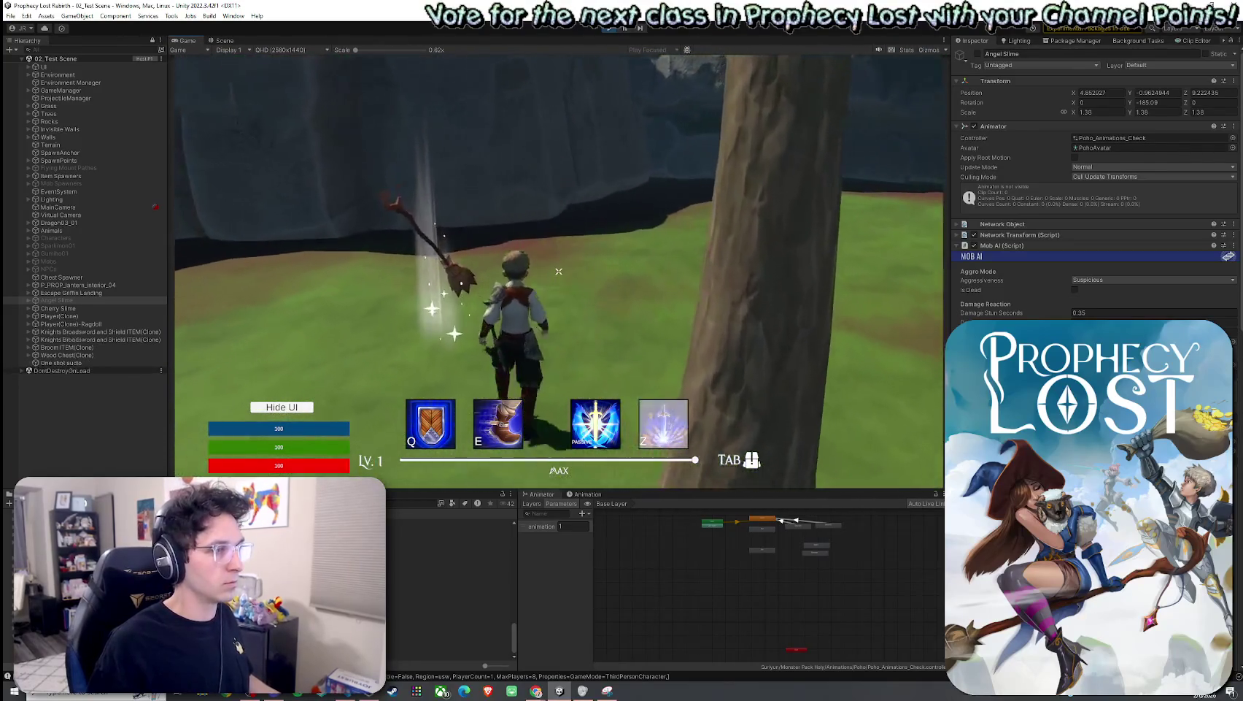
{"action": "key", "text": "w"}
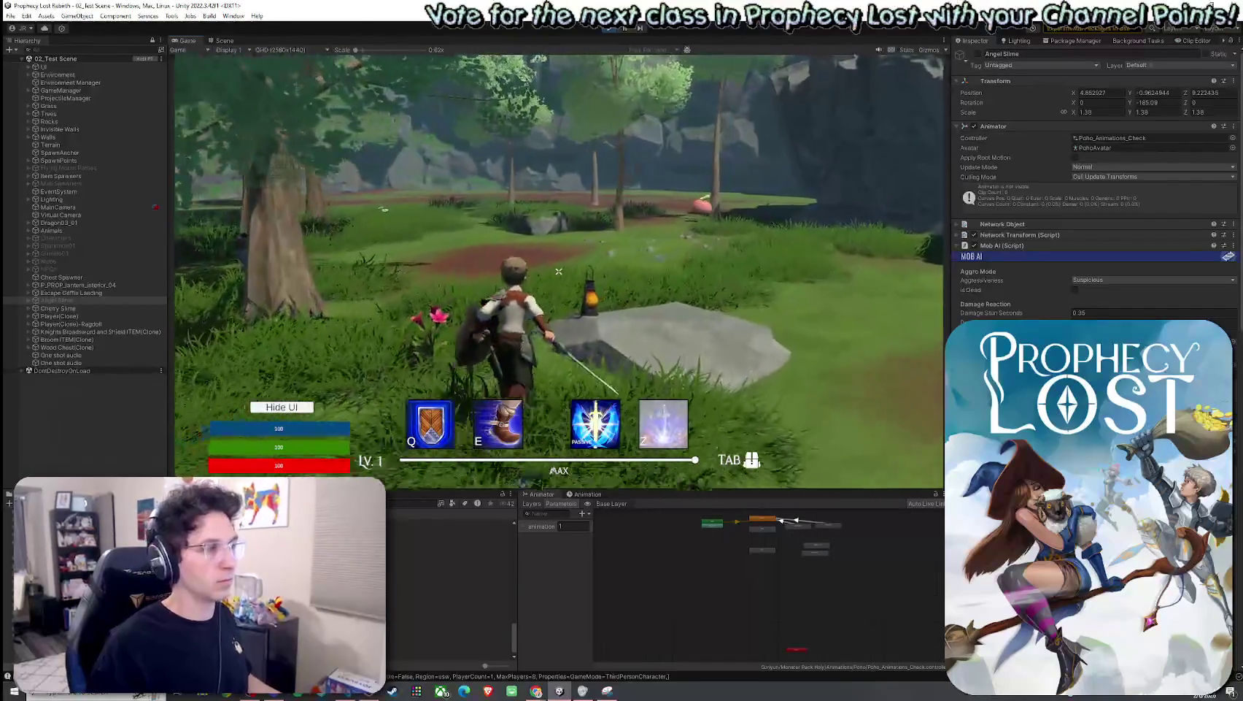
{"action": "key", "text": "w"}
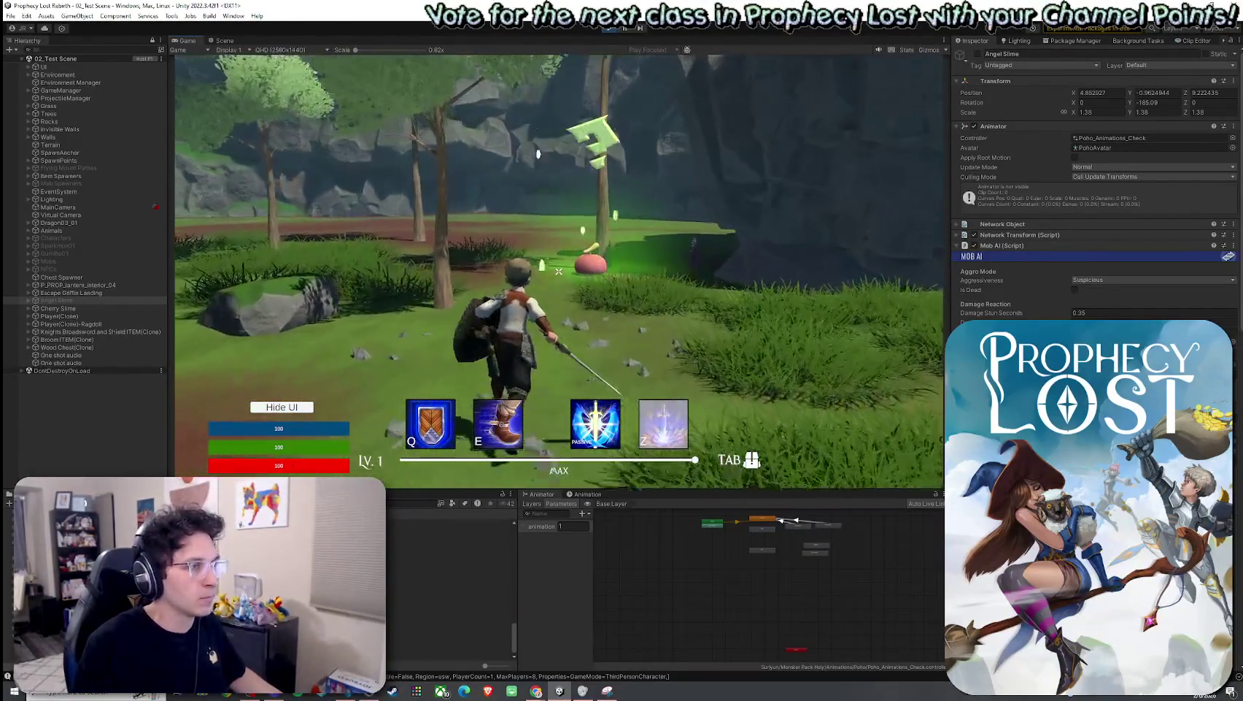
Step: Attack the pink slime with five sword swings, then stop the play-test
{"action": "left_click", "coordinate": [559, 271]}
{"action": "left_click", "coordinate": [559, 270]}
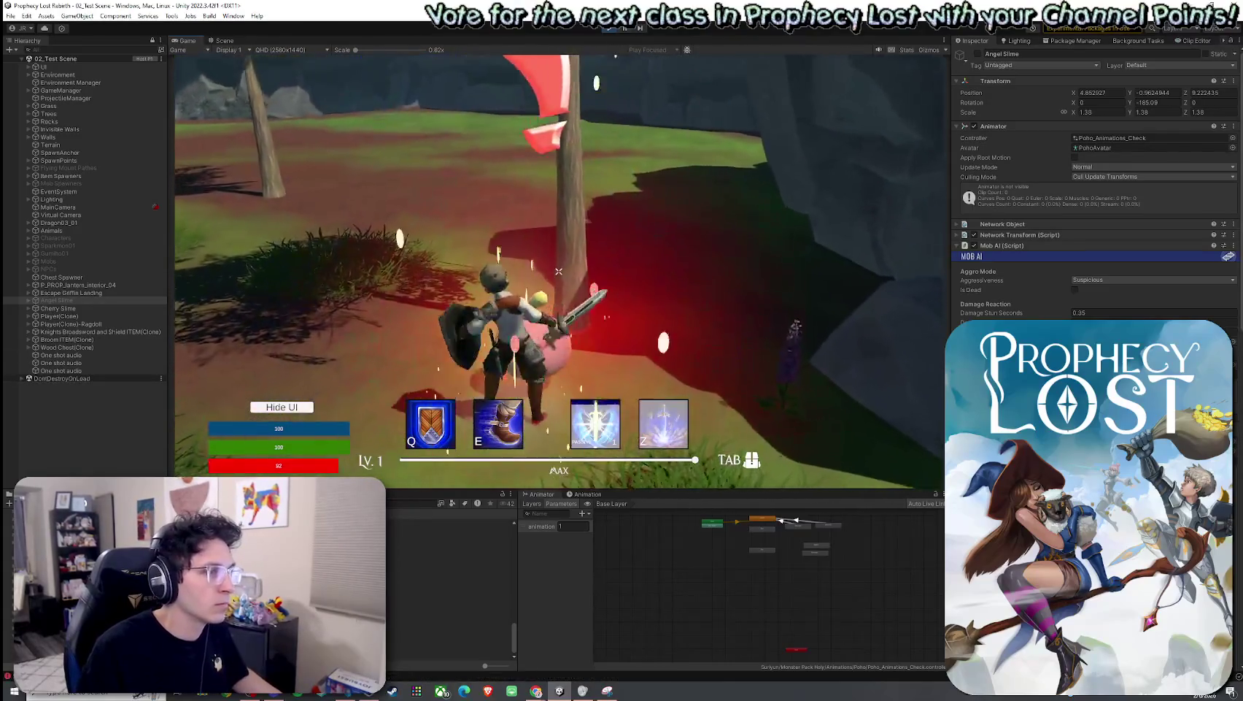
{"action": "left_click", "coordinate": [559, 271]}
{"action": "left_click", "coordinate": [559, 271]}
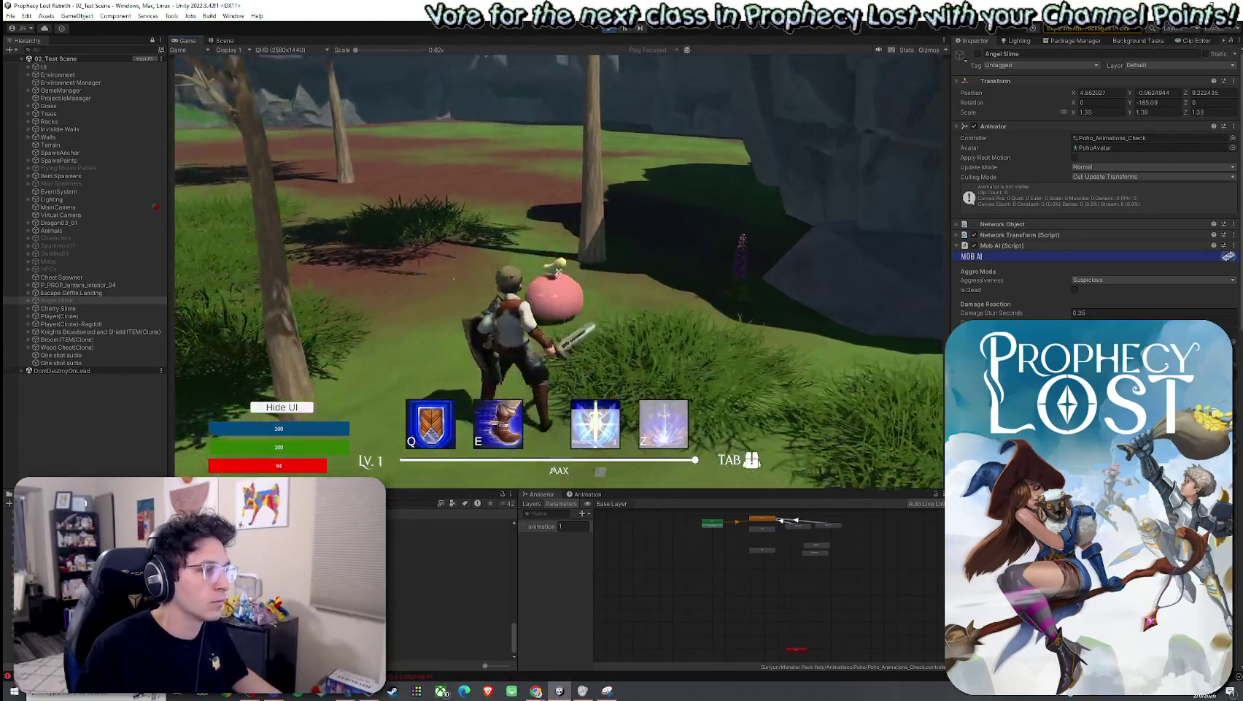
{"action": "left_click", "coordinate": [559, 271]}
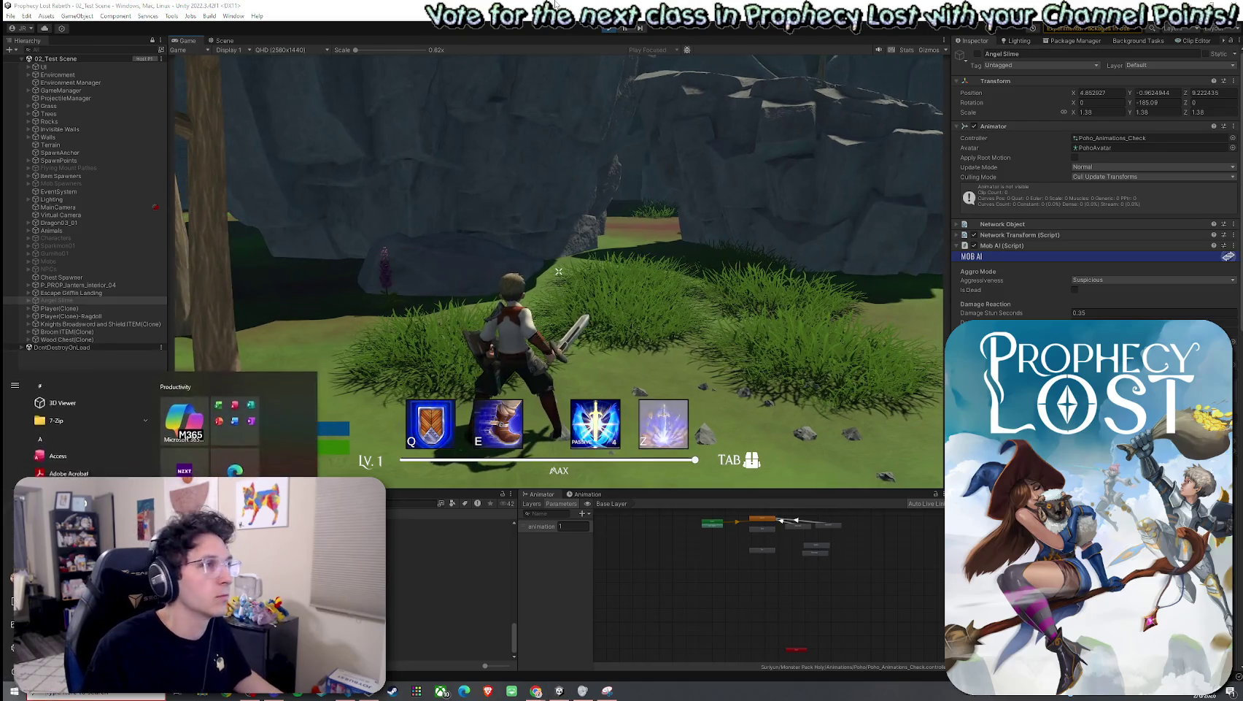
{"action": "left_click", "coordinate": [648, 58]}
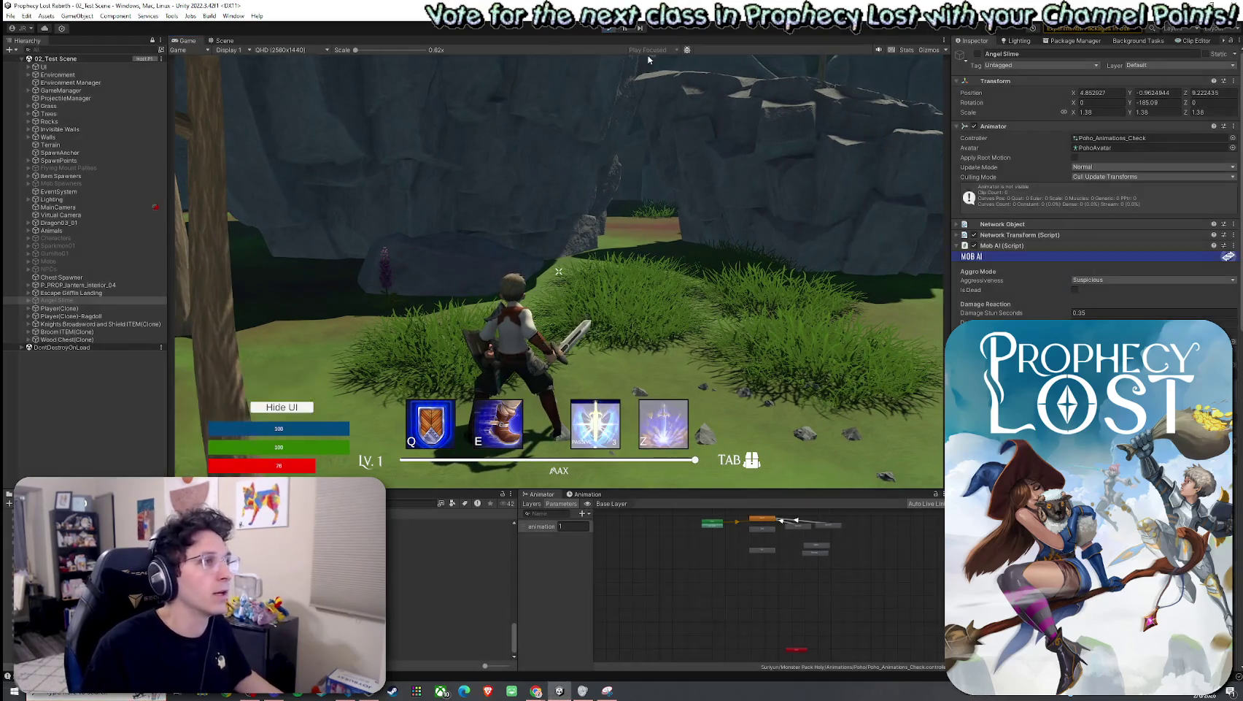
{"action": "key", "text": "super+Right"}
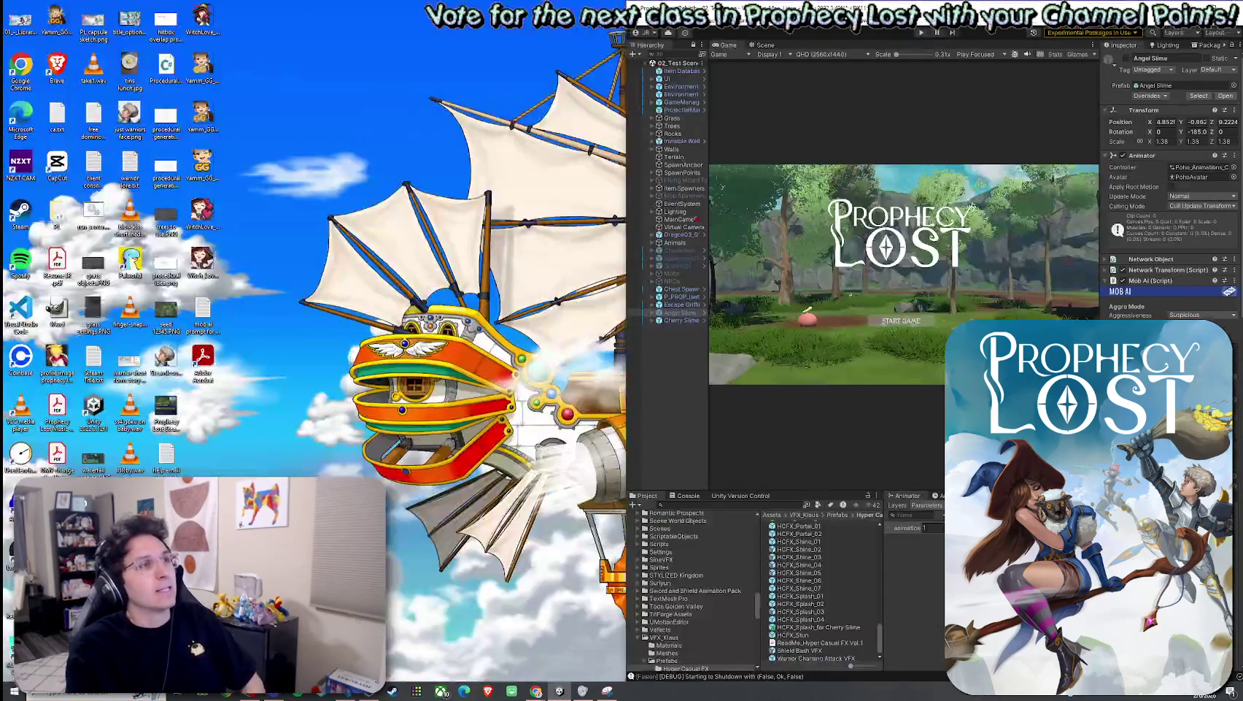
Step: Run File > Build And Run; the first build fails
{"action": "left_click", "coordinate": [635, 21]}
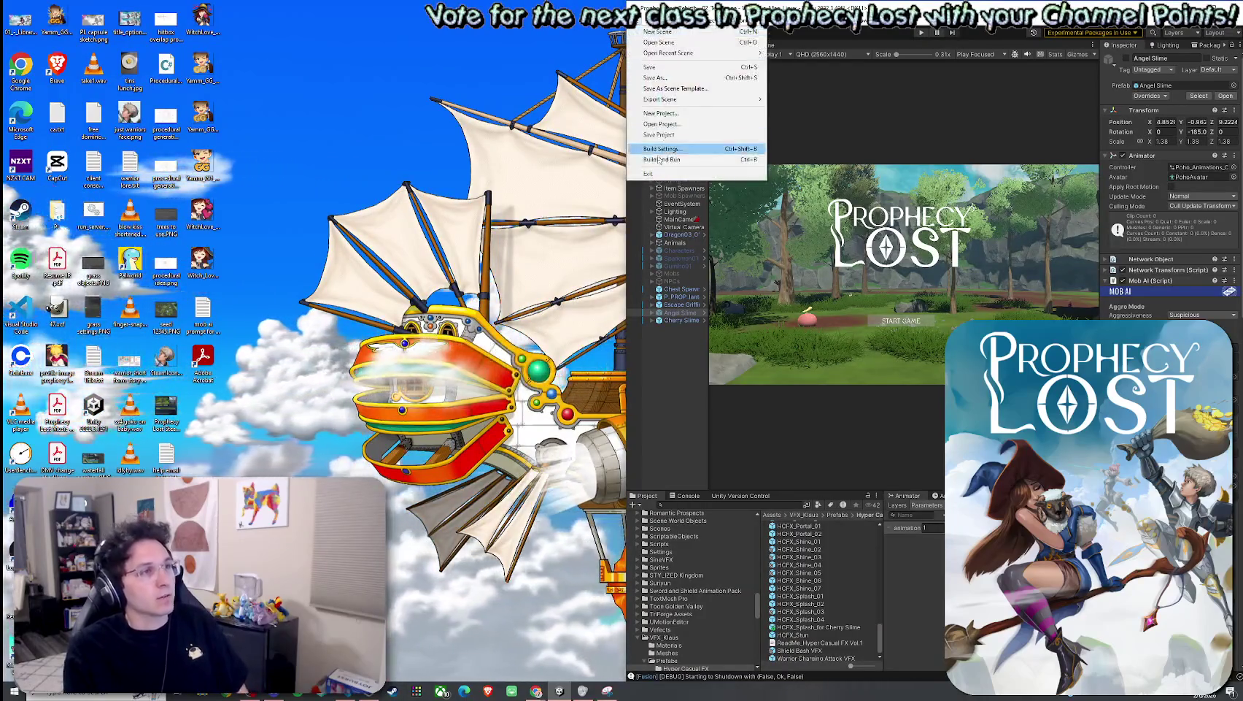
{"action": "left_click", "coordinate": [661, 159]}
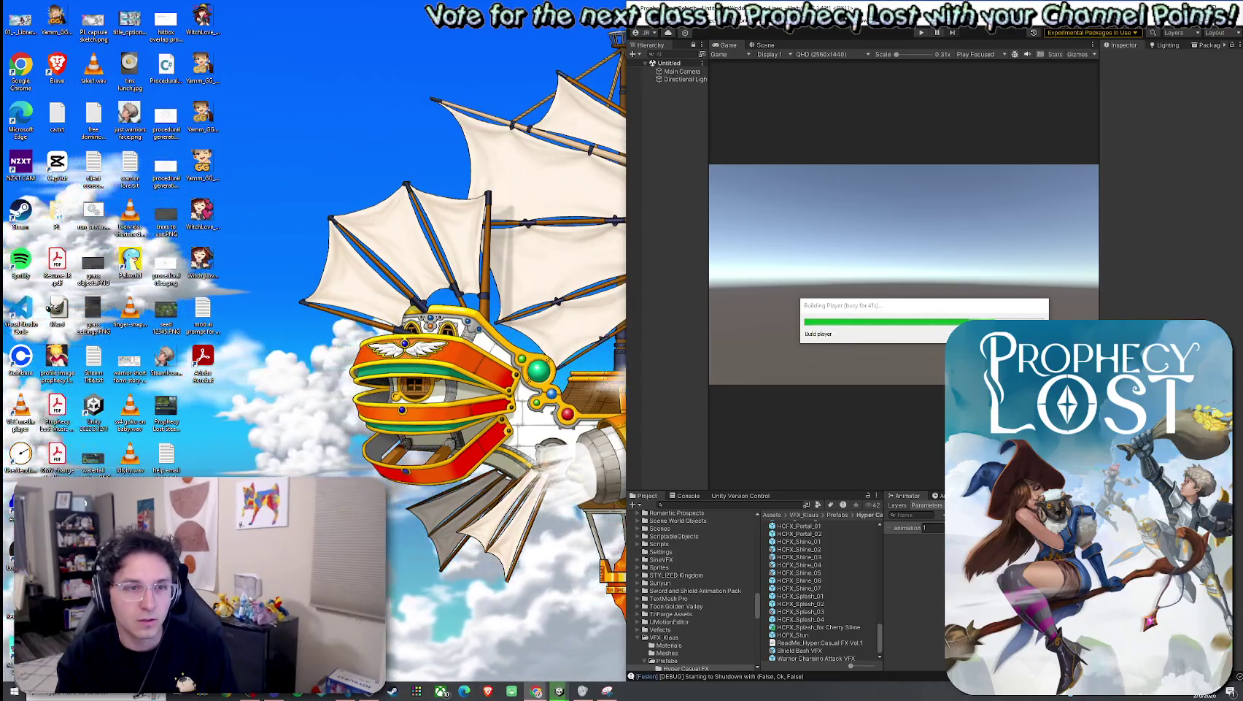
{"action": "right_click", "coordinate": [729, 44]}
{"action": "key", "text": "Escape"}
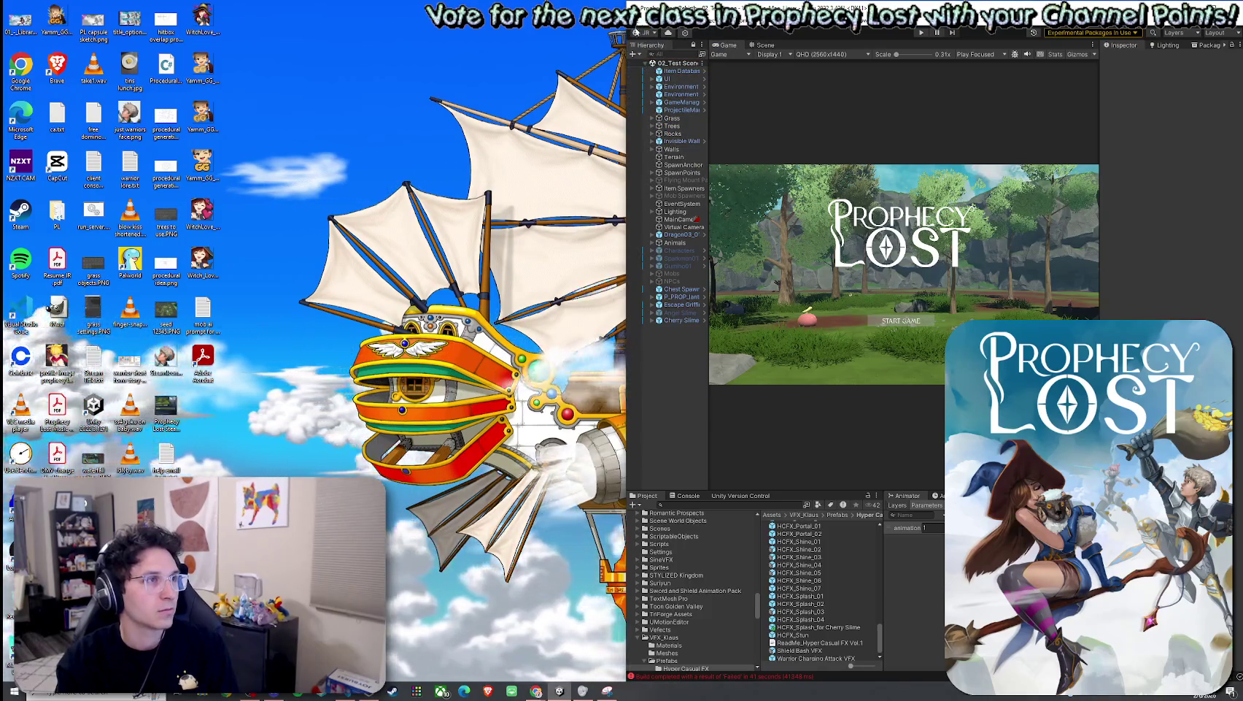
Step: Build And Run again so the standalone game launches, and start a game session in the editor
{"action": "left_click", "coordinate": [636, 21]}
{"action": "left_click", "coordinate": [679, 157]}
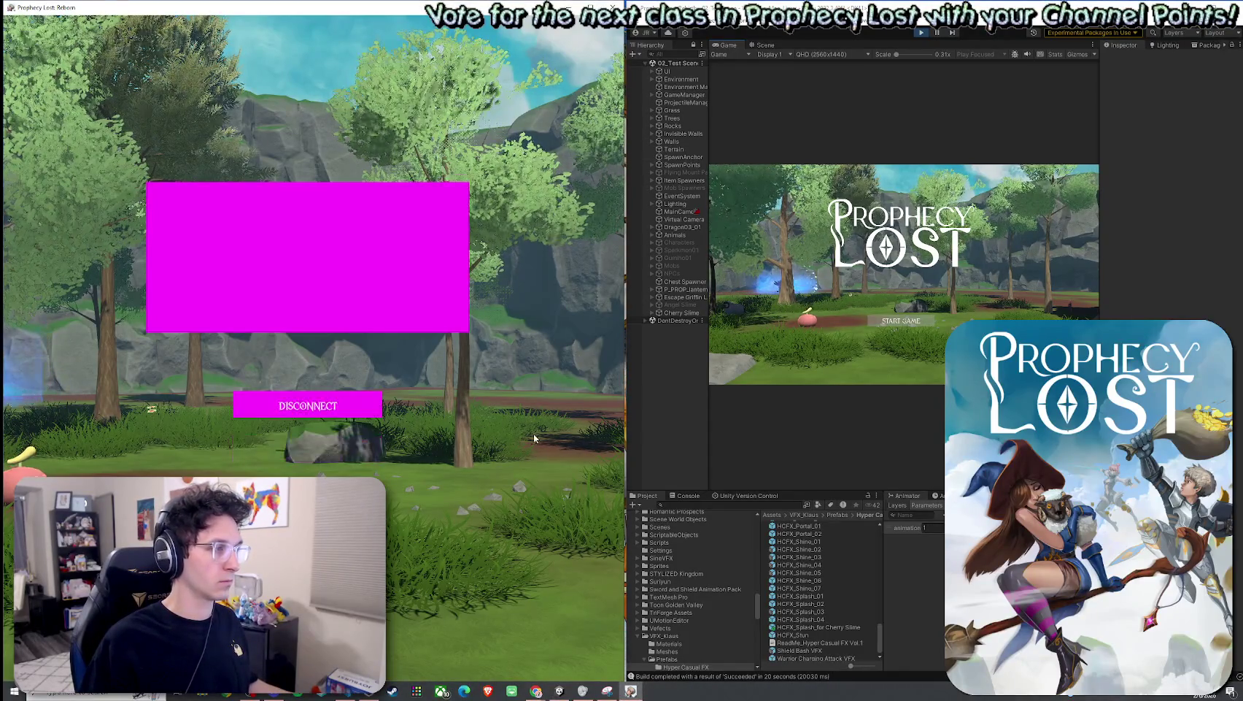
{"action": "left_click", "coordinate": [895, 323]}
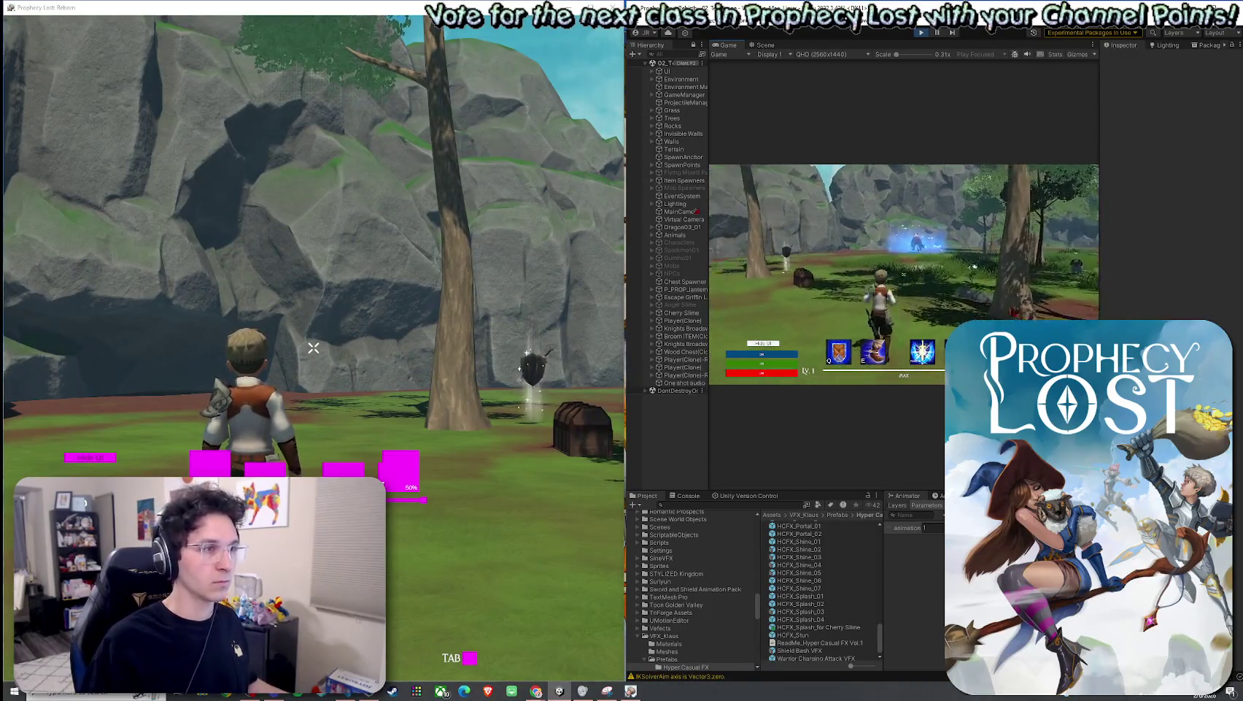
Step: Run the editor character through the forest, toggling the inventory, and slash at the nearby slime
{"action": "key", "text": "w"}
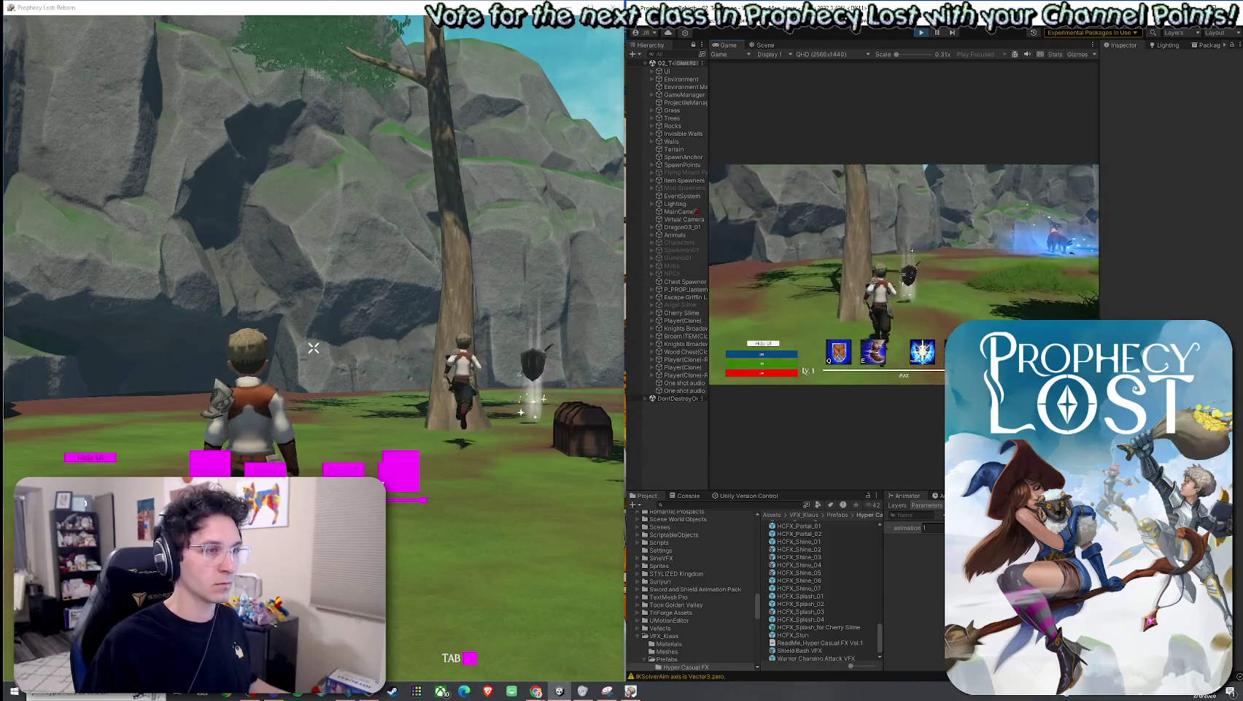
{"action": "key", "text": "Tab"}
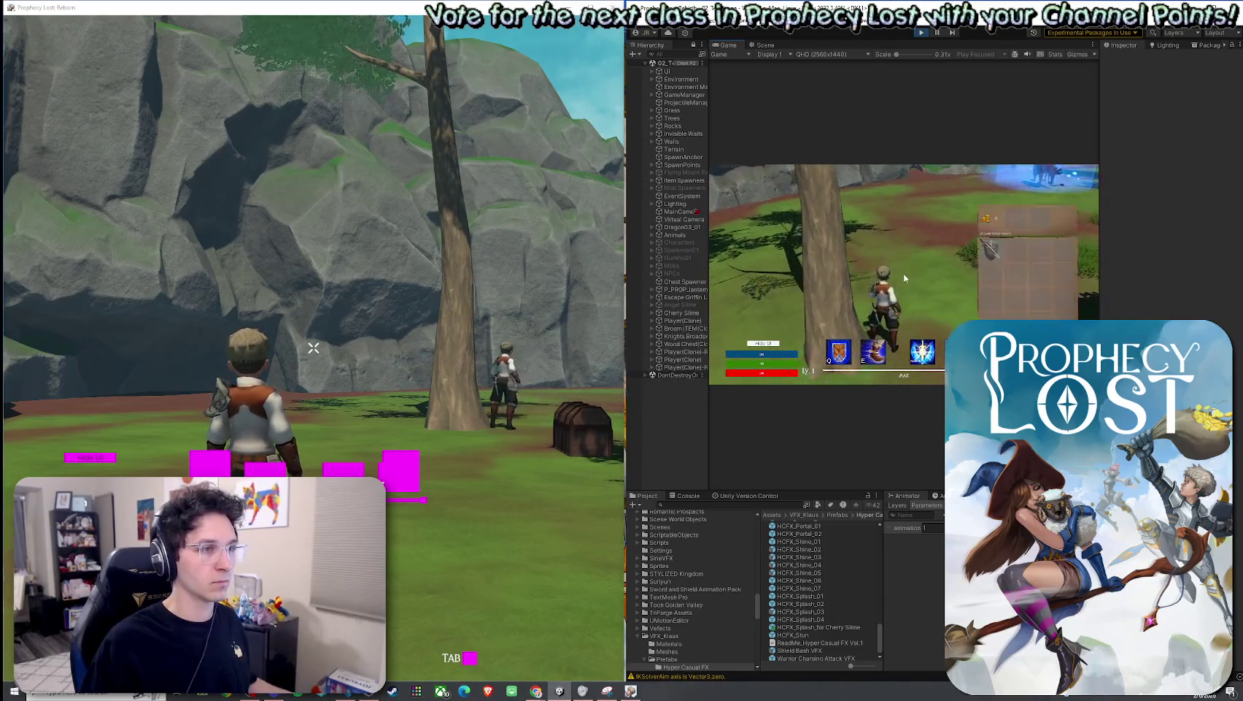
{"action": "key", "text": "Tab"}
{"action": "key", "text": "w"}
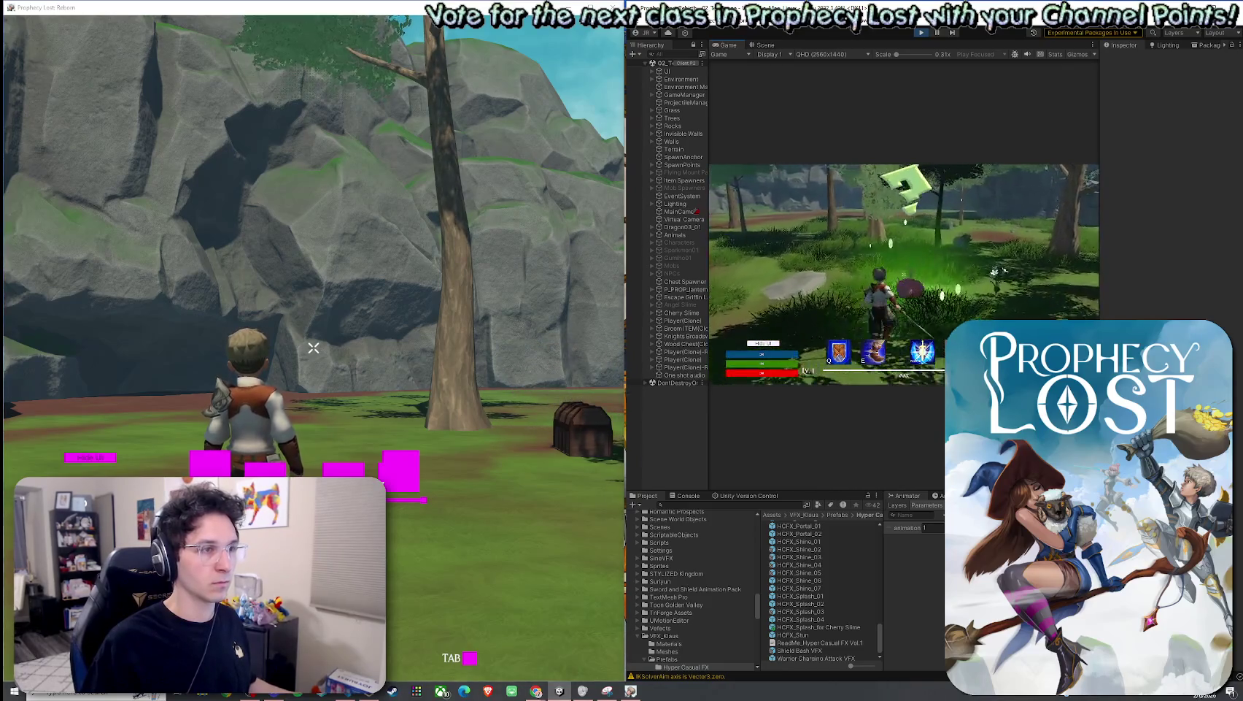
{"action": "left_click", "coordinate": [904, 274]}
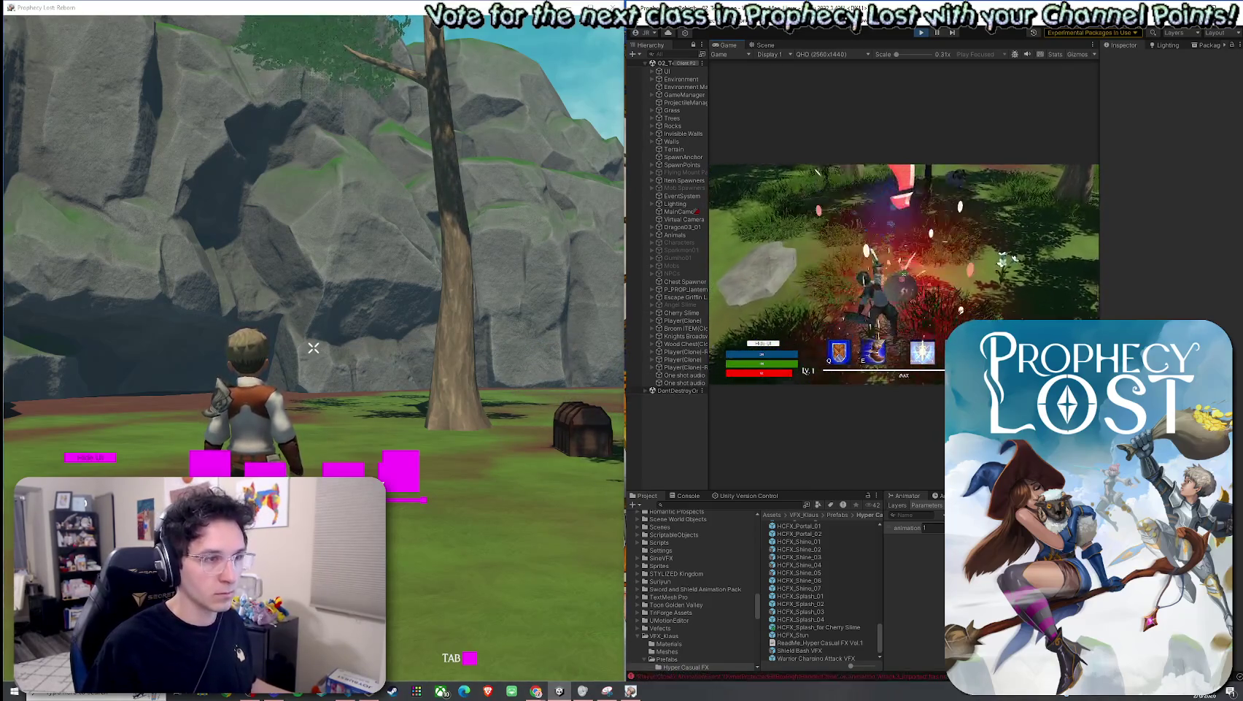
{"action": "key", "text": "w"}
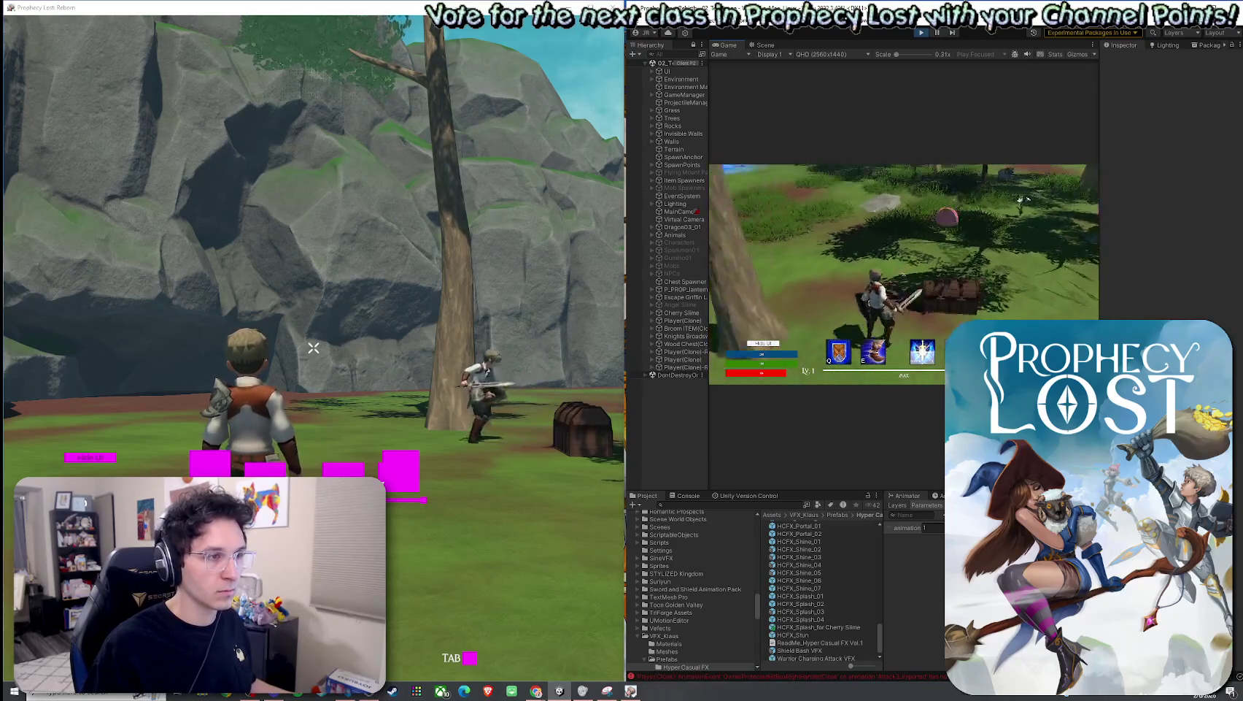
{"action": "key", "text": "w"}
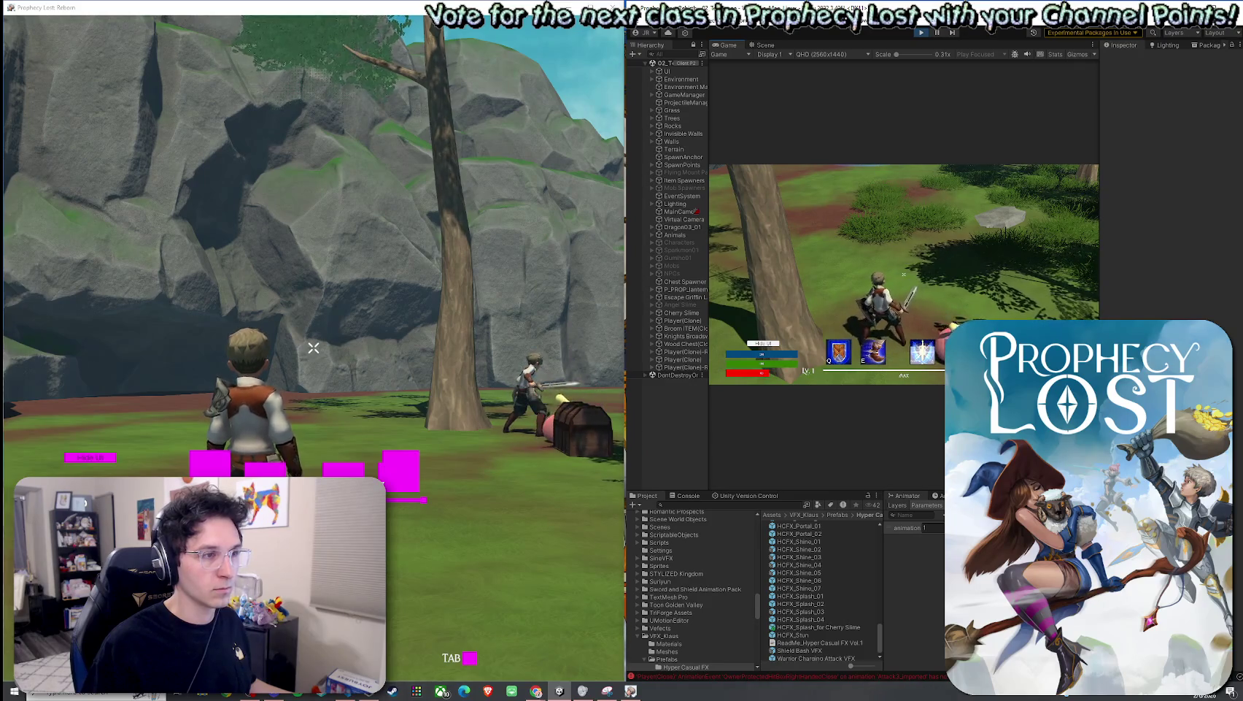
{"action": "left_click", "coordinate": [904, 274]}
Step: Run past the chest toward the other player and out into the open field
{"action": "key", "text": "w"}
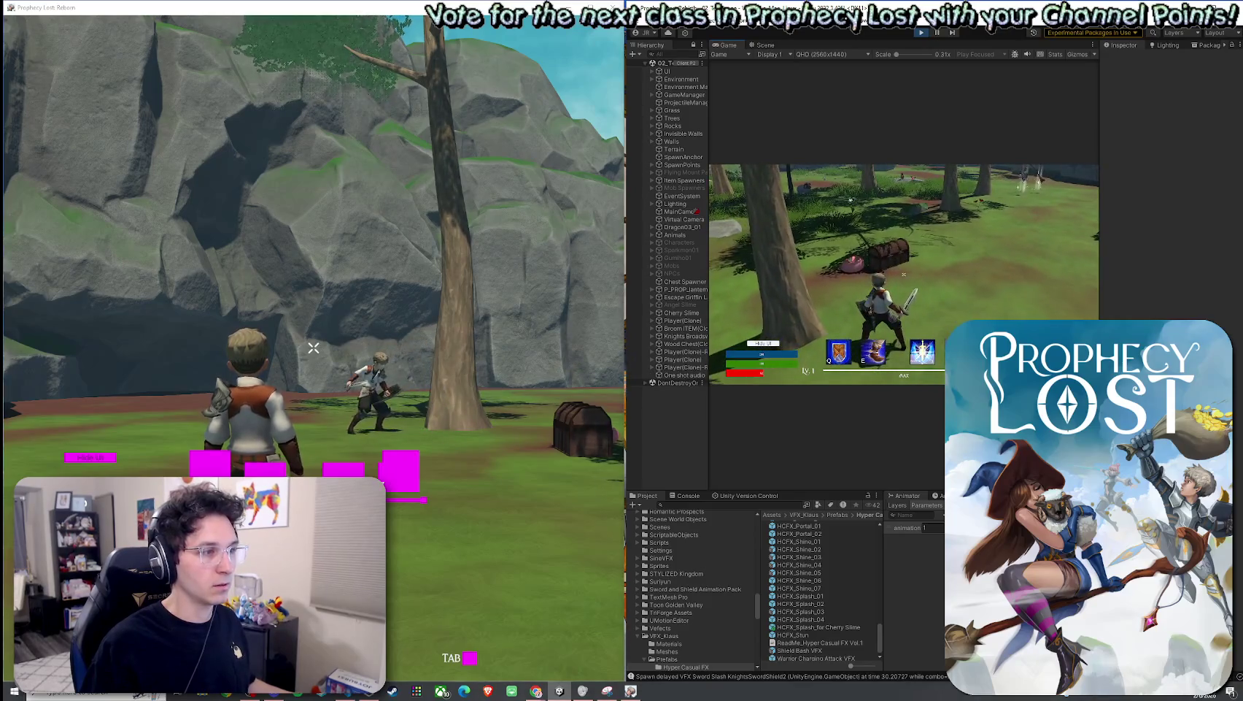
{"action": "key", "text": "w"}
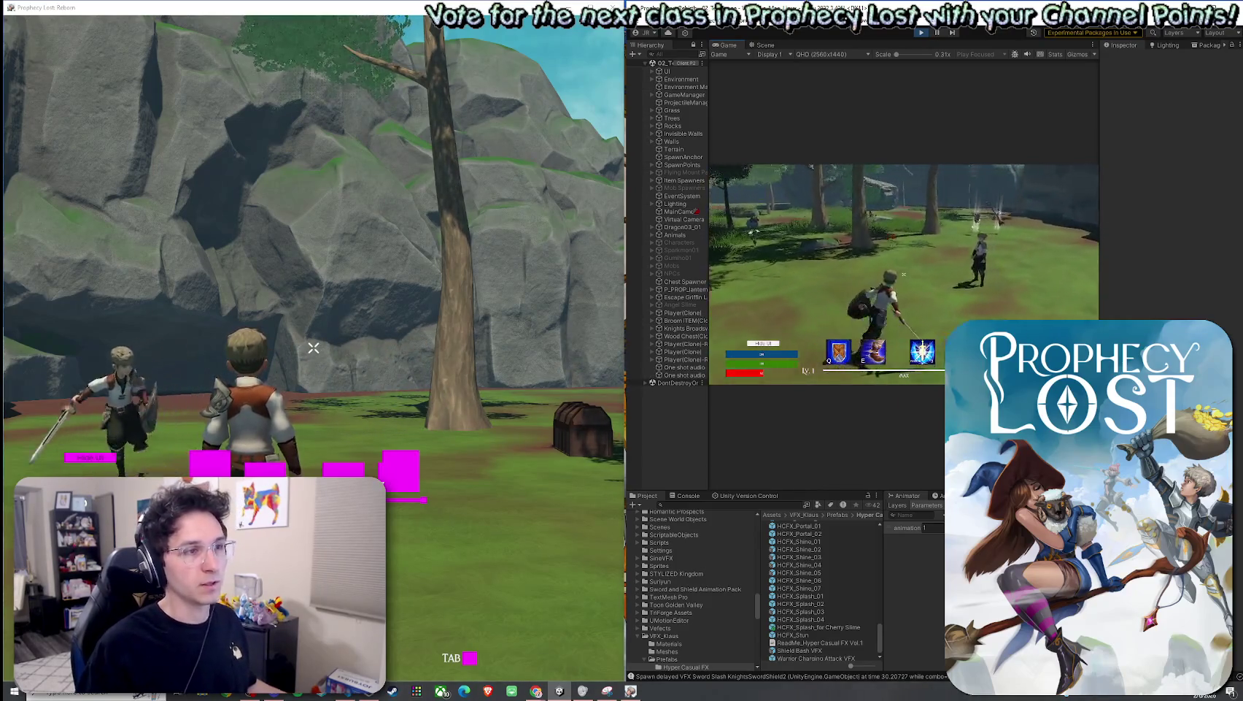
{"action": "key", "text": "w"}
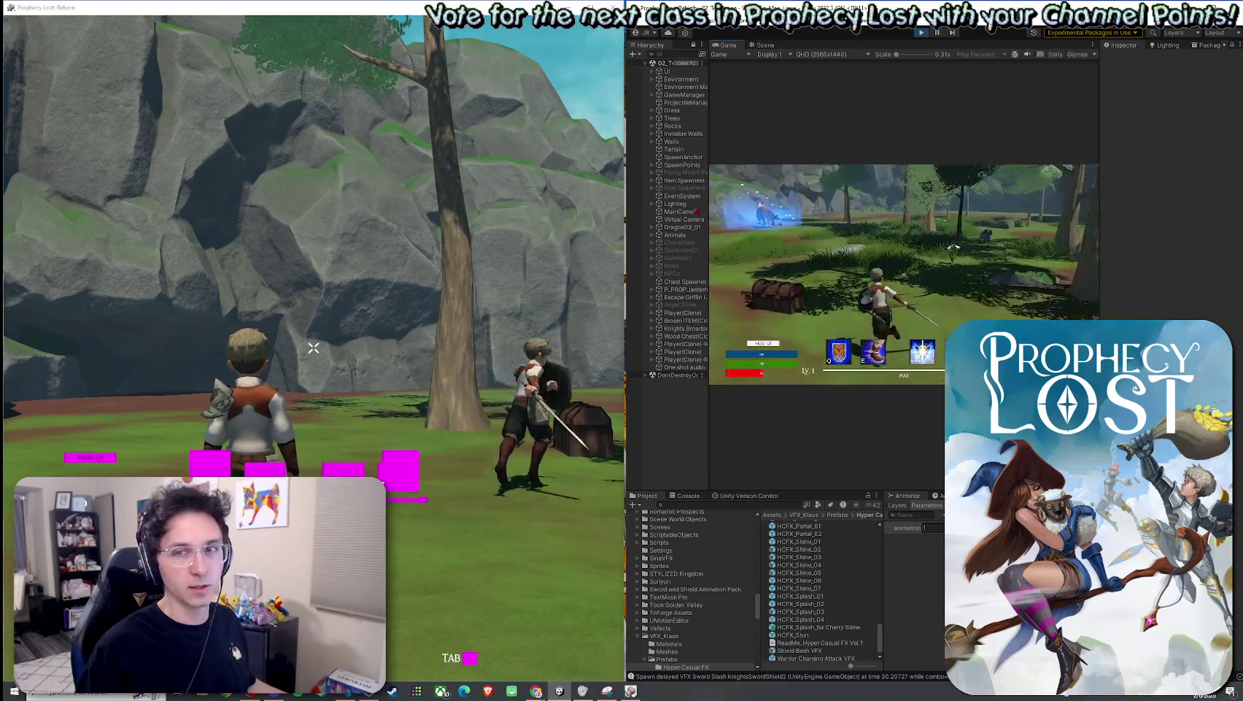
{"action": "key", "text": "w"}
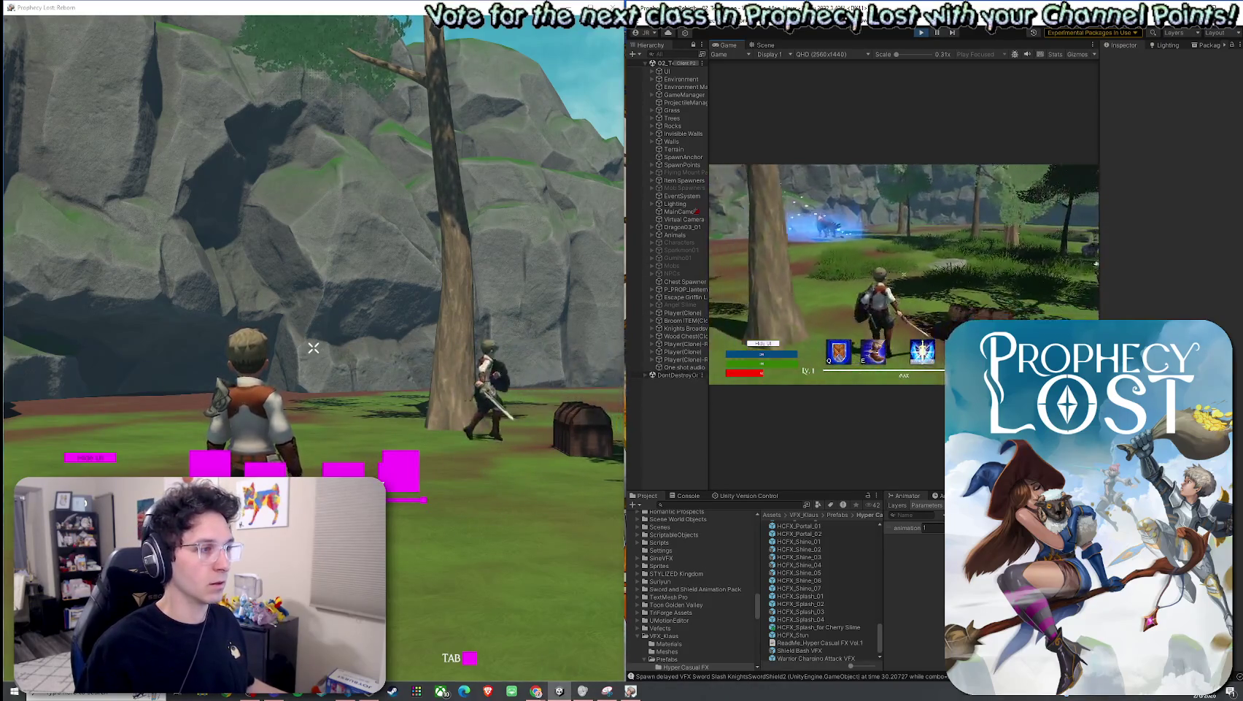
{"action": "key", "text": "w"}
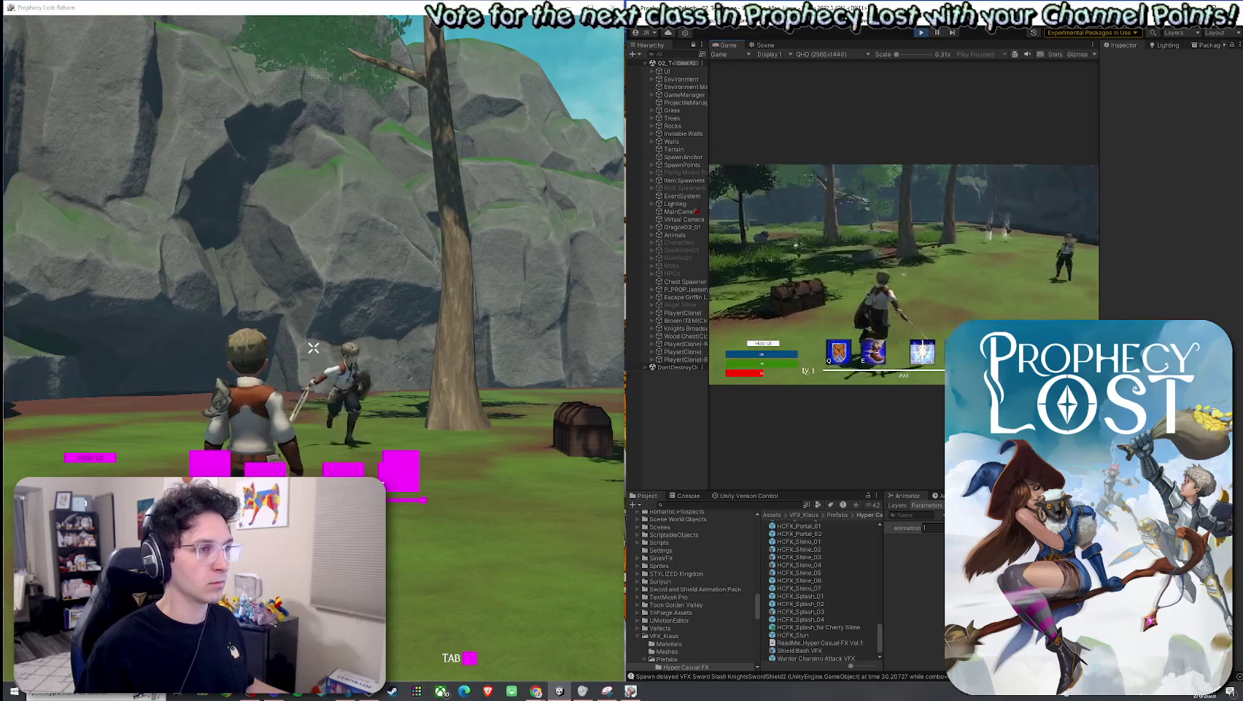
{"action": "key", "text": "w"}
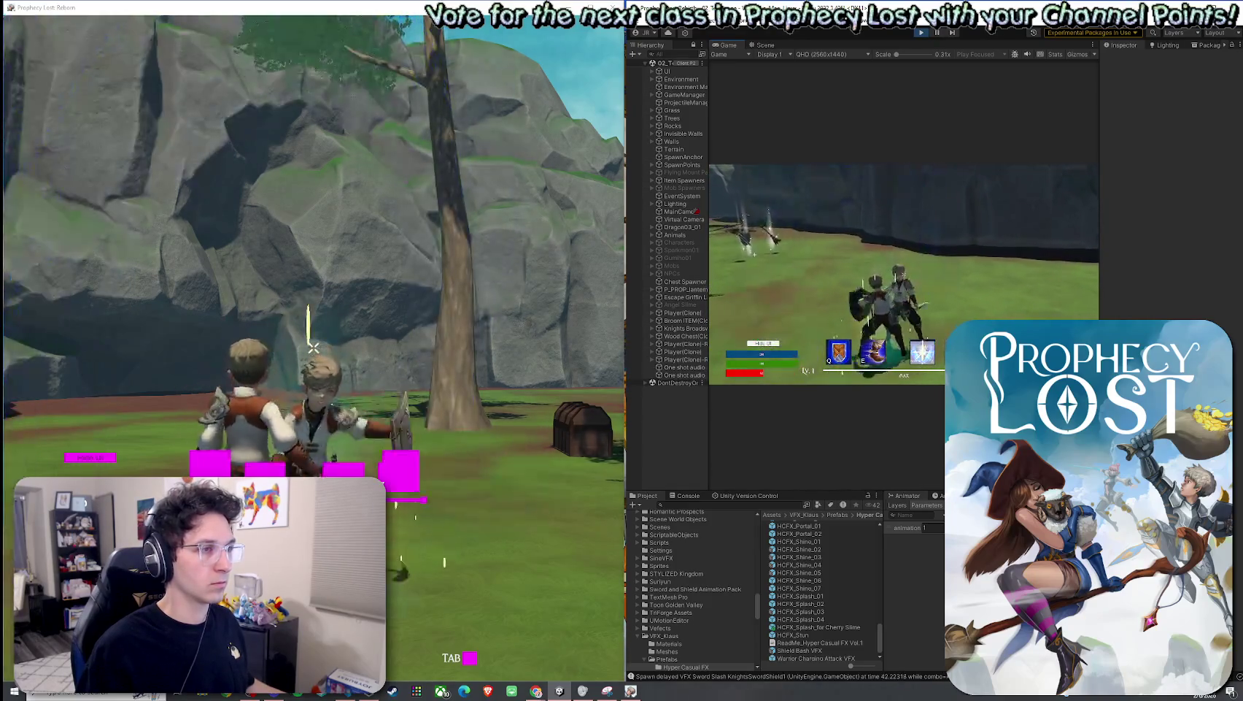
{"action": "key", "text": "w"}
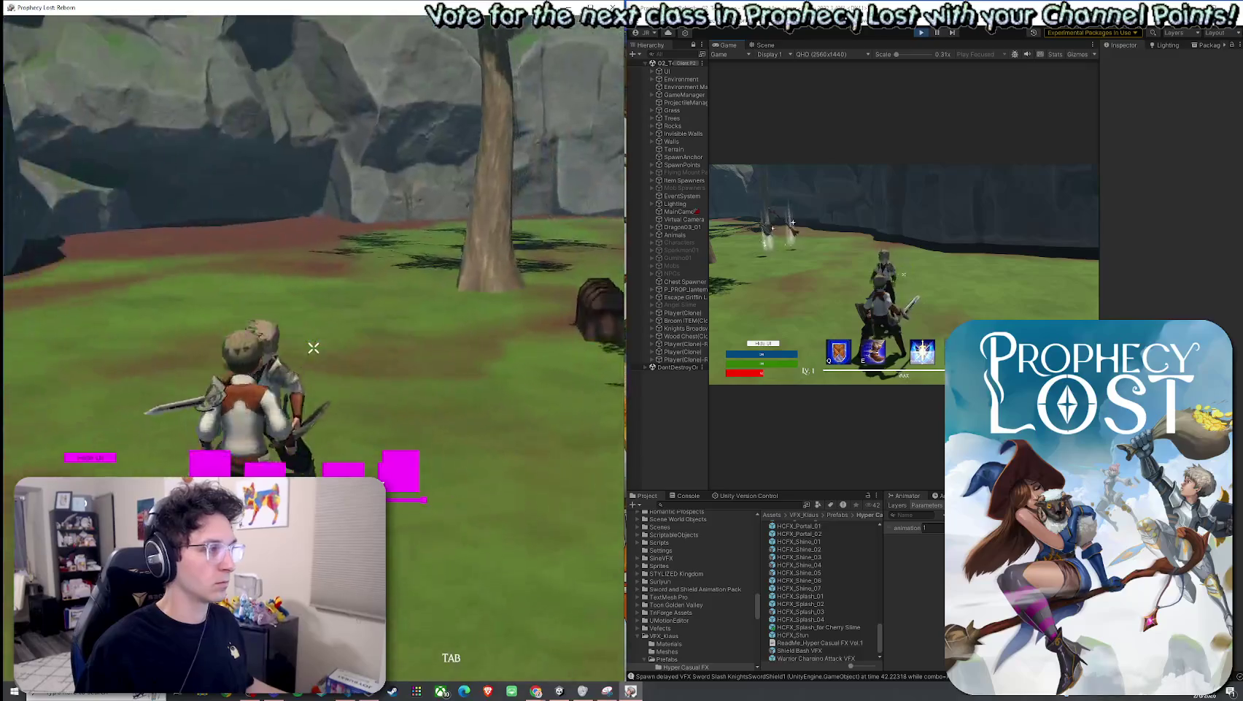
Step: Swing six sword slashes at the other player
{"action": "left_click", "coordinate": [314, 347]}
{"action": "left_click", "coordinate": [314, 347]}
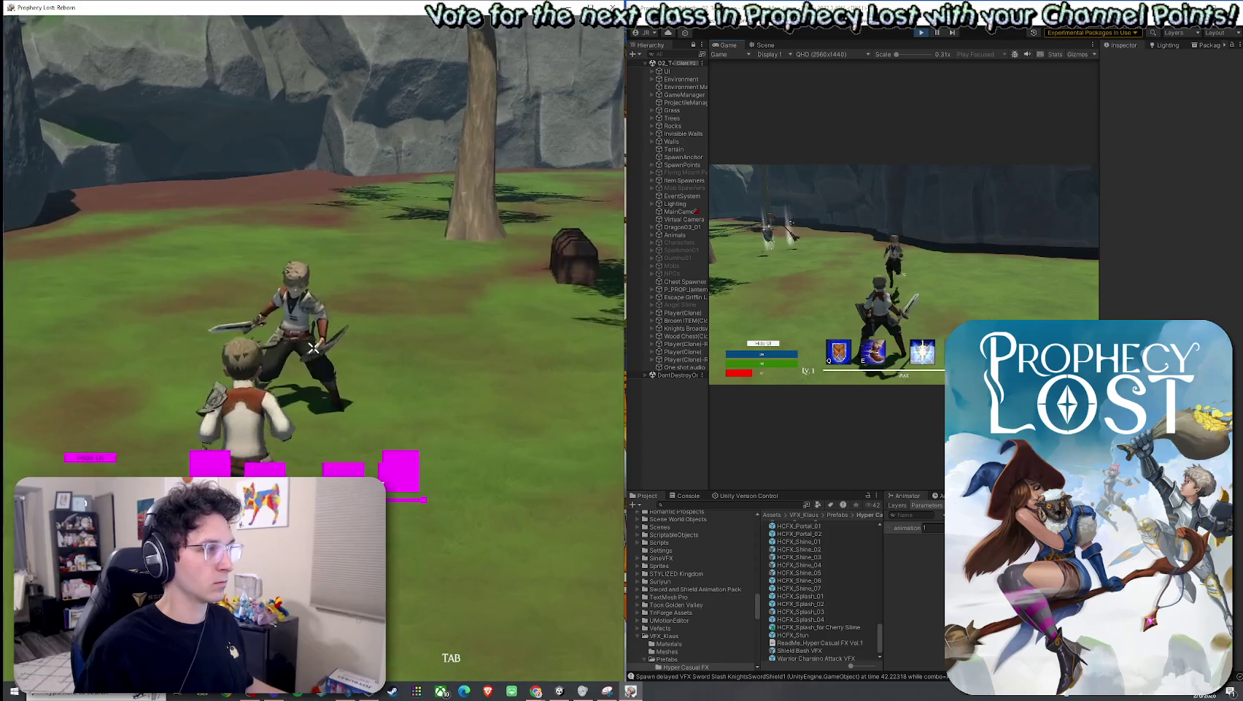
{"action": "left_click", "coordinate": [314, 347]}
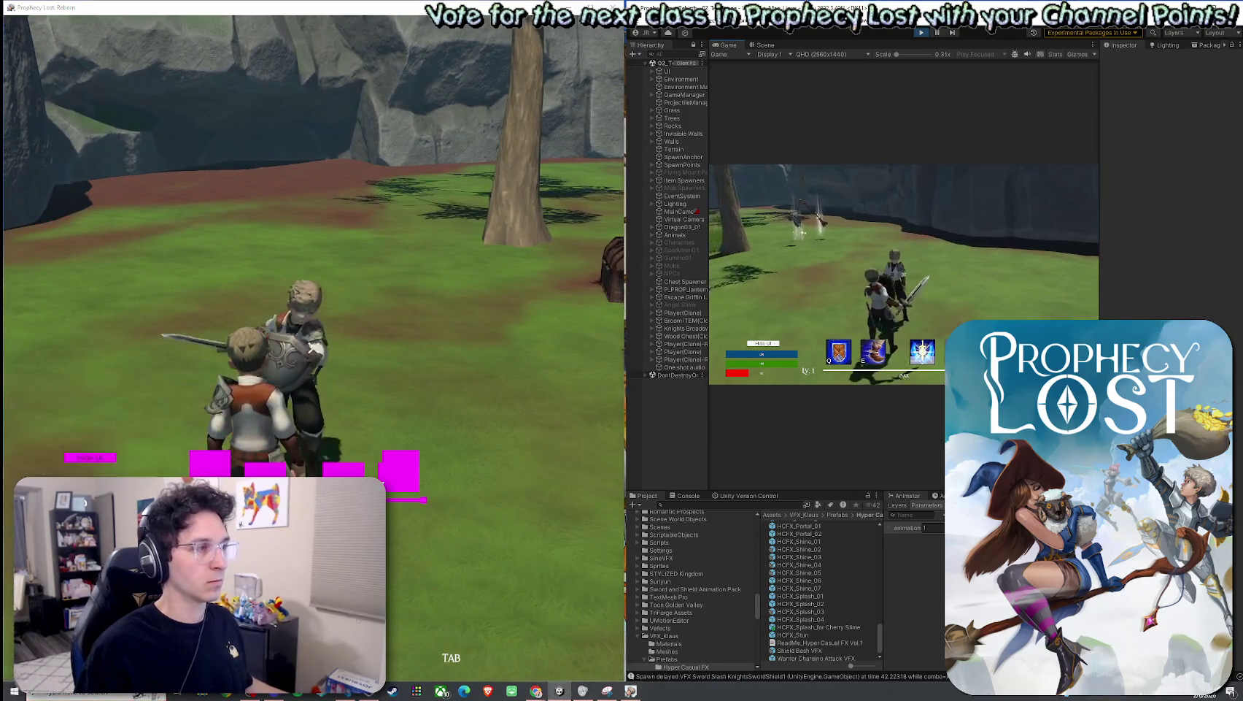
{"action": "left_click", "coordinate": [314, 347]}
{"action": "left_click", "coordinate": [314, 347]}
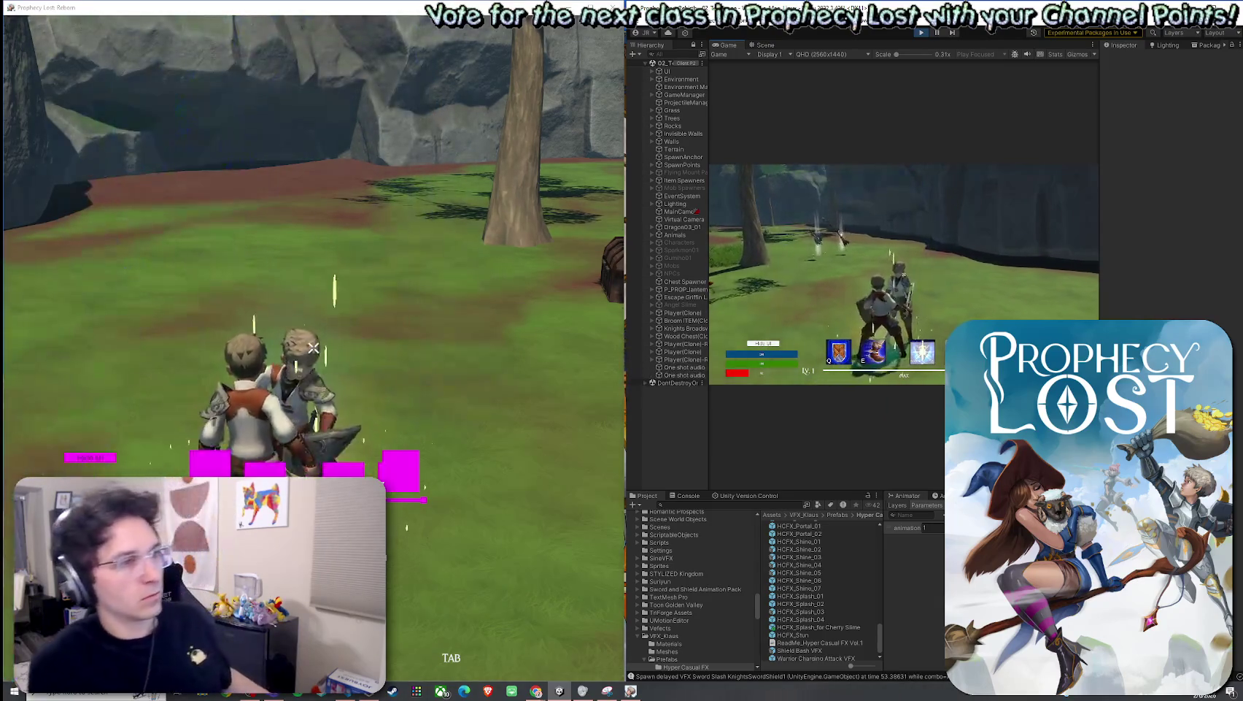
{"action": "left_click", "coordinate": [314, 347]}
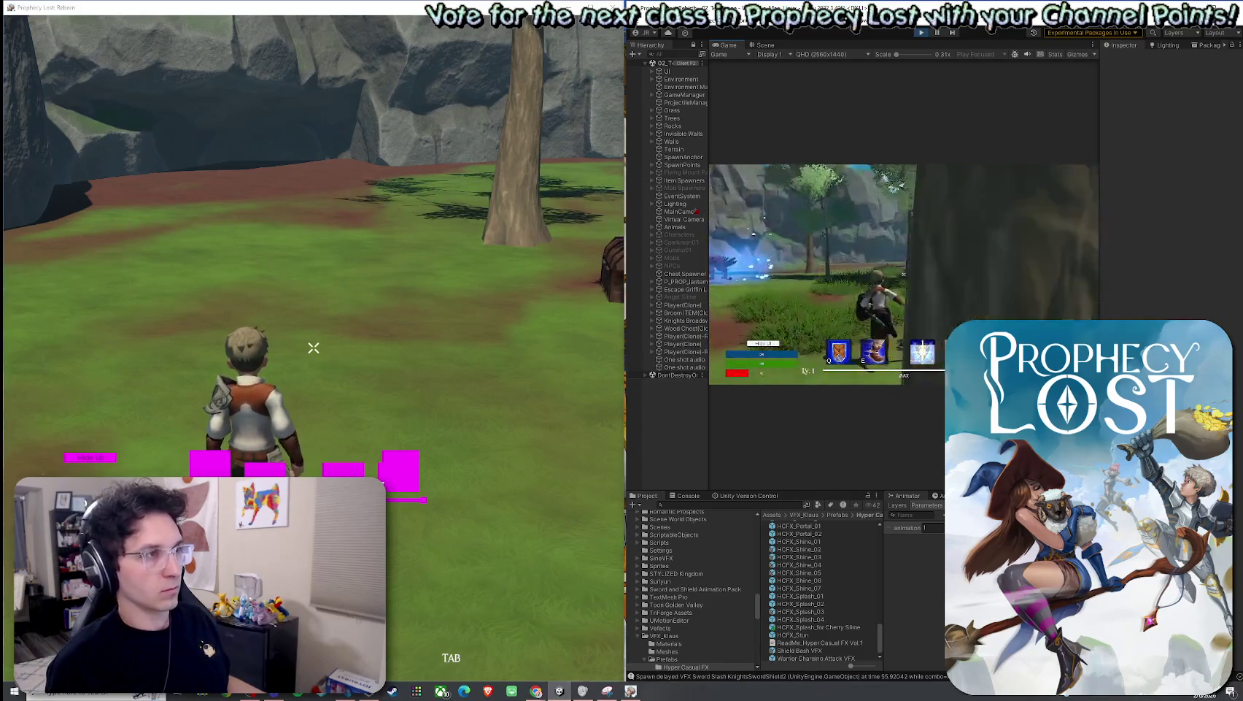
Step: Stop Play mode, close the game client, maximize Unity and save 02_Test Scene
{"action": "key", "text": "super"}
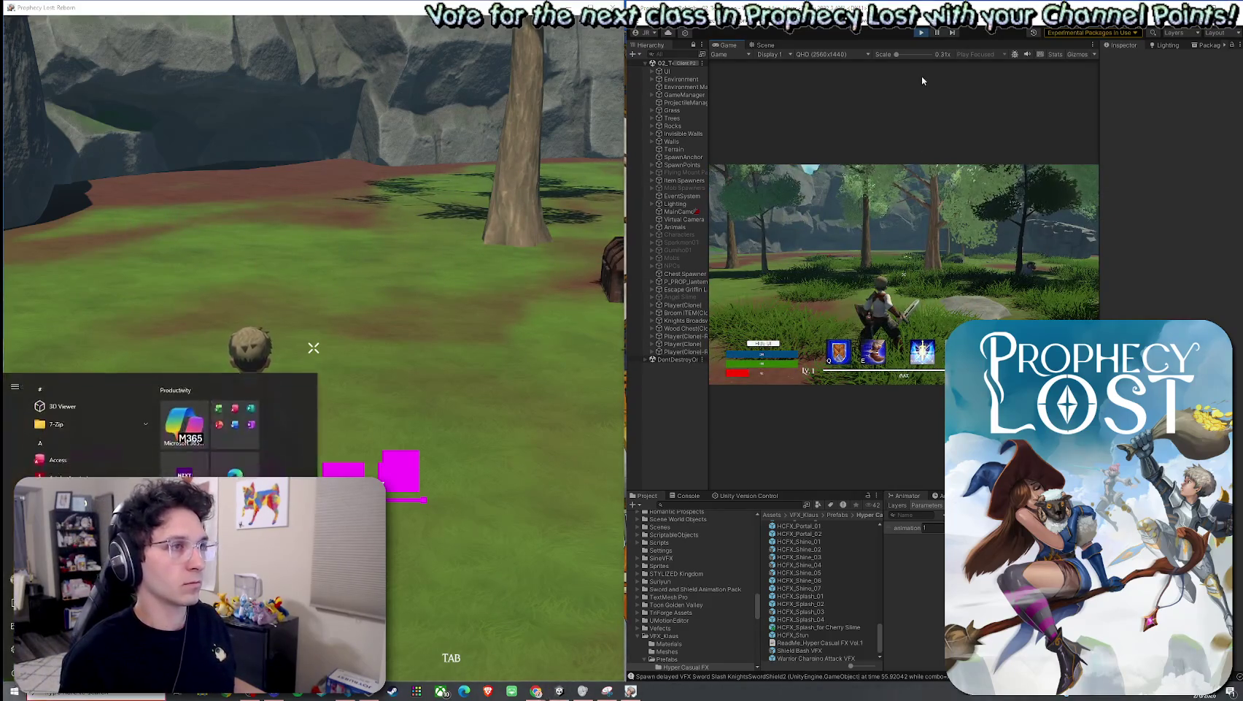
{"action": "left_click", "coordinate": [922, 32]}
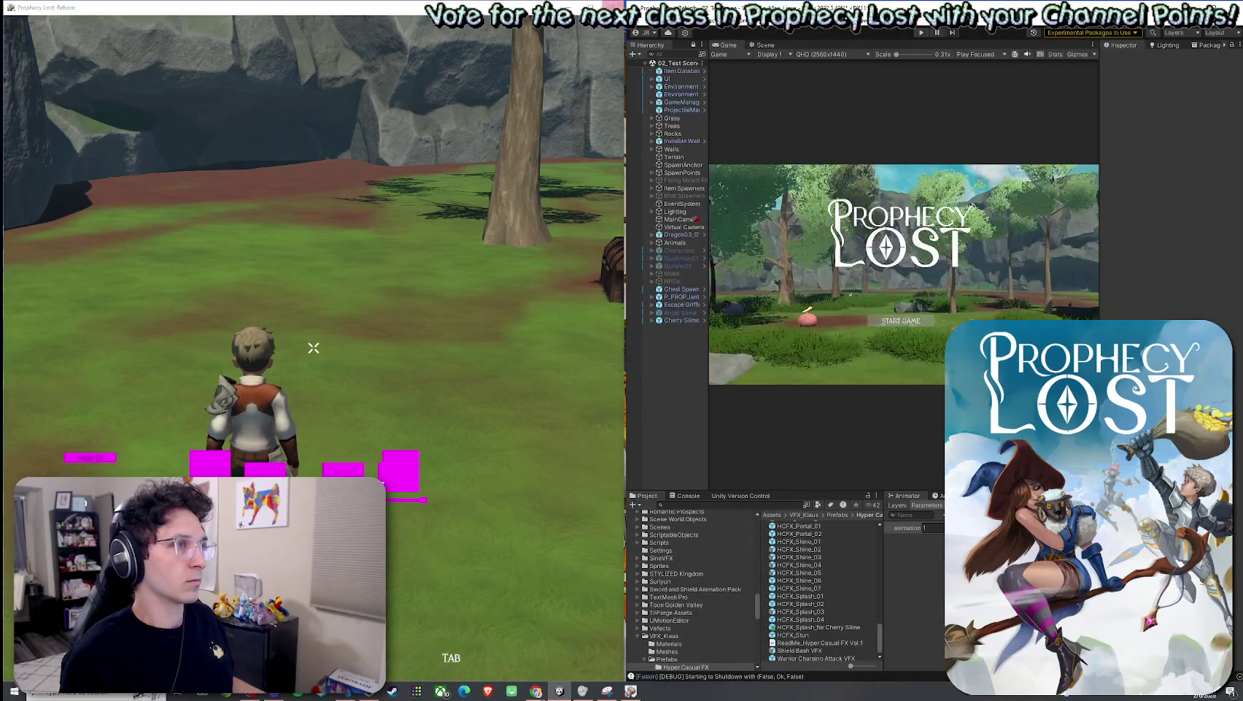
{"action": "key", "text": "alt+F4"}
{"action": "key", "text": "super+Up"}
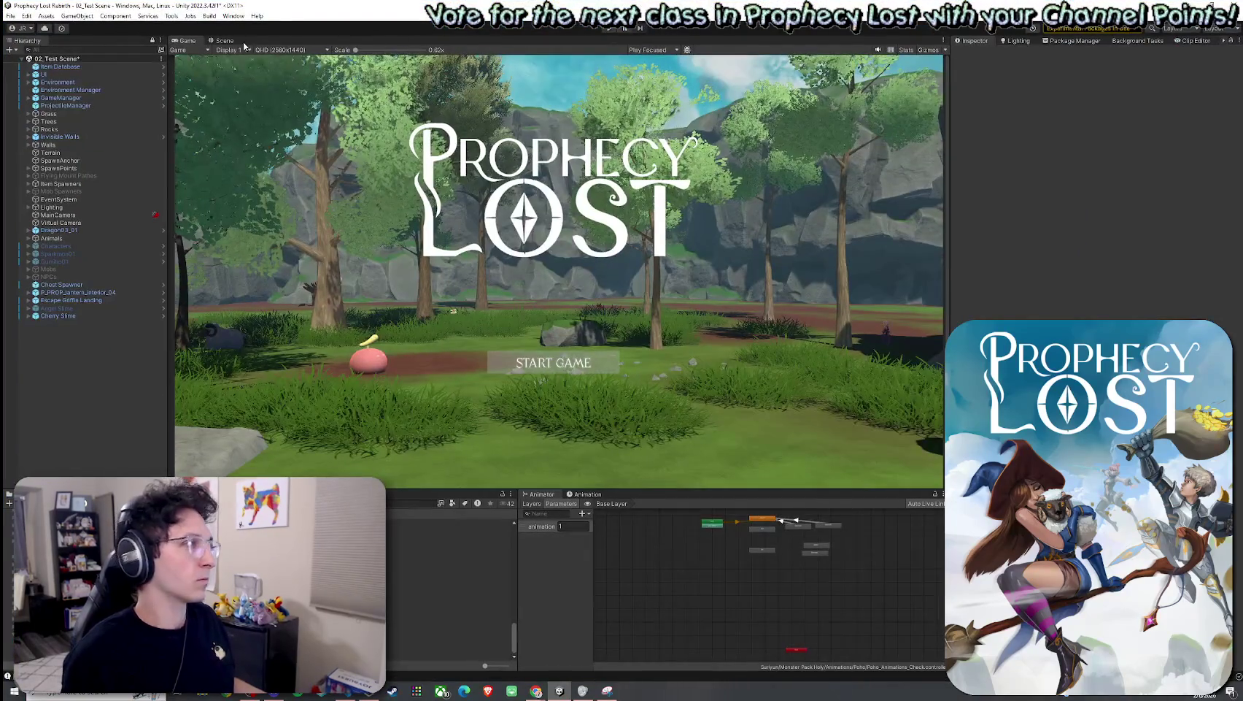
{"action": "key", "text": "ctrl+s"}
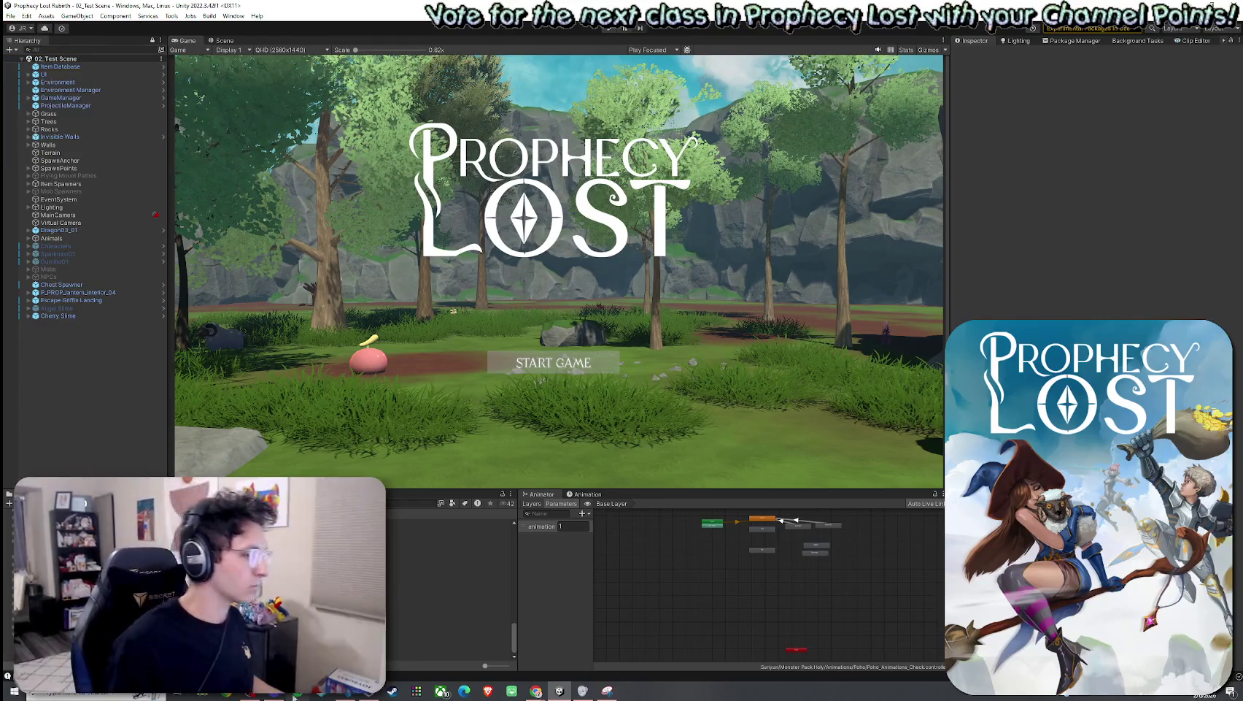
{"action": "left_click", "coordinate": [294, 696]}
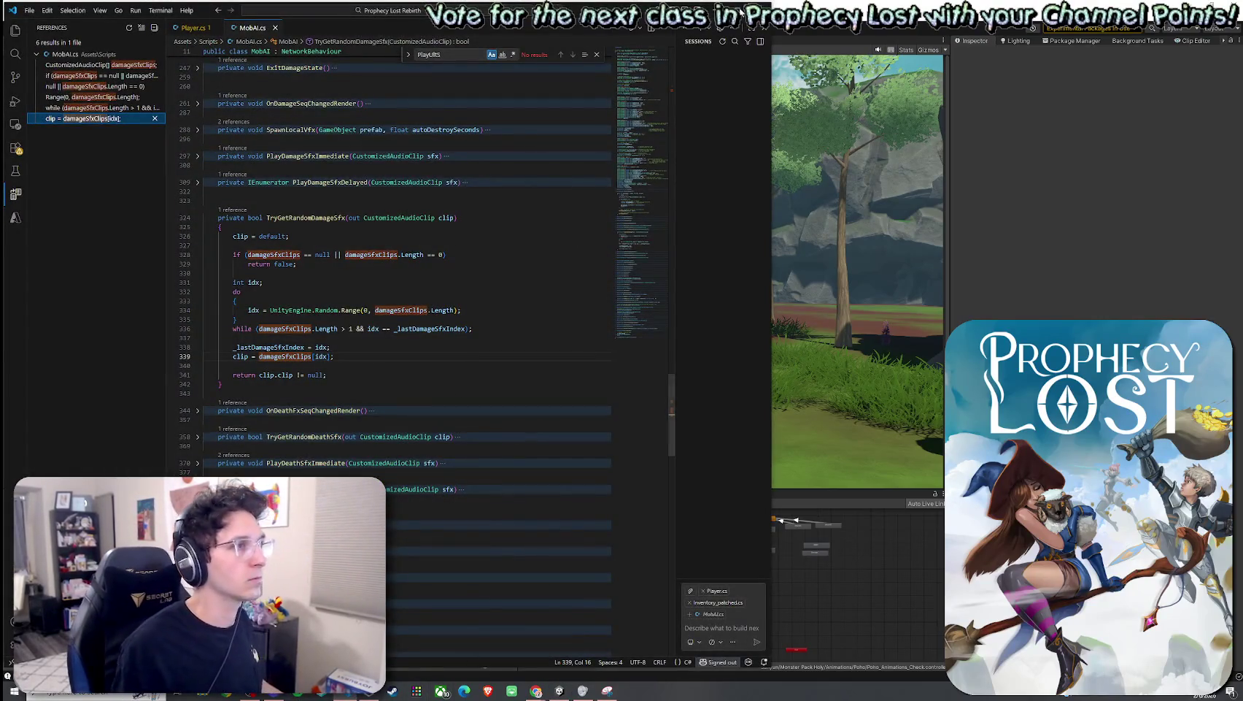
Step: Maximize VS Code, switch to Player.cs and search it for HandleDamage, then Health
{"action": "double_click", "coordinate": [741, 13]}
{"action": "left_click", "coordinate": [191, 26]}
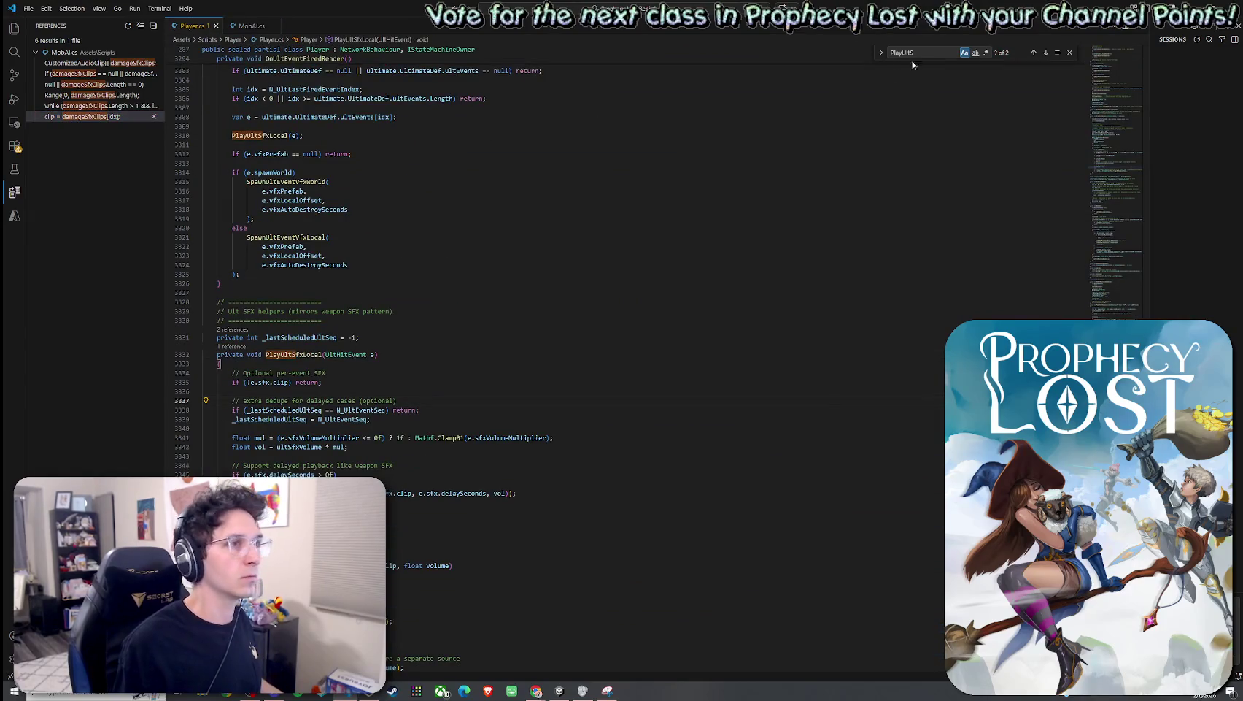
{"action": "key", "text": "ctrl+f"}
{"action": "type", "text": "Handel"}
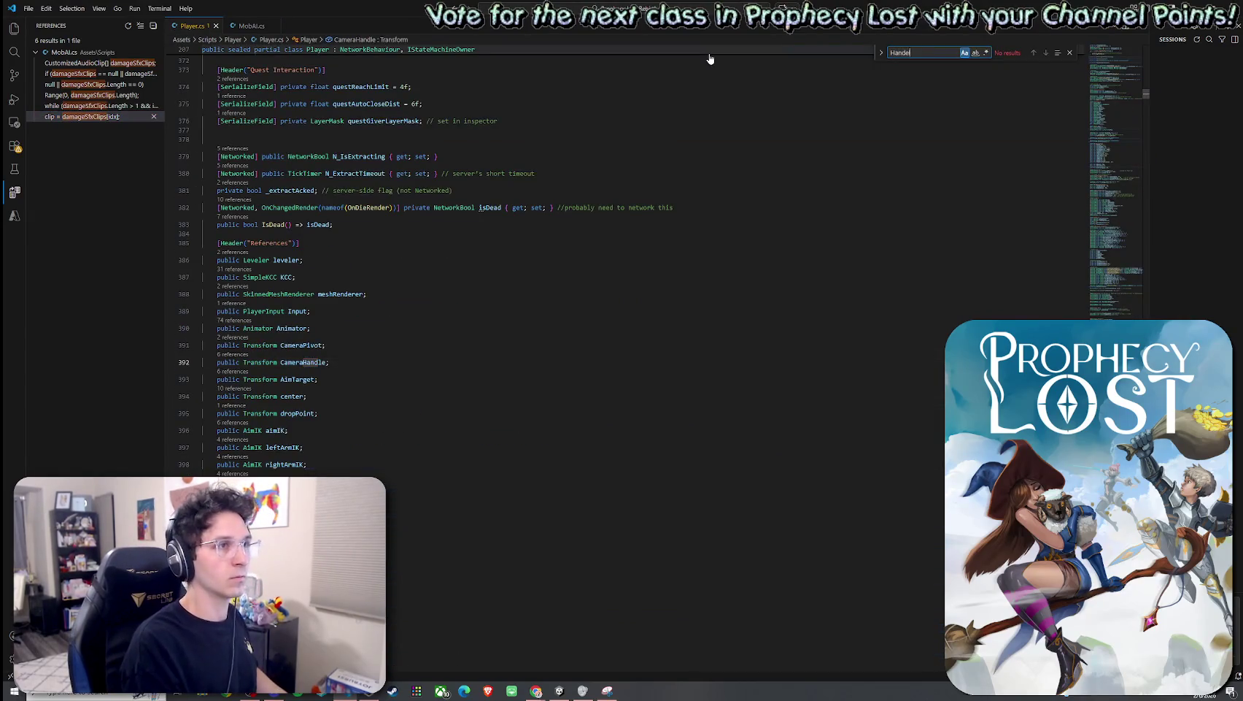
{"action": "key", "text": "BackSpace"}
{"action": "key", "text": "BackSpace"}
{"action": "type", "text": "leDamage"}
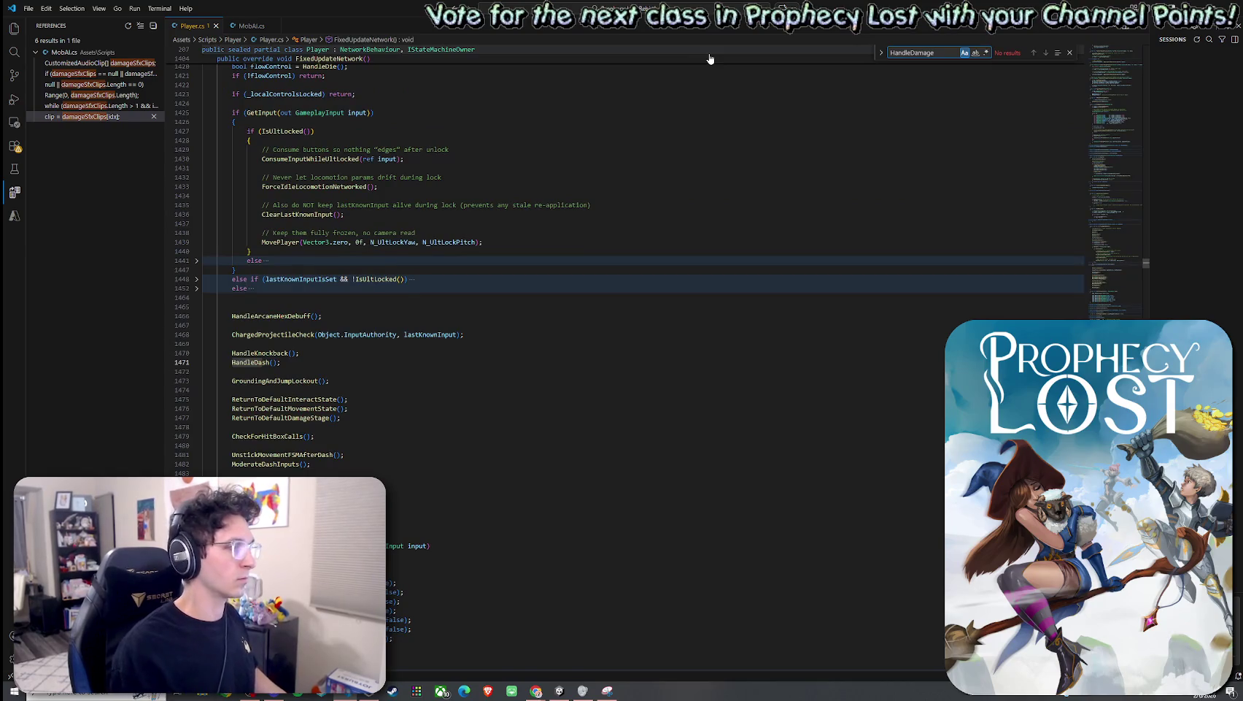
{"action": "key", "text": "ctrl+a"}
{"action": "key", "text": "BackSpace"}
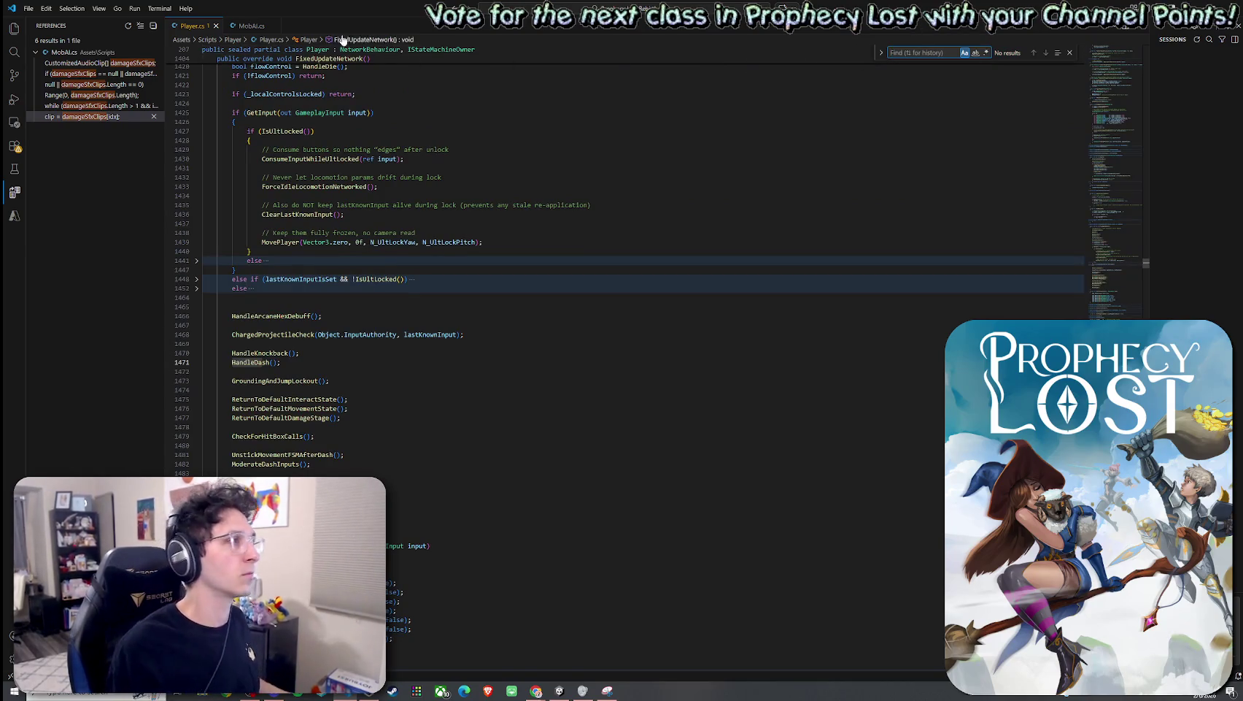
{"action": "type", "text": "Health"}
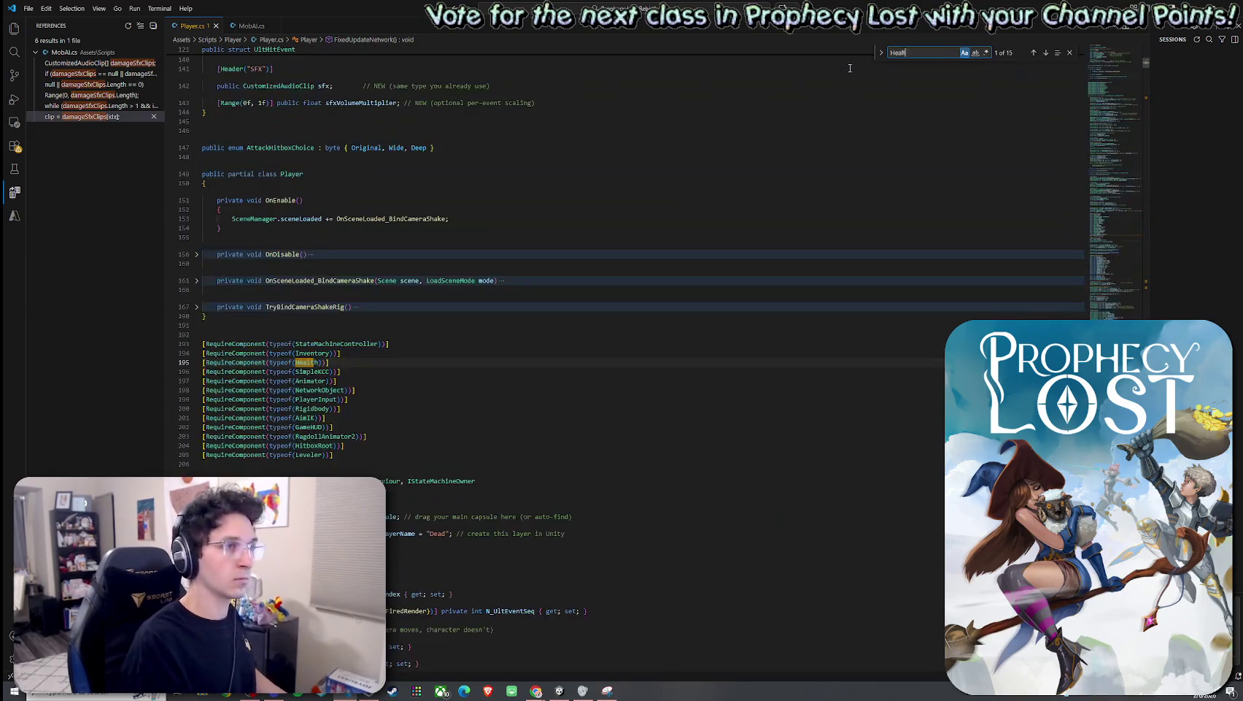
Step: Go to the Health definition to open Health.cs, and snap VS Code to the left half
{"action": "right_click", "coordinate": [310, 362]}
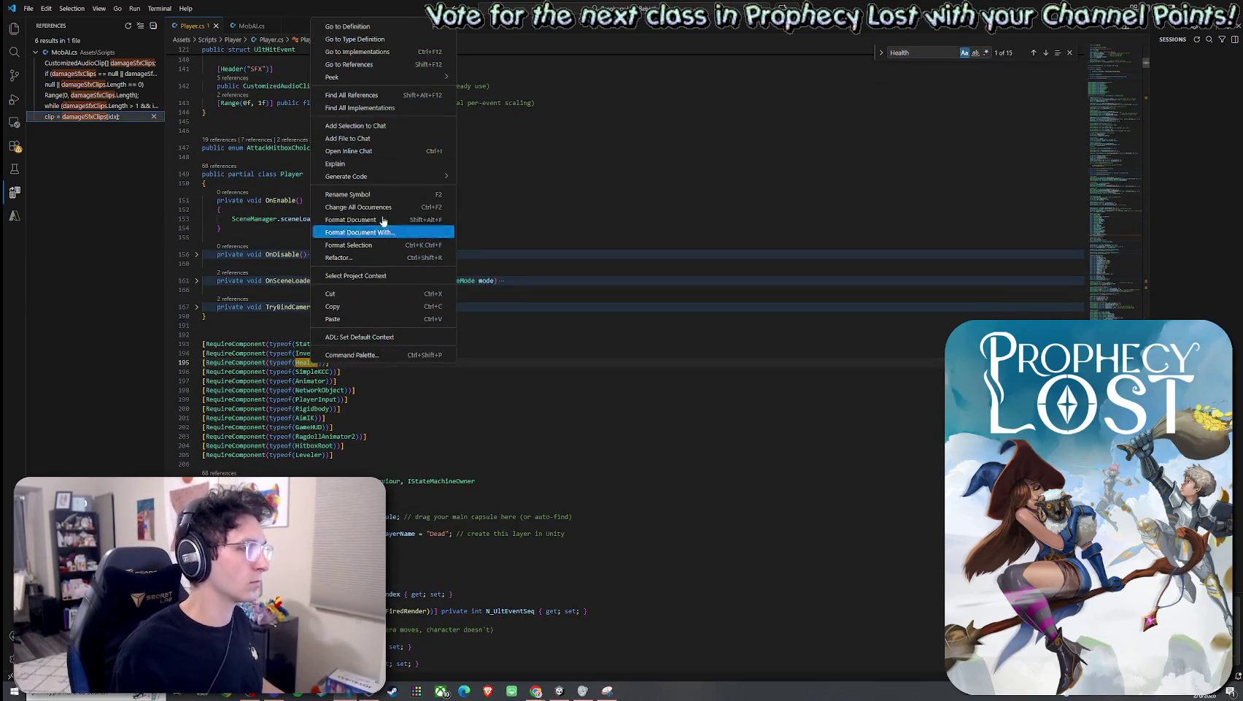
{"action": "left_click", "coordinate": [365, 42]}
{"action": "key", "text": "super+Left"}
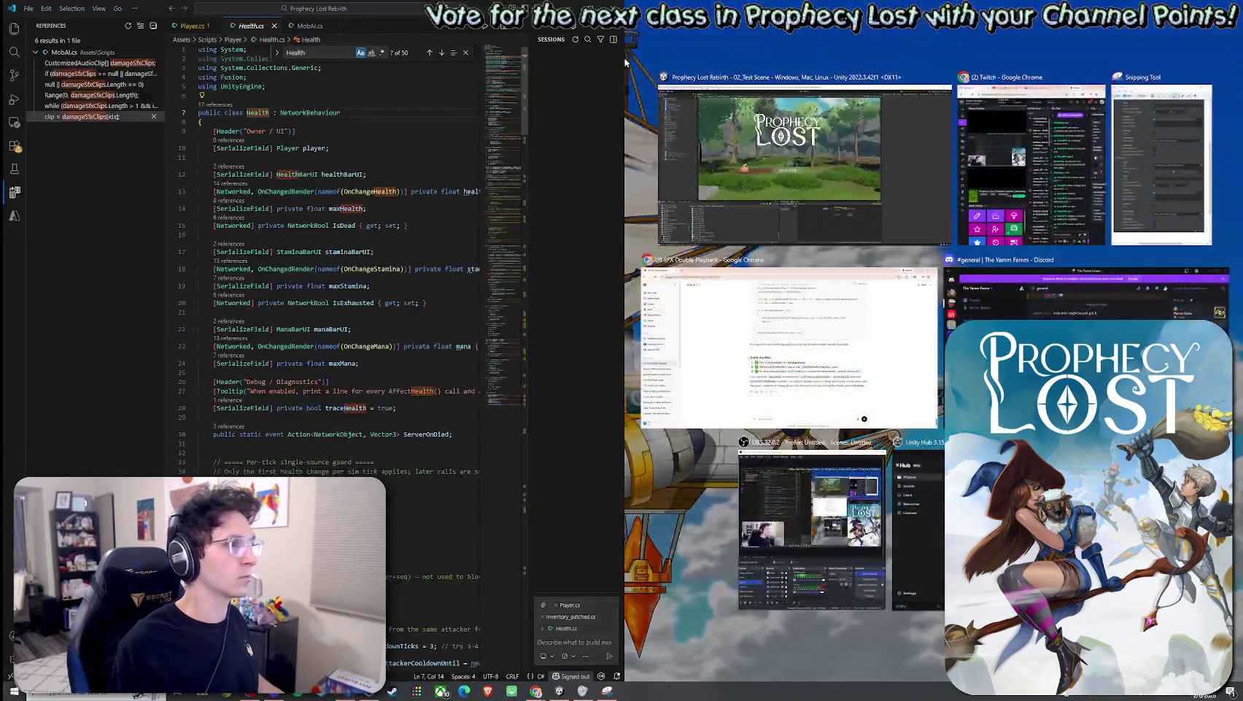
Step: Place Unity in the right half and hide the VS Code sidebar with Ctrl+B
{"action": "left_click", "coordinate": [817, 157]}
{"action": "scroll", "coordinate": [335, 213], "scroll_direction": "down", "scroll_amount": 5}
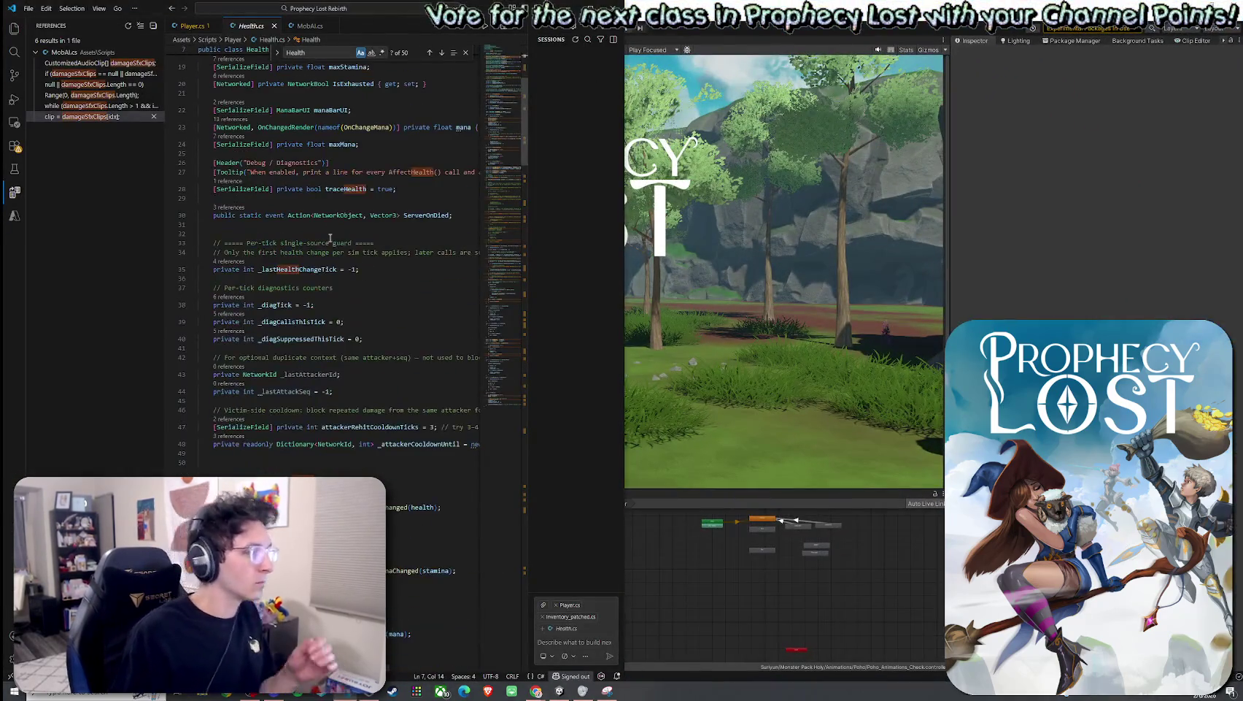
{"action": "key", "text": "ctrl+shift+e"}
{"action": "key", "text": "ctrl+b"}
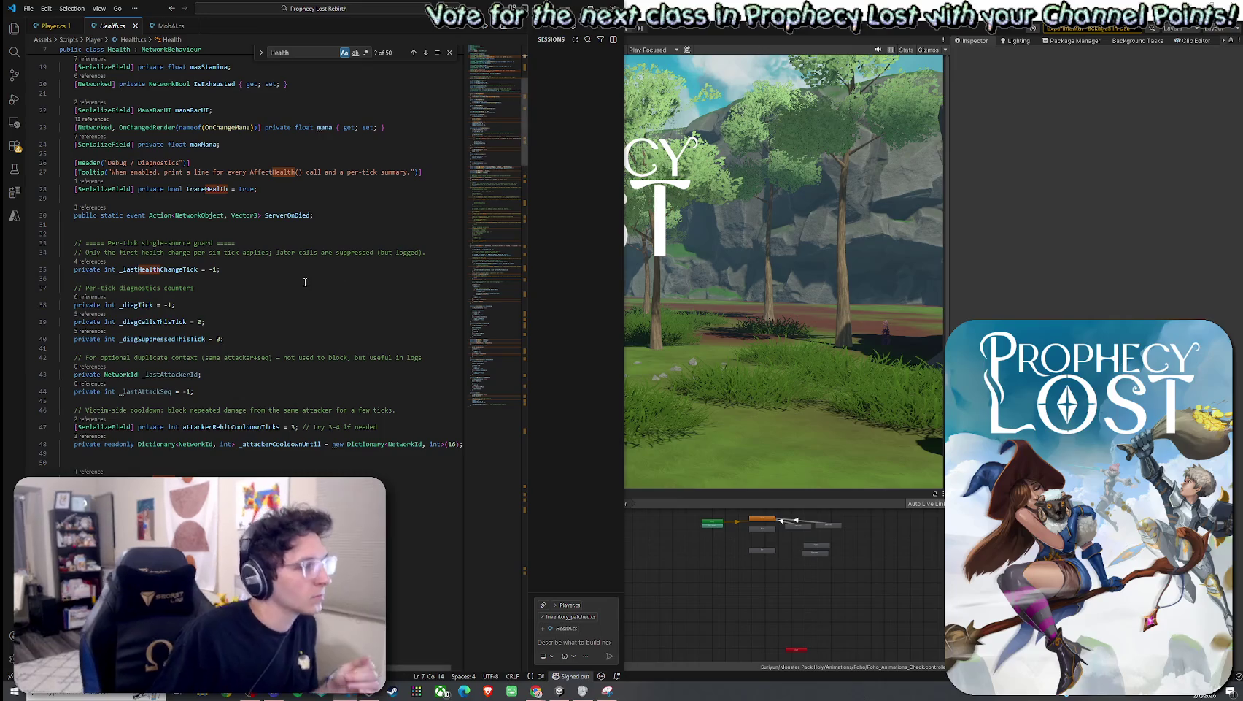
Step: Scroll through Health.cs down to the AffectHealth method
{"action": "scroll", "coordinate": [274, 299], "scroll_direction": "down", "scroll_amount": 5}
{"action": "scroll", "coordinate": [273, 299], "scroll_direction": "down", "scroll_amount": 5}
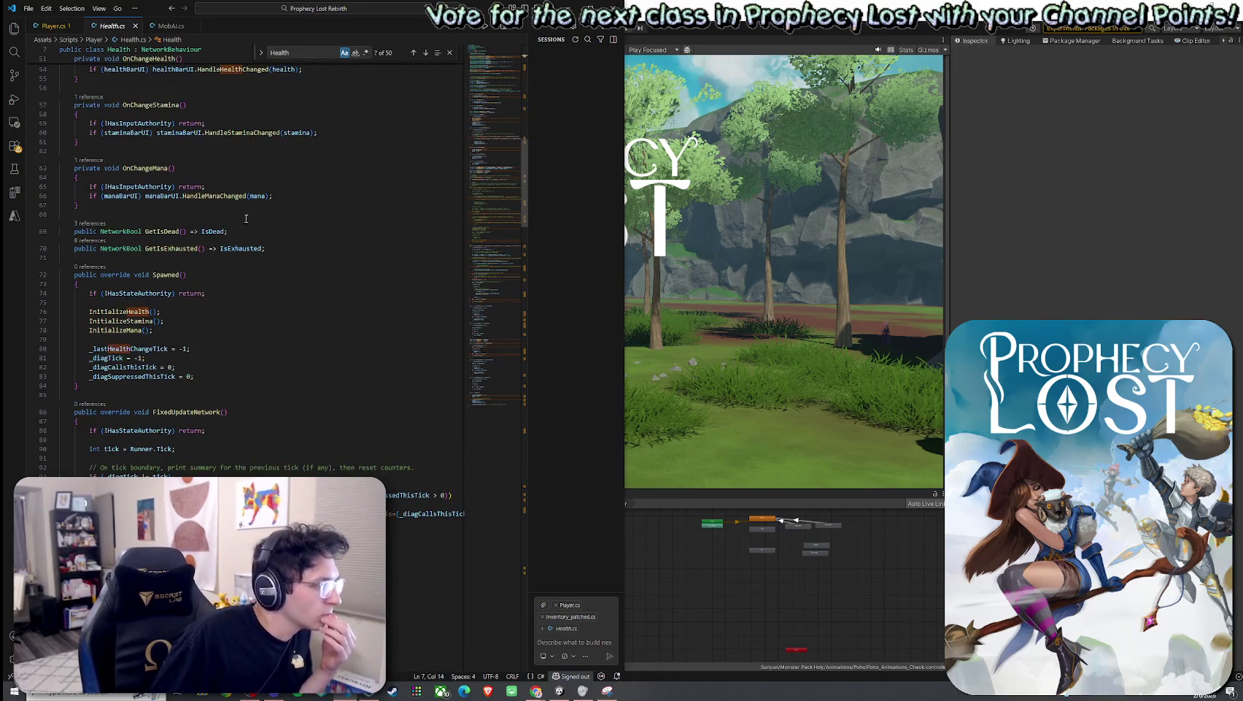
{"action": "right_click", "coordinate": [111, 24]}
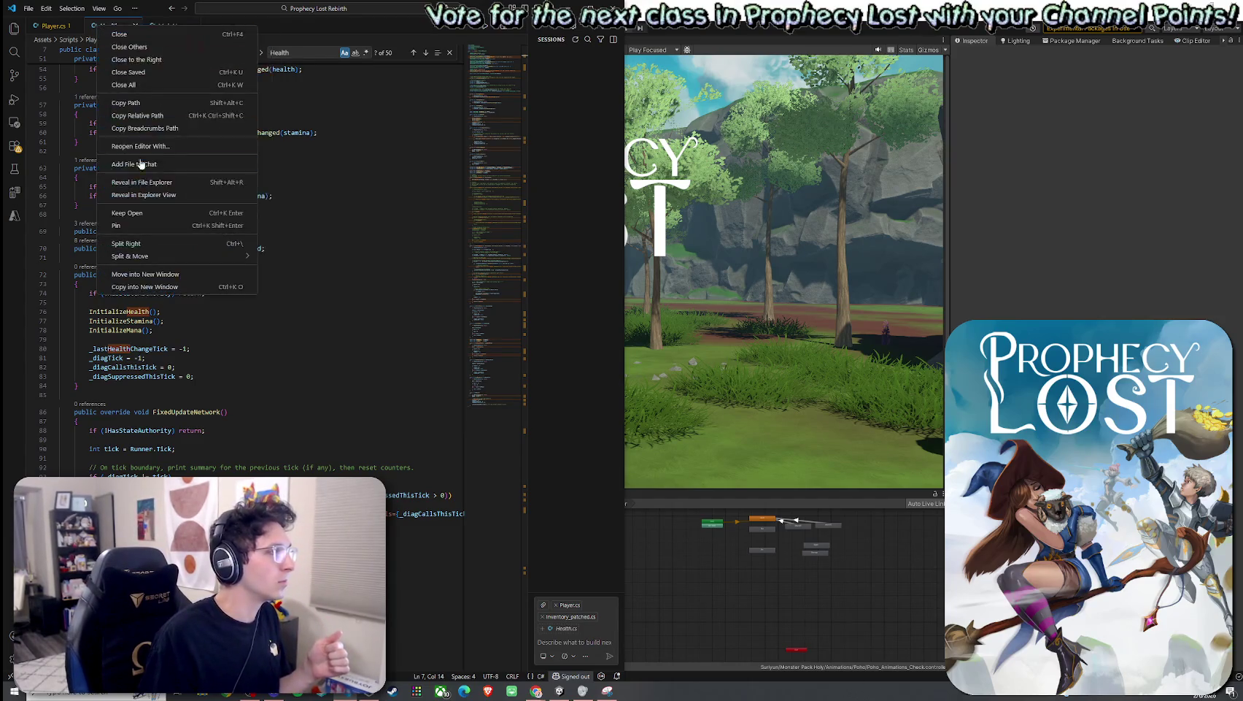
{"action": "left_click", "coordinate": [151, 178]}
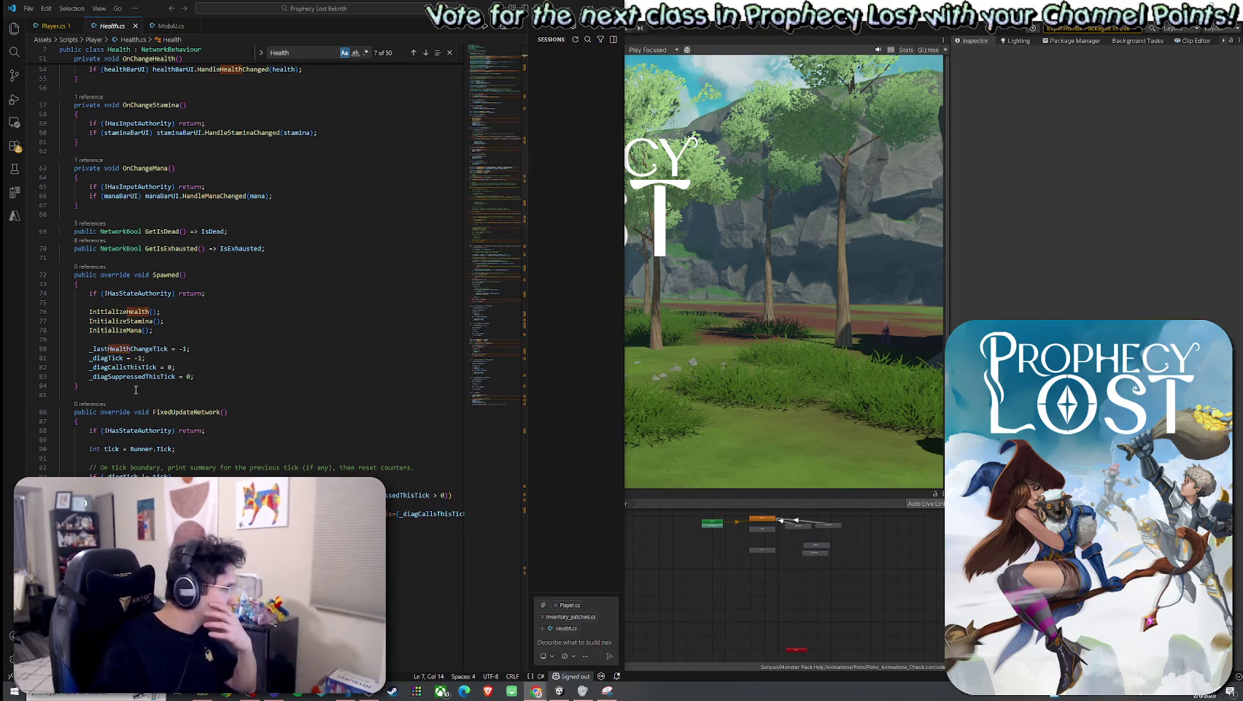
{"action": "scroll", "coordinate": [248, 263], "scroll_direction": "down", "scroll_amount": 5}
{"action": "scroll", "coordinate": [248, 263], "scroll_direction": "down", "scroll_amount": 5}
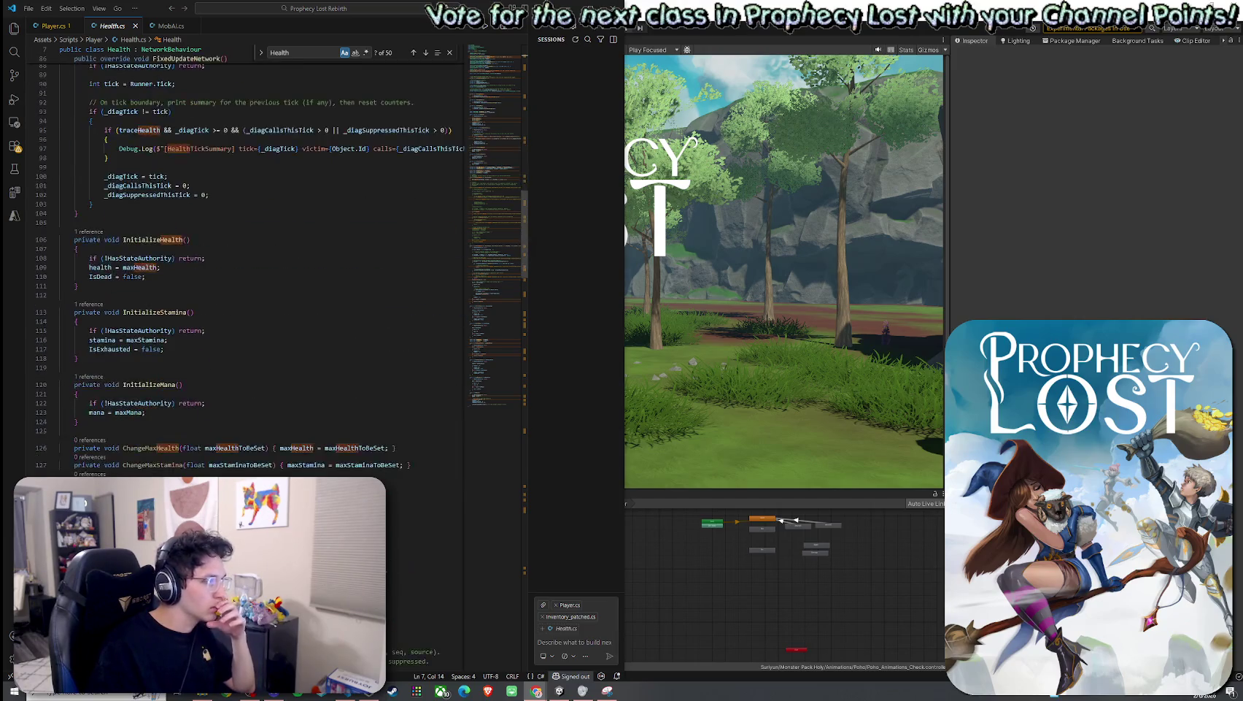
{"action": "scroll", "coordinate": [248, 262], "scroll_direction": "down", "scroll_amount": 5}
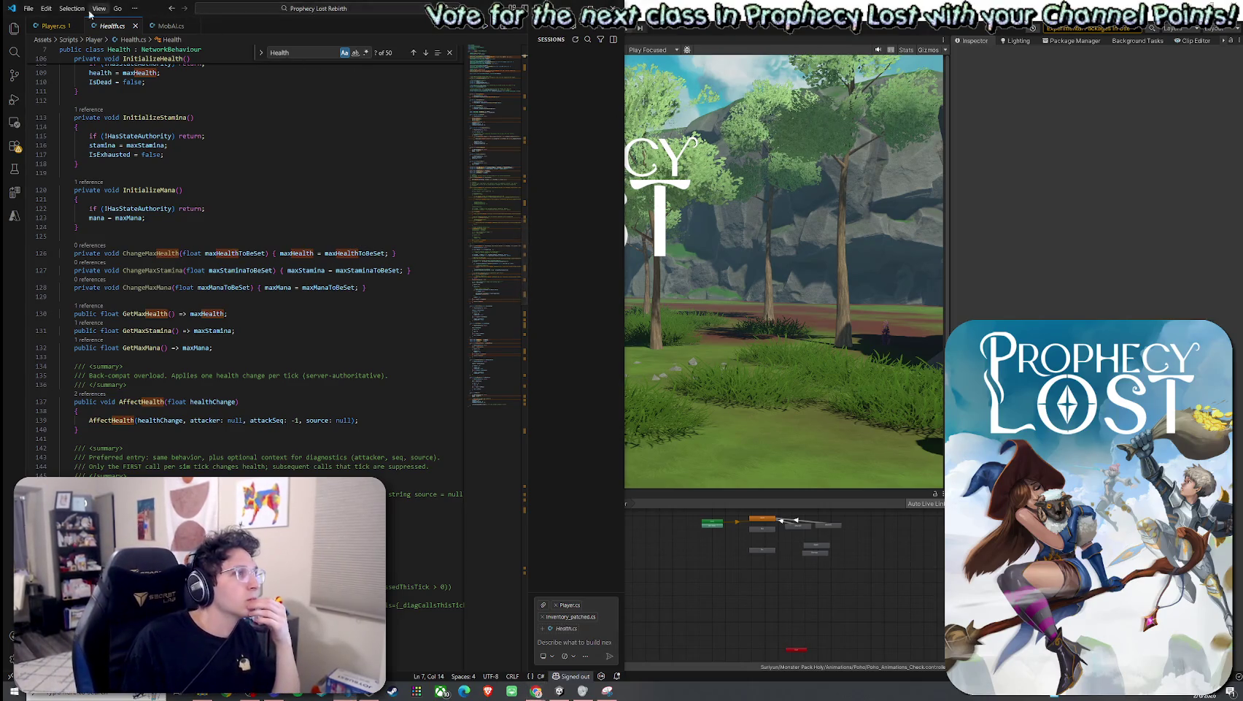
Step: Restore the VS Code window and snap it beside the Unity editor
{"action": "left_click", "coordinate": [28, 8]}
{"action": "key", "text": "Escape"}
{"action": "double_click", "coordinate": [438, 8]}
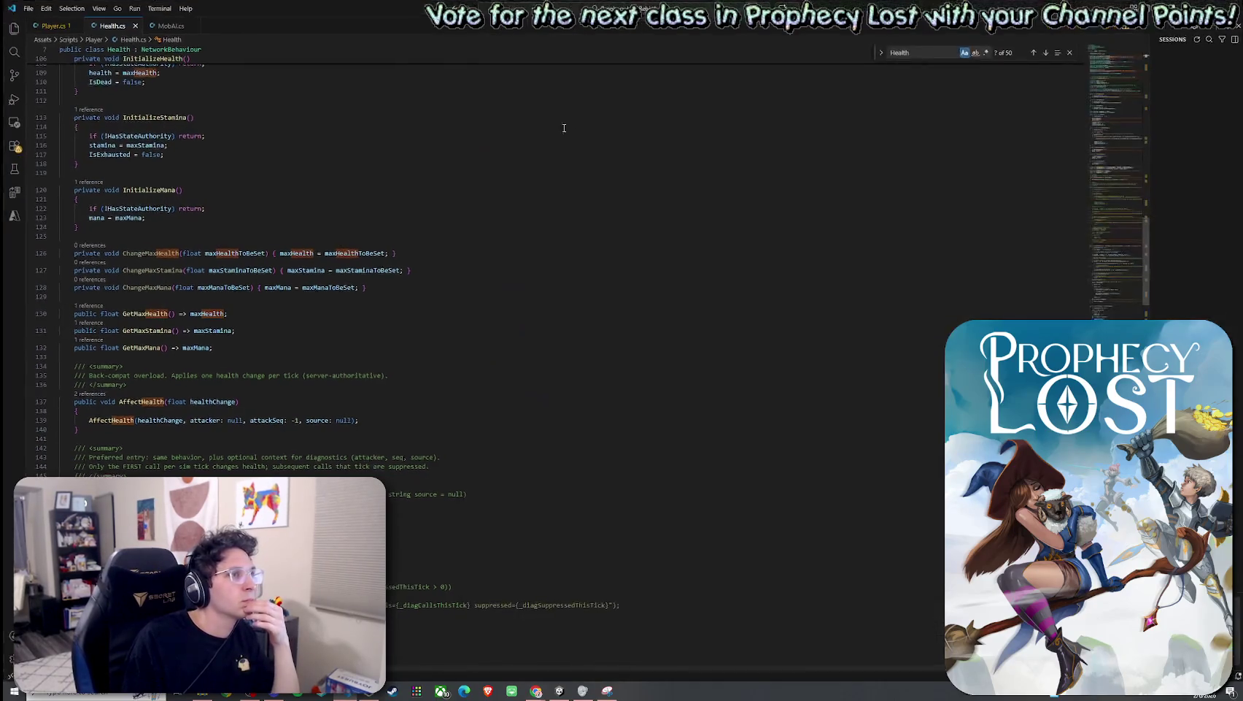
{"action": "double_click", "coordinate": [430, 10]}
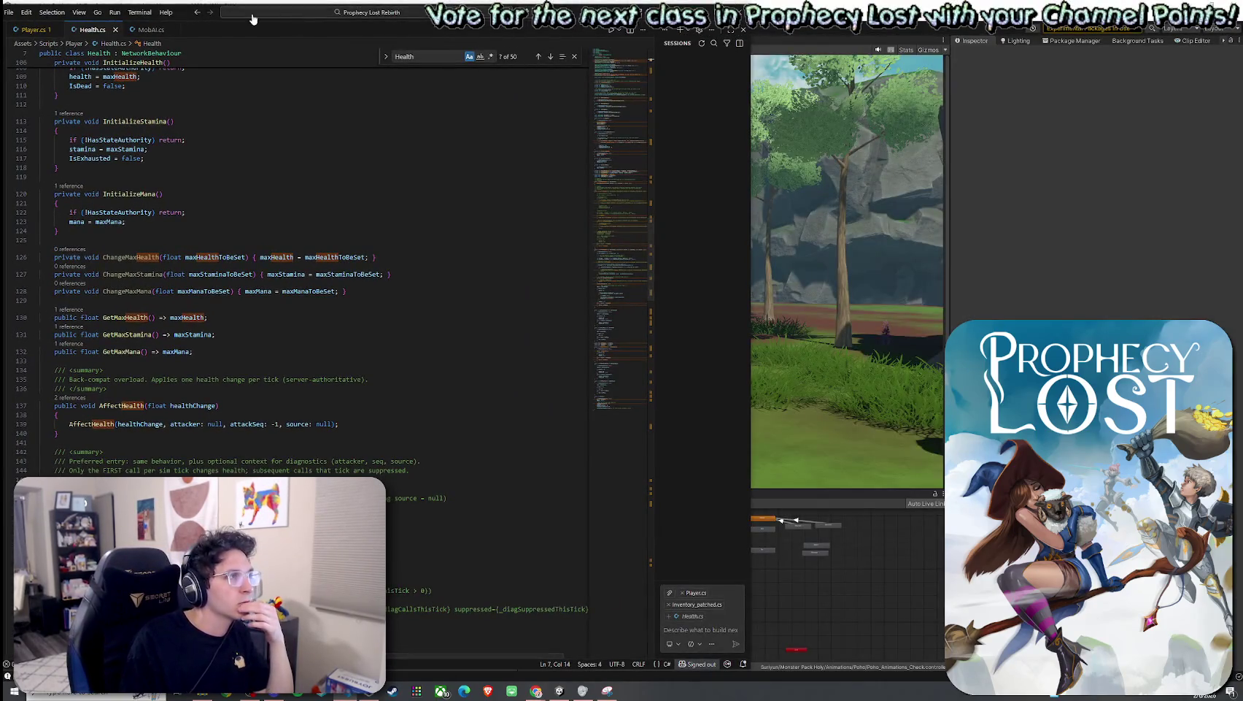
{"action": "left_click_drag", "start_coordinate": [182, 15], "coordinate": [2, 18]}
{"action": "left_click", "coordinate": [861, 365]}
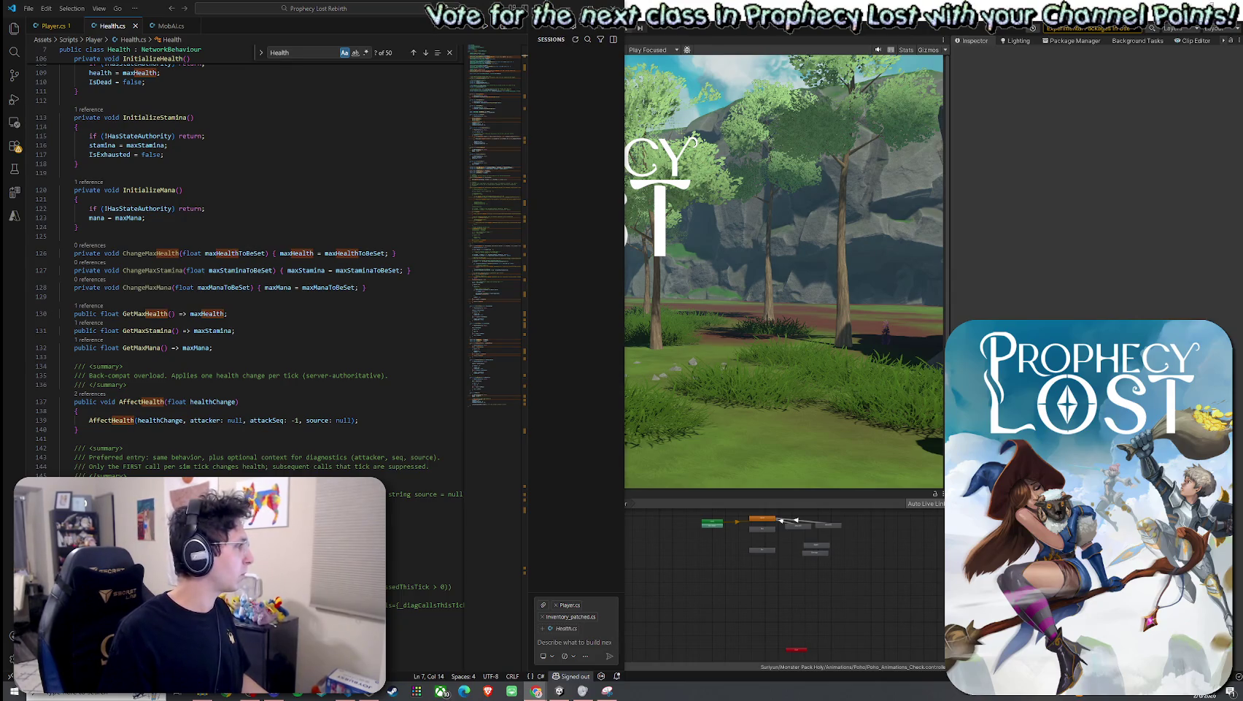
Step: Scroll to the top of Health.cs to review its field declarations
{"action": "scroll", "coordinate": [490, 110], "scroll_direction": "up", "scroll_amount": 15}
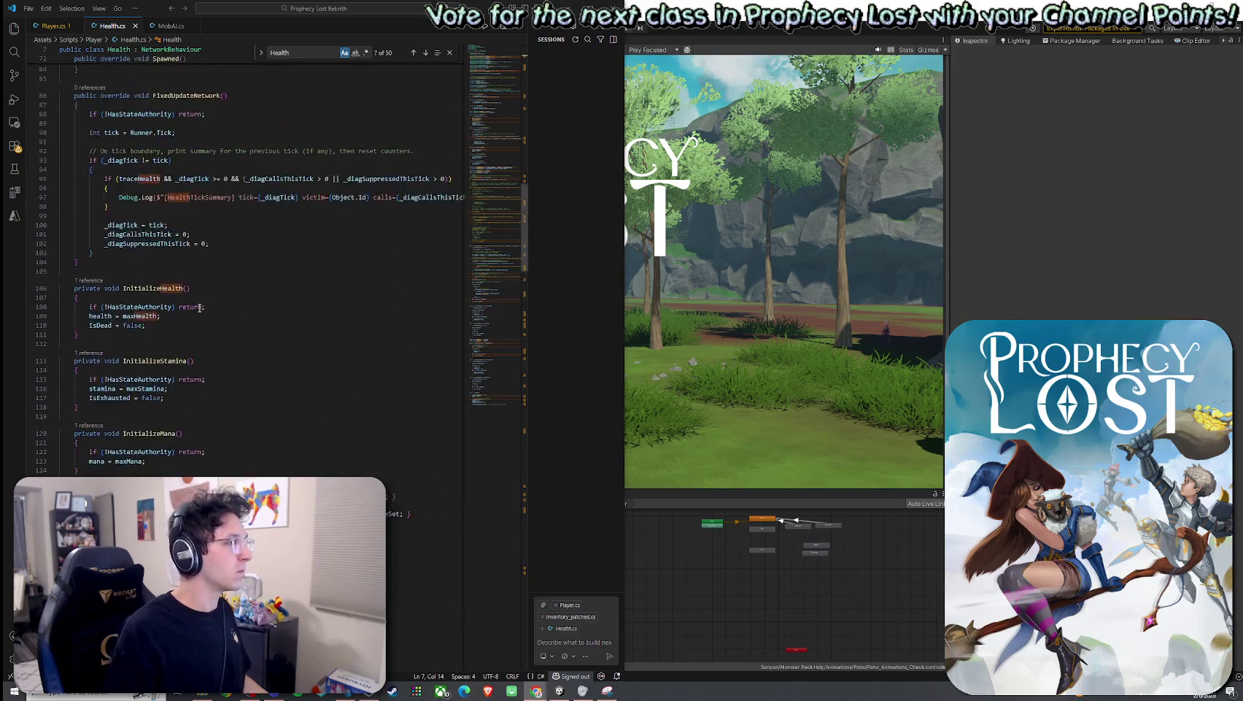
{"action": "scroll", "coordinate": [489, 110], "scroll_direction": "up", "scroll_amount": 10}
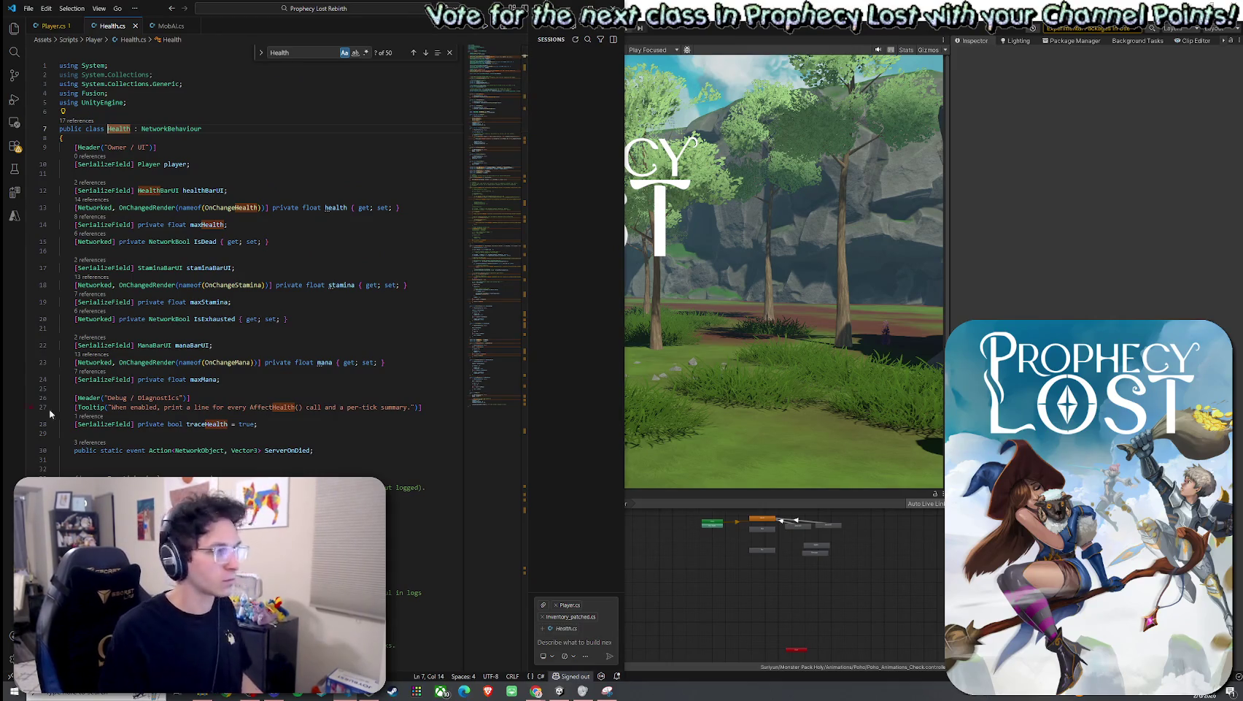
{"action": "scroll", "coordinate": [239, 407], "scroll_direction": "down", "scroll_amount": 3}
{"action": "scroll", "coordinate": [239, 407], "scroll_direction": "down", "scroll_amount": 3}
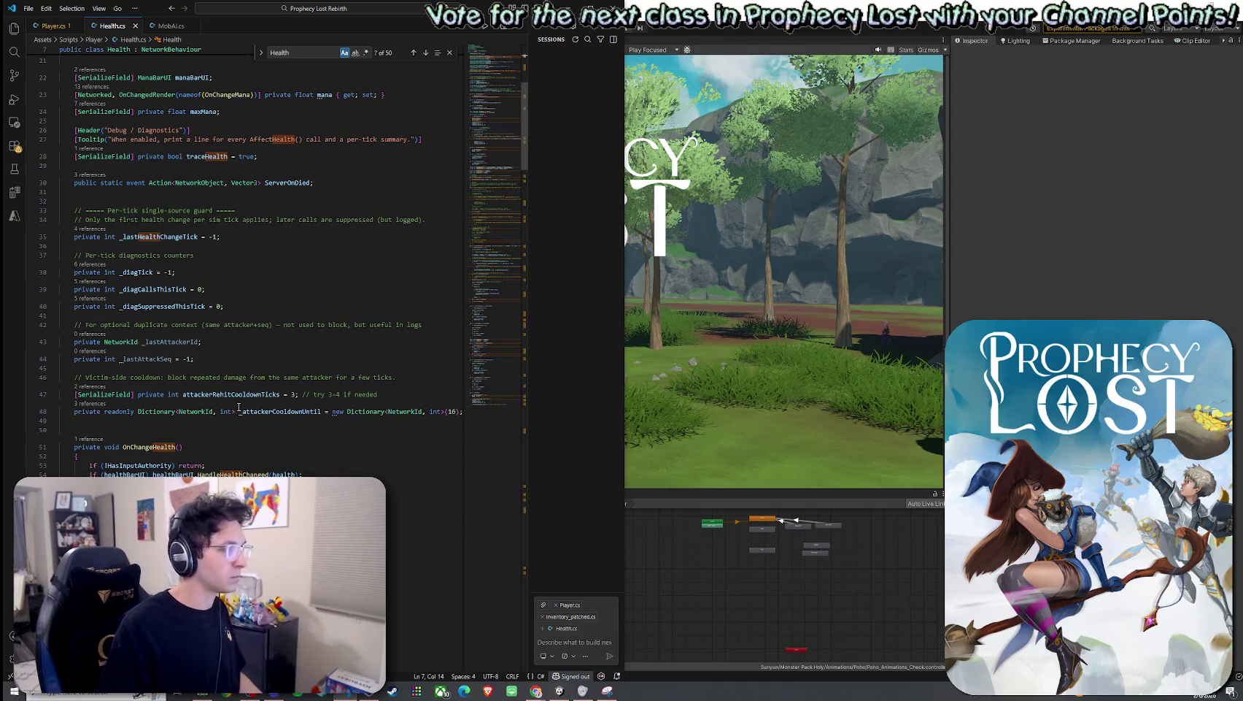
Step: Paste the damage-feedback field block after line 49 of Health.cs and indent it one level
{"action": "left_click", "coordinate": [300, 421]}
{"action": "key", "text": "Return"}
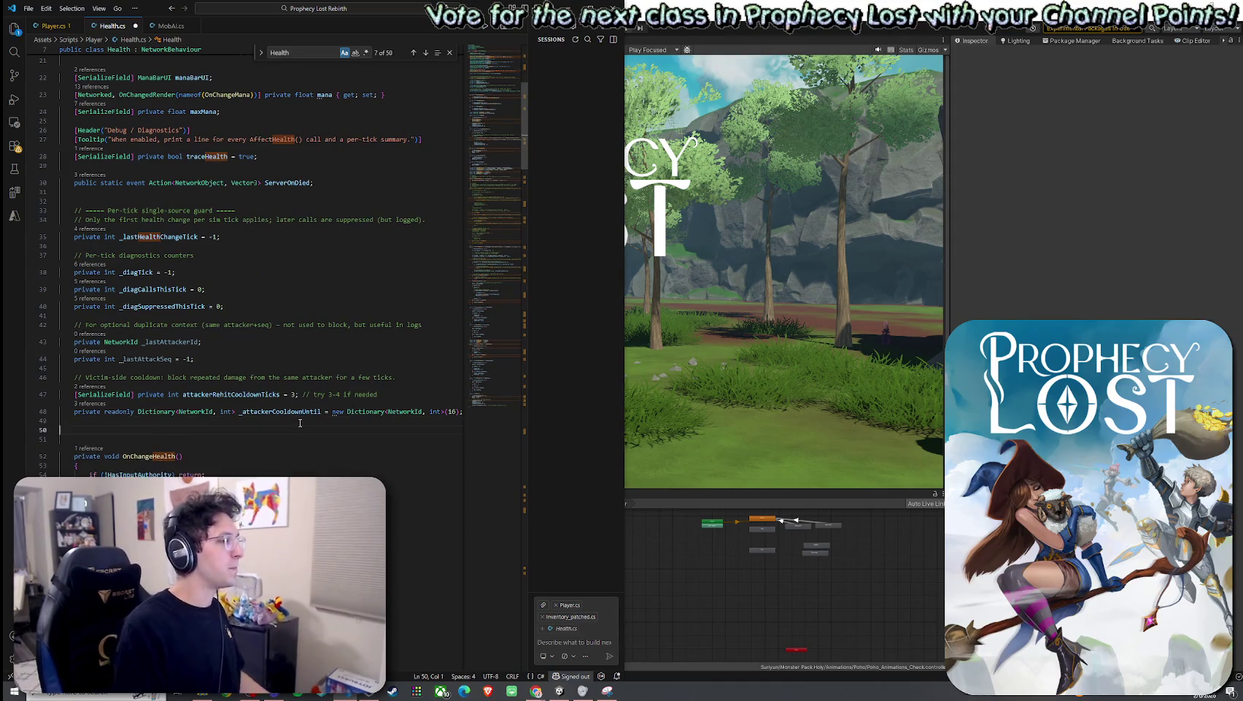
{"action": "key", "text": "Tab"}
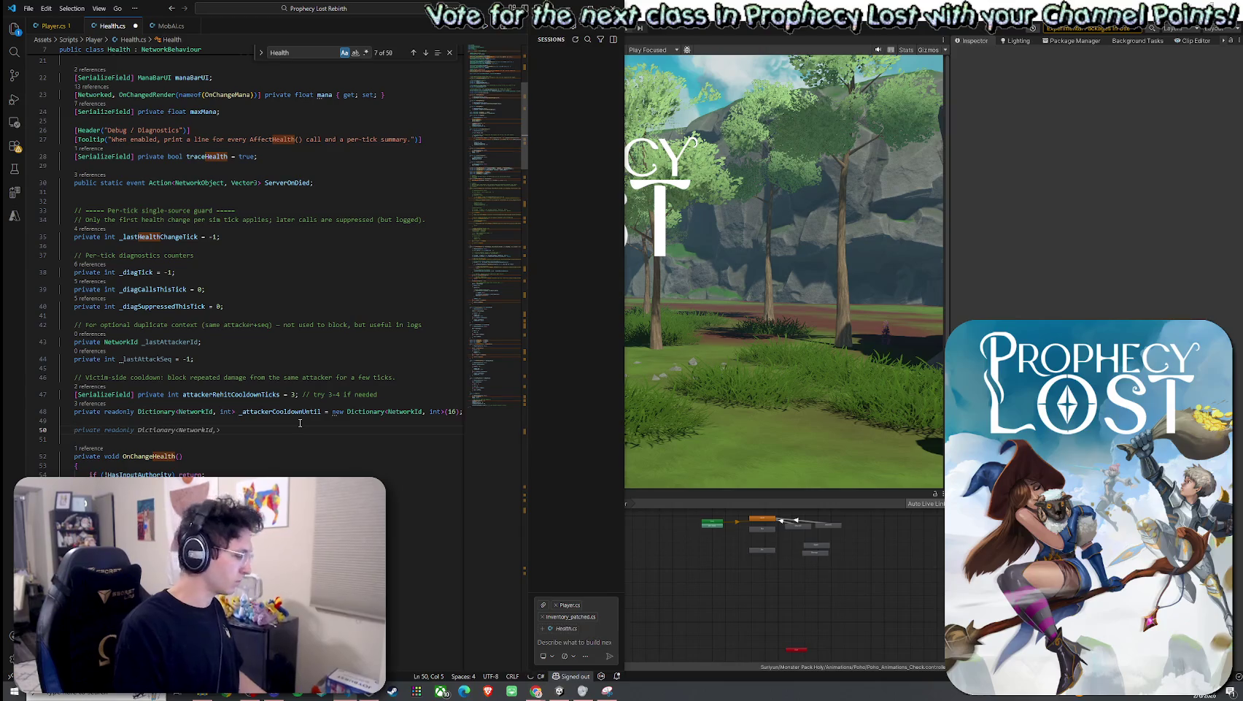
{"action": "key", "text": "ctrl+v"}
{"action": "scroll", "coordinate": [253, 471], "scroll_direction": "down", "scroll_amount": 2}
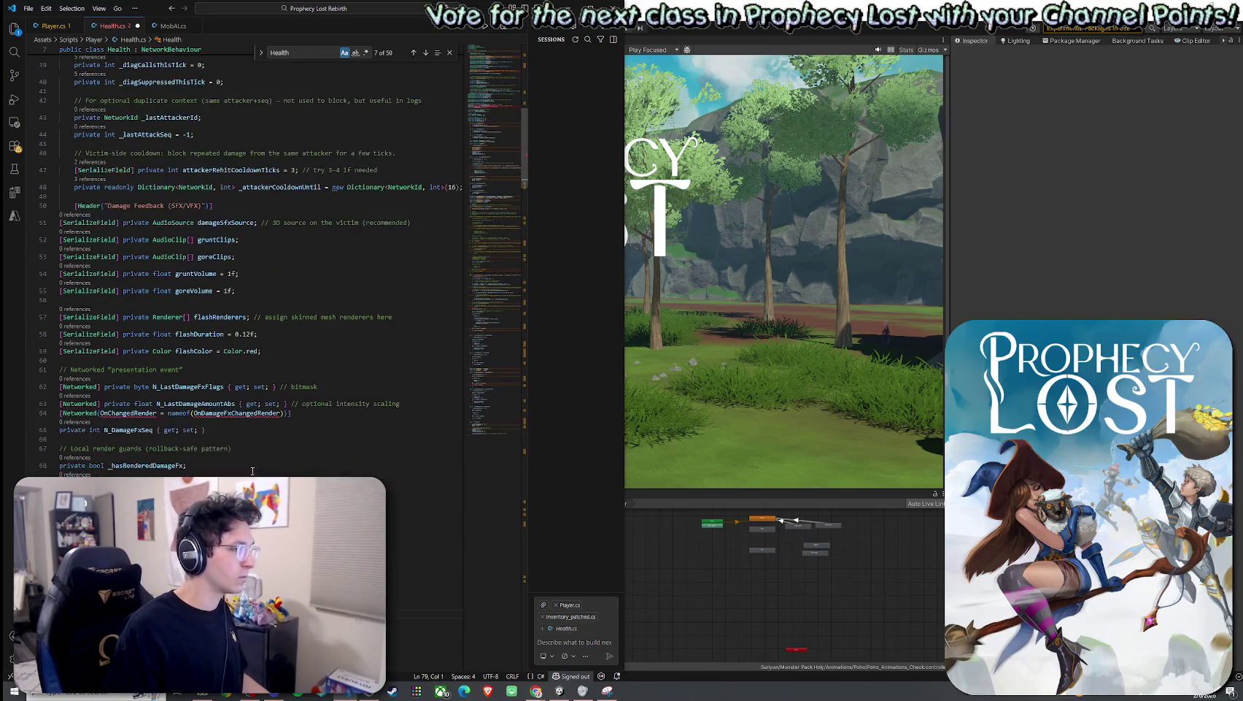
{"action": "left_click_drag", "start_coordinate": [44, 652], "coordinate": [43, 229]}
{"action": "key", "text": "Tab"}
Step: Inspect the OnDamageFxChangedRender reference on line 64, then start a search for 'health+'
{"action": "left_click", "coordinate": [308, 413]}
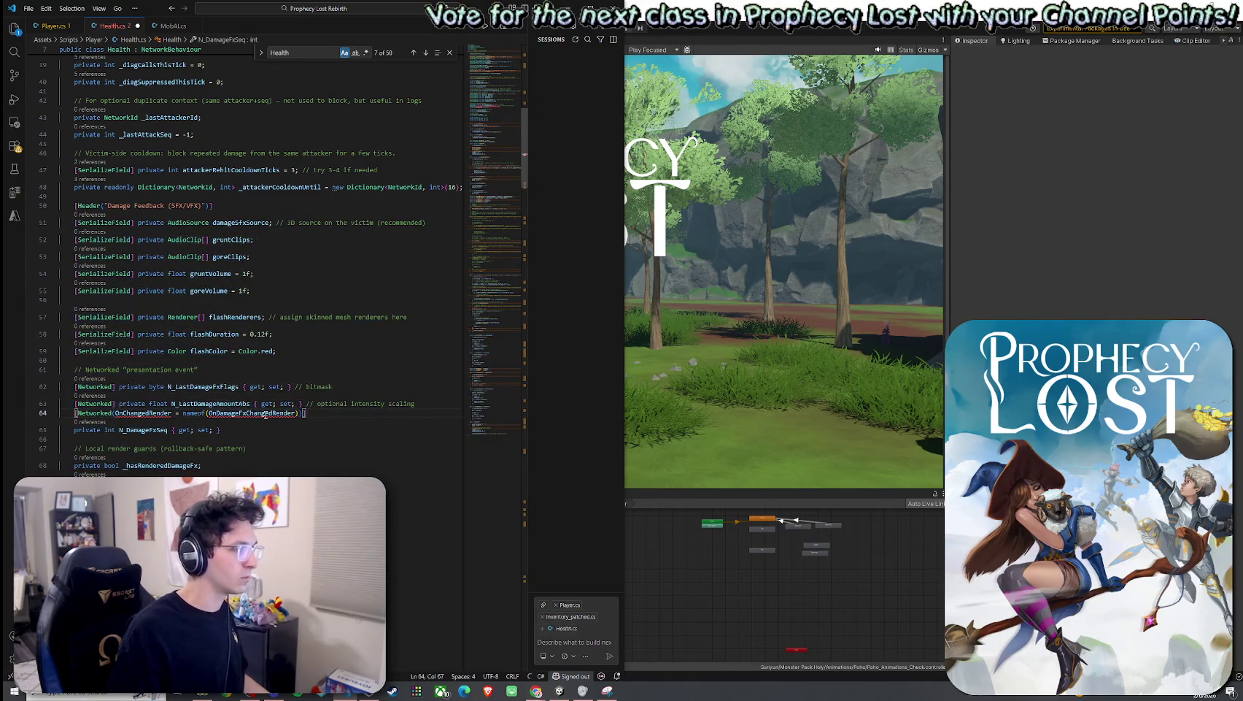
{"action": "left_click", "coordinate": [266, 413]}
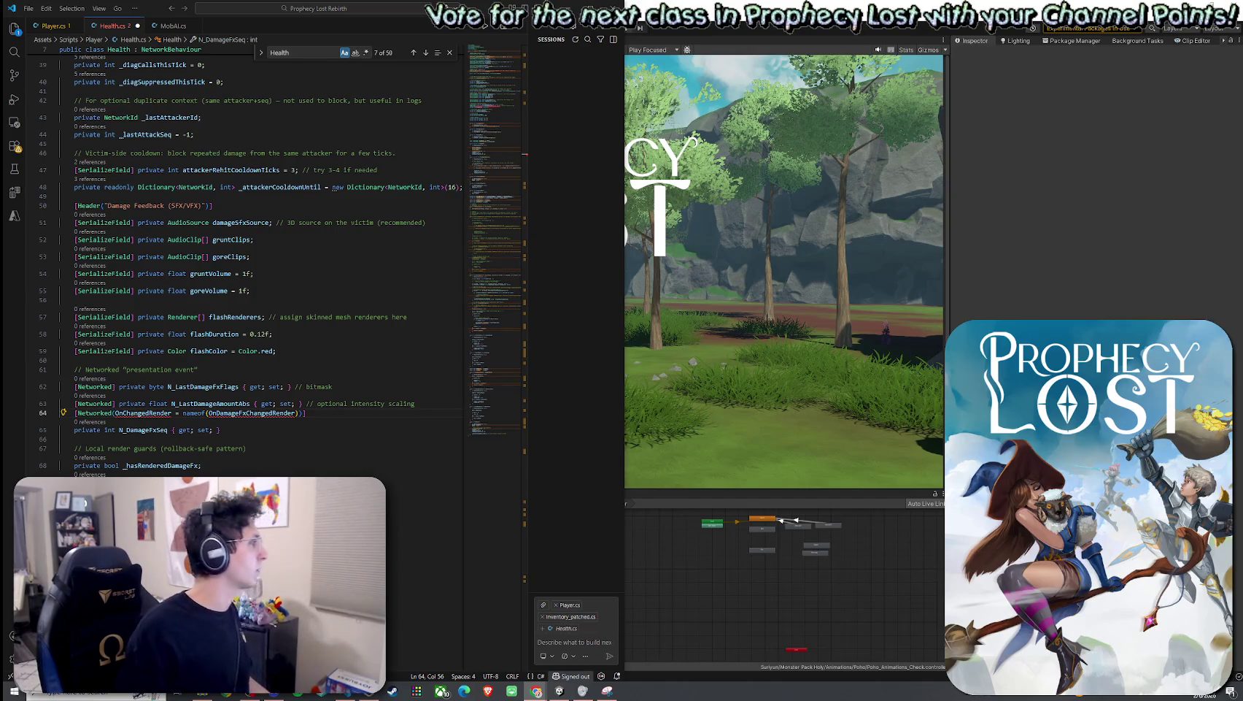
{"action": "key", "text": "ctrl+f"}
{"action": "type", "text": "hea"}
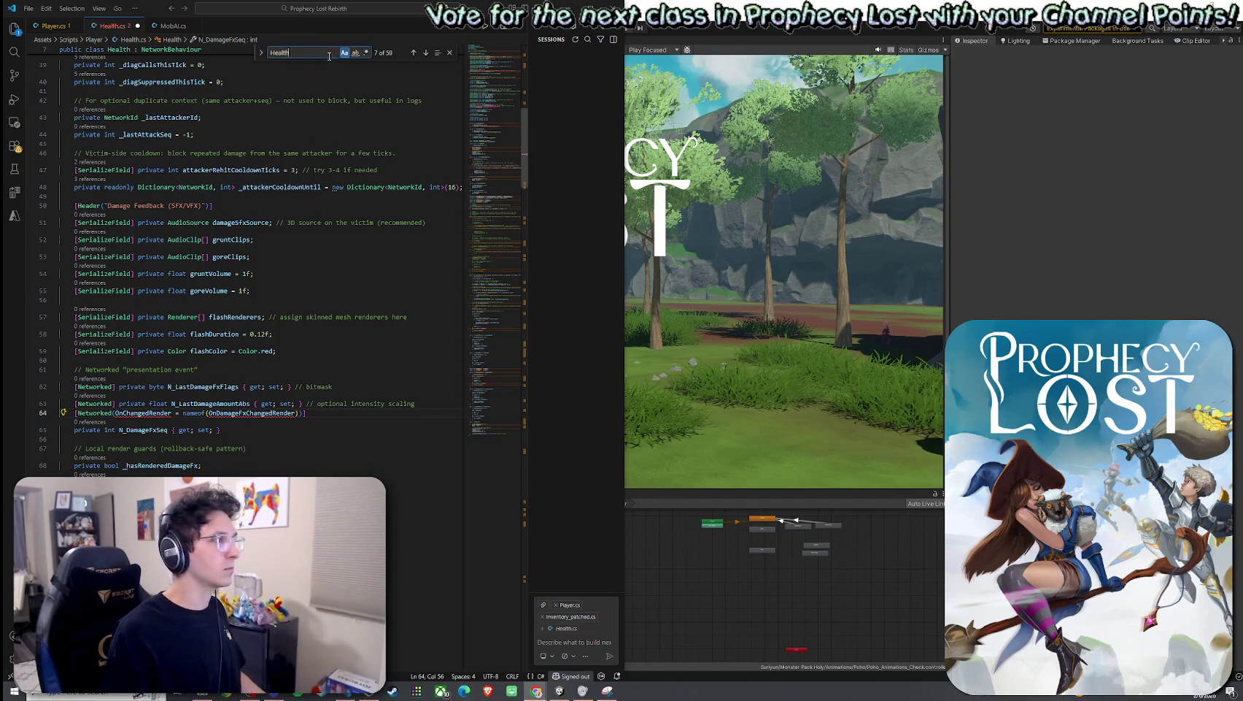
{"action": "type", "text": "lth+"}
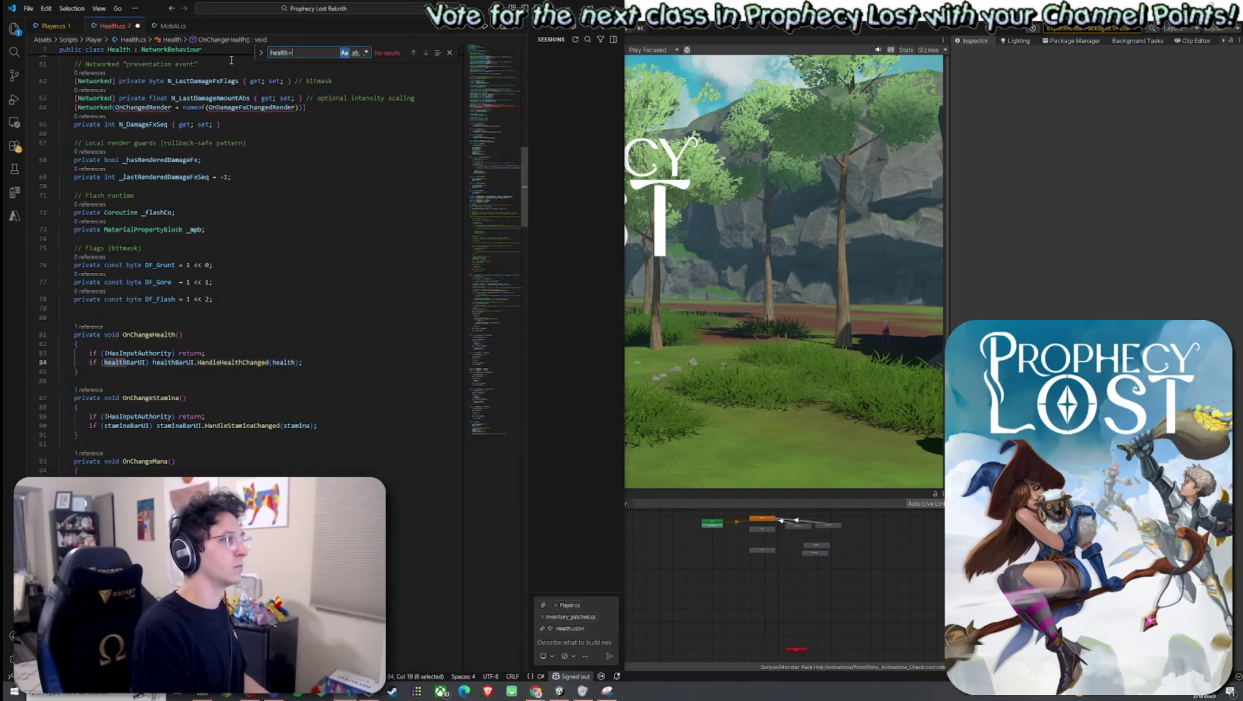
Step: Search Health.cs for 'health +=' and jump to the second match at line 275
{"action": "key", "text": "BackSpace"}
{"action": "type", "text": "+="}
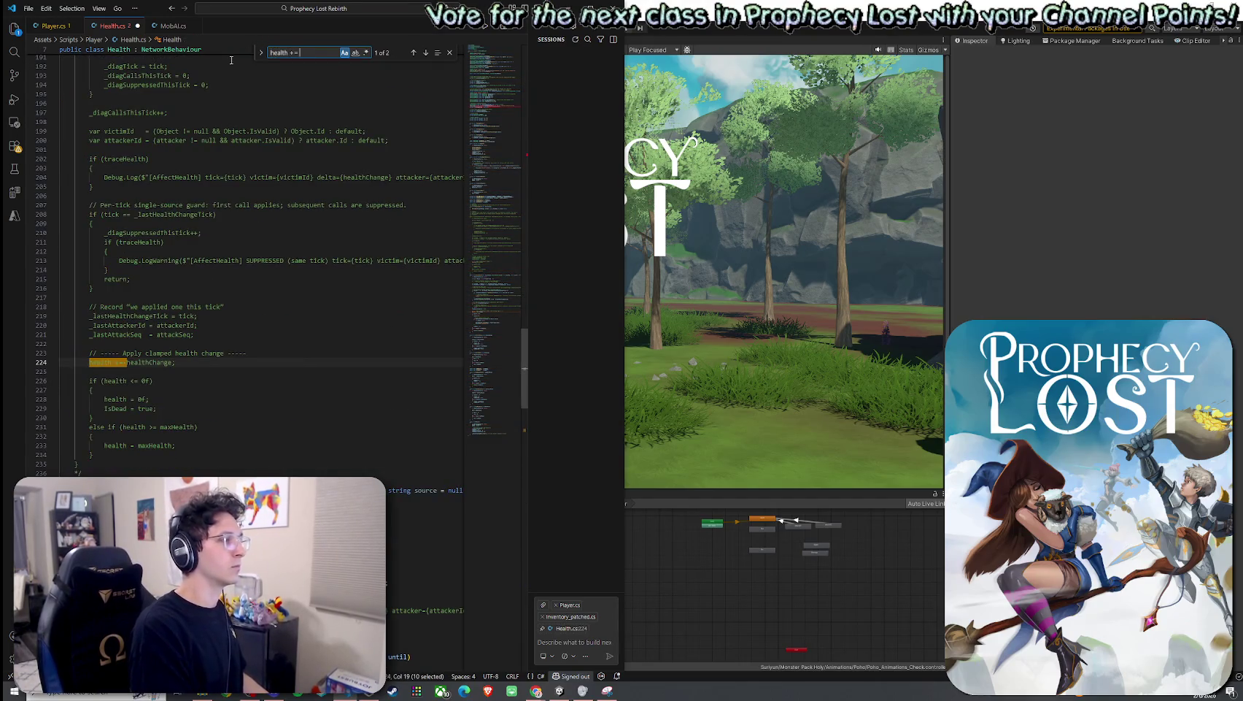
{"action": "key", "text": "Return"}
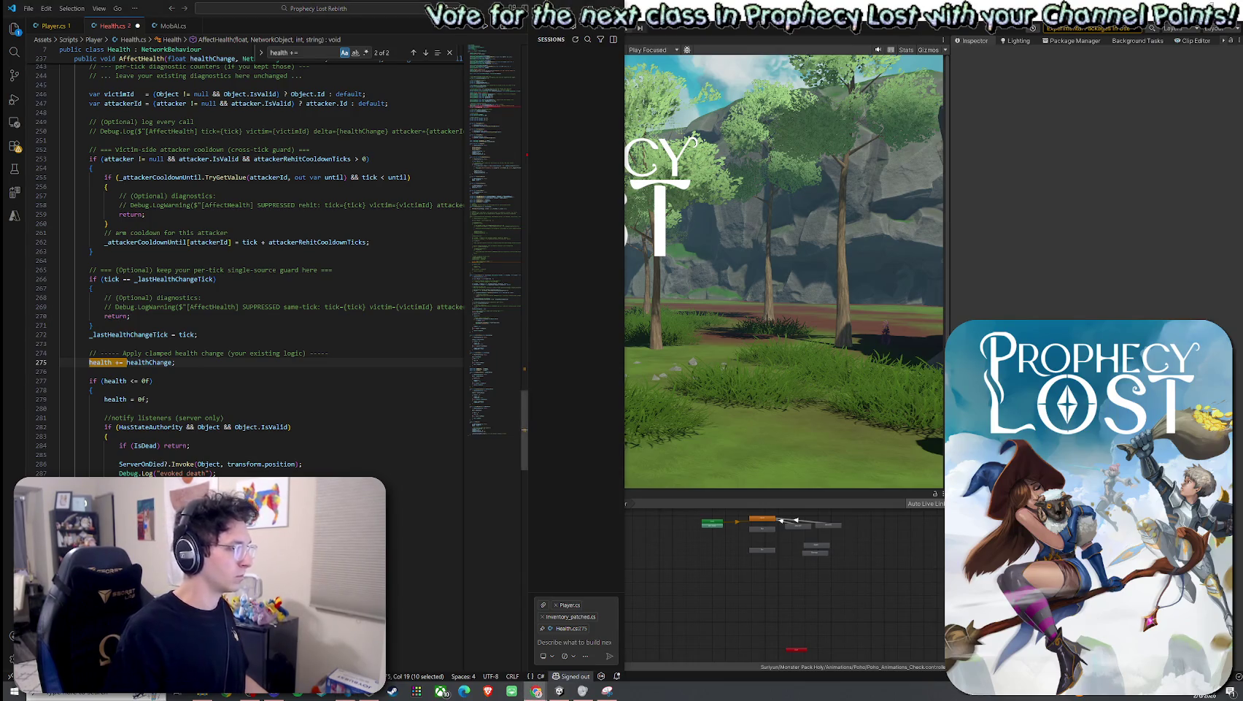
Step: Replace AffectHealth's health-change logic from line 275 with the TryFireDamageFeedback version and reformat it
{"action": "left_click_drag", "start_coordinate": [146, 548], "coordinate": [86, 362]}
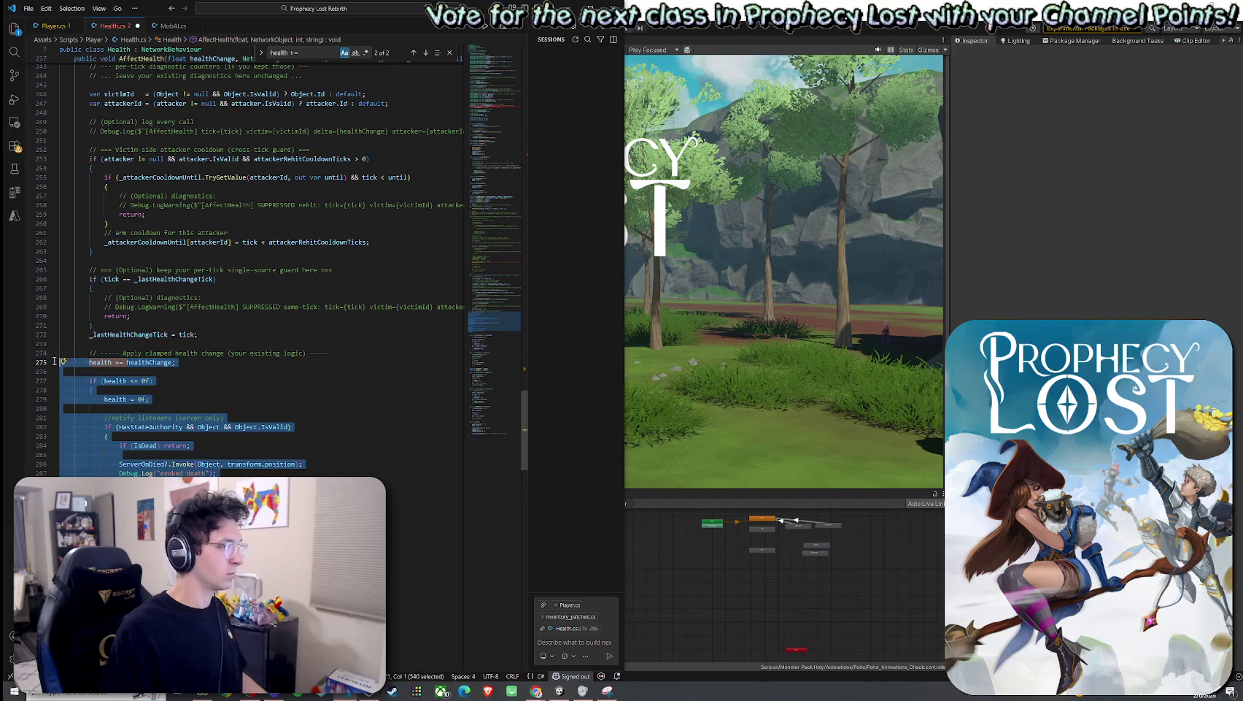
{"action": "key", "text": "ctrl+v"}
{"action": "scroll", "coordinate": [138, 459], "scroll_direction": "down", "scroll_amount": 2}
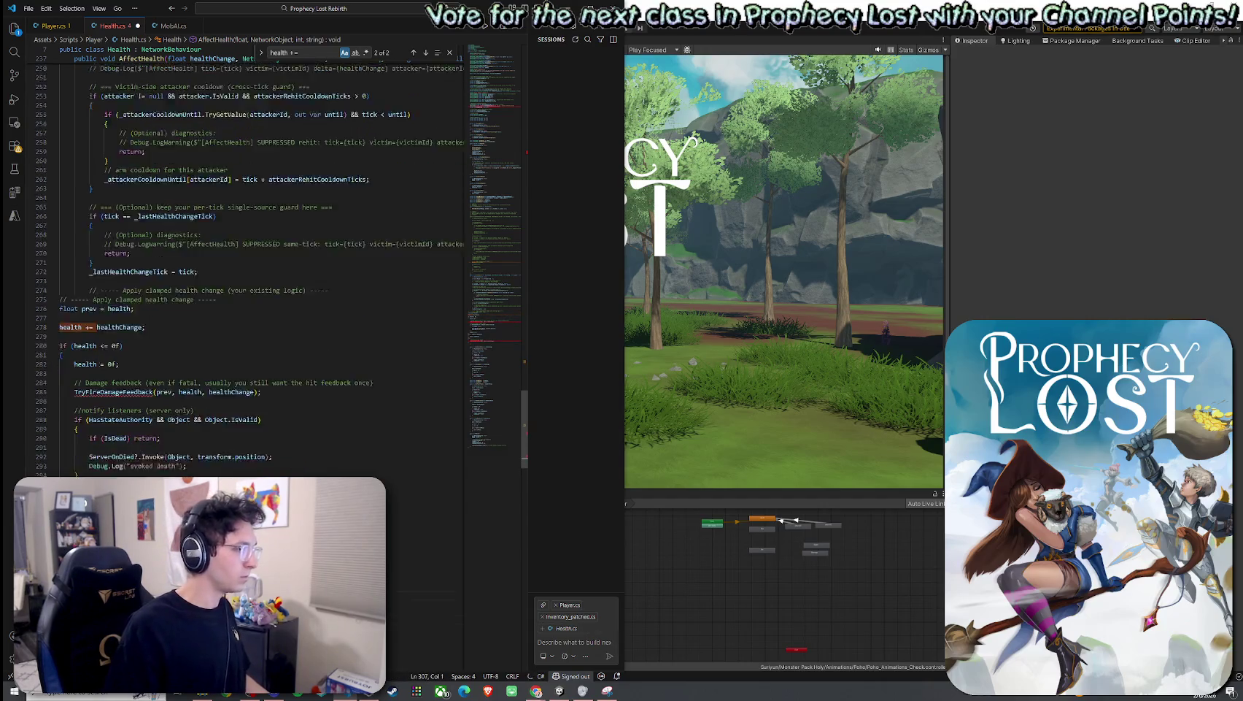
{"action": "left_click_drag", "start_coordinate": [138, 478], "coordinate": [68, 381]}
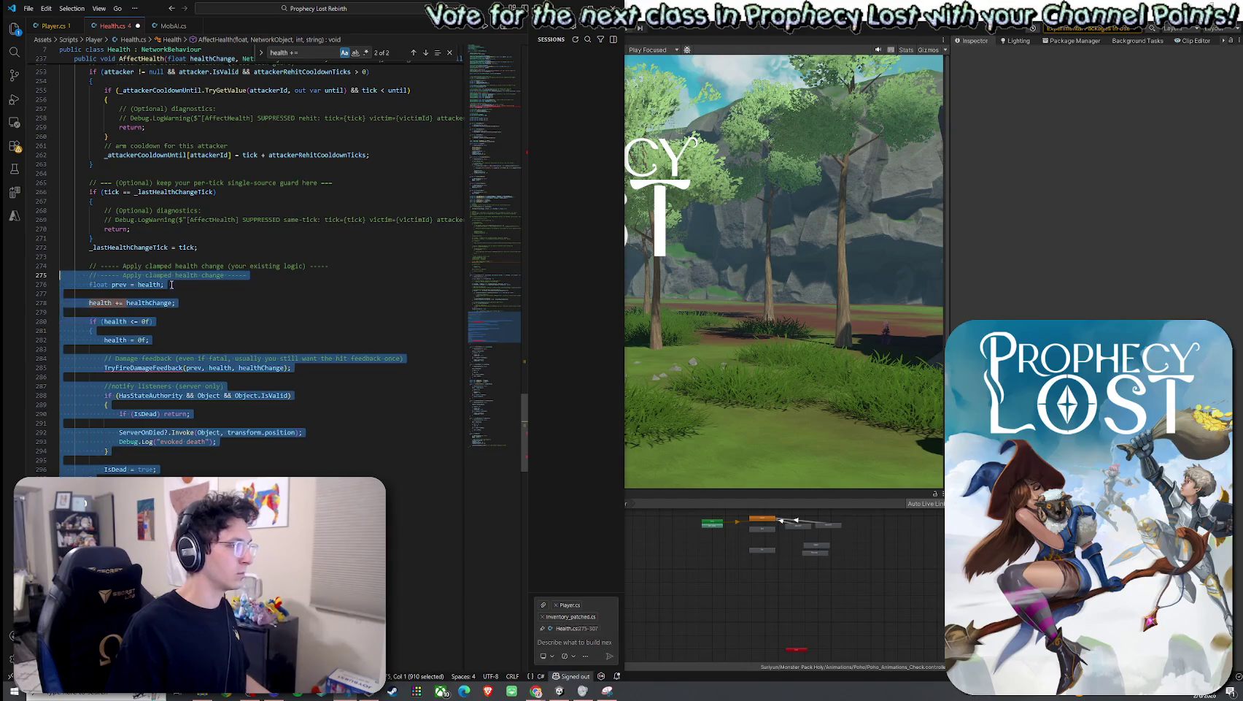
{"action": "key", "text": "shift+alt+f"}
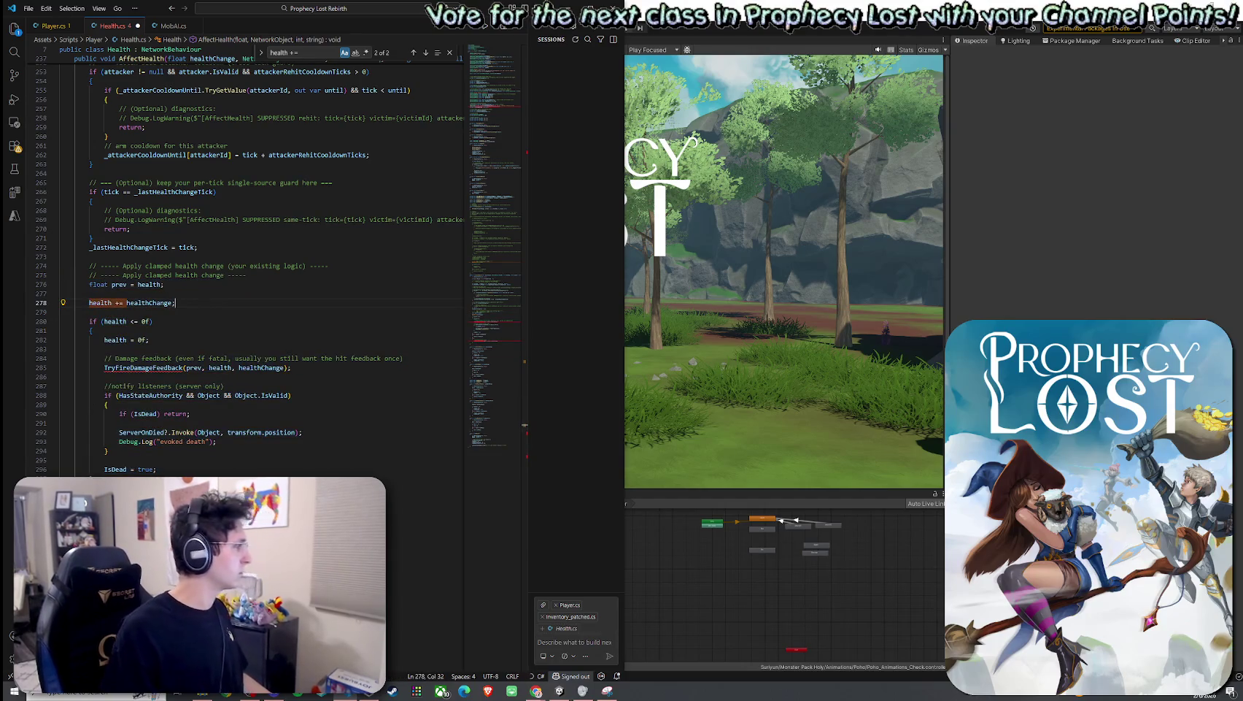
Step: Check the end of AffectHealth and select the body of the TryFireDamageFeedback method
{"action": "scroll", "coordinate": [277, 270], "scroll_direction": "down", "scroll_amount": 2}
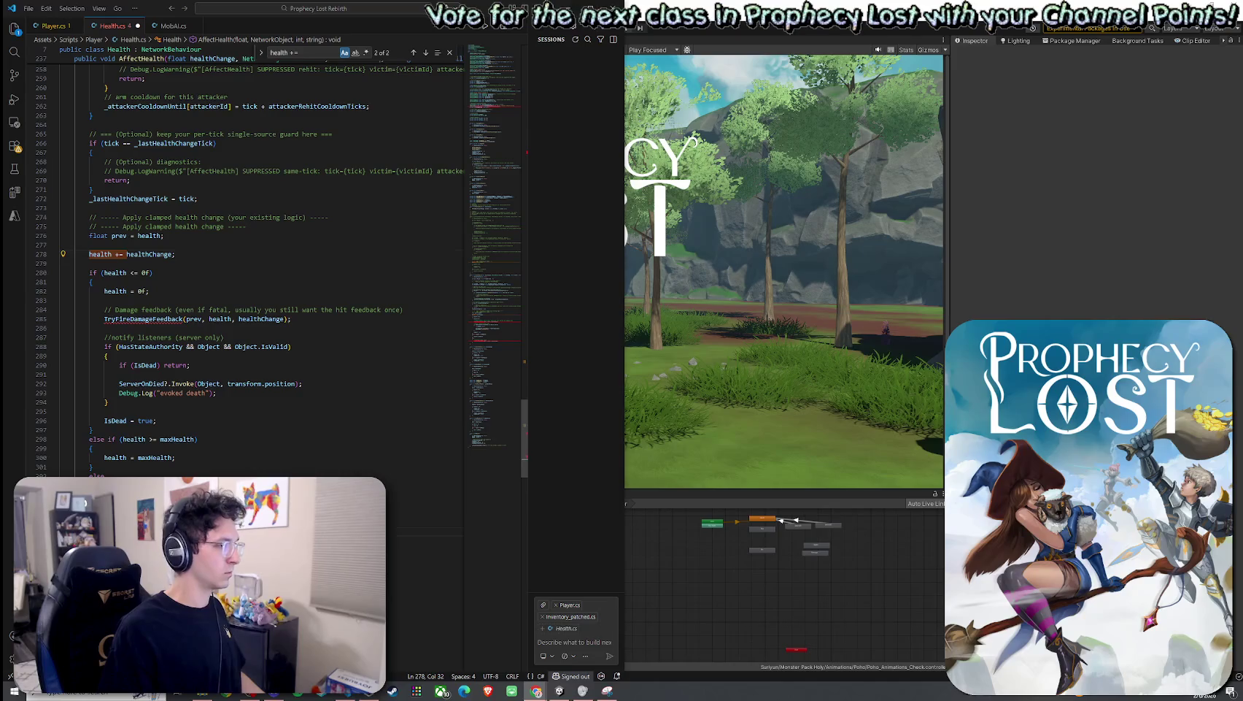
{"action": "left_click", "coordinate": [78, 530]}
{"action": "scroll", "coordinate": [277, 270], "scroll_direction": "down", "scroll_amount": 5}
{"action": "left_click", "coordinate": [61, 432]}
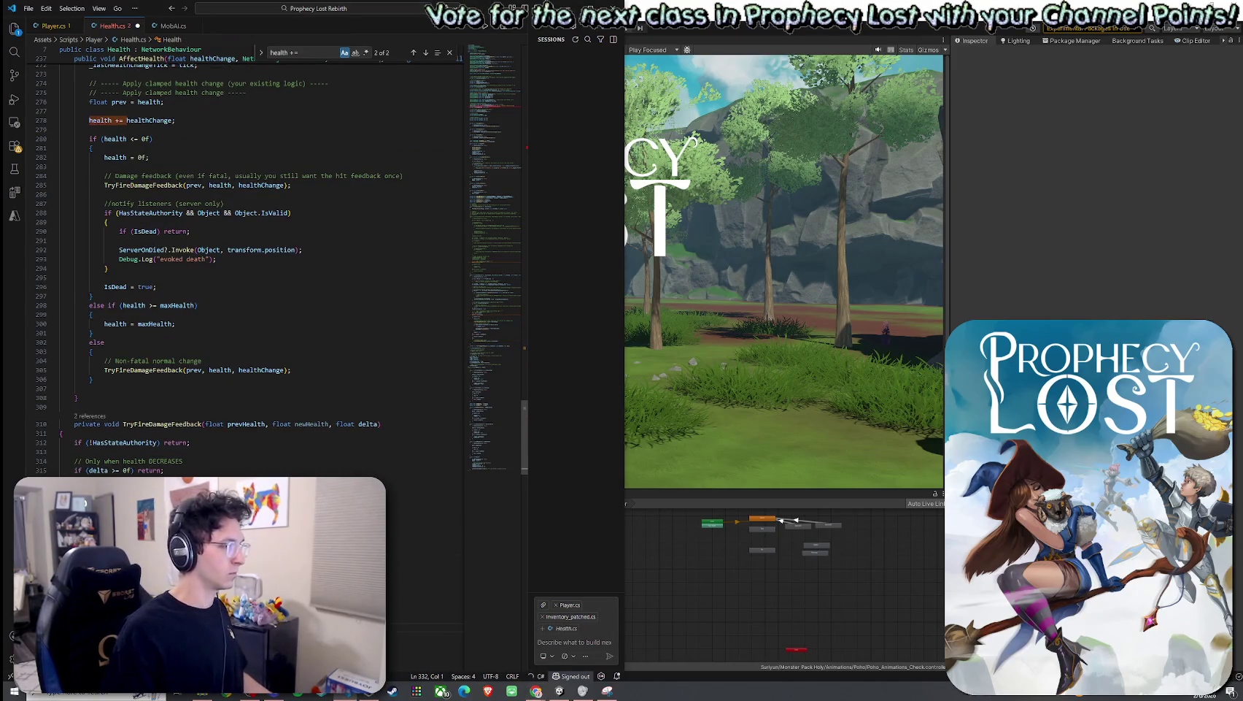
{"action": "key", "text": "shift+Down"}
{"action": "key", "text": "shift+Down"}
{"action": "key", "text": "shift+Down"}
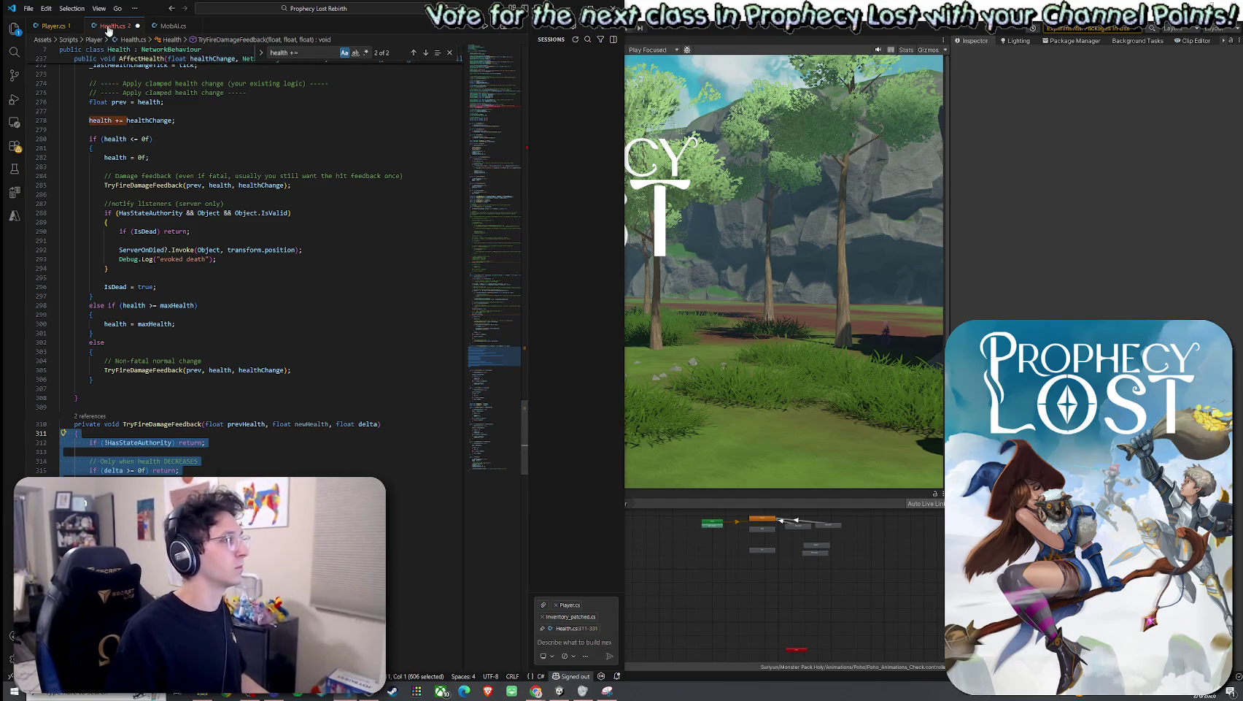
Step: Maximize the code editor, then return to the Unity editor so the edited scripts recompile
{"action": "key", "text": "super+Up"}
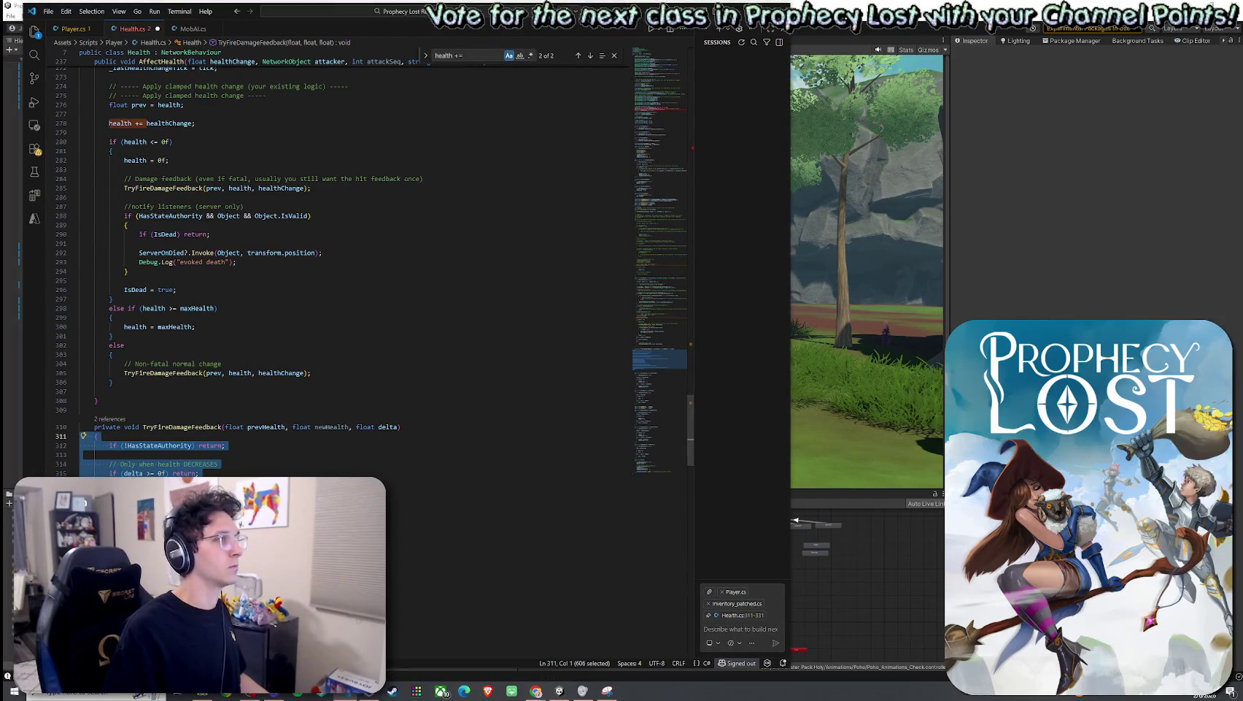
{"action": "key", "text": "alt+Tab"}
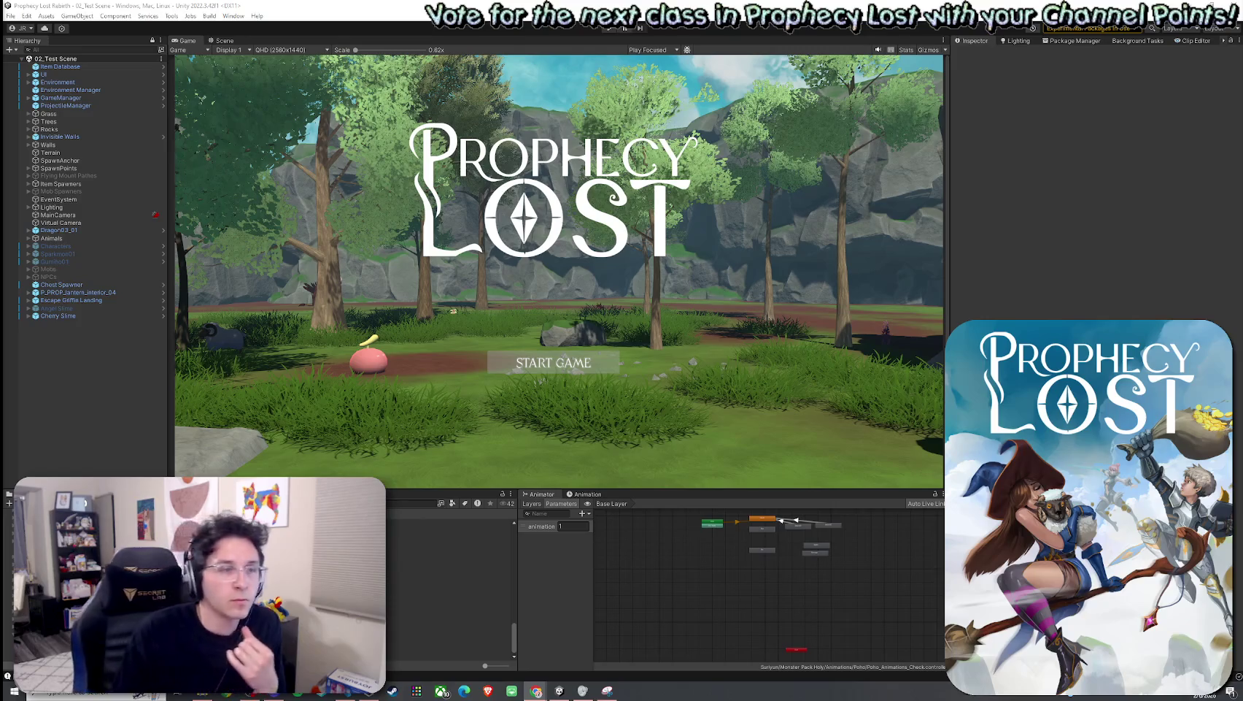
{"action": "left_click", "coordinate": [498, 296]}
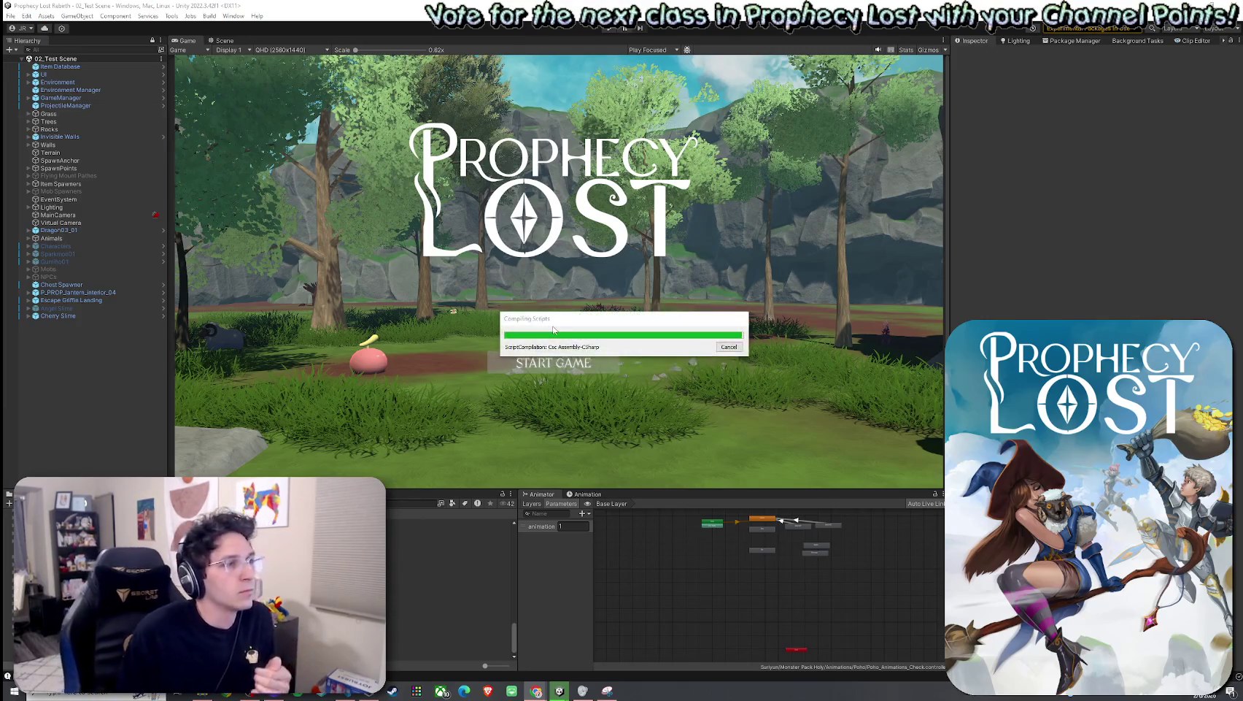
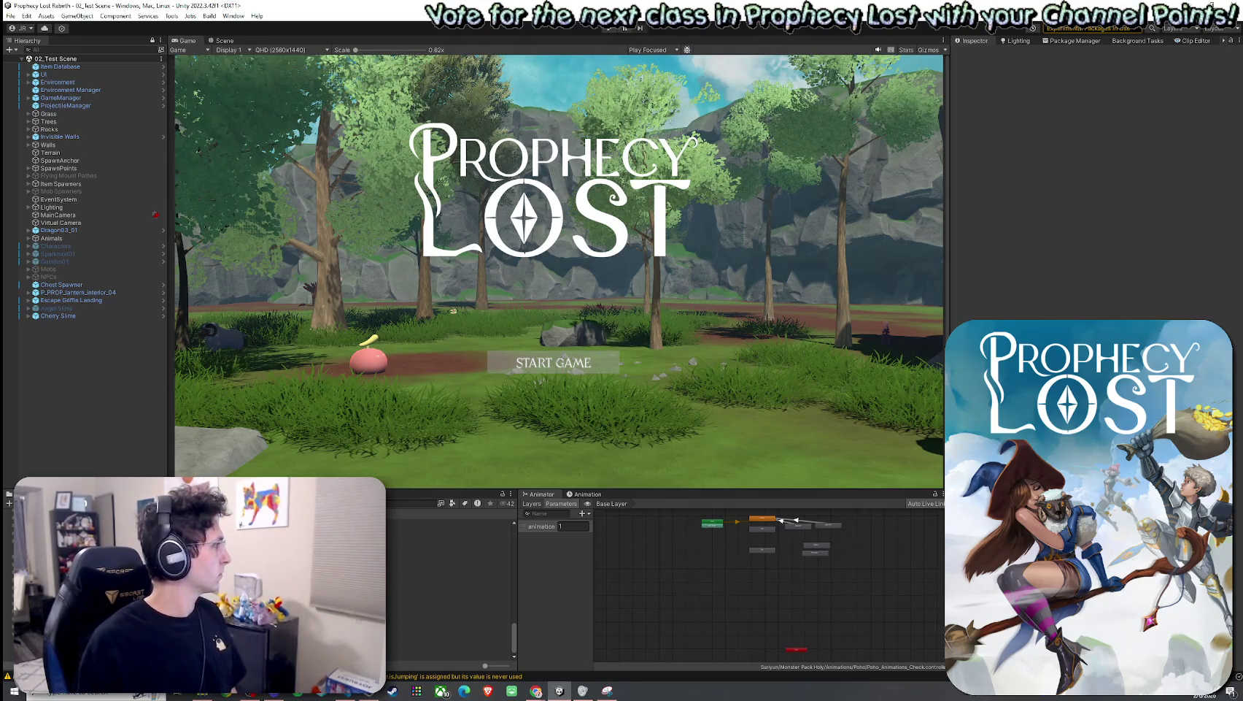
Step: Glance through the editor menus, then select the Player prefab in the Project window
{"action": "left_click", "coordinate": [233, 16]}
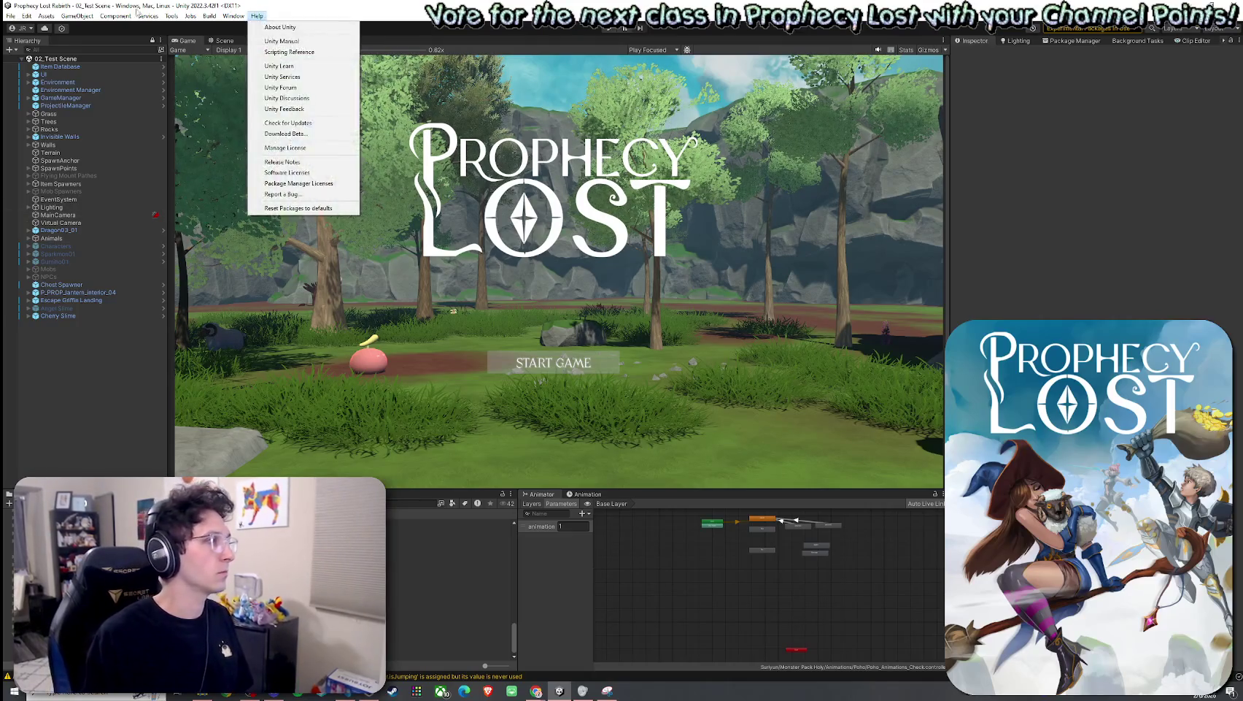
{"action": "left_click", "coordinate": [16, 16]}
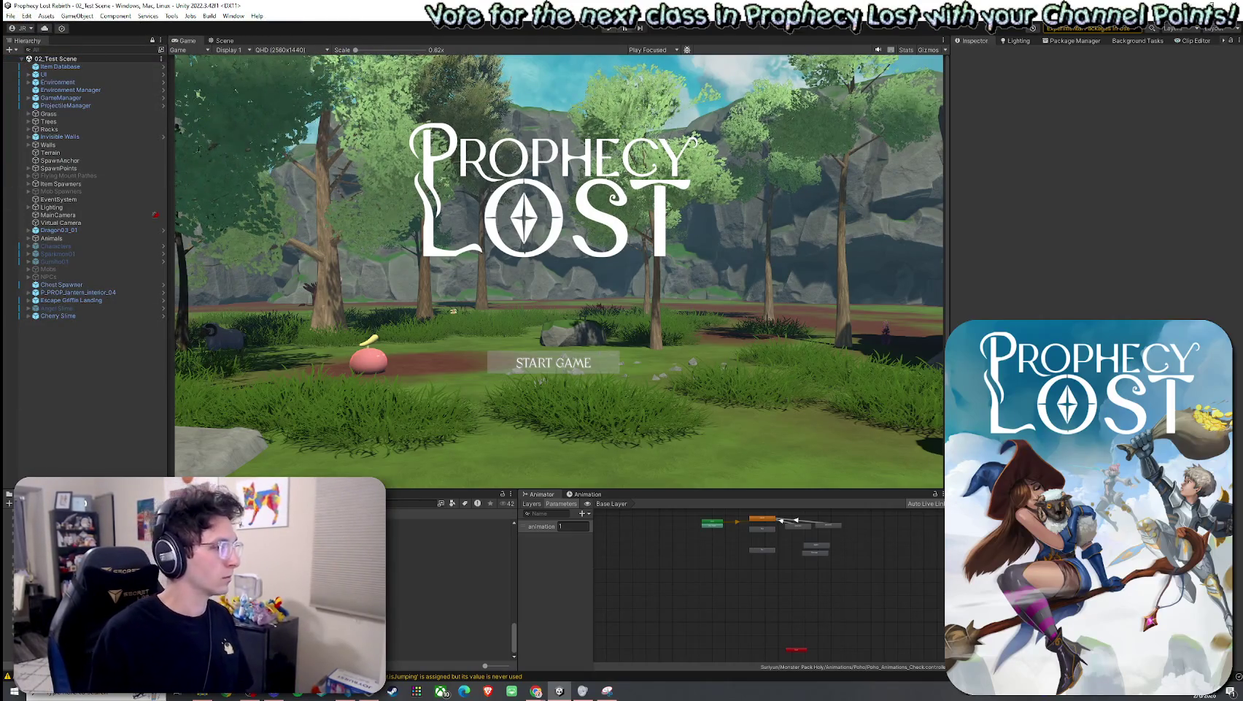
{"action": "scroll", "coordinate": [450, 584], "scroll_direction": "up", "scroll_amount": 3}
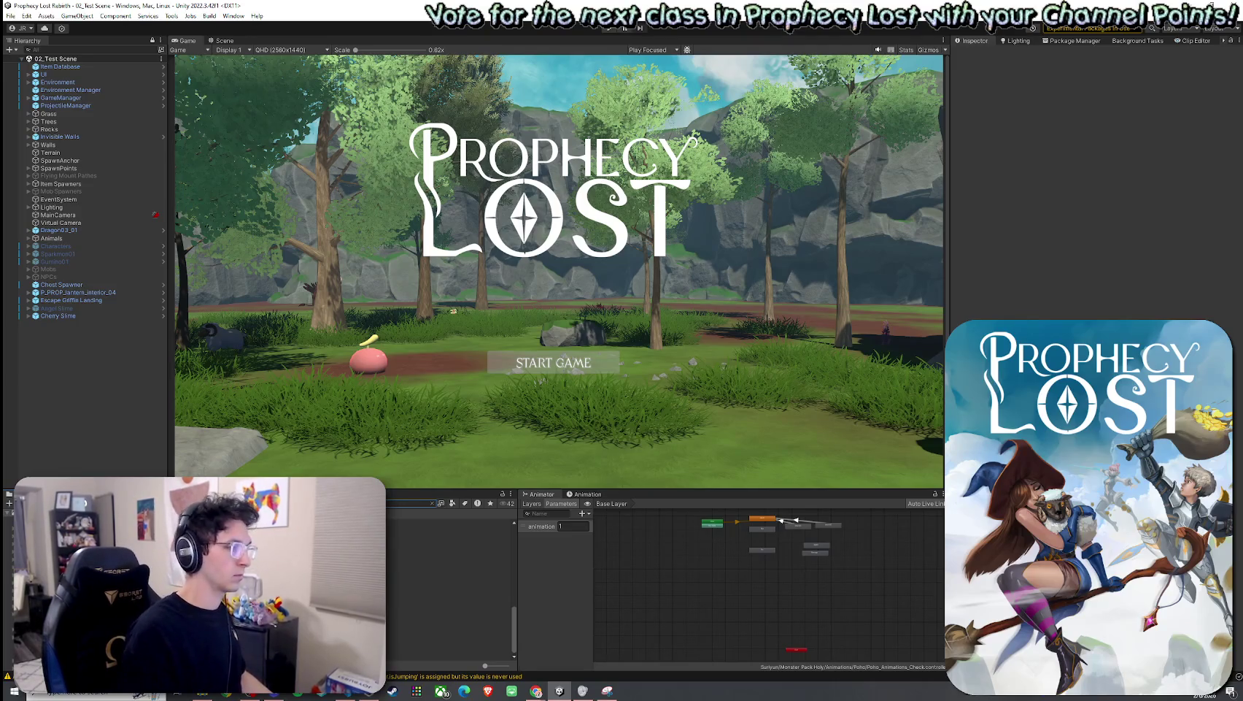
{"action": "left_click", "coordinate": [445, 523]}
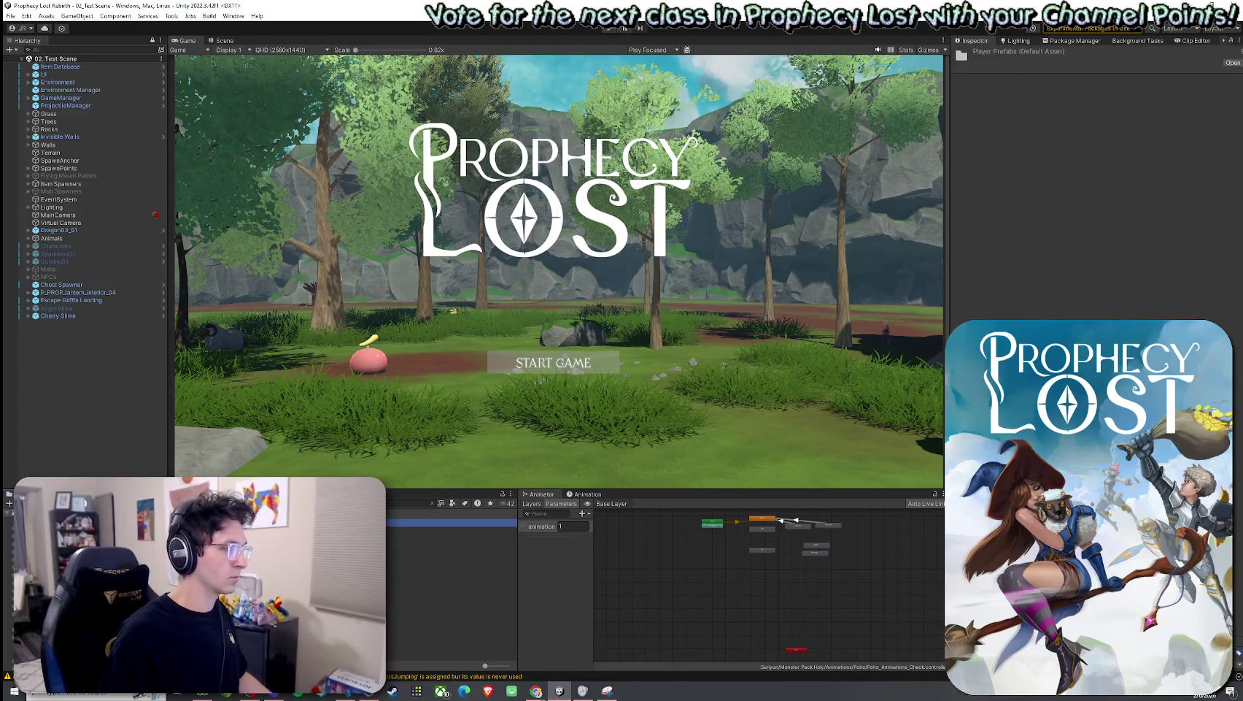
Step: Open the Player prefab in Prefab Mode with the 2D toggle turned off
{"action": "double_click", "coordinate": [445, 523]}
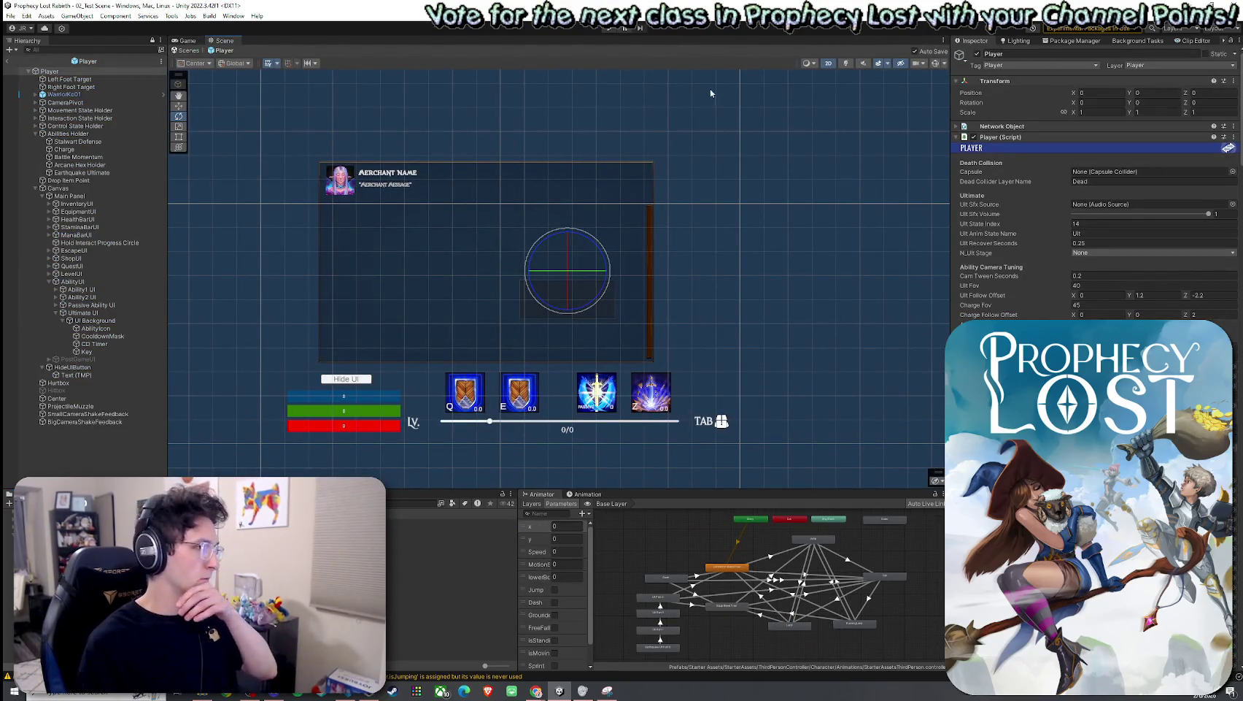
{"action": "left_click", "coordinate": [828, 64]}
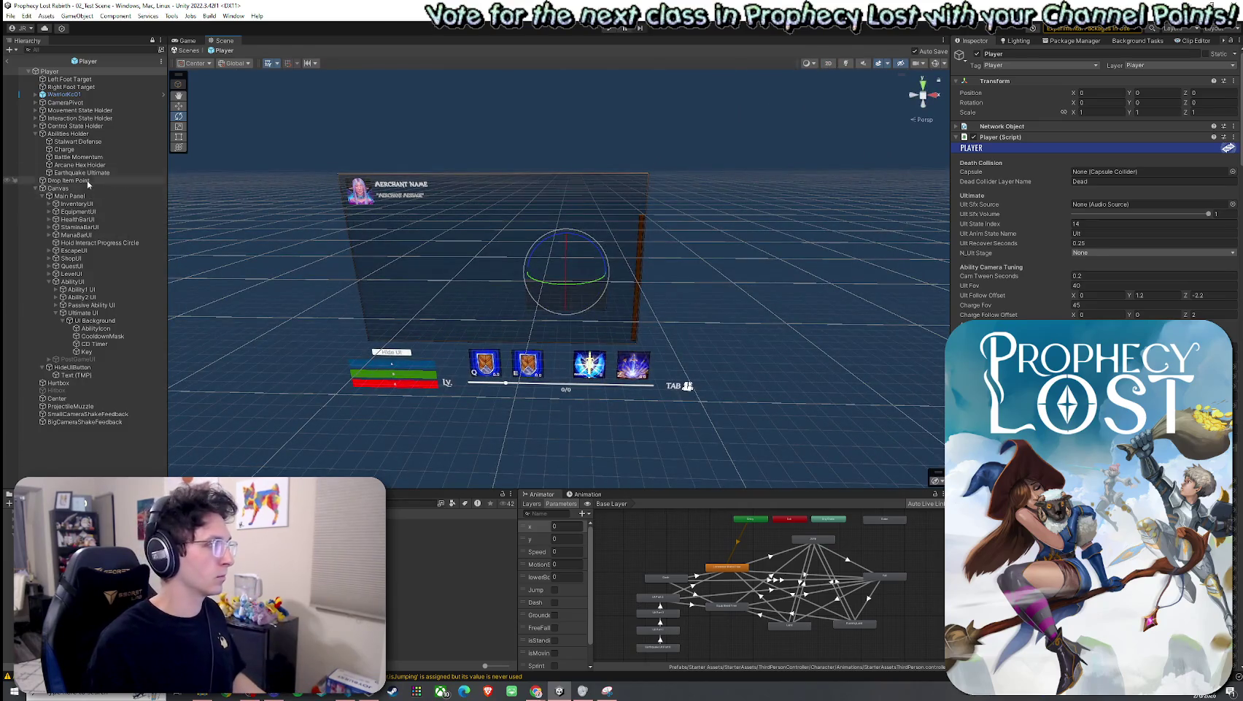
{"action": "double_click", "coordinate": [86, 88]}
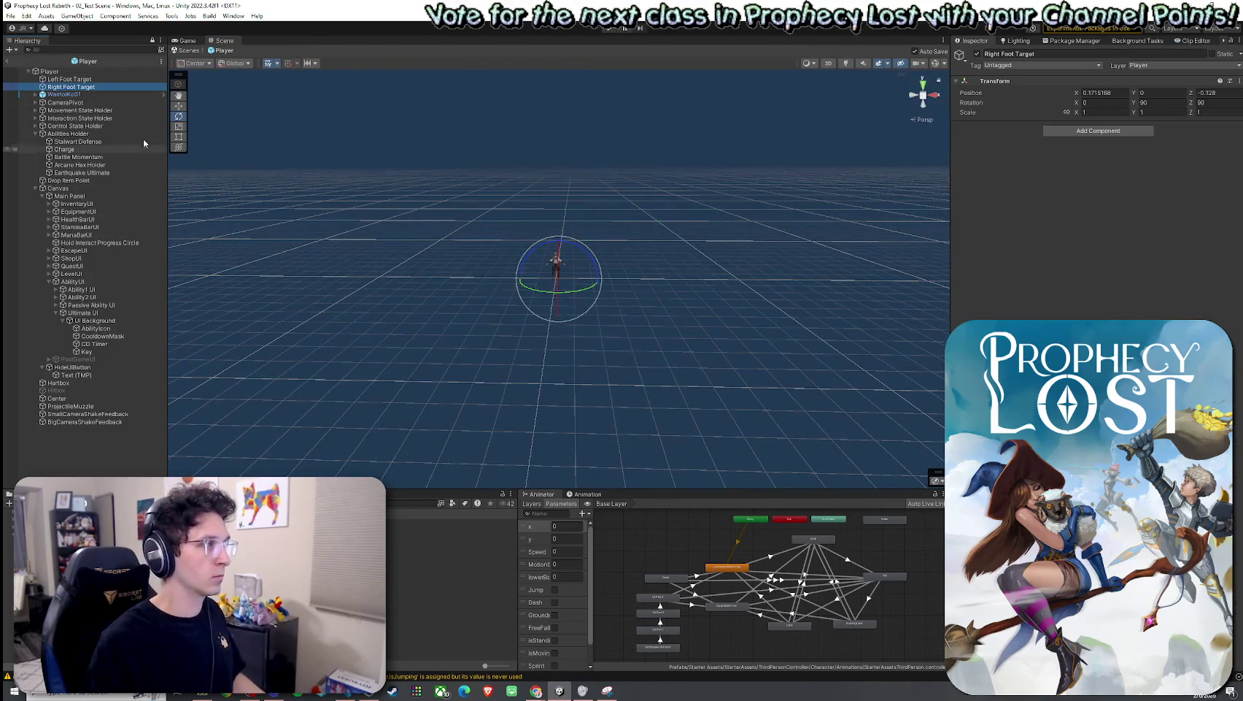
{"action": "mouse_move", "coordinate": [503, 164]}
{"action": "left_mouse_down"}
{"action": "mouse_move", "coordinate": [397, 191]}
{"action": "mouse_move", "coordinate": [175, 161]}
{"action": "left_mouse_up"}
Step: Select the Player root, frame it with F, and collapse the Player (Script) component
{"action": "left_click", "coordinate": [50, 71]}
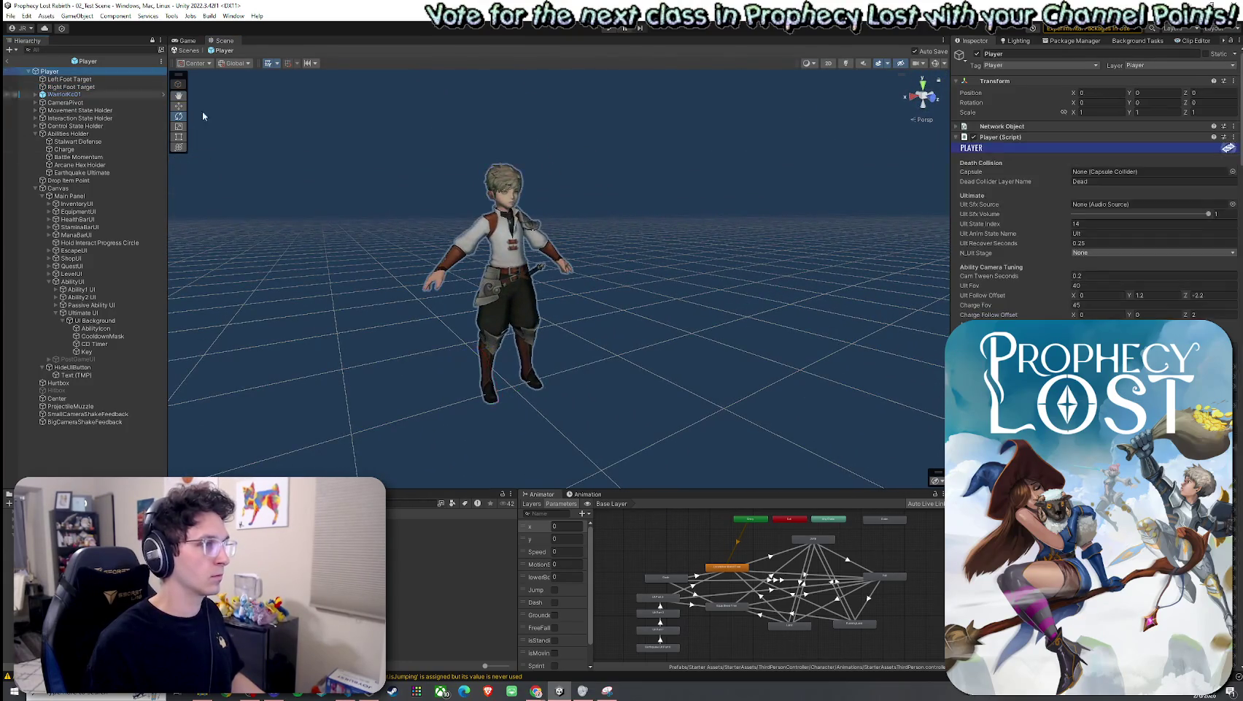
{"action": "key", "text": "f"}
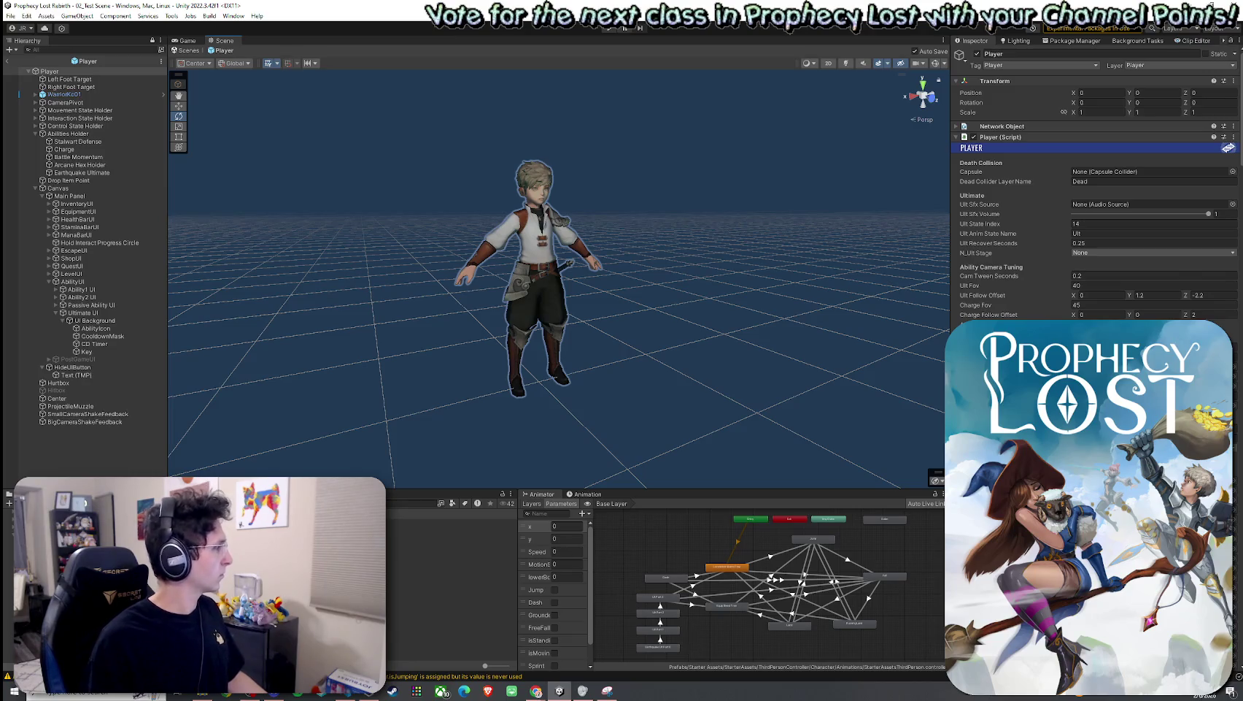
{"action": "key", "text": "alt+Tab"}
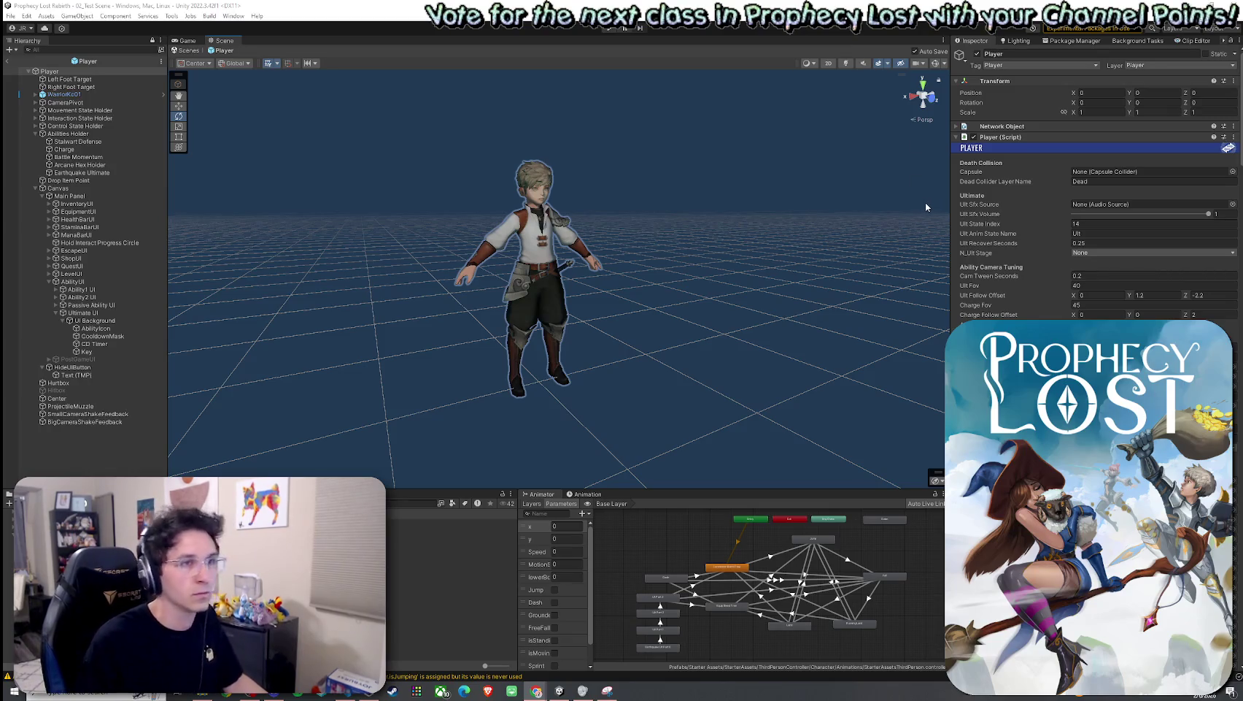
{"action": "left_click", "coordinate": [995, 137]}
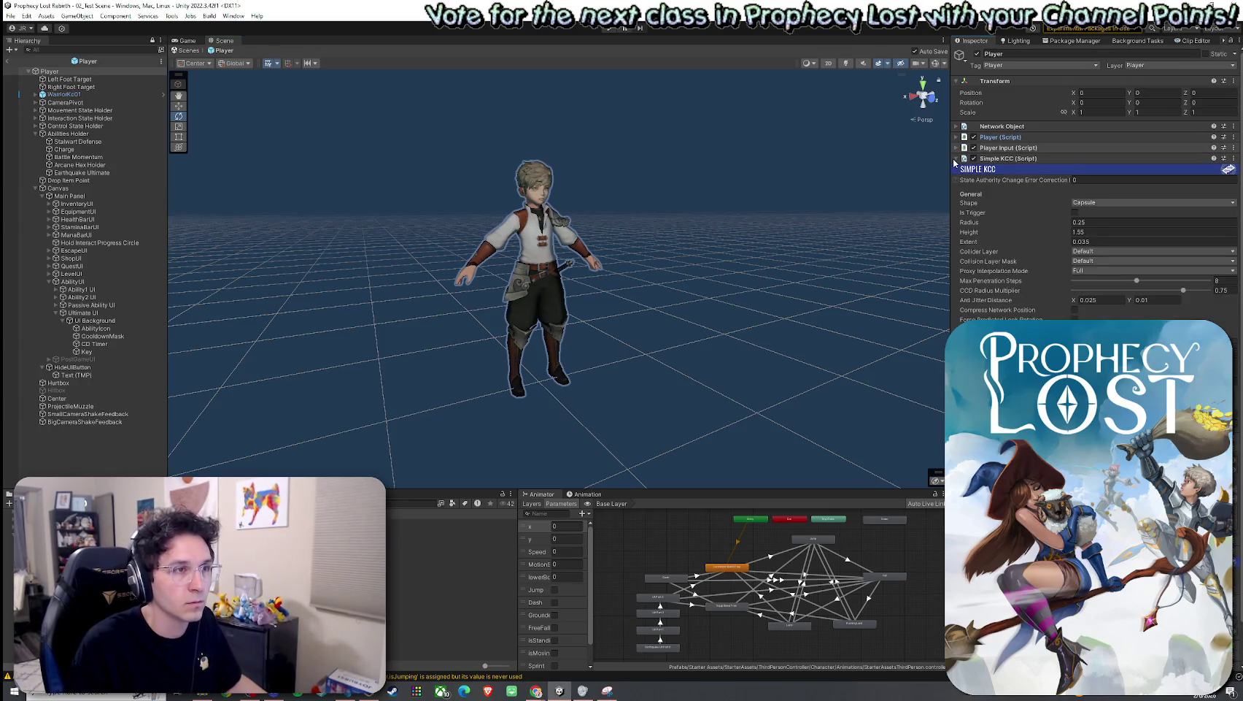
Step: Collapse Simple KCC, Animator, State Machine Controller and Game HUD, expand Health, and fold Canvas
{"action": "left_click", "coordinate": [956, 158]}
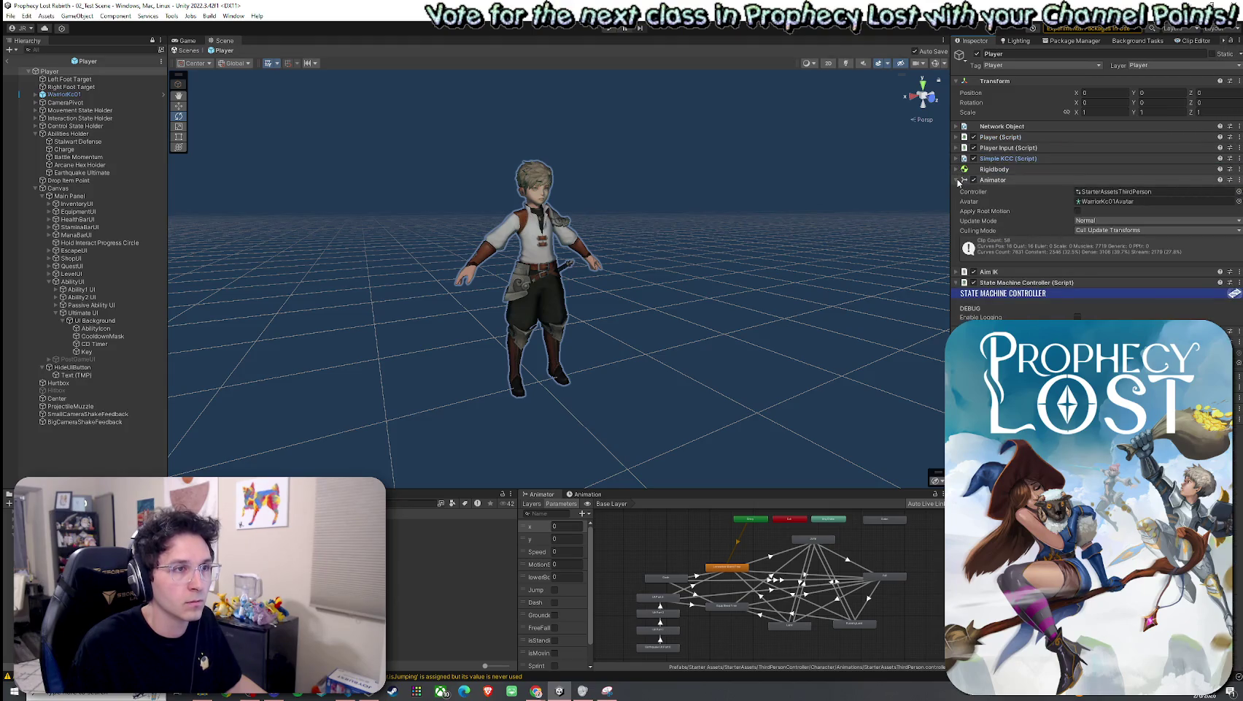
{"action": "left_click", "coordinate": [958, 180]}
{"action": "left_click", "coordinate": [956, 200]}
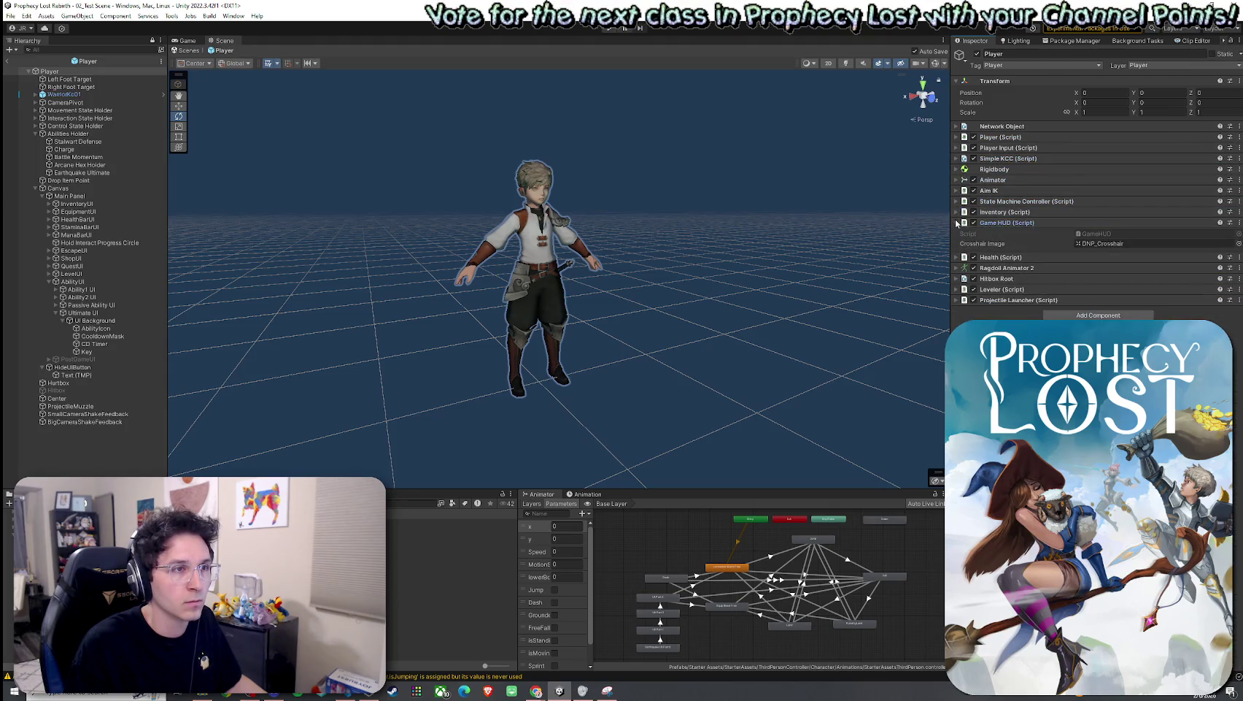
{"action": "left_click", "coordinate": [957, 222]}
{"action": "left_click", "coordinate": [957, 233]}
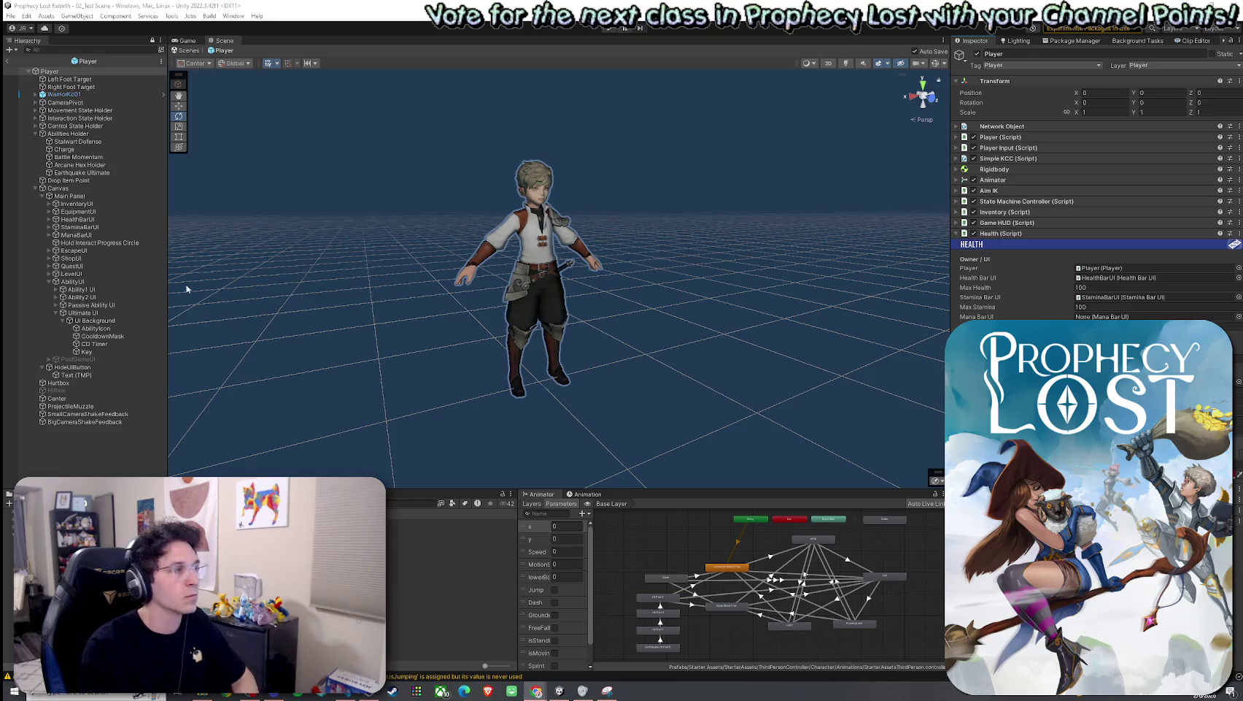
{"action": "left_click", "coordinate": [36, 188]}
{"action": "left_click", "coordinate": [36, 188]}
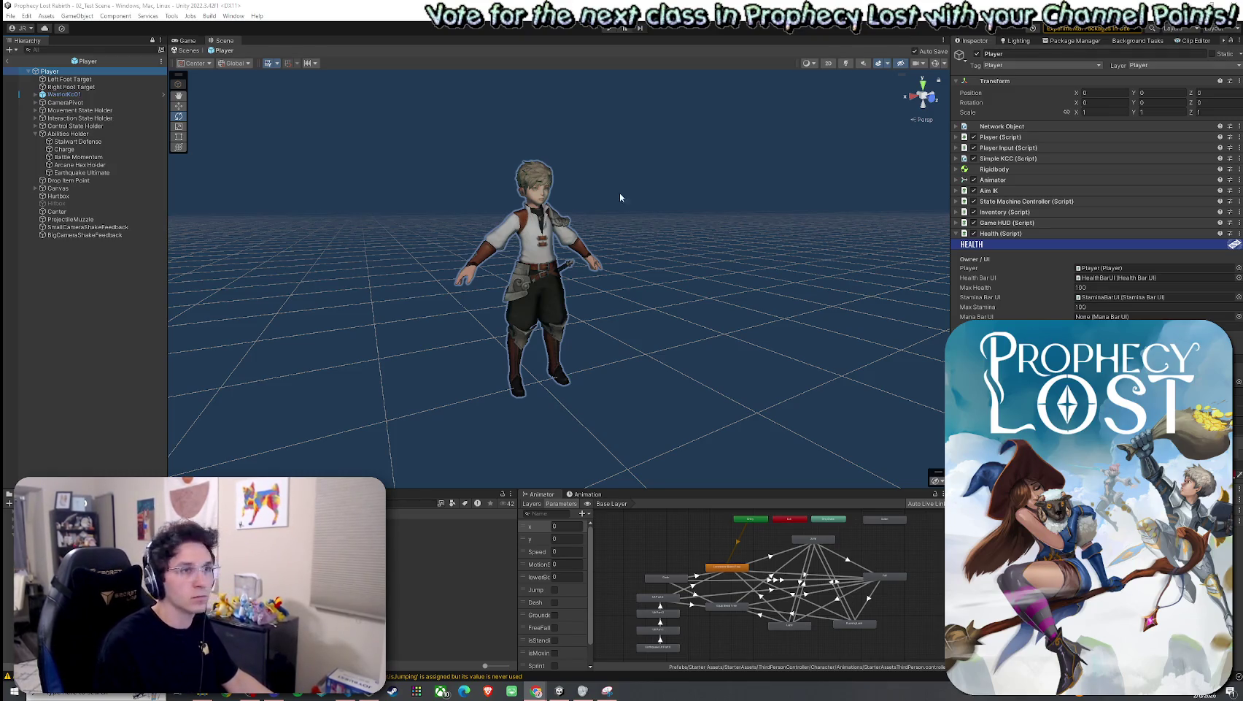
Step: Launch Snipping Tool and capture the whole Unity editor area as a new snip
{"action": "left_click", "coordinate": [76, 690]}
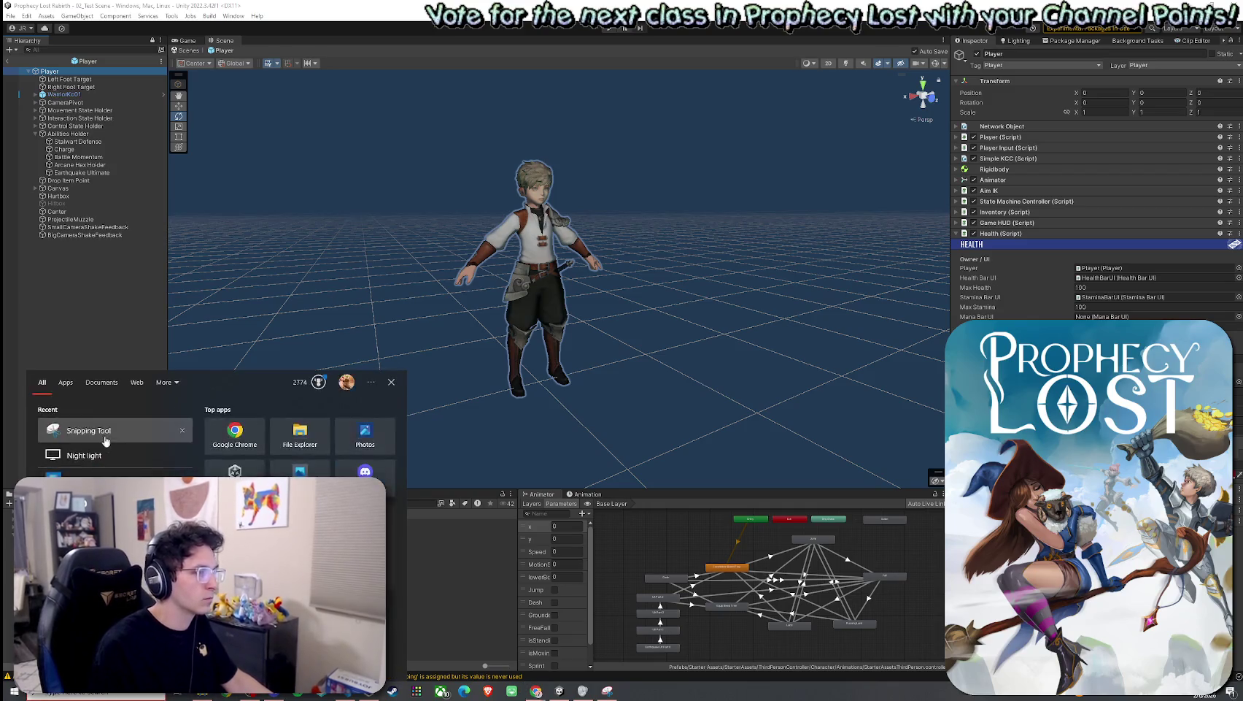
{"action": "left_click", "coordinate": [104, 438]}
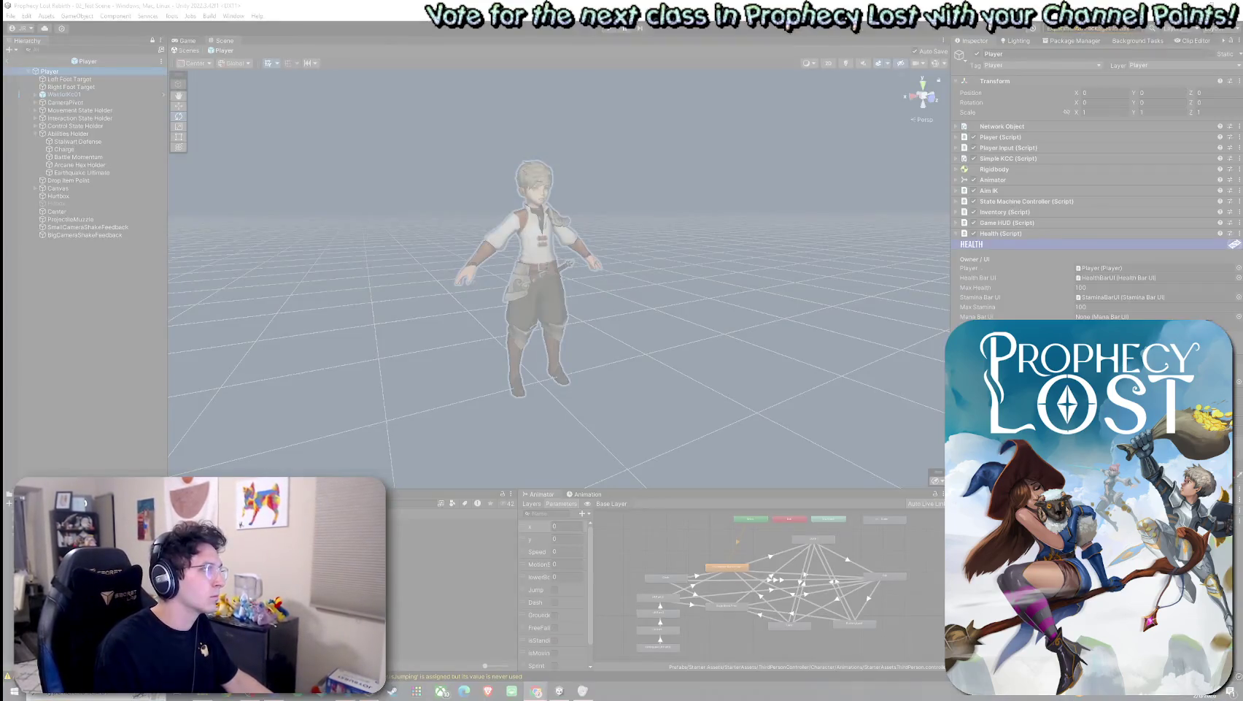
{"action": "mouse_move", "coordinate": [2, 50]}
{"action": "left_mouse_down"}
{"action": "mouse_move", "coordinate": [442, 229]}
{"action": "mouse_move", "coordinate": [910, 306]}
{"action": "mouse_move", "coordinate": [1240, 478]}
{"action": "mouse_move", "coordinate": [1240, 549]}
{"action": "left_mouse_up"}
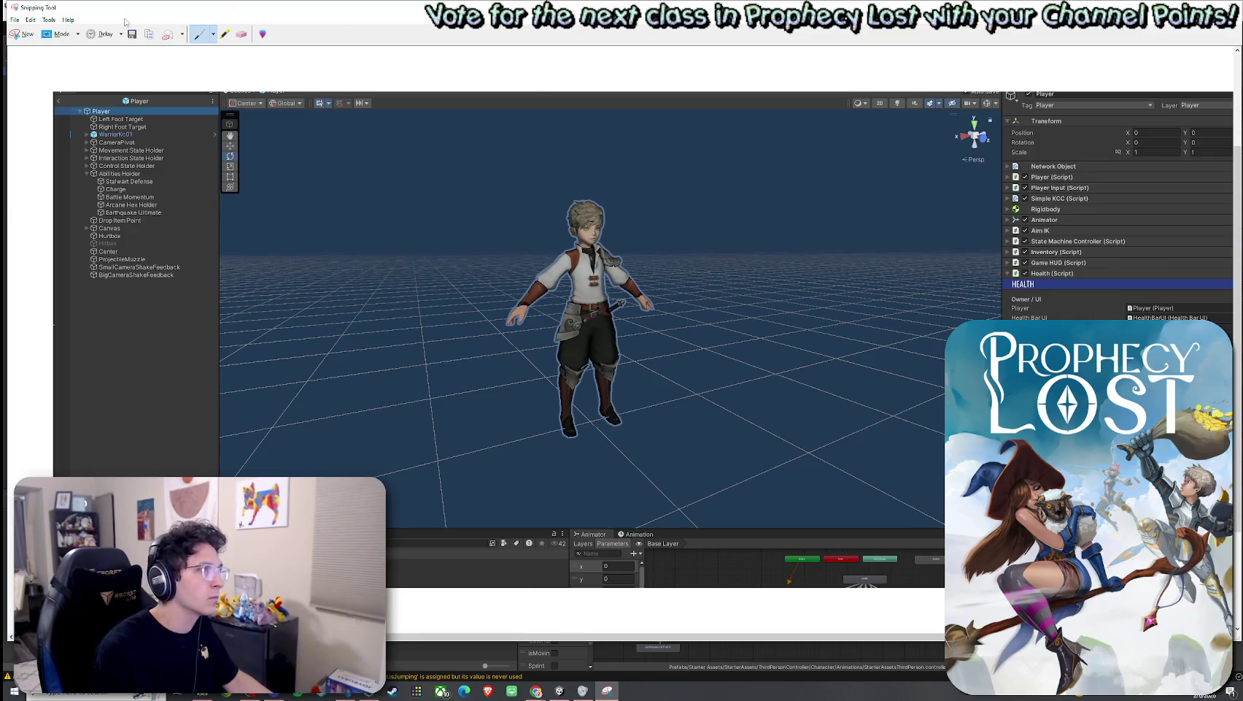
{"action": "left_click", "coordinate": [14, 21]}
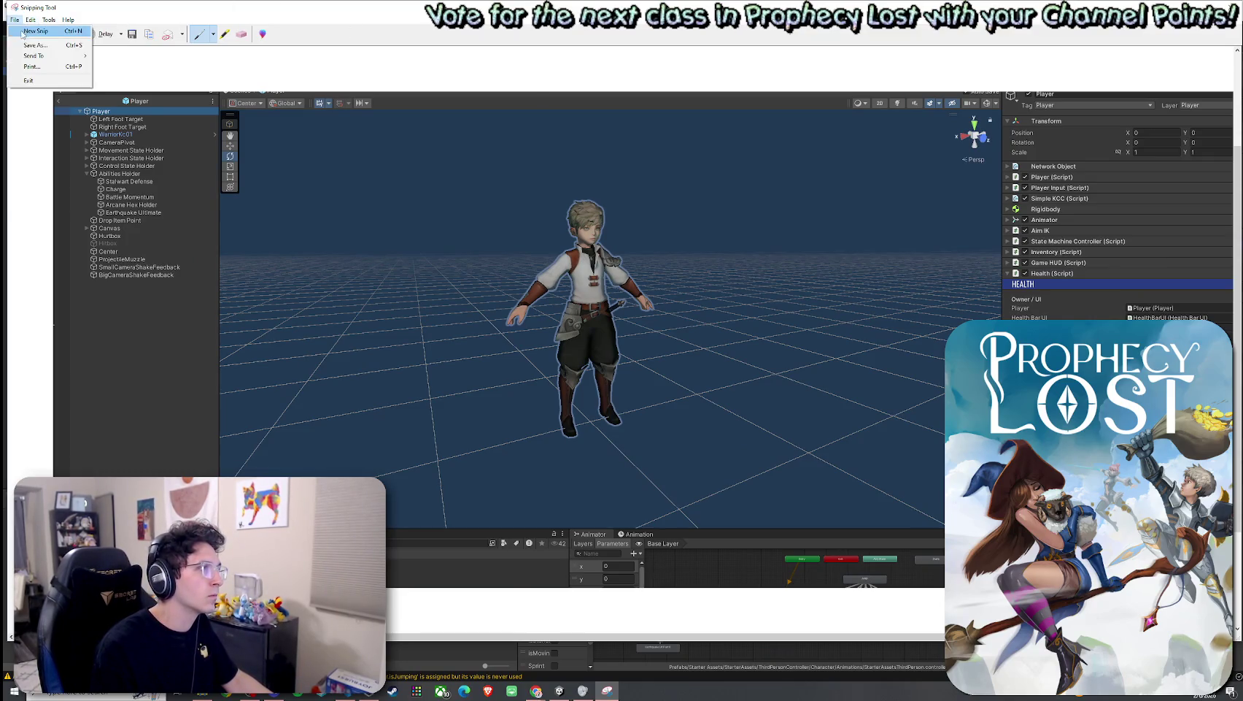
{"action": "left_click", "coordinate": [24, 31]}
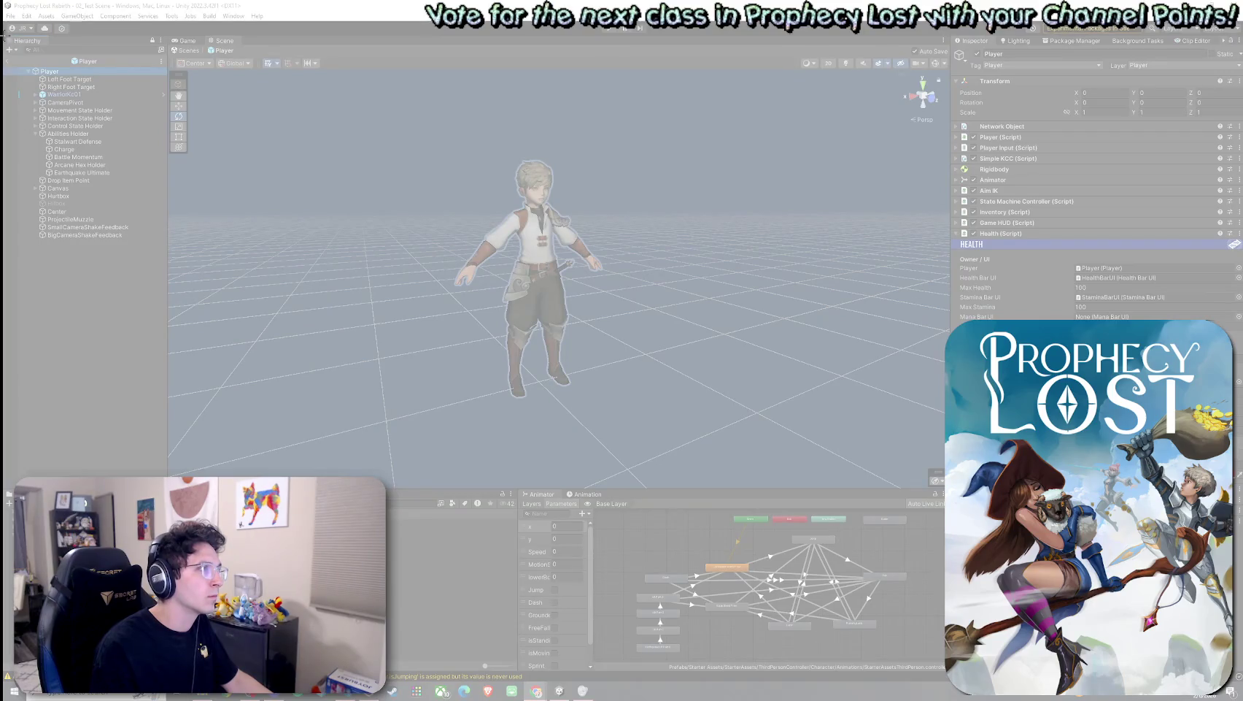
{"action": "mouse_move", "coordinate": [4, 33]}
{"action": "left_mouse_down"}
{"action": "mouse_move", "coordinate": [694, 429]}
{"action": "mouse_move", "coordinate": [1111, 551]}
{"action": "mouse_move", "coordinate": [1208, 605]}
{"action": "mouse_move", "coordinate": [1242, 546]}
{"action": "left_mouse_up"}
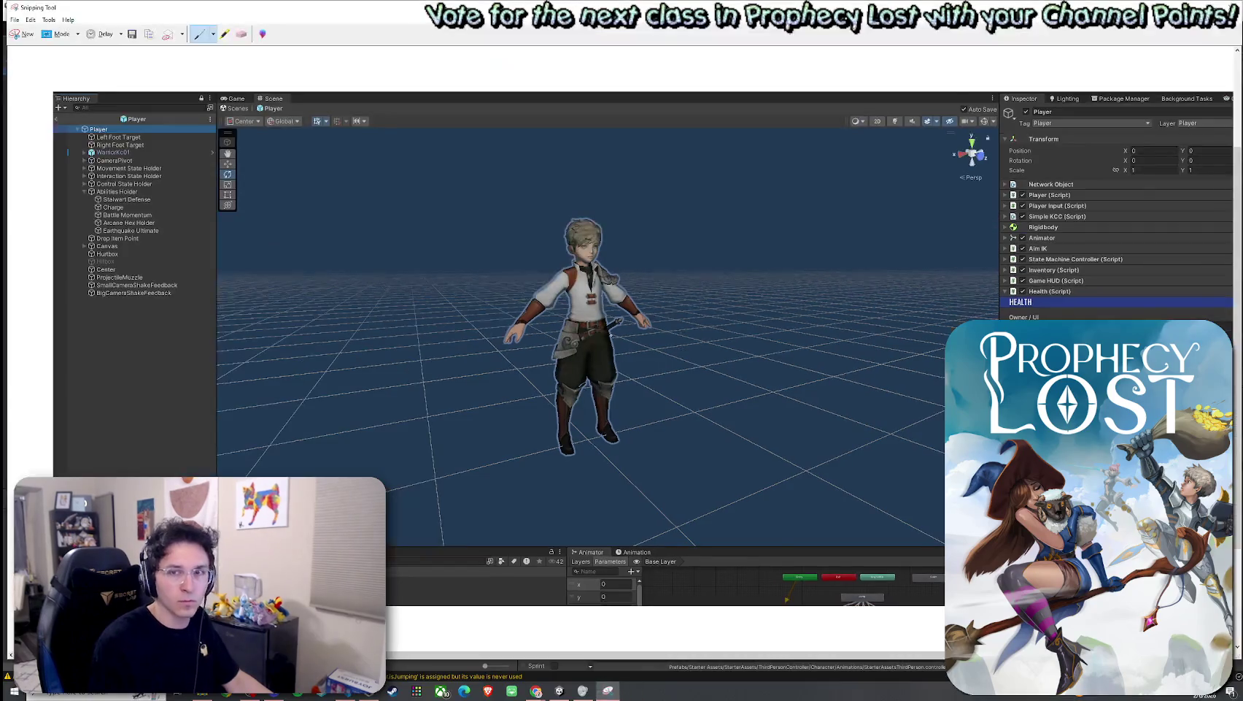
Step: Copy the capture to the clipboard and close Snipping Tool without saving
{"action": "left_click", "coordinate": [30, 20]}
{"action": "left_click", "coordinate": [41, 30]}
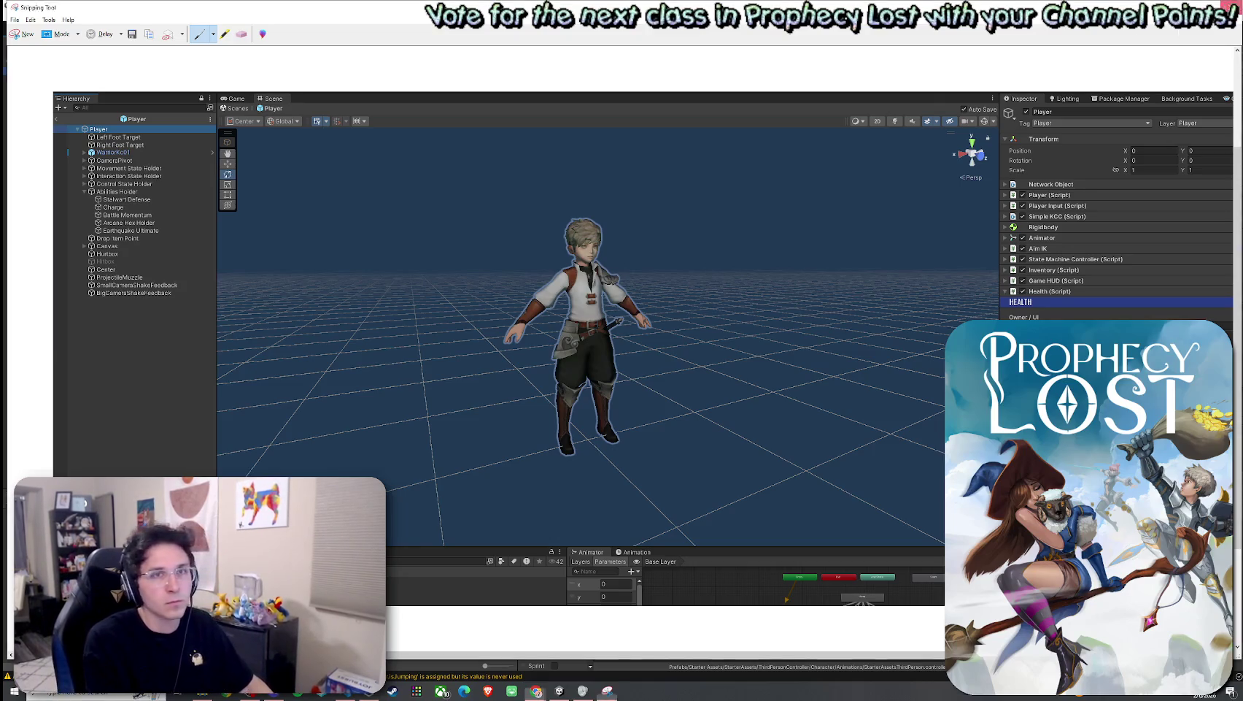
{"action": "left_click", "coordinate": [1232, 7]}
{"action": "left_click", "coordinate": [643, 342]}
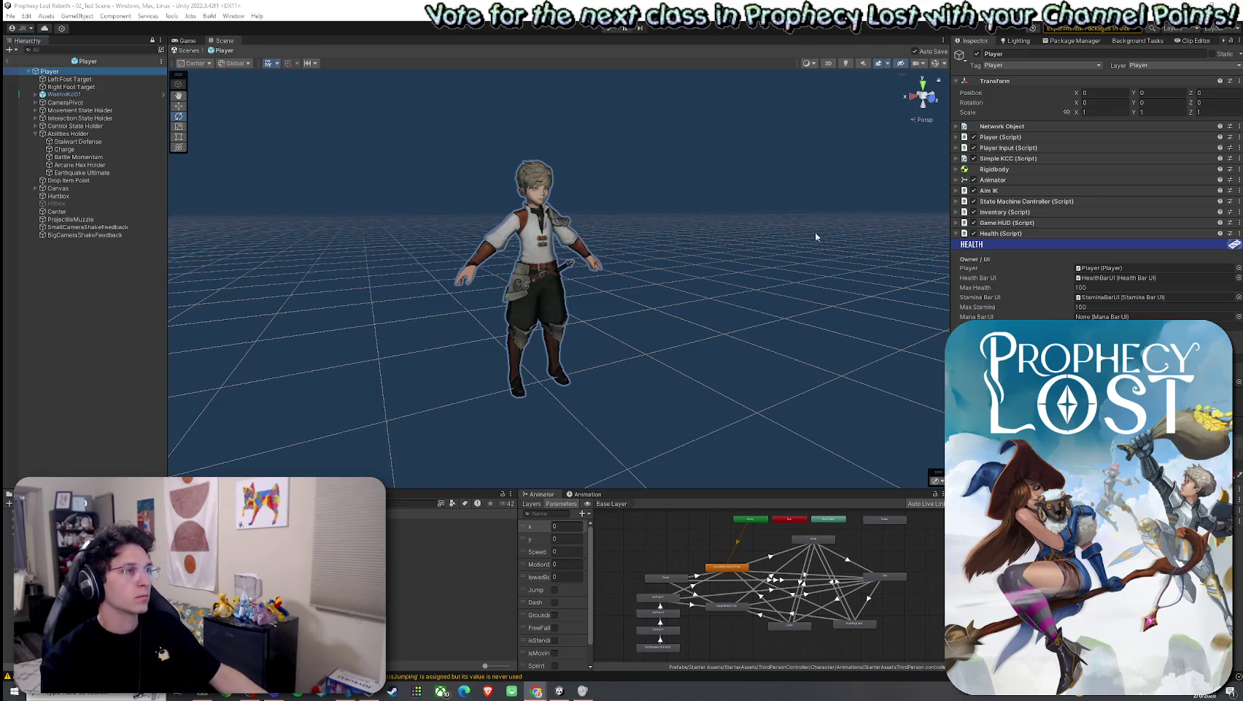
Step: Orbit the Scene view, frame the Player with F, and zoom in until the face fills it
{"action": "mouse_move", "coordinate": [764, 256]}
{"action": "left_mouse_down"}
{"action": "mouse_move", "coordinate": [687, 239]}
{"action": "mouse_move", "coordinate": [713, 233]}
{"action": "left_mouse_up"}
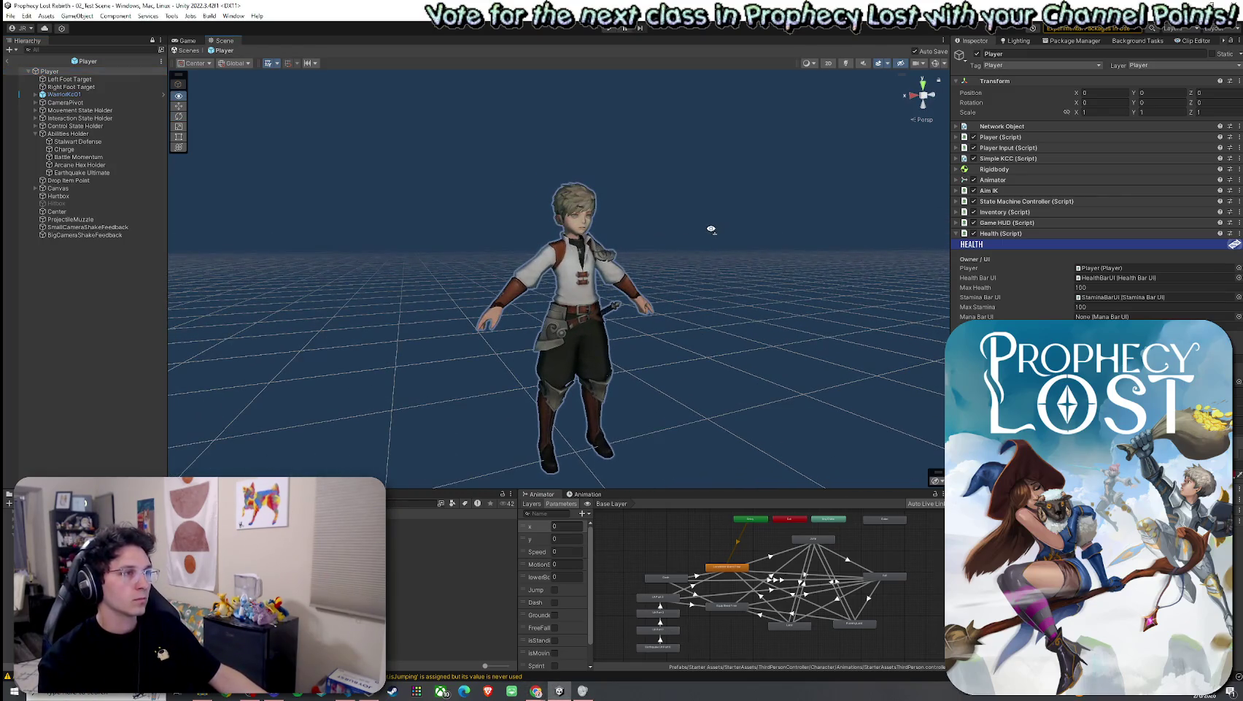
{"action": "mouse_move", "coordinate": [711, 228]}
{"action": "left_mouse_down"}
{"action": "mouse_move", "coordinate": [729, 216]}
{"action": "mouse_move", "coordinate": [710, 207]}
{"action": "mouse_move", "coordinate": [737, 182]}
{"action": "mouse_move", "coordinate": [919, 122]}
{"action": "left_mouse_up"}
{"action": "key", "text": "f"}
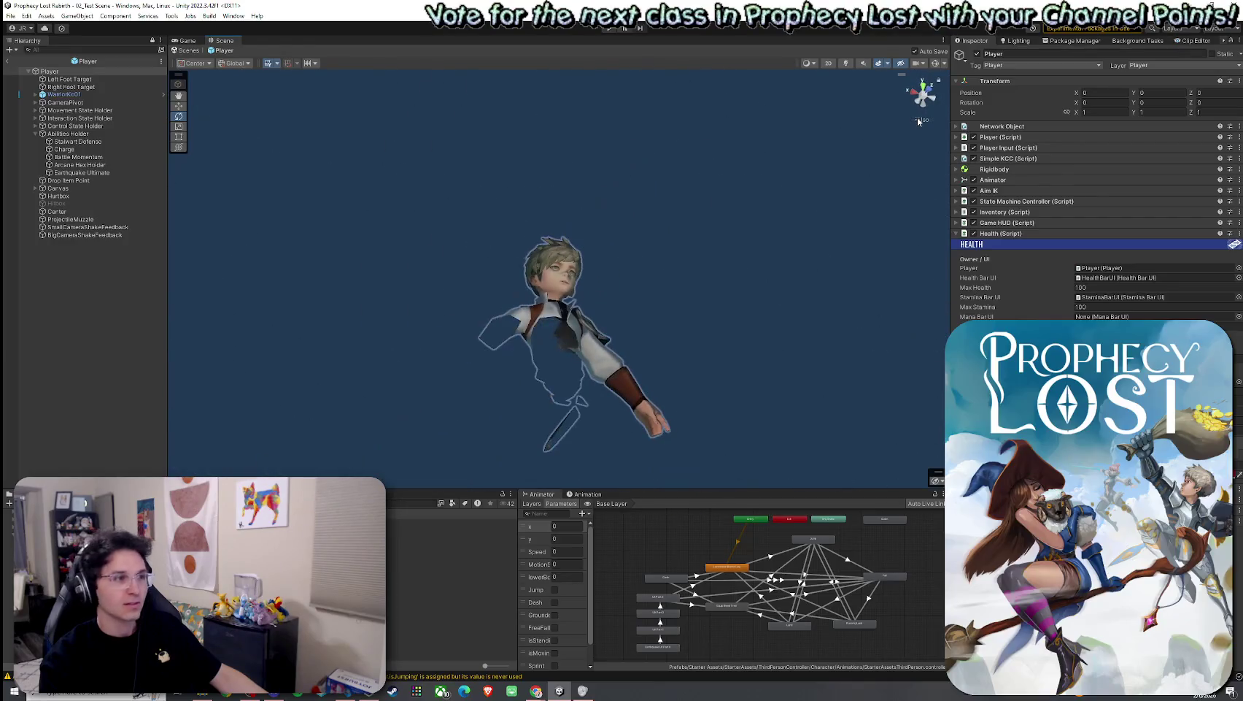
{"action": "scroll", "coordinate": [697, 305], "scroll_direction": "down", "scroll_amount": 5}
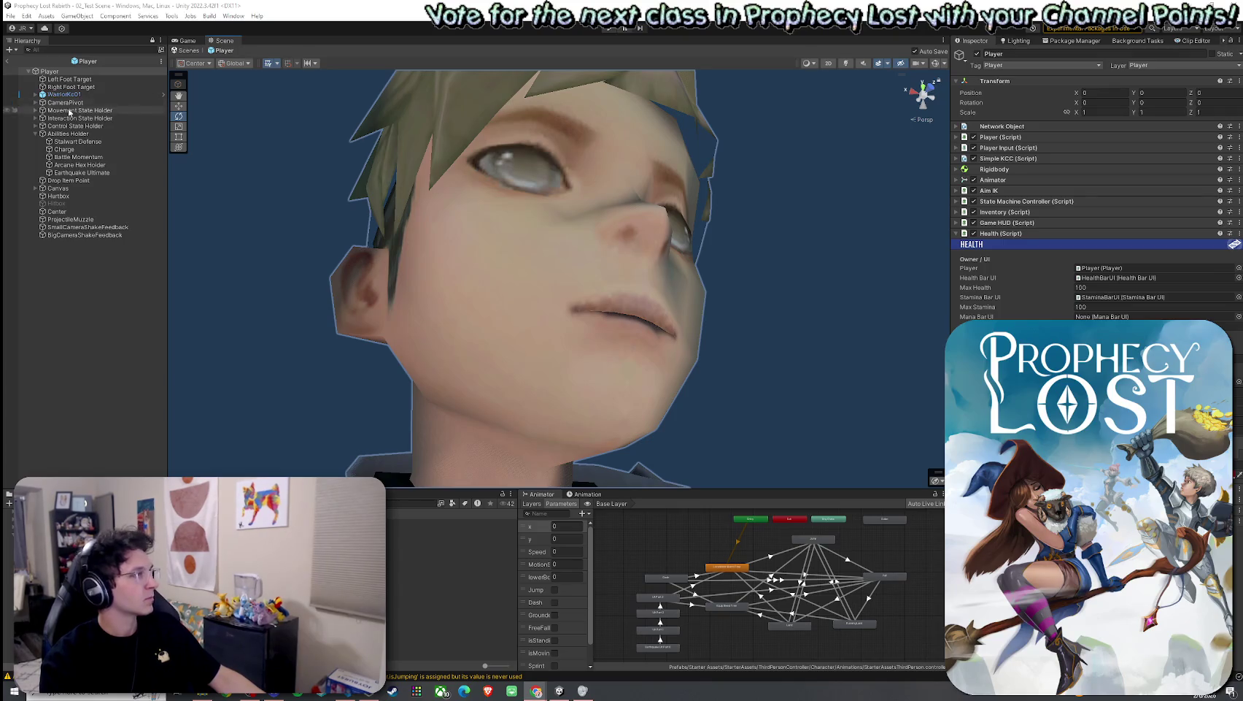
Step: Expand WarriorKc01 and select its body child to show the Skinned Mesh Renderer settings
{"action": "left_click", "coordinate": [35, 94]}
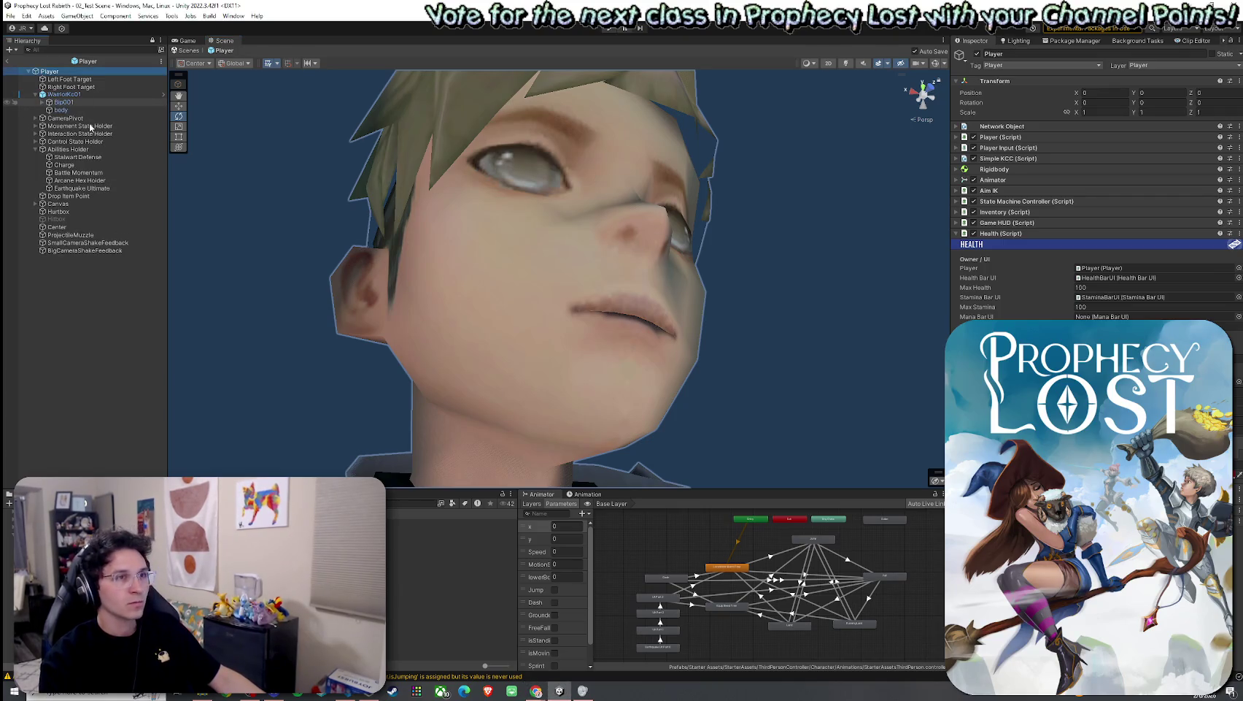
{"action": "left_click", "coordinate": [81, 95]}
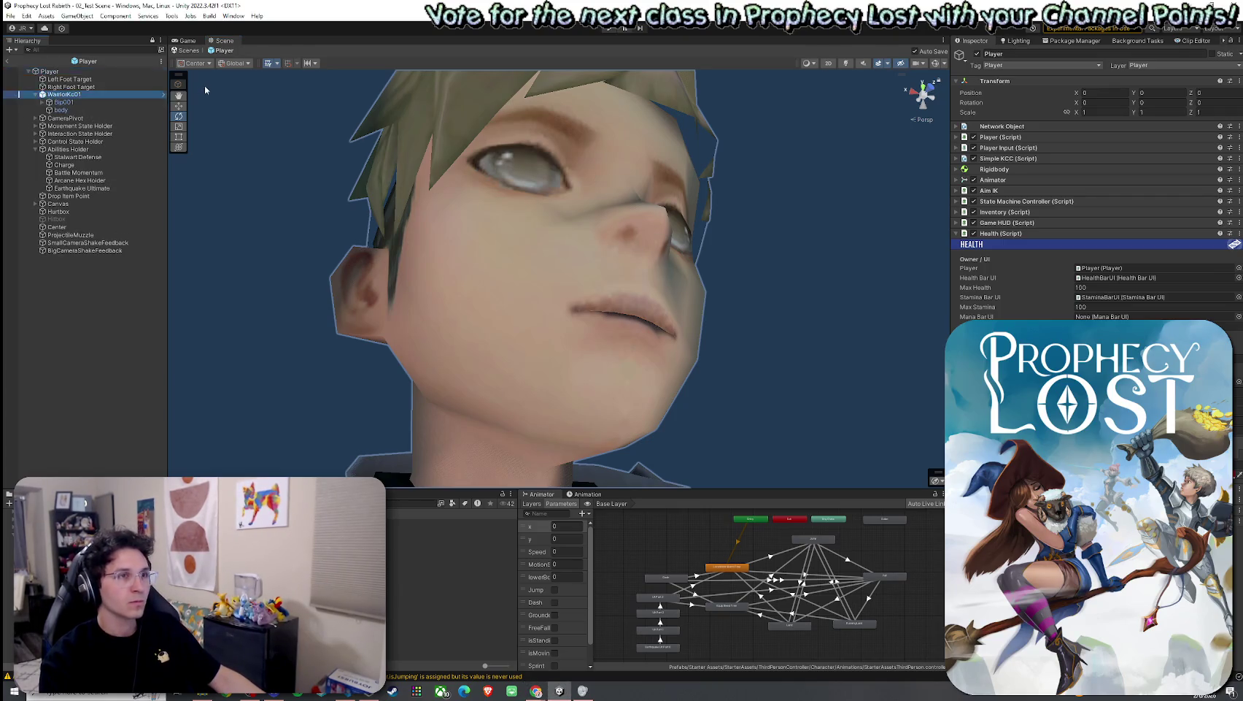
{"action": "left_click", "coordinate": [70, 111]}
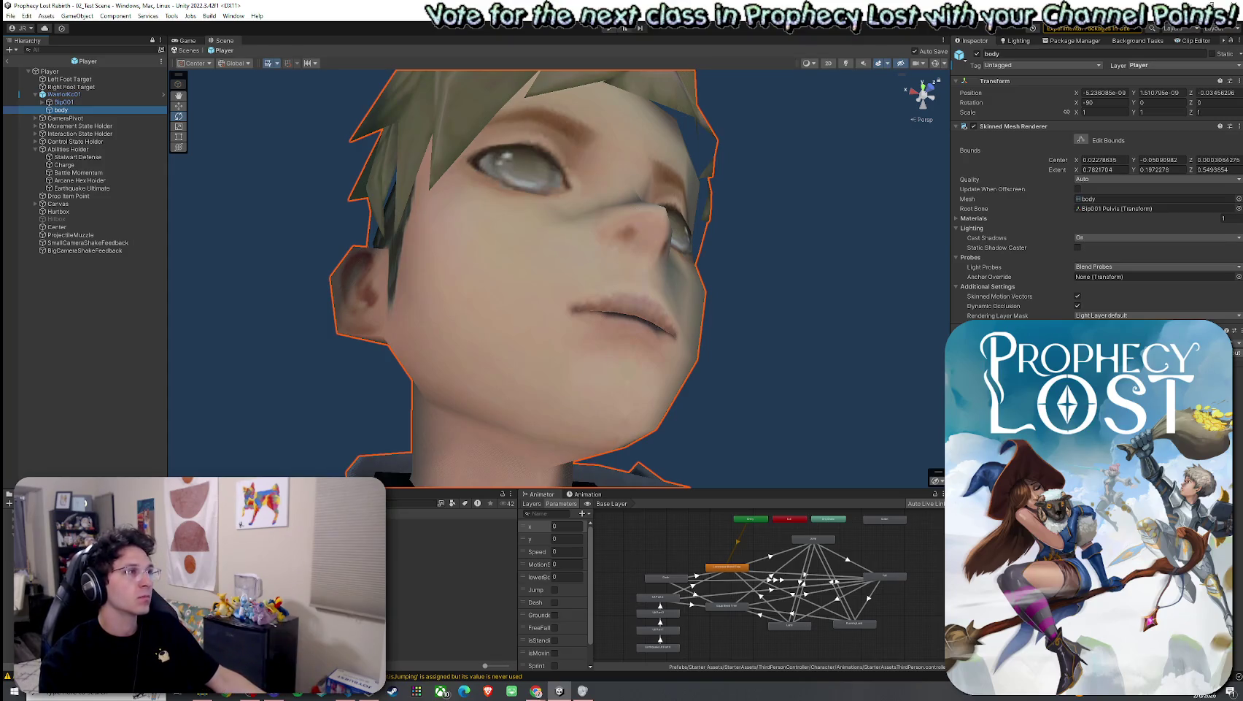
{"action": "left_click", "coordinate": [66, 70]}
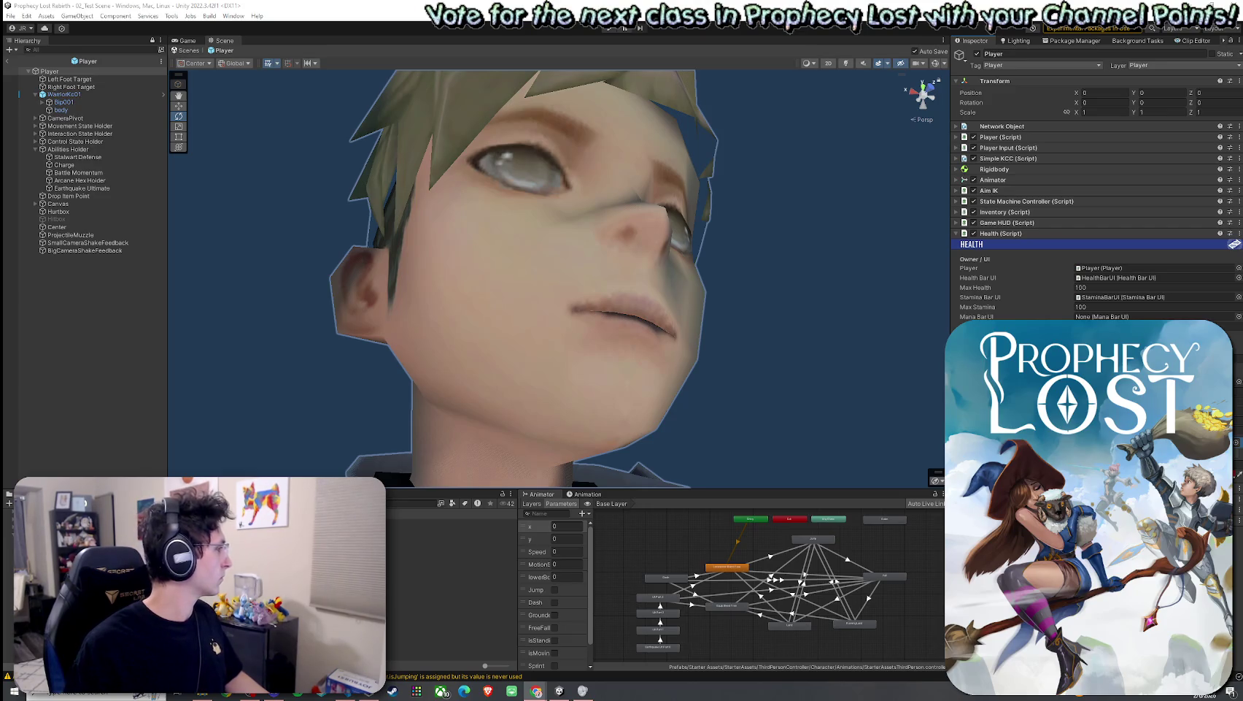
{"action": "left_click", "coordinate": [60, 109]}
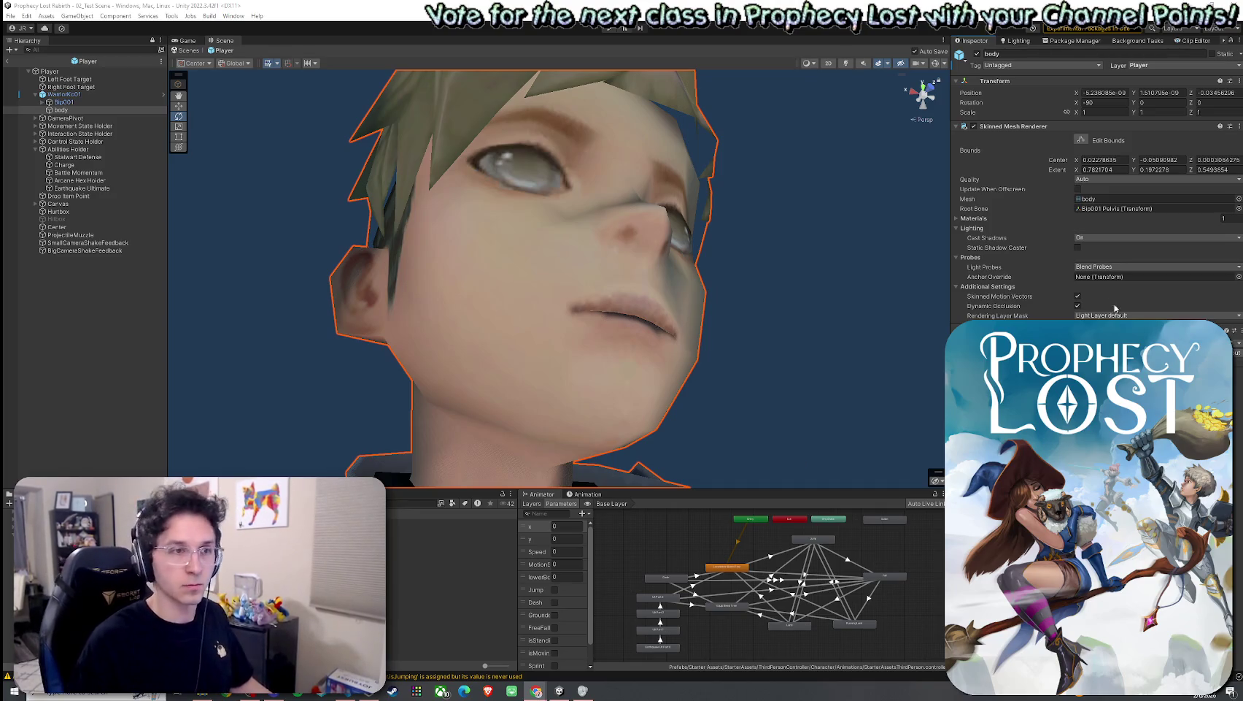
Step: Scroll the Inspector to the WarriorKc01 material and launch Snipping Tool by searching 'snip'
{"action": "scroll", "coordinate": [1115, 309], "scroll_direction": "down", "scroll_amount": 3}
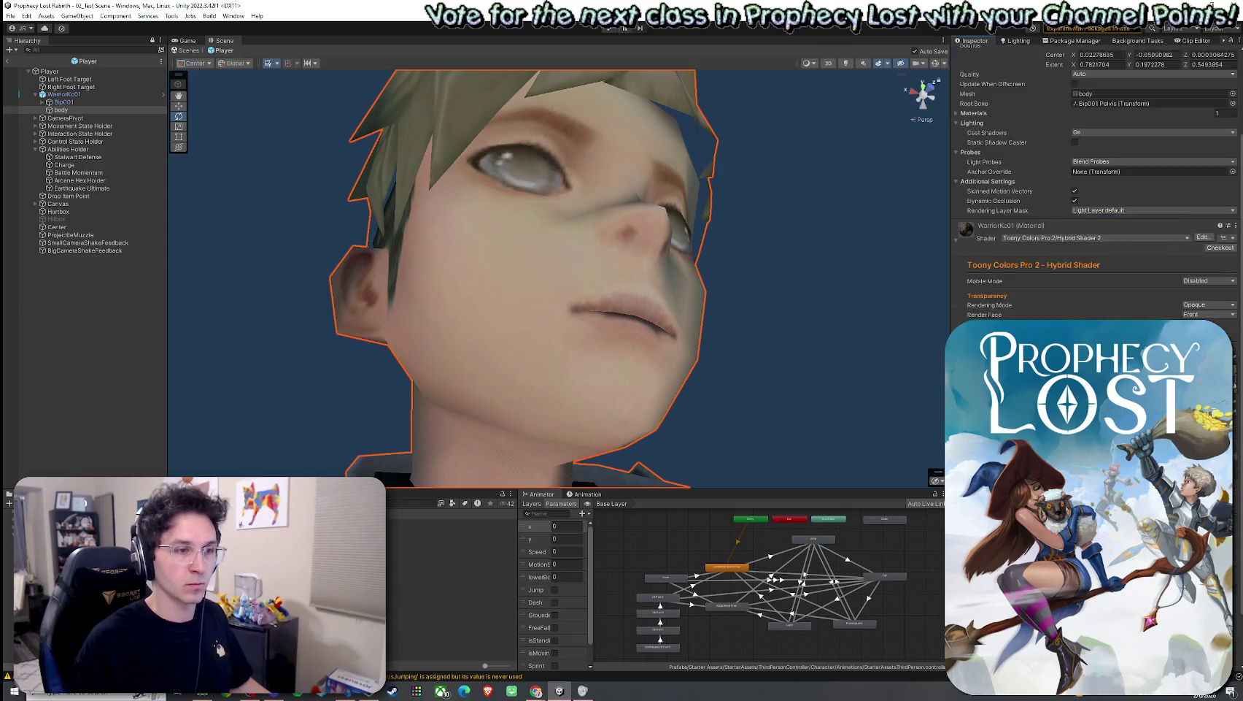
{"action": "scroll", "coordinate": [1115, 309], "scroll_direction": "down", "scroll_amount": 2}
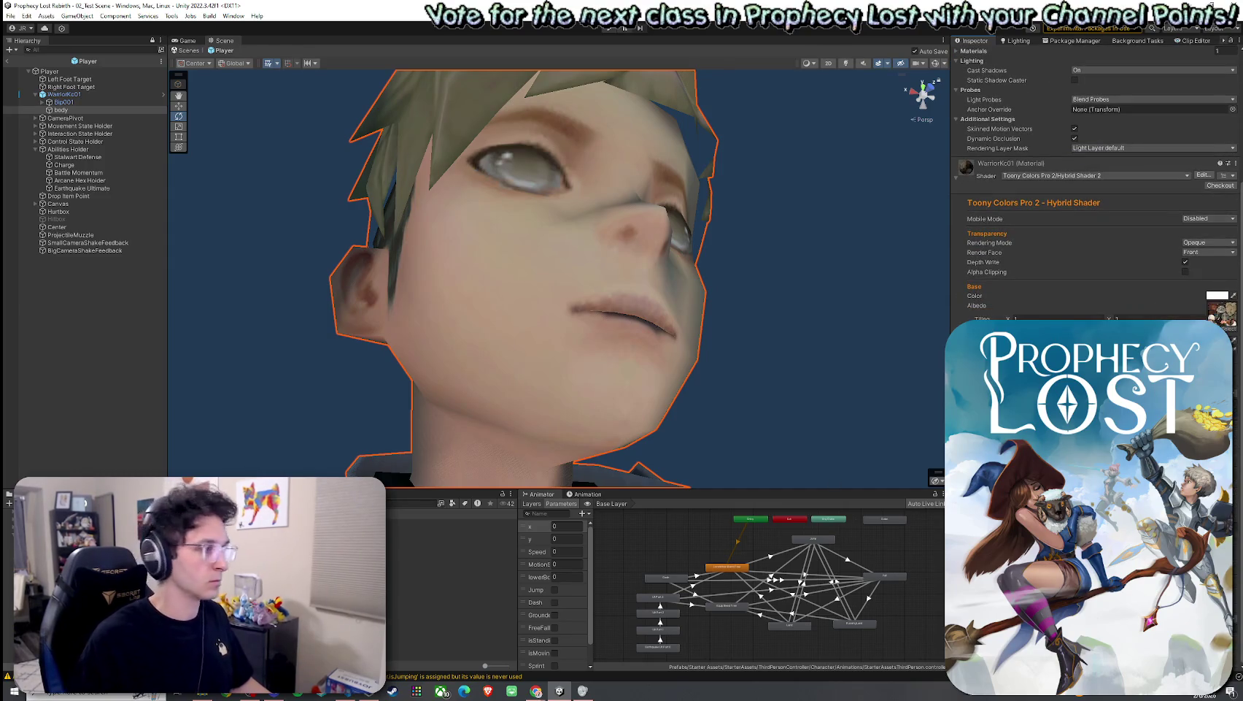
{"action": "key", "text": "super+s"}
{"action": "type", "text": "snip"}
{"action": "left_click", "coordinate": [75, 435]}
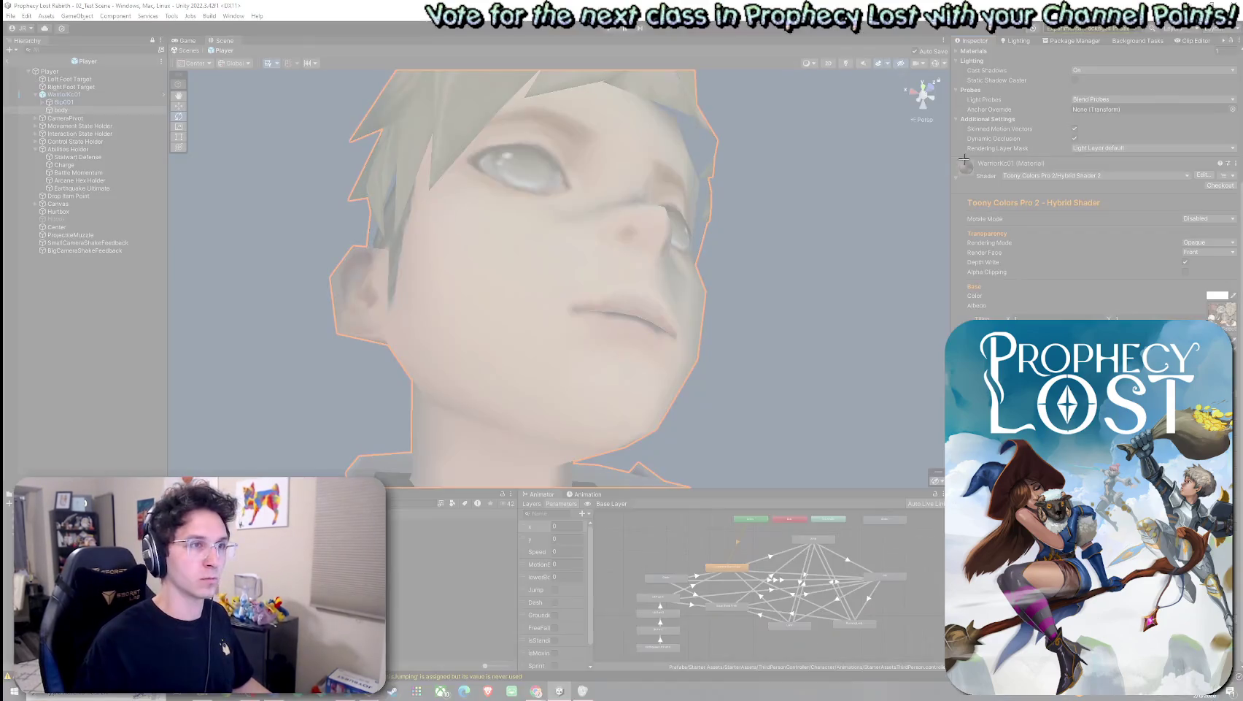
Step: Snip the Toony Colors shader panel, close Snipping Tool unsaved, and orbit around the face
{"action": "mouse_move", "coordinate": [964, 159]}
{"action": "left_mouse_down"}
{"action": "mouse_move", "coordinate": [1121, 332]}
{"action": "mouse_move", "coordinate": [1235, 347]}
{"action": "mouse_move", "coordinate": [1242, 657]}
{"action": "left_mouse_up"}
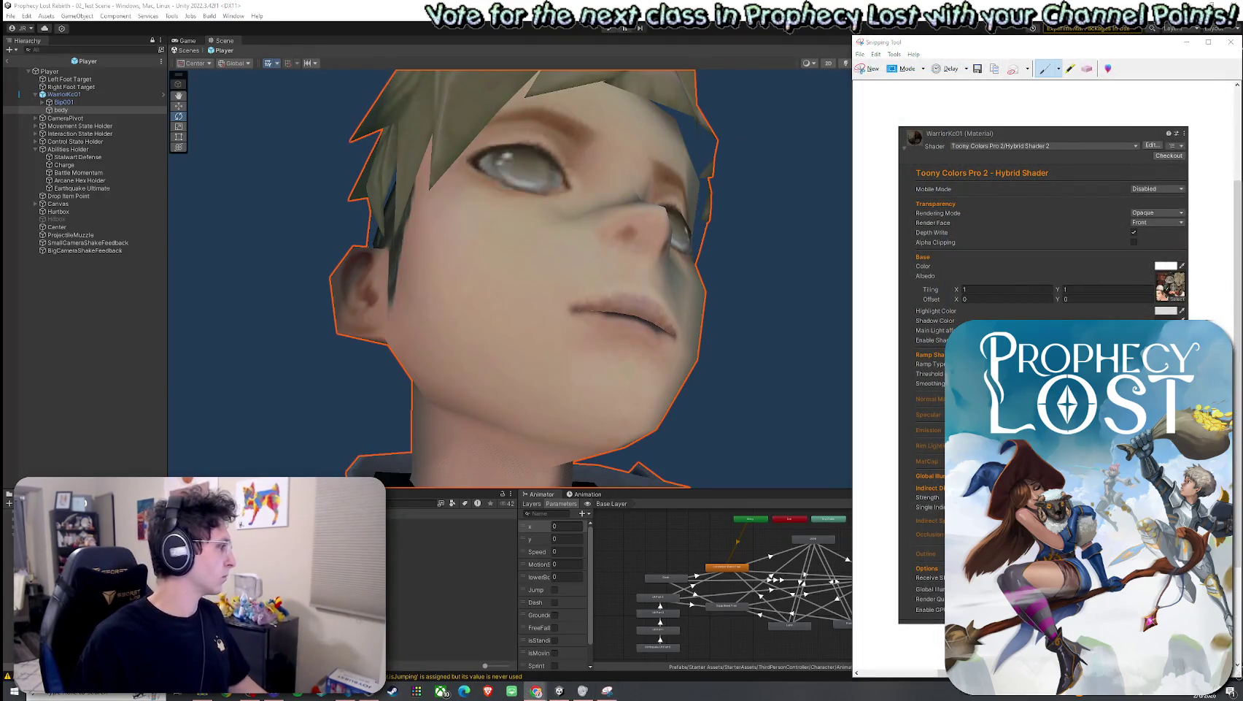
{"action": "left_click", "coordinate": [1231, 42]}
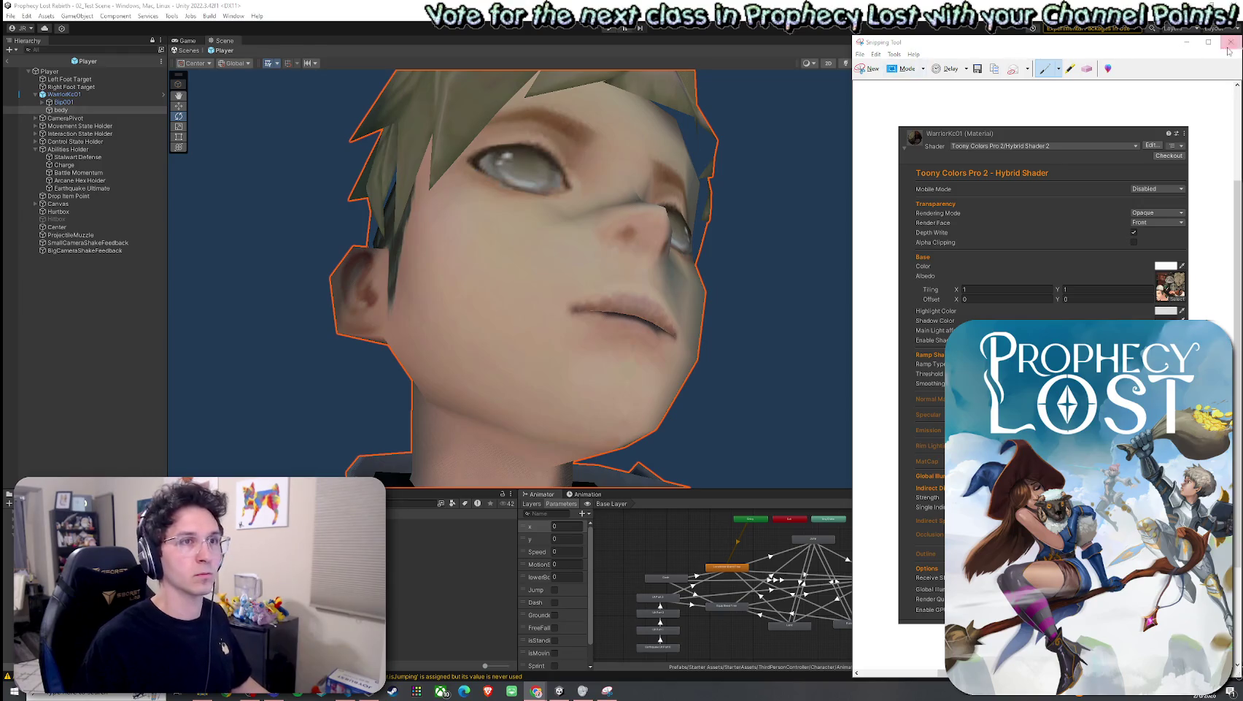
{"action": "left_click", "coordinate": [1065, 365]}
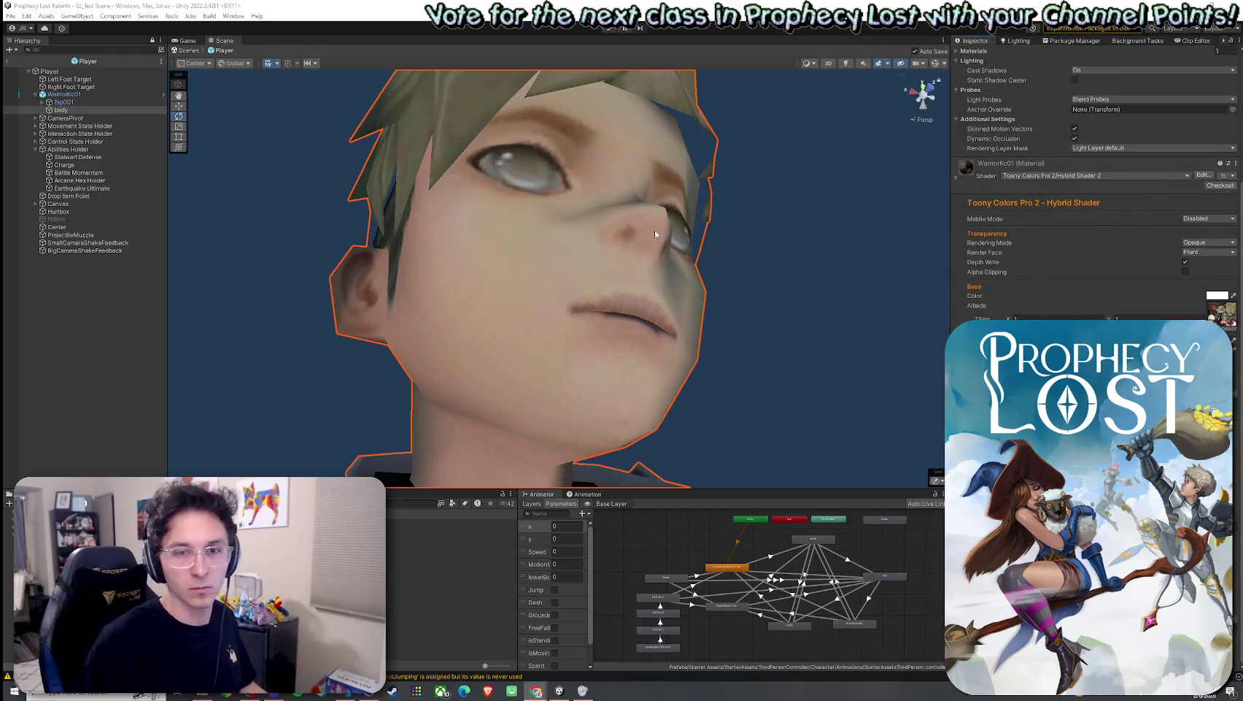
{"action": "mouse_move", "coordinate": [654, 229]}
{"action": "left_mouse_down"}
{"action": "mouse_move", "coordinate": [436, 244]}
{"action": "mouse_move", "coordinate": [465, 359]}
{"action": "mouse_move", "coordinate": [664, 409]}
{"action": "mouse_move", "coordinate": [658, 397]}
{"action": "left_mouse_up"}
{"action": "scroll", "coordinate": [584, 232], "scroll_direction": "down", "scroll_amount": 5}
Step: Zoom out and orbit the Scene view until the full Player character stands on the grid
{"action": "scroll", "coordinate": [465, 360], "scroll_direction": "down", "scroll_amount": 3}
{"action": "scroll", "coordinate": [664, 410], "scroll_direction": "down", "scroll_amount": 3}
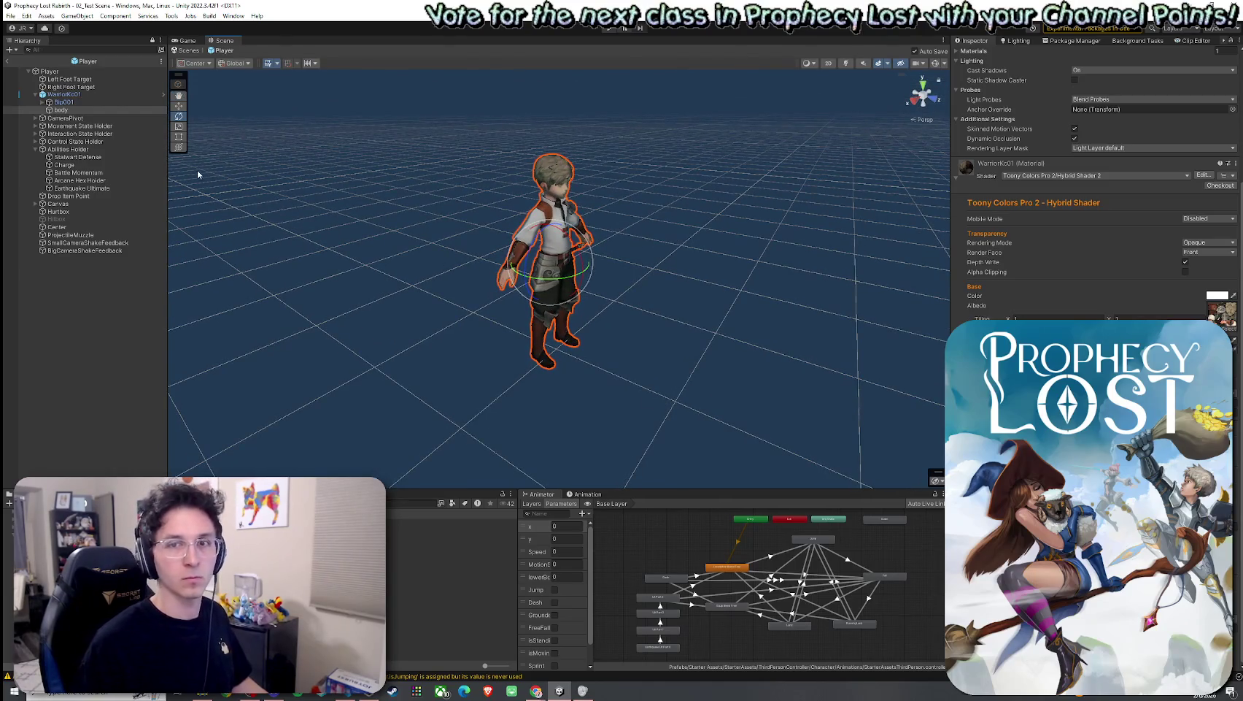
{"action": "mouse_move", "coordinate": [200, 175]}
{"action": "left_mouse_down"}
{"action": "mouse_move", "coordinate": [297, 241]}
{"action": "mouse_move", "coordinate": [190, 233]}
{"action": "left_mouse_up"}
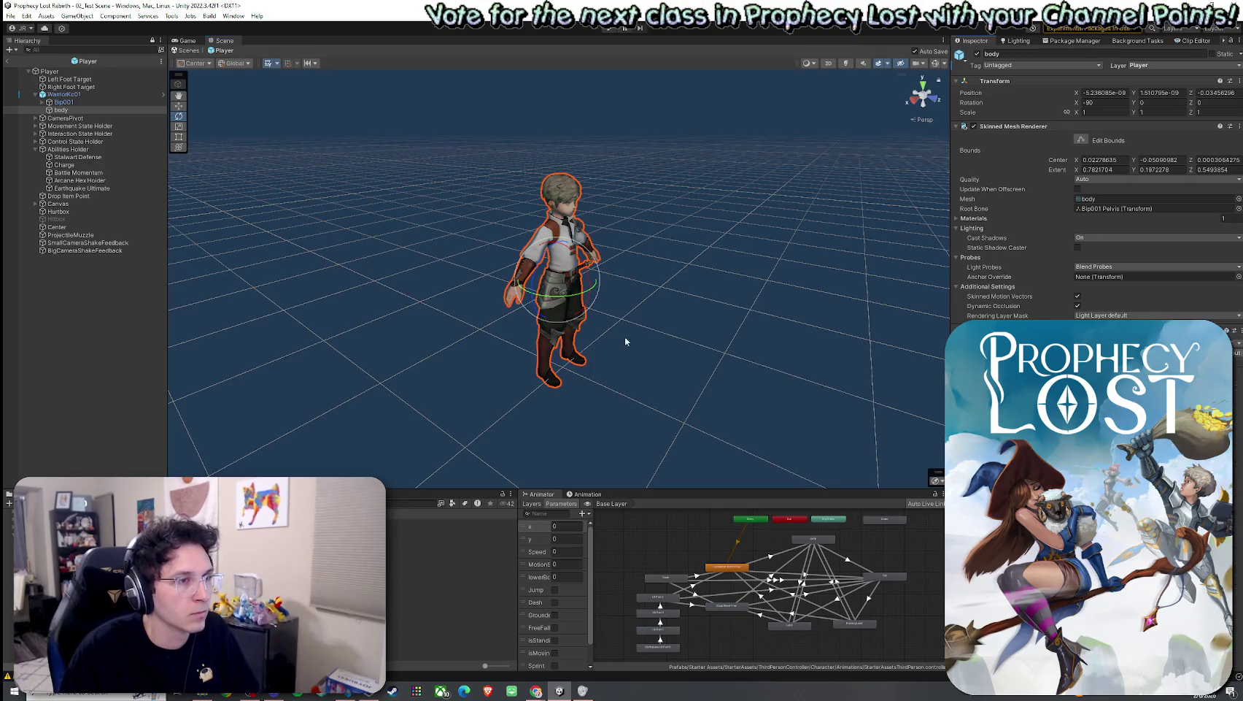
{"action": "left_click", "coordinate": [62, 28]}
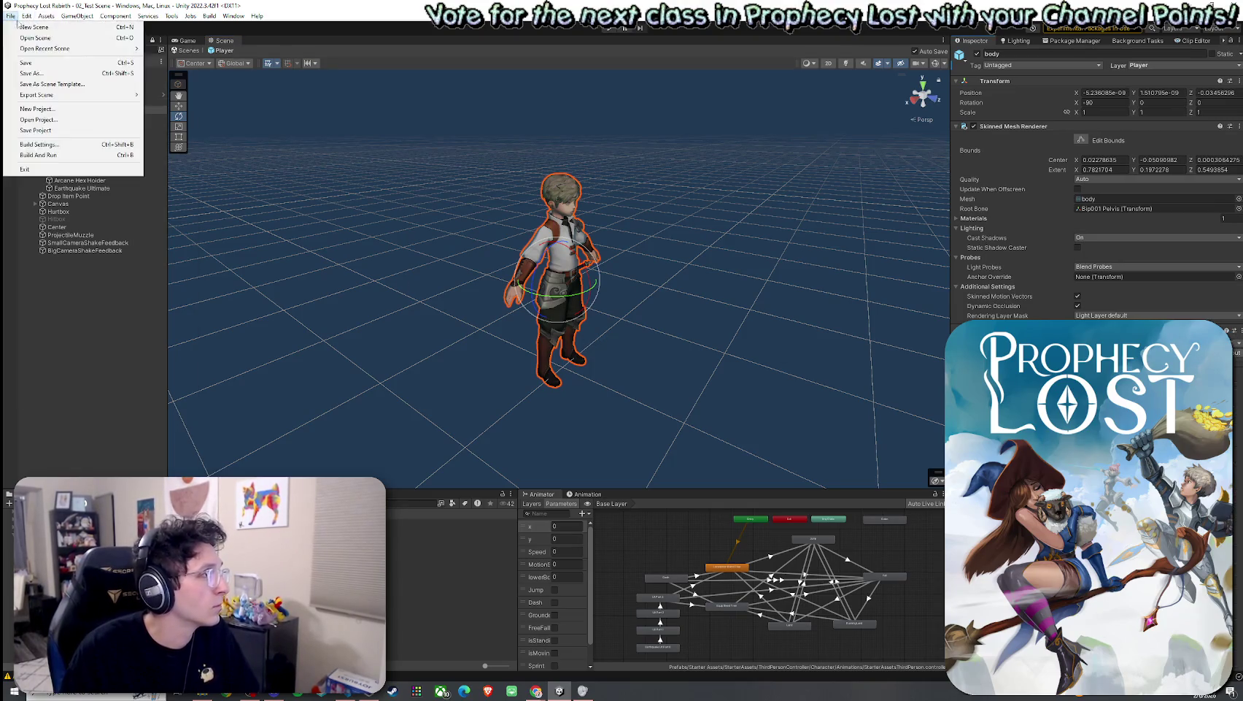
Step: Save the current scene, then bring up the Inspector's Normal/Debug display mode menu
{"action": "left_click", "coordinate": [40, 60]}
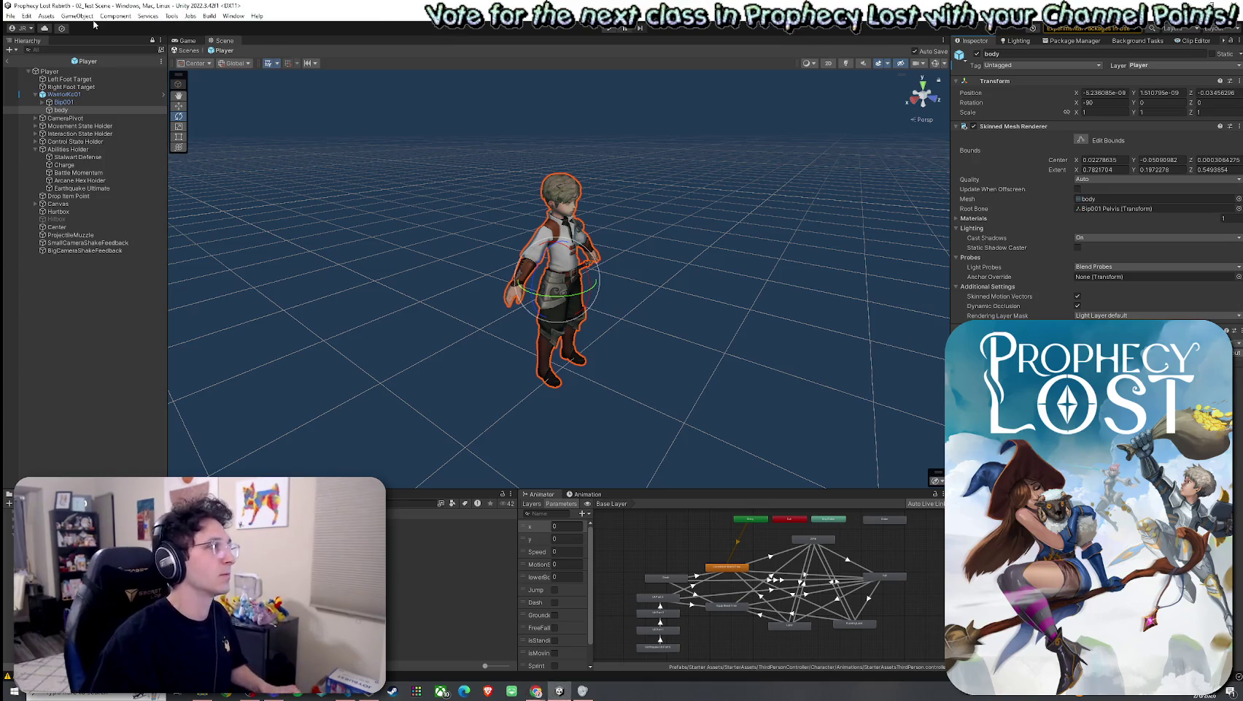
{"action": "left_click", "coordinate": [12, 16]}
{"action": "left_click", "coordinate": [27, 63]}
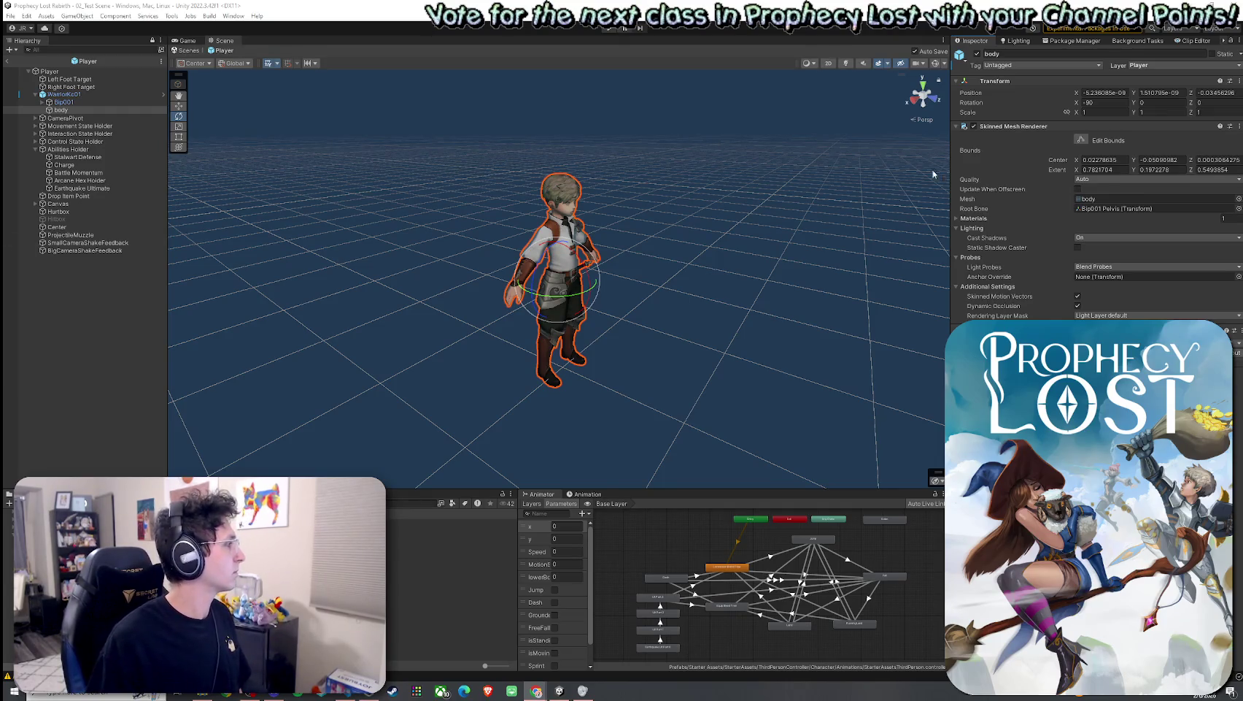
{"action": "left_click", "coordinate": [1241, 43]}
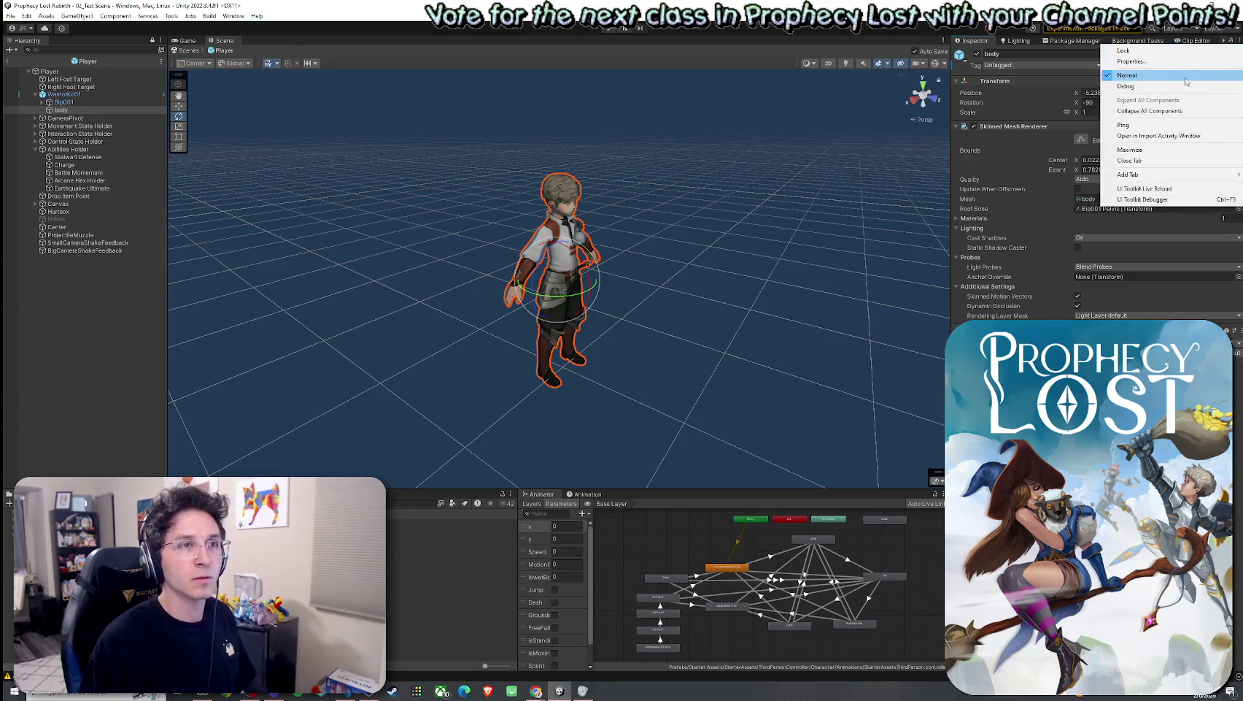
Step: Switch the Inspector to Debug mode, scroll through the renderer and material properties, and open Windows search
{"action": "left_click", "coordinate": [1197, 102]}
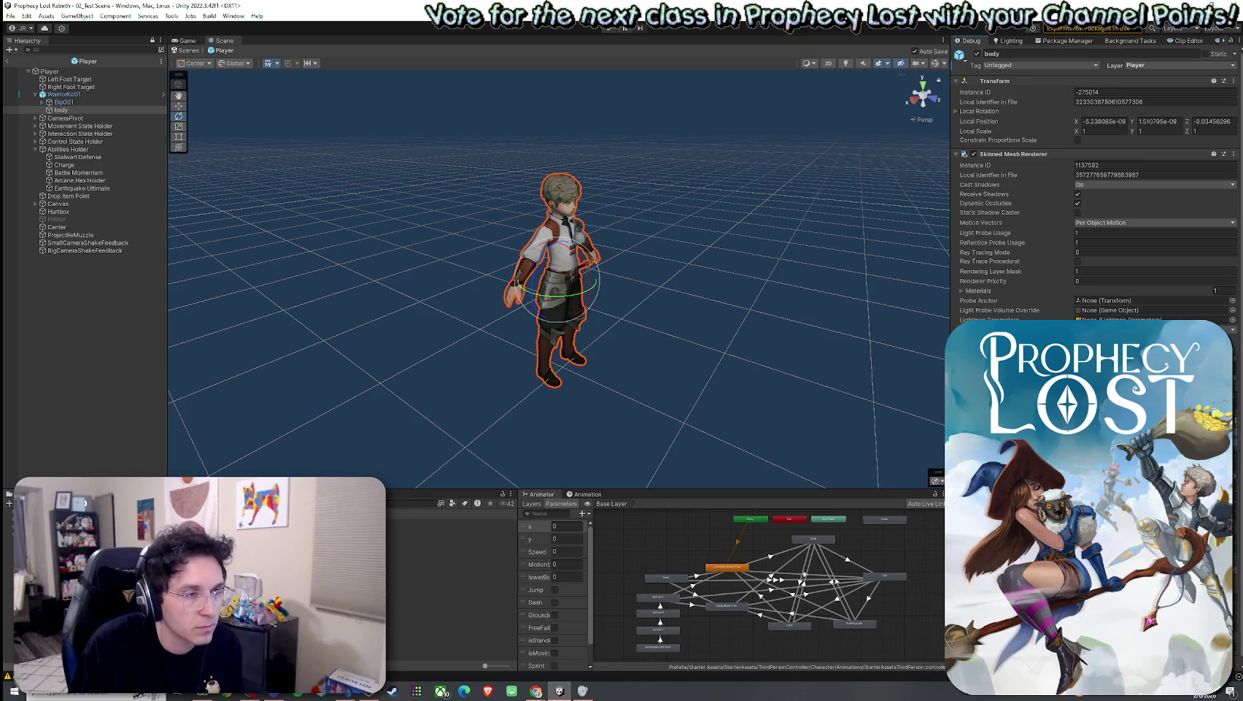
{"action": "scroll", "coordinate": [1095, 190], "scroll_direction": "down", "scroll_amount": 1}
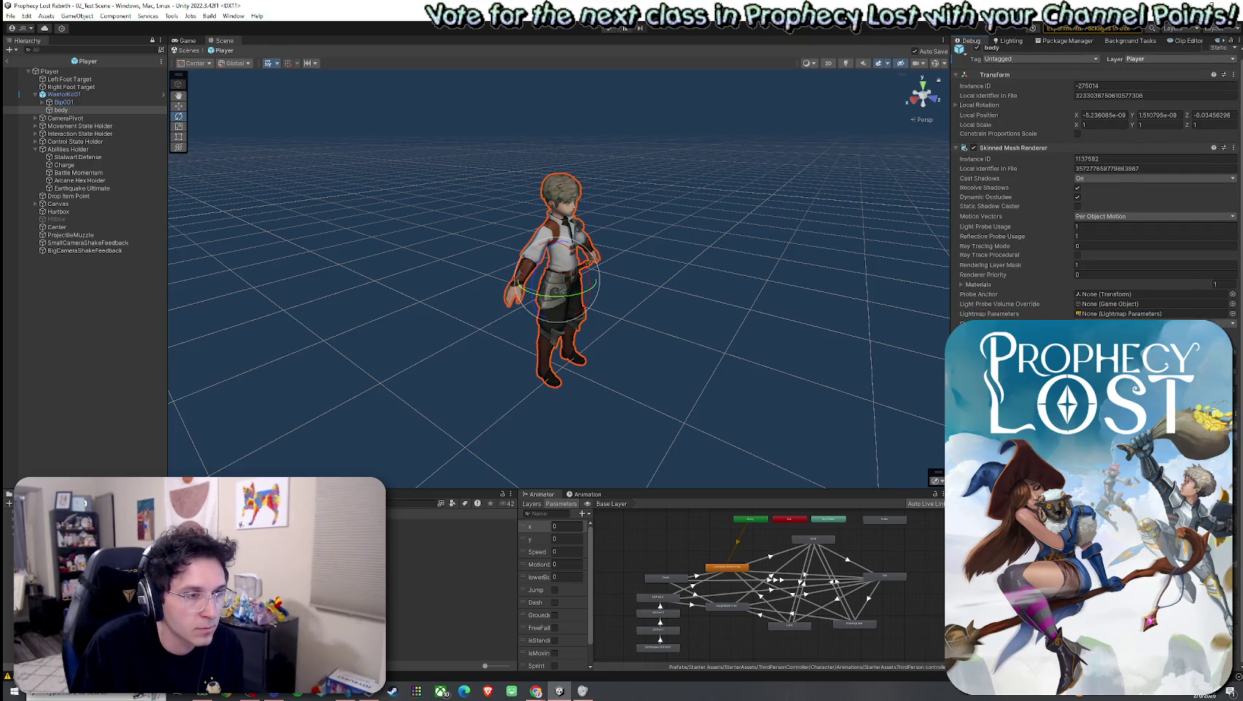
{"action": "scroll", "coordinate": [1095, 190], "scroll_direction": "down", "scroll_amount": 2}
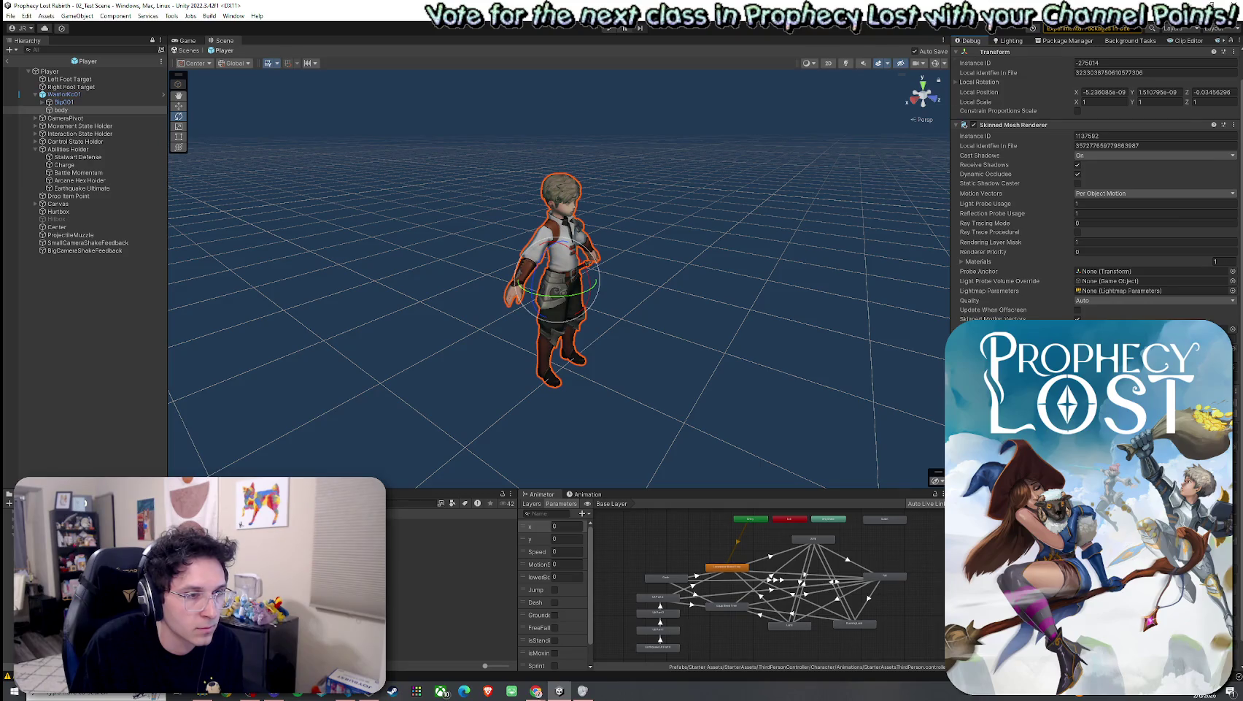
{"action": "scroll", "coordinate": [1095, 190], "scroll_direction": "down", "scroll_amount": 2}
{"action": "scroll", "coordinate": [1095, 190], "scroll_direction": "down", "scroll_amount": 2}
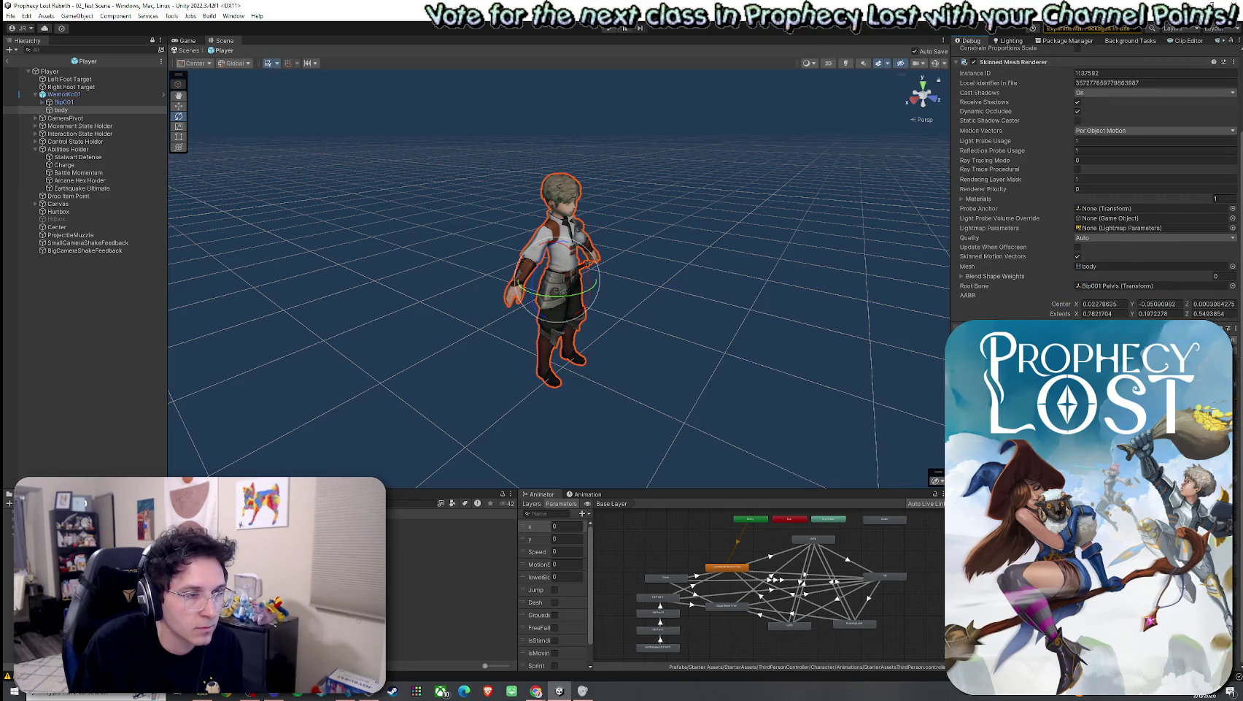
{"action": "scroll", "coordinate": [1095, 190], "scroll_direction": "down", "scroll_amount": 3}
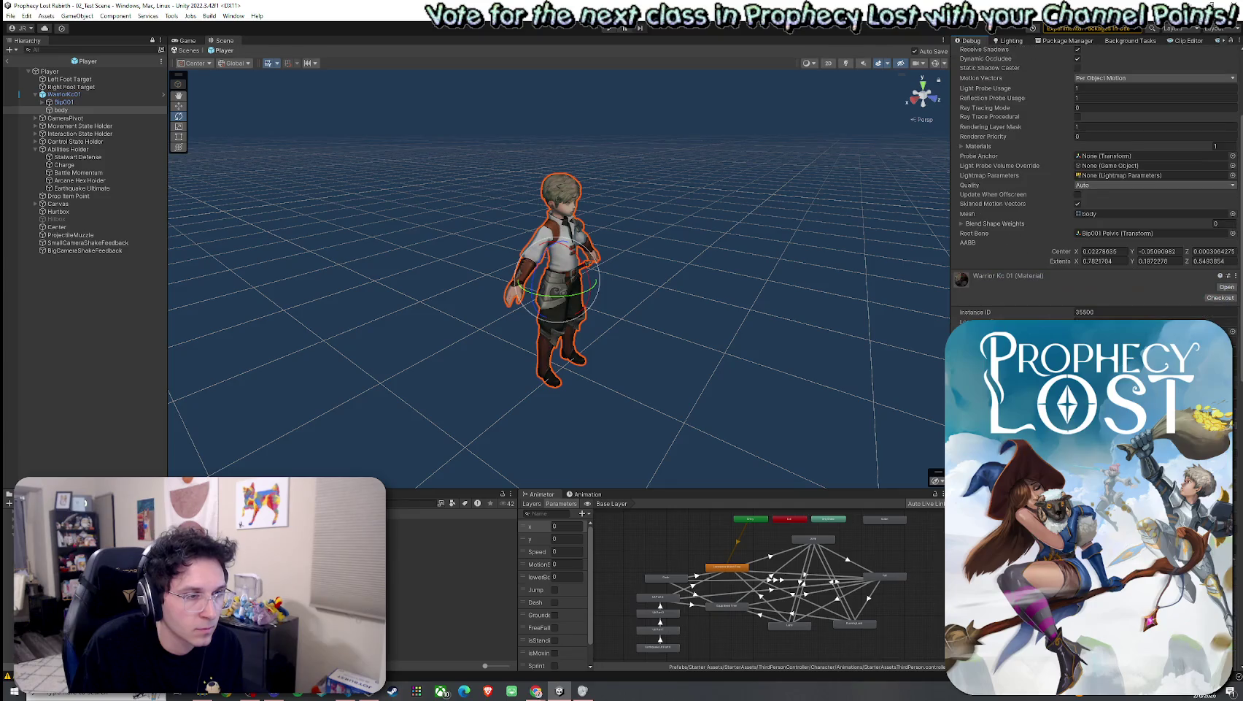
{"action": "scroll", "coordinate": [1094, 190], "scroll_direction": "down", "scroll_amount": 3}
{"action": "scroll", "coordinate": [1094, 190], "scroll_direction": "down", "scroll_amount": 7}
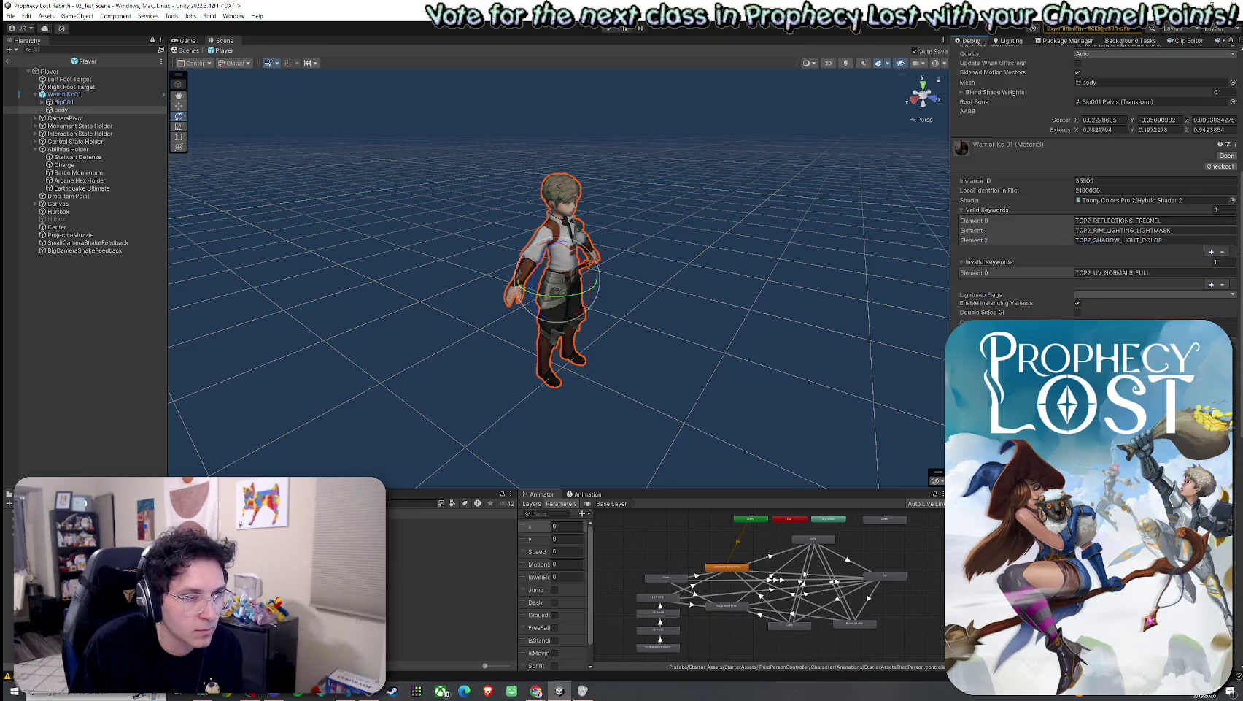
{"action": "scroll", "coordinate": [1094, 190], "scroll_direction": "down", "scroll_amount": 5}
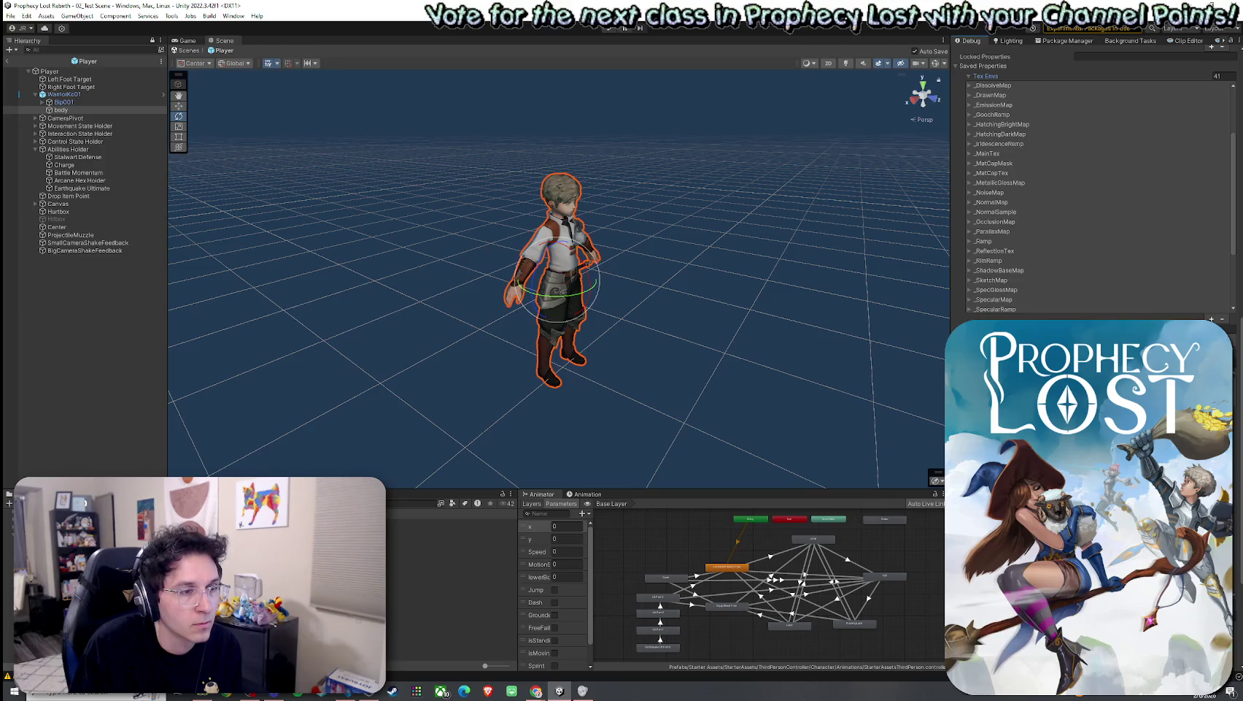
{"action": "scroll", "coordinate": [1095, 190], "scroll_direction": "down", "scroll_amount": 3}
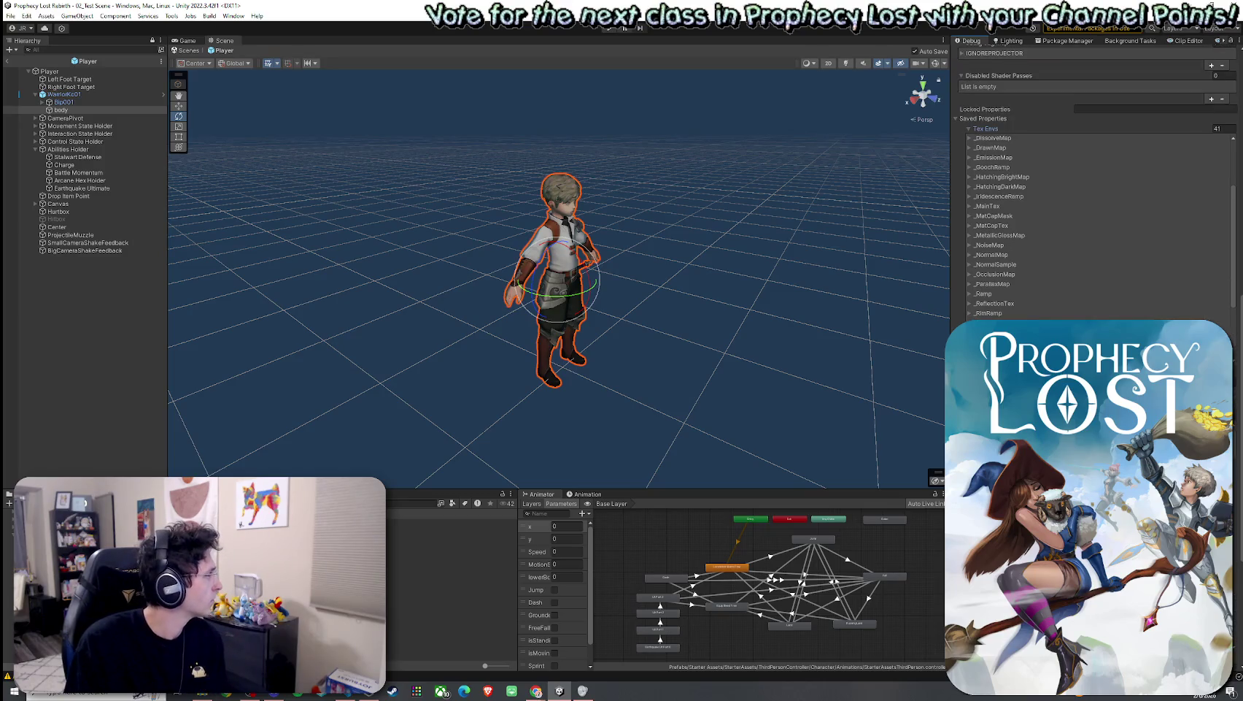
{"action": "scroll", "coordinate": [1095, 190], "scroll_direction": "down", "scroll_amount": 9}
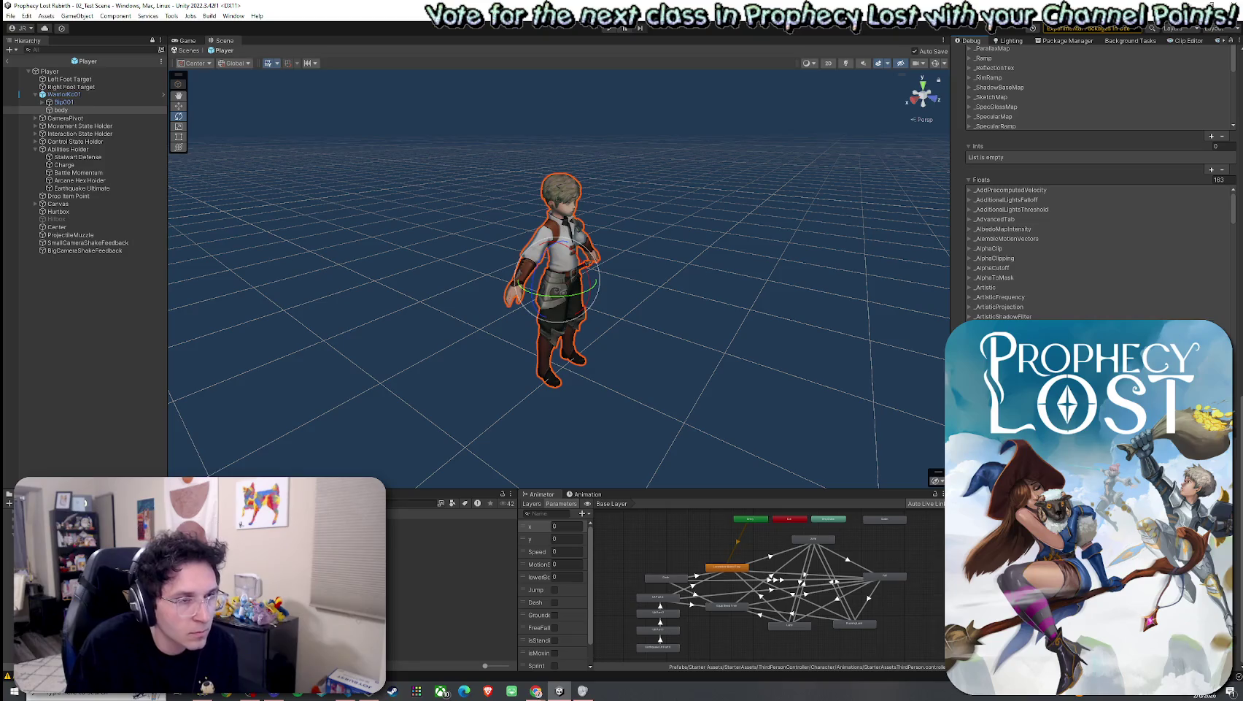
{"action": "key", "text": "super"}
Step: Launch the Snipping Tool, cancel the snip, and close the Snipping Tool window
{"action": "type", "text": "snip"}
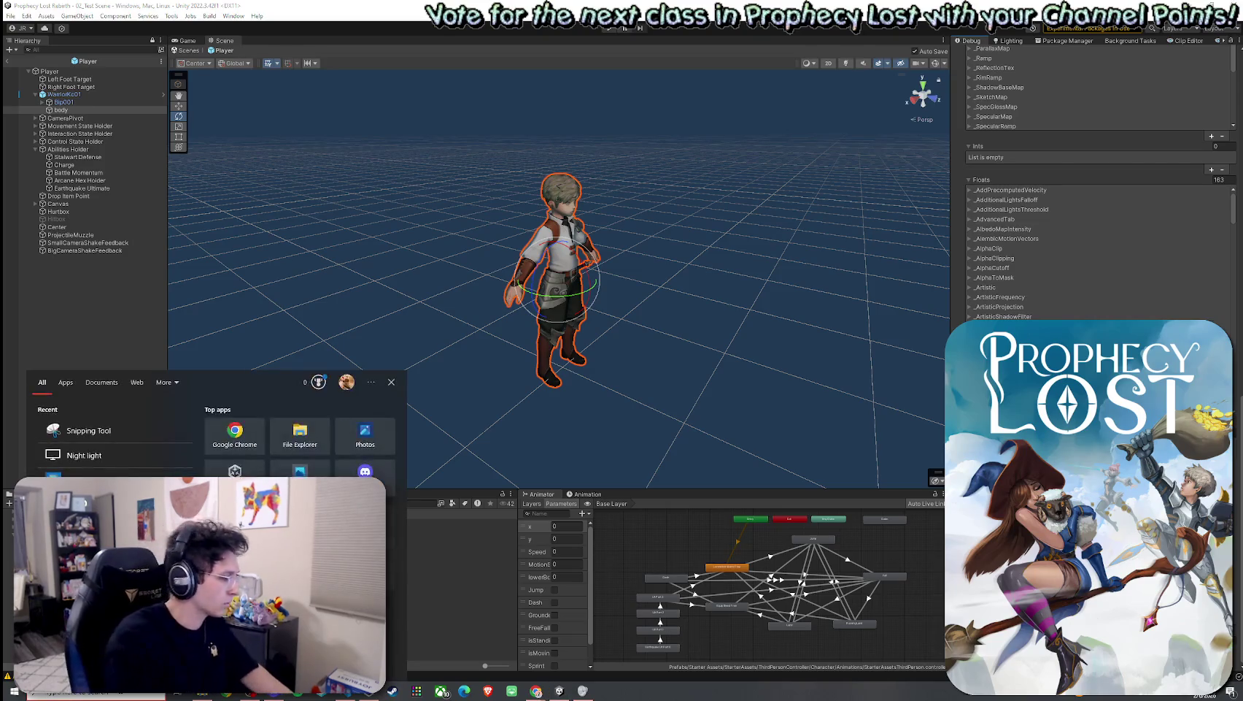
{"action": "key", "text": "Return"}
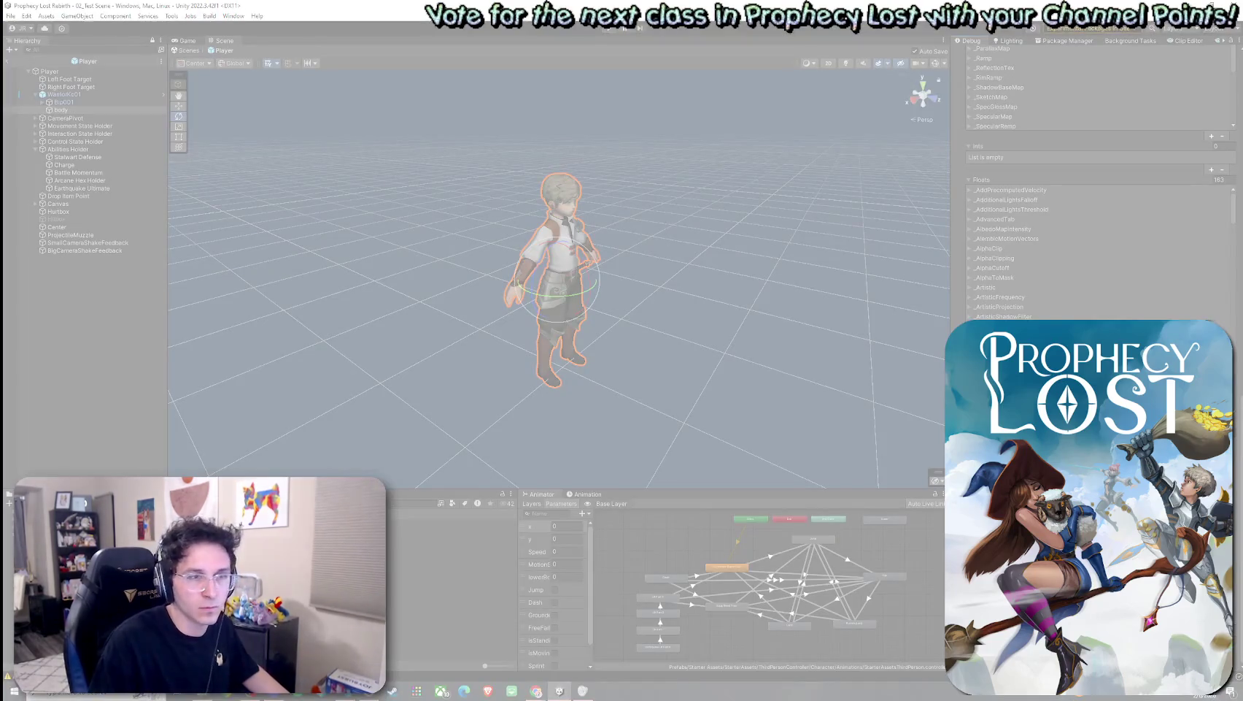
{"action": "key", "text": "Escape"}
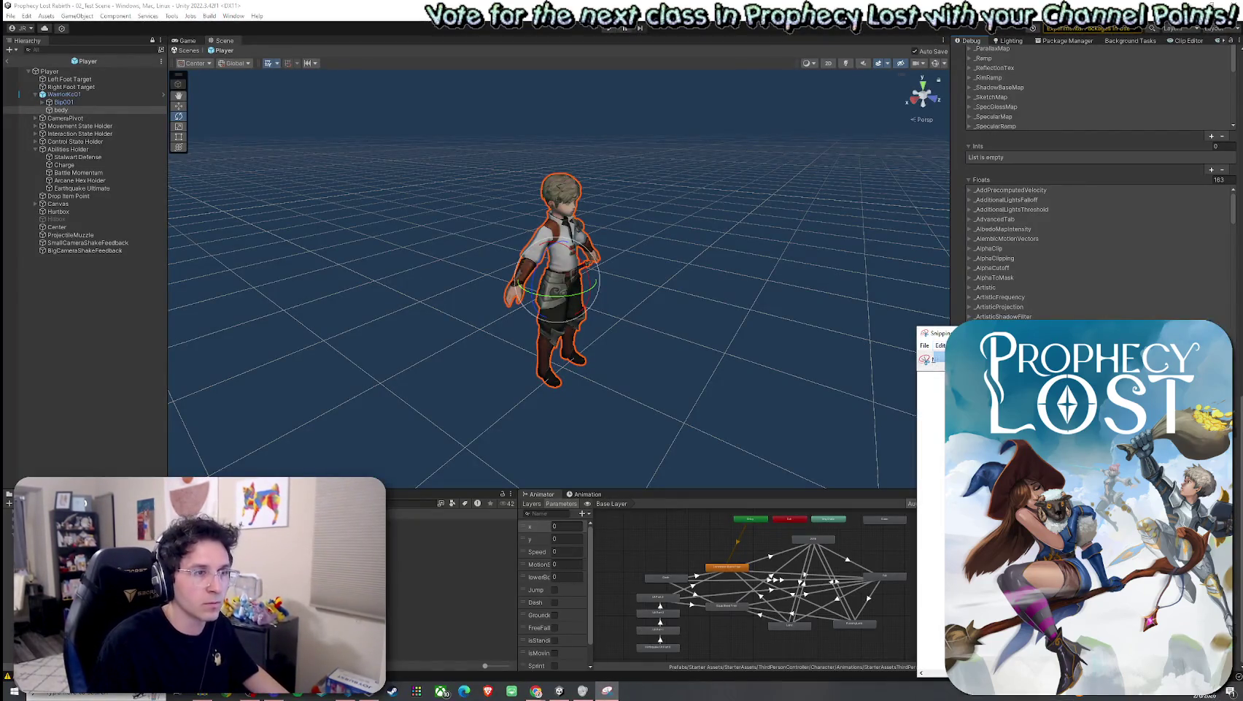
{"action": "key", "text": "alt+Tab"}
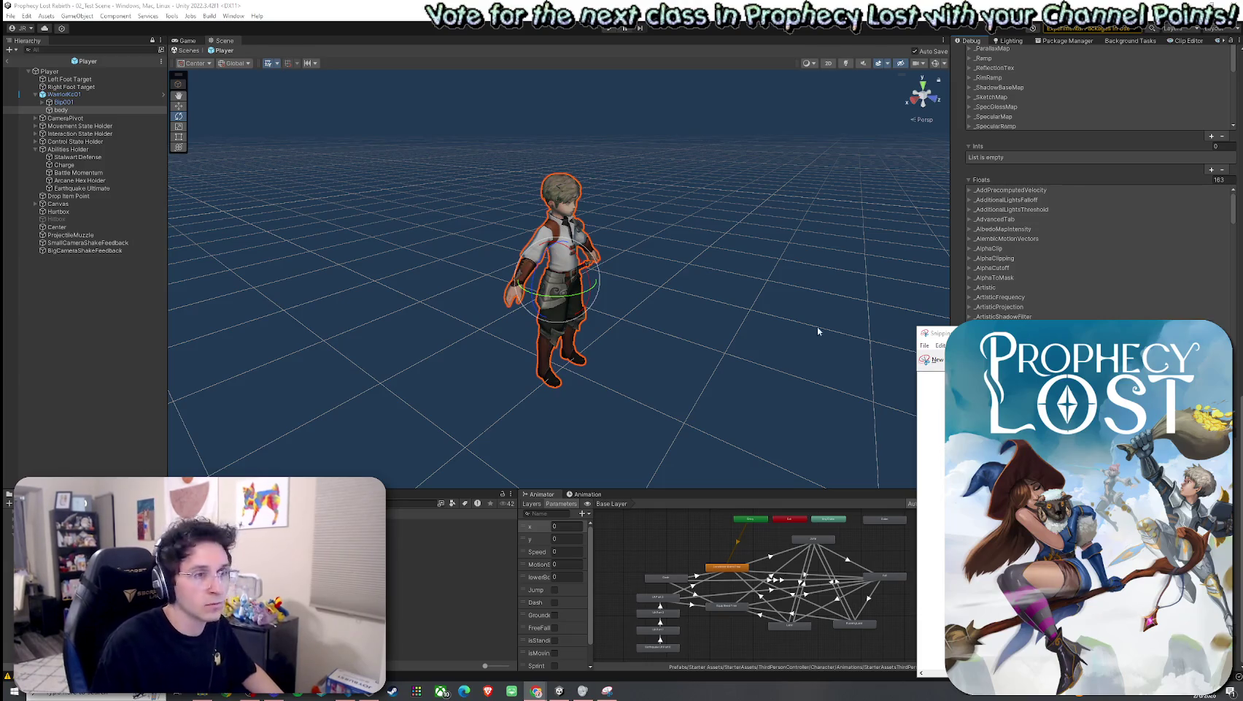
{"action": "key", "text": "alt+F4"}
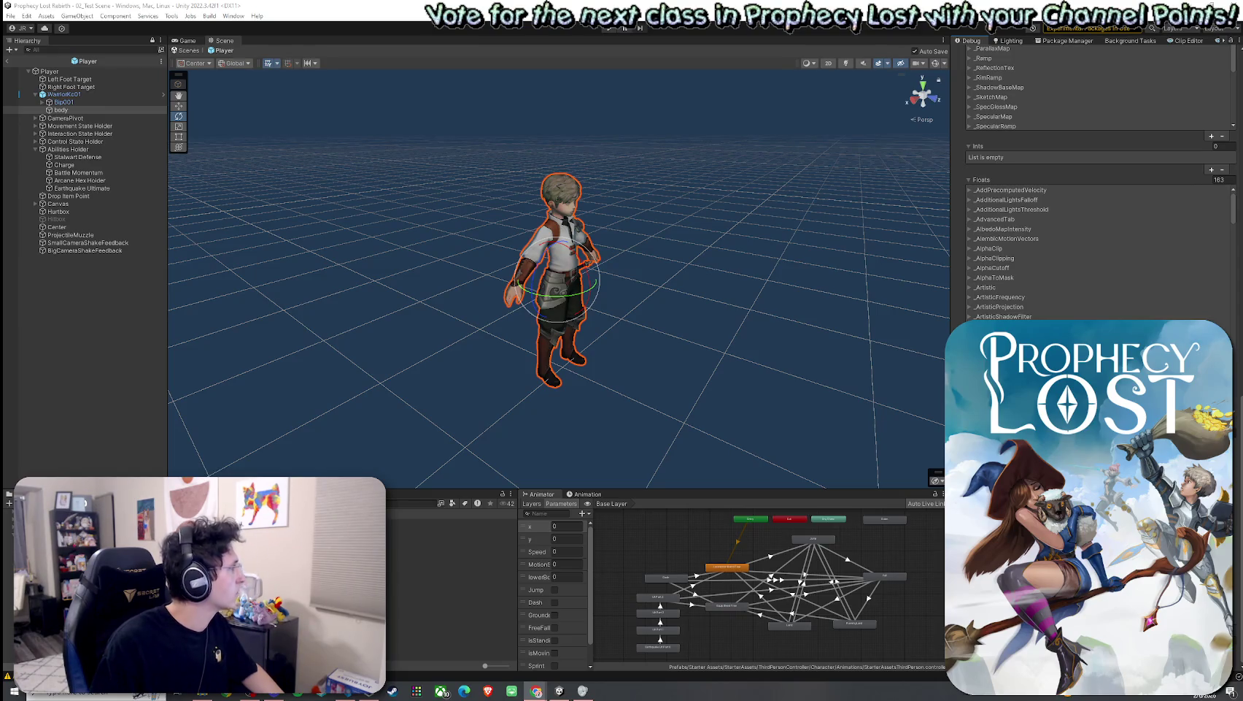
Step: Scroll the Debug Inspector back to the top, collapsing Saved Properties
{"action": "scroll", "coordinate": [960, 232], "scroll_direction": "up", "scroll_amount": 10}
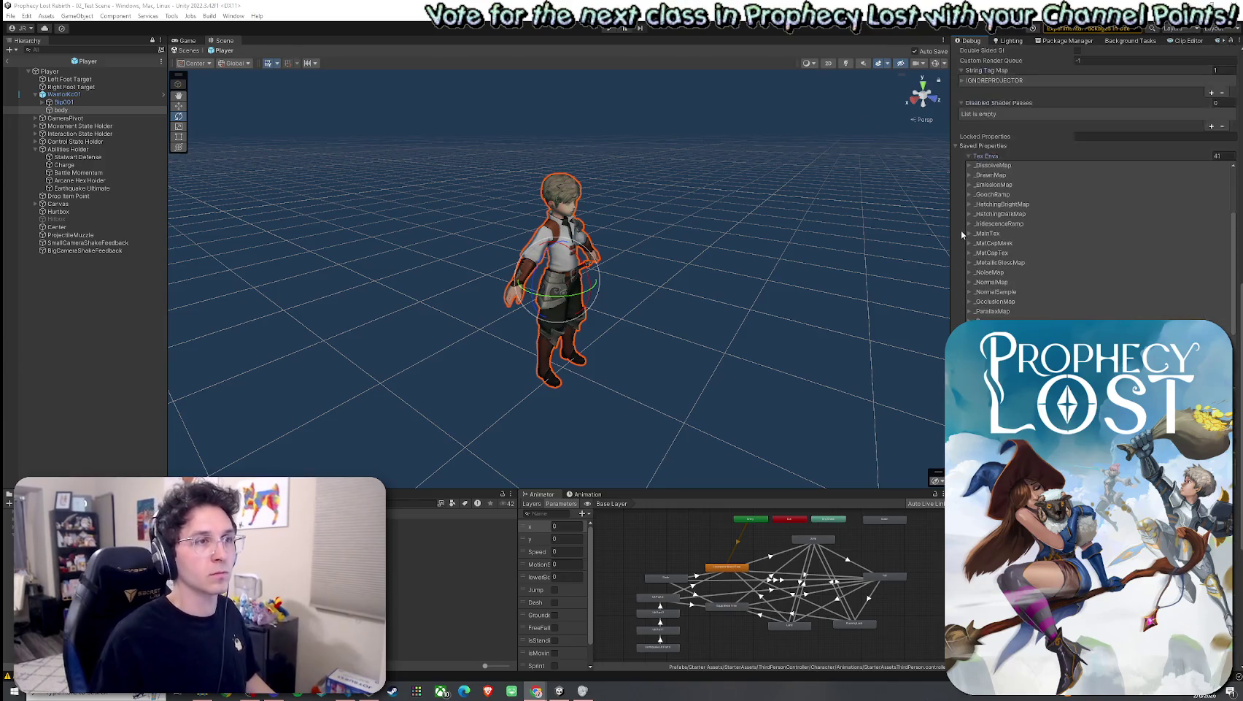
{"action": "left_click", "coordinate": [960, 251]}
{"action": "scroll", "coordinate": [1036, 183], "scroll_direction": "up", "scroll_amount": 5}
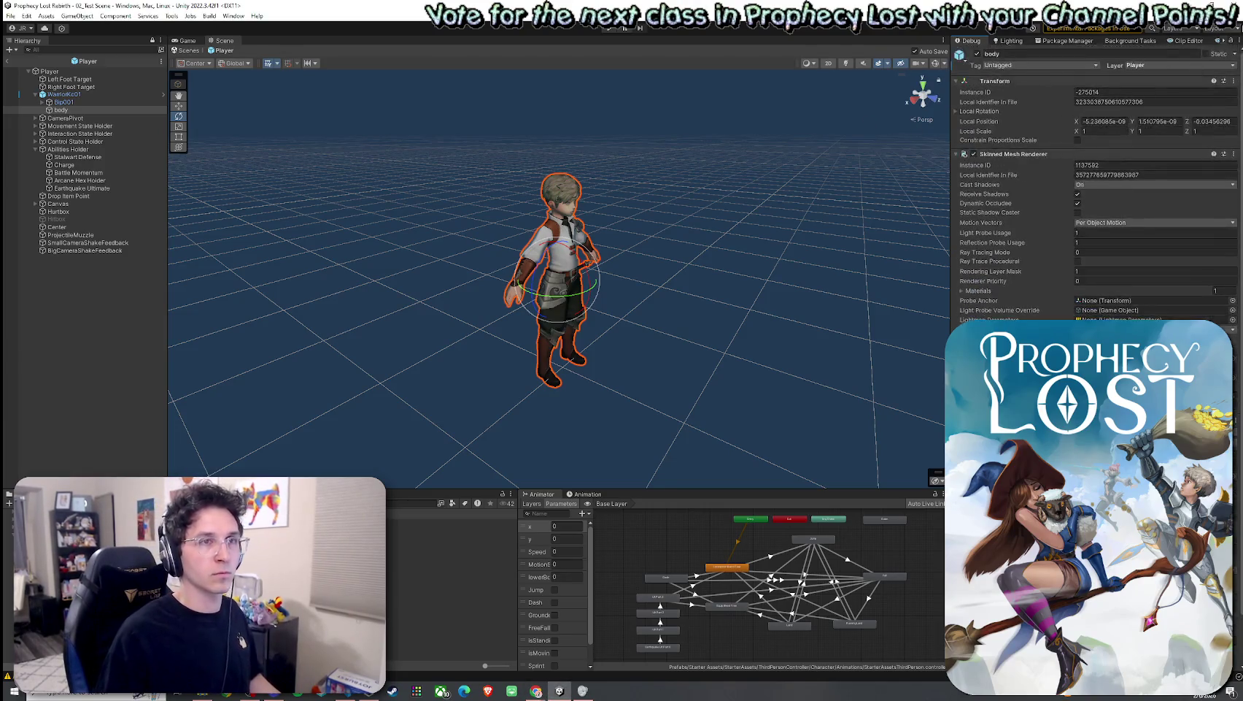
Step: Switch the Inspector from Debug to Normal mode and select the Player root object
{"action": "left_click", "coordinate": [1231, 40]}
{"action": "left_click", "coordinate": [1226, 75]}
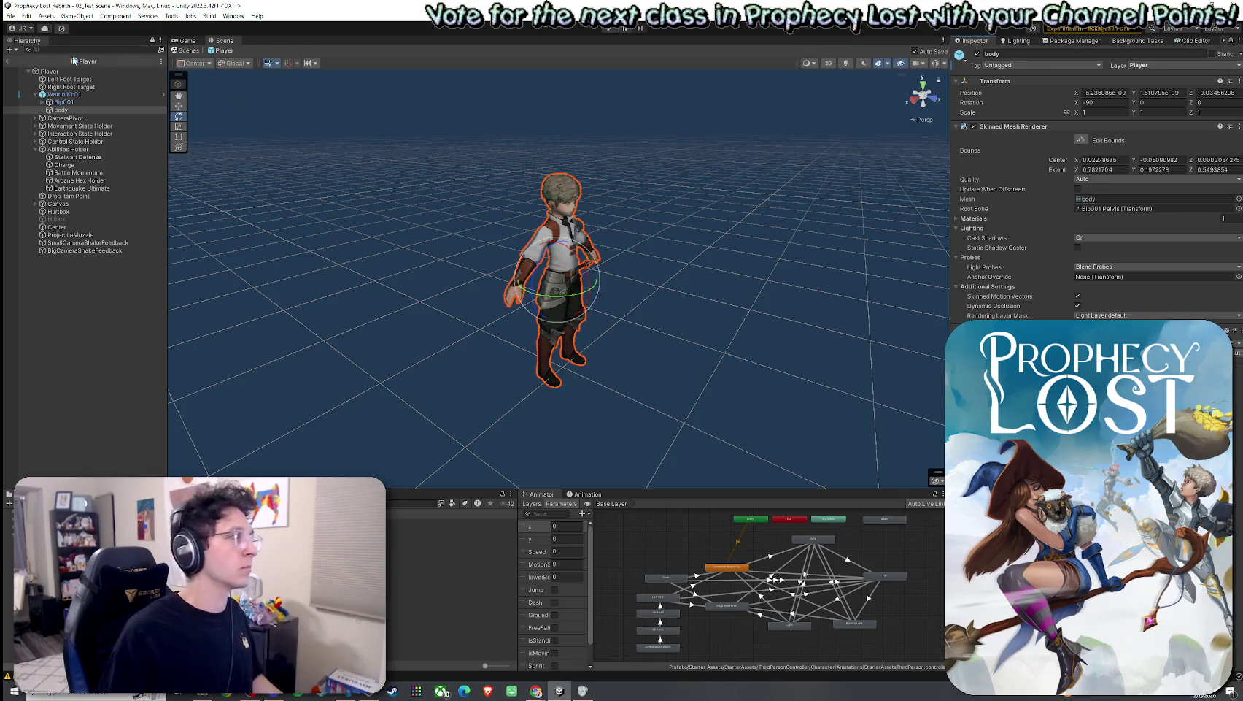
{"action": "left_click", "coordinate": [11, 15]}
{"action": "key", "text": "Escape"}
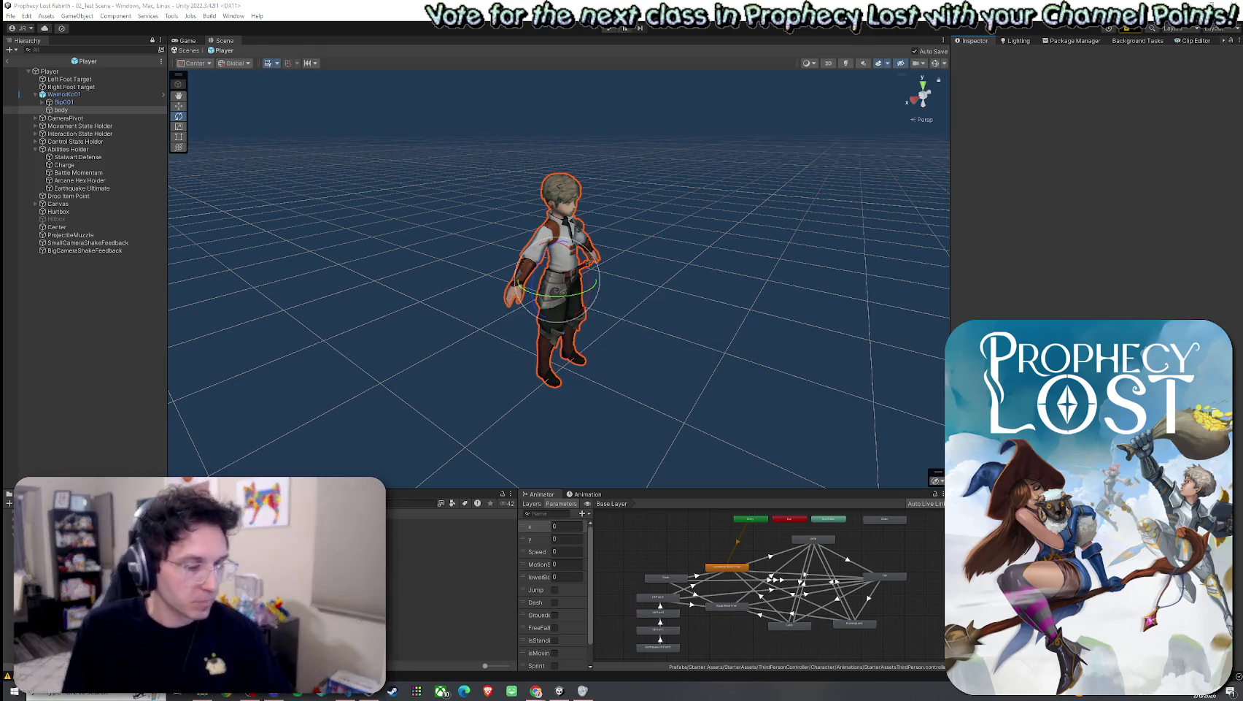
{"action": "left_click", "coordinate": [86, 72]}
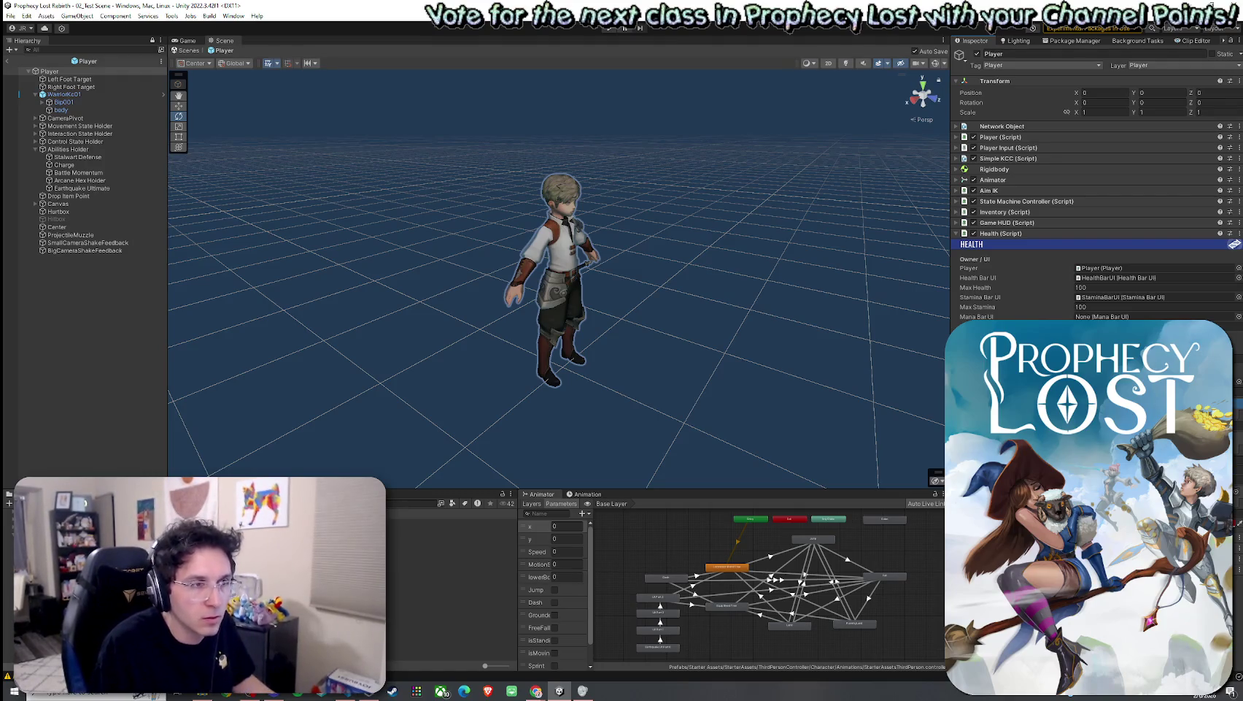
Step: Scroll to the Player's Health component, then inspect the Feel Barbarians Grunt 1 audio clip
{"action": "scroll", "coordinate": [1094, 183], "scroll_direction": "down", "scroll_amount": 2}
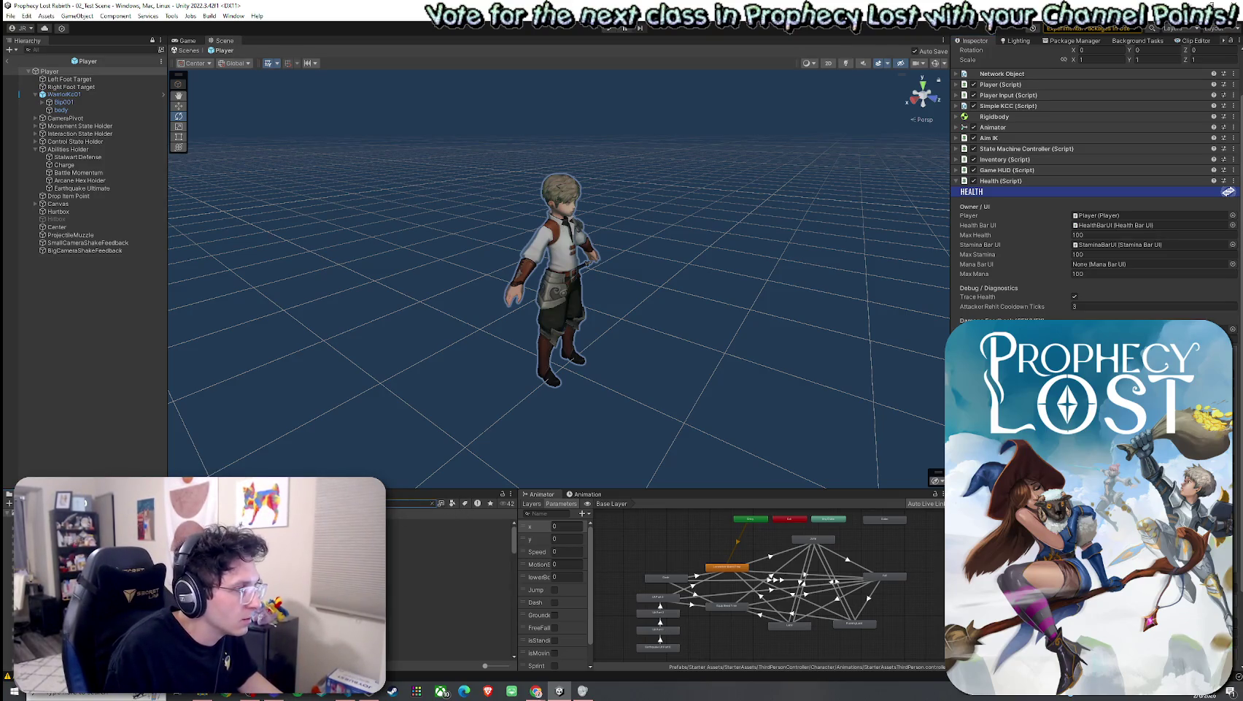
{"action": "left_click", "coordinate": [449, 561]}
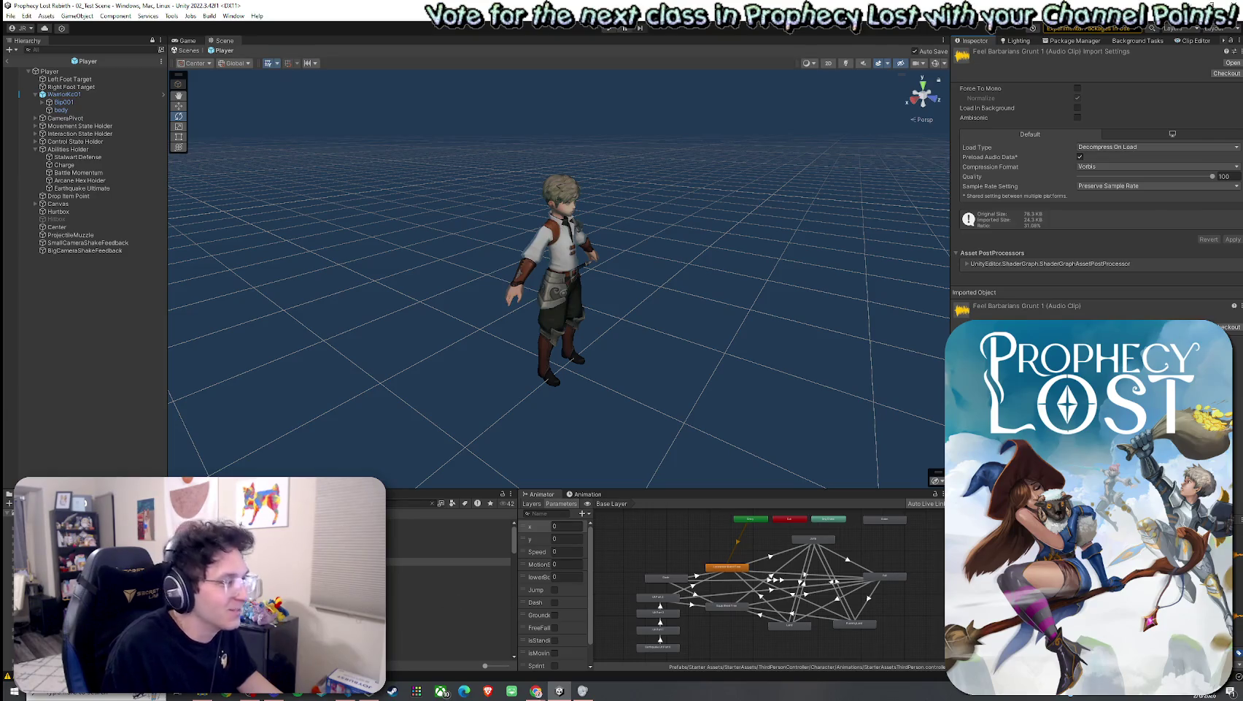
Step: Audition the GRUNT_Male hurt clips: Hurt_Medium_01, Hurt_Short_01 and Hurt_01 to Hurt_04
{"action": "left_click", "coordinate": [449, 608]}
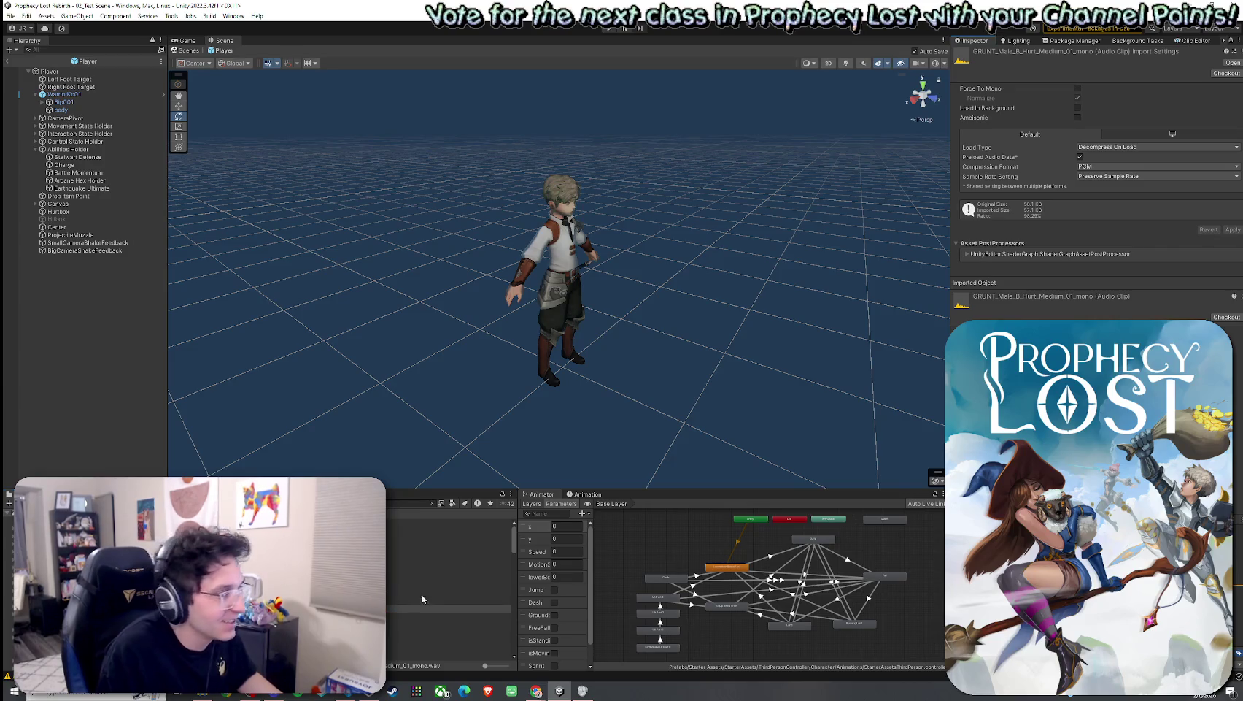
{"action": "left_click", "coordinate": [449, 616]}
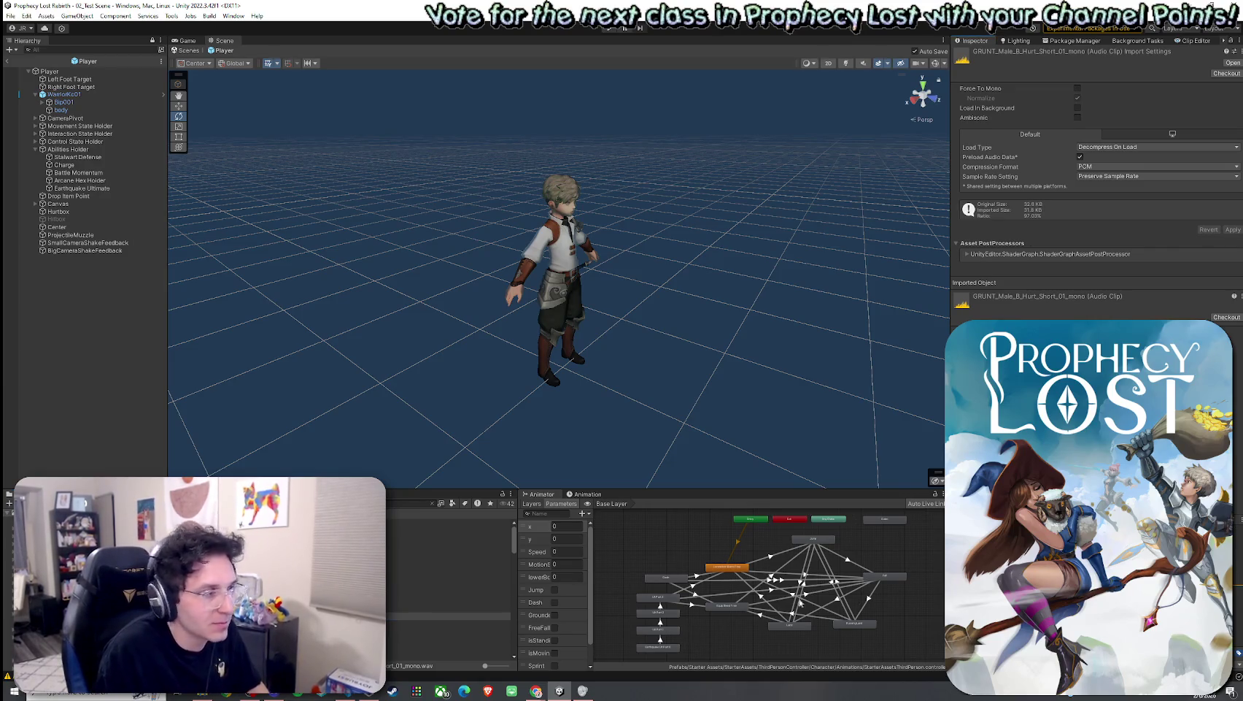
{"action": "scroll", "coordinate": [448, 602], "scroll_direction": "down", "scroll_amount": 1}
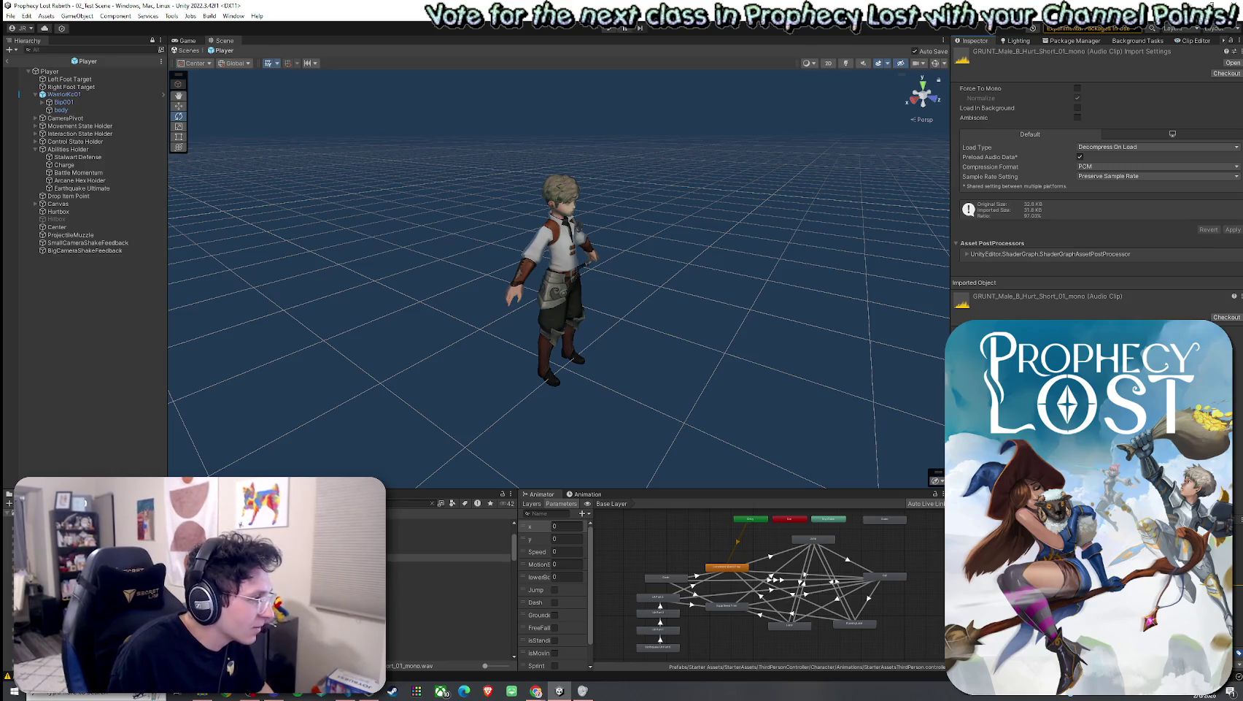
{"action": "left_click", "coordinate": [449, 620]}
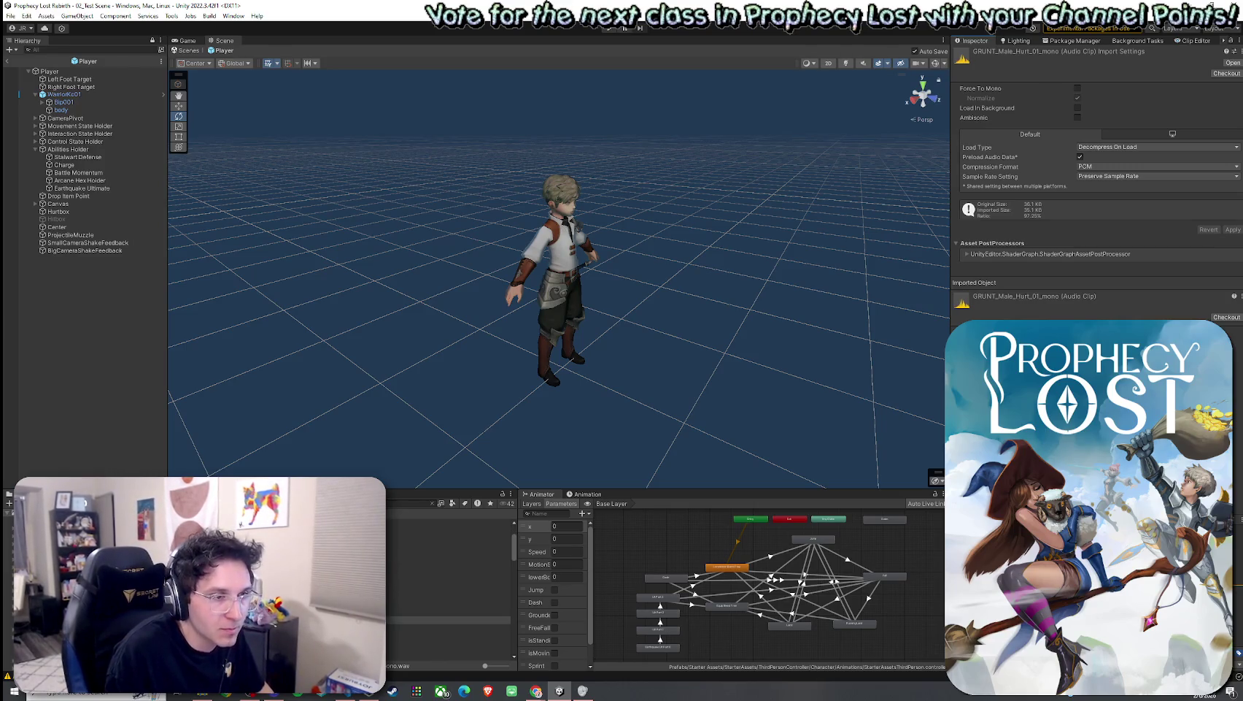
{"action": "left_click", "coordinate": [448, 628]}
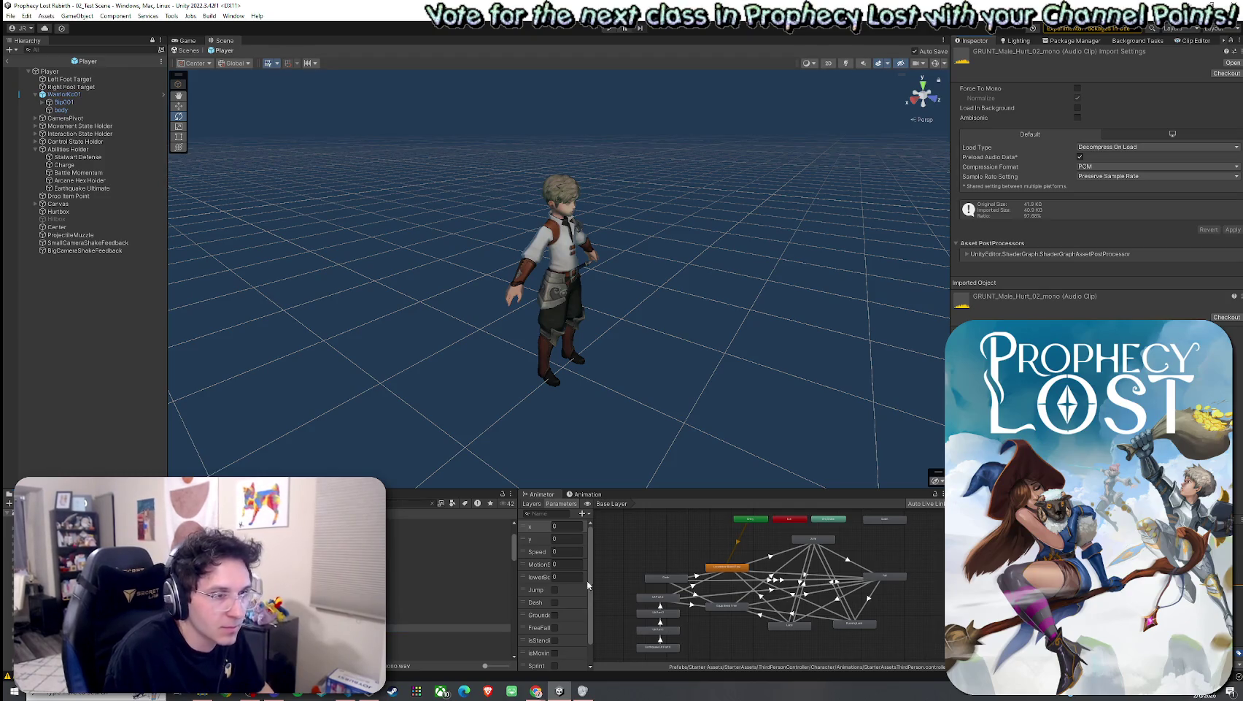
{"action": "left_click", "coordinate": [449, 634]}
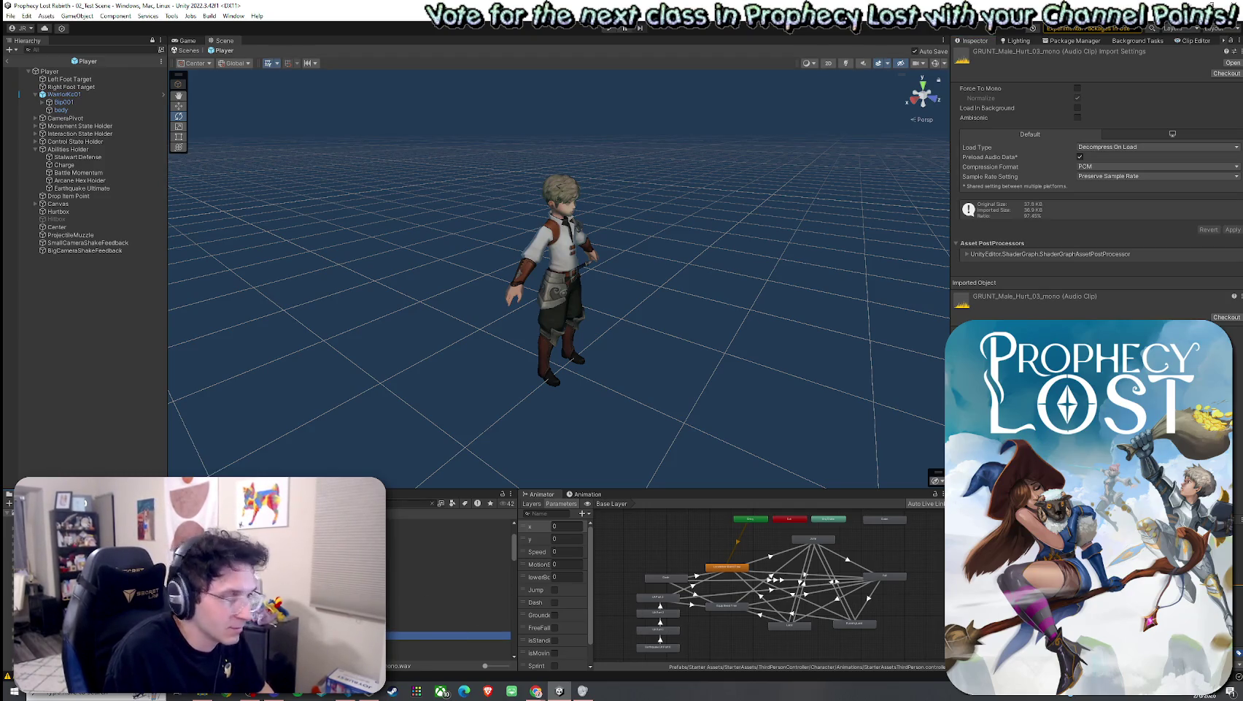
{"action": "left_click", "coordinate": [467, 643]}
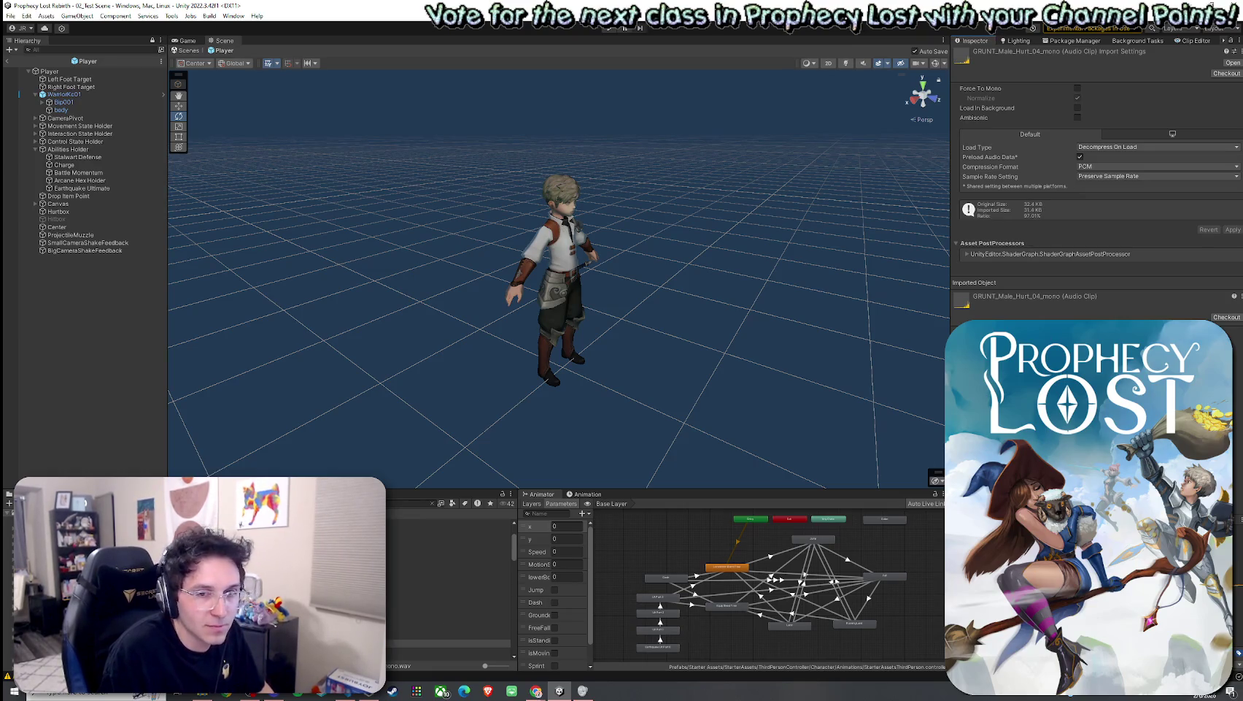
{"action": "scroll", "coordinate": [449, 583], "scroll_direction": "down", "scroll_amount": 2}
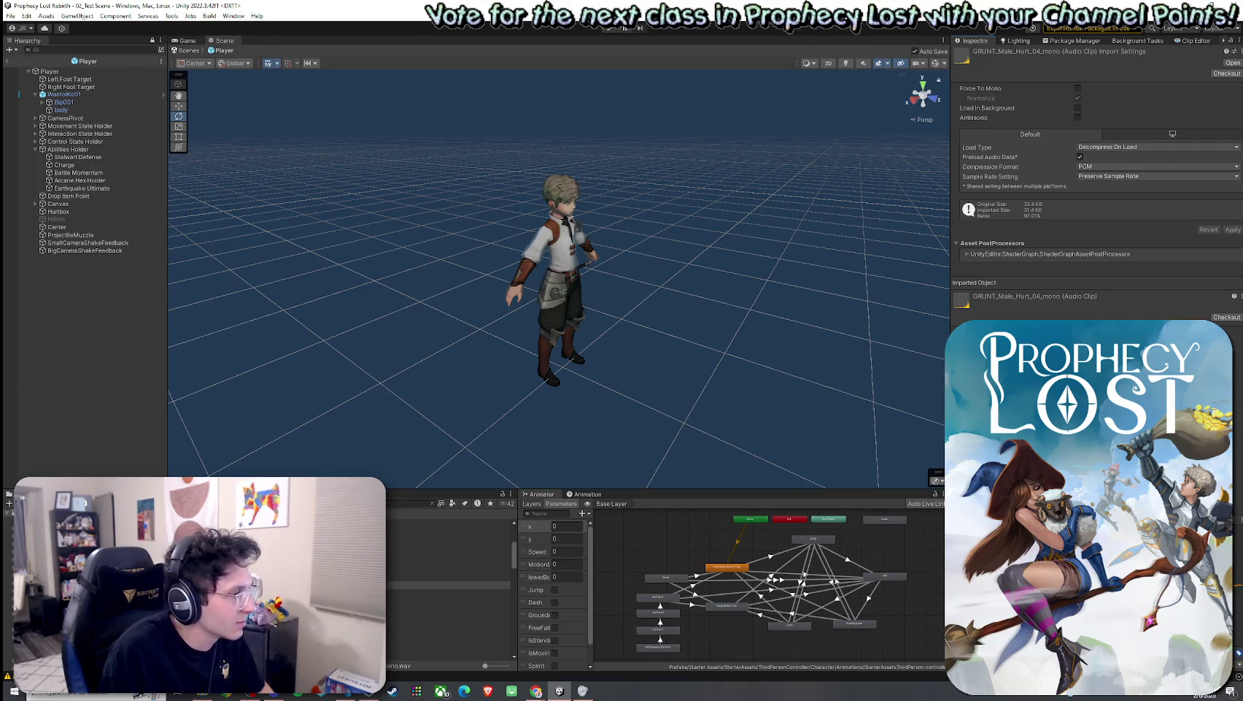
Step: Audition the Hurt_With_Cough, Quick, Subtle and MONSTER_Grunt_Breath clips, ending on GRUNT_Male_Subtle_Quick_mono
{"action": "left_click", "coordinate": [449, 592]}
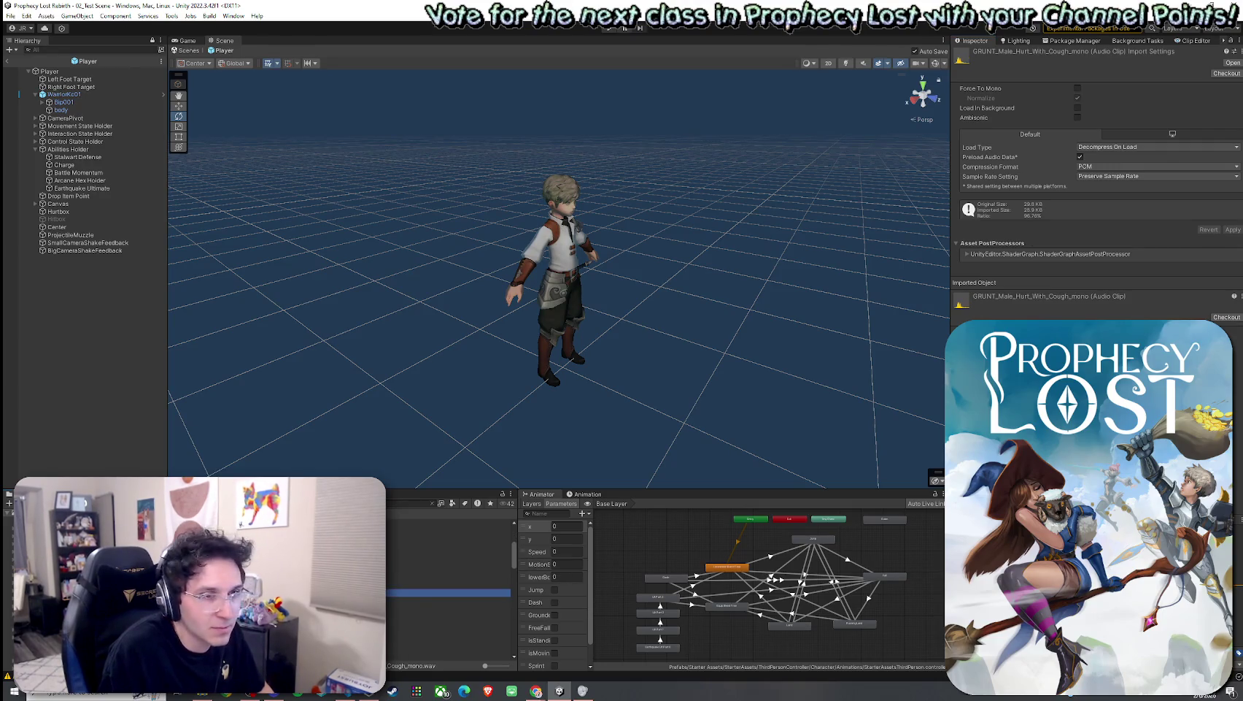
{"action": "left_click", "coordinate": [400, 600]}
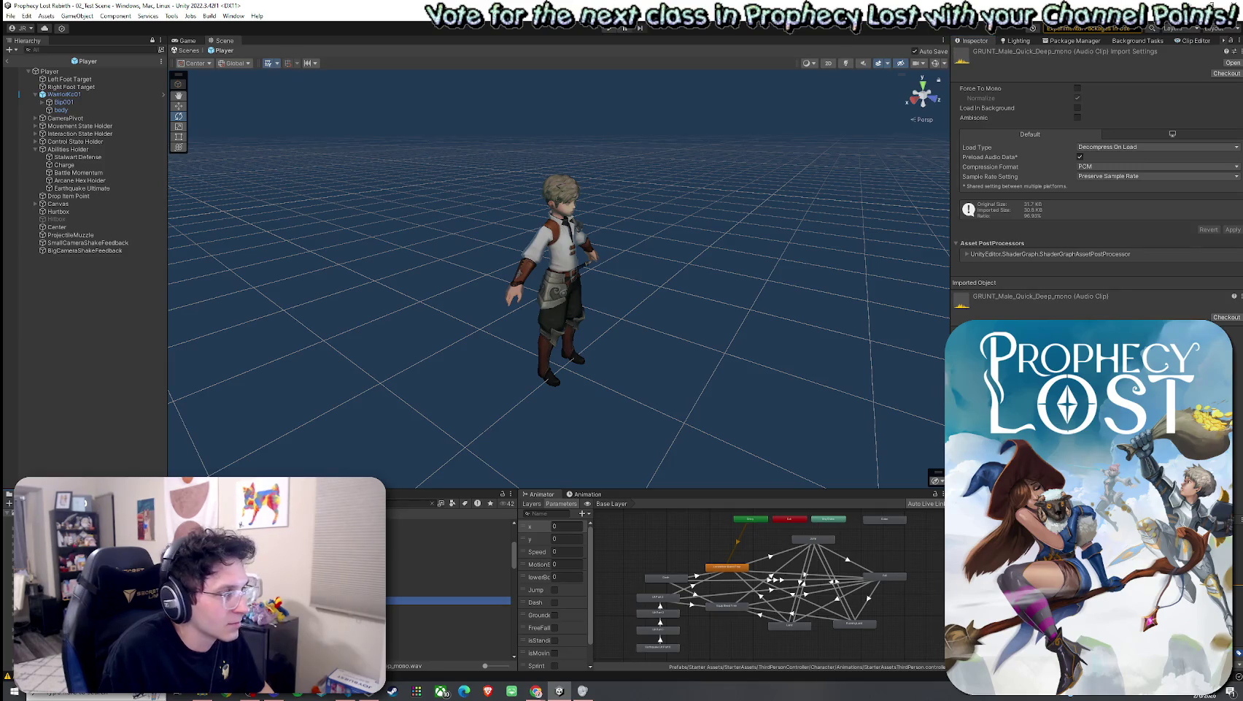
{"action": "left_click", "coordinate": [448, 608]}
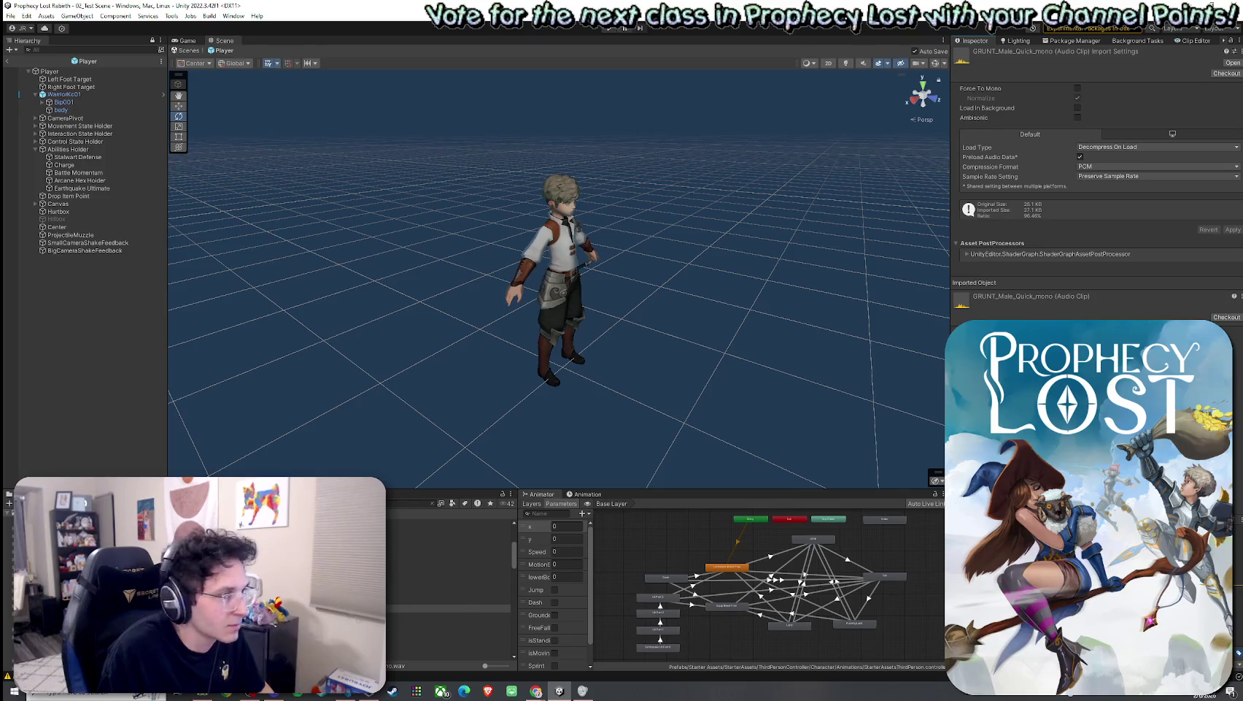
{"action": "left_click", "coordinate": [429, 615]}
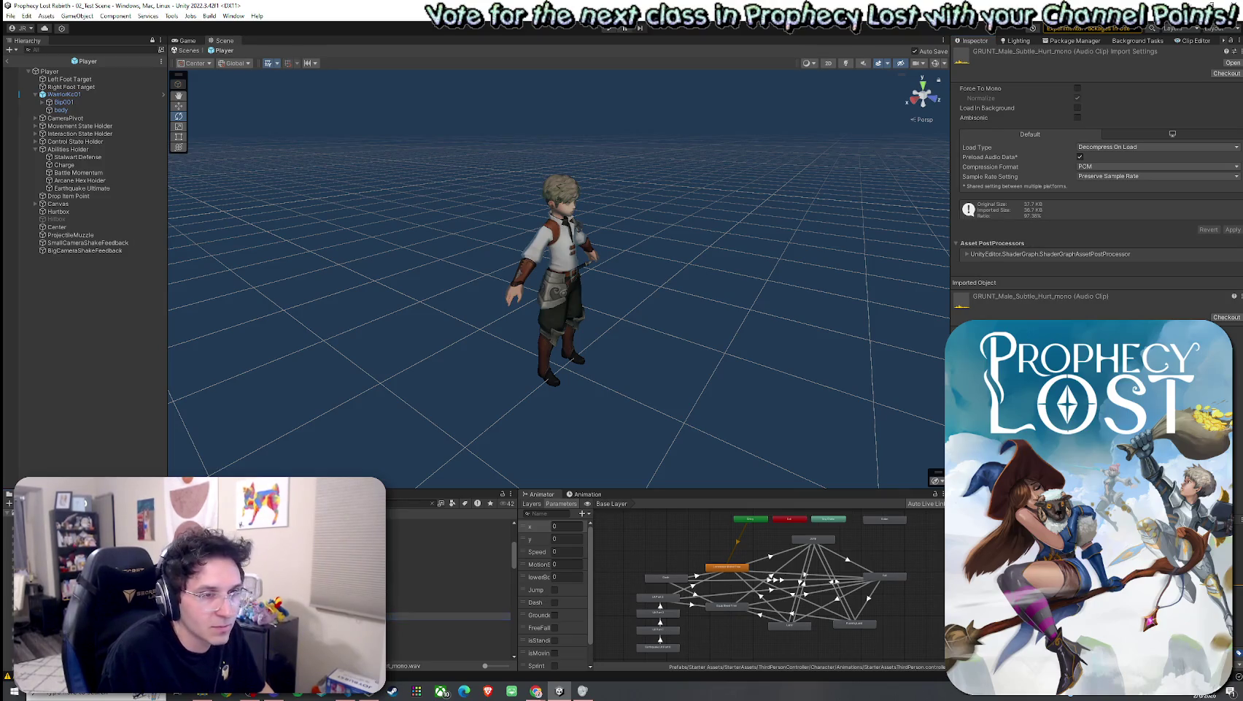
{"action": "key", "text": "Down"}
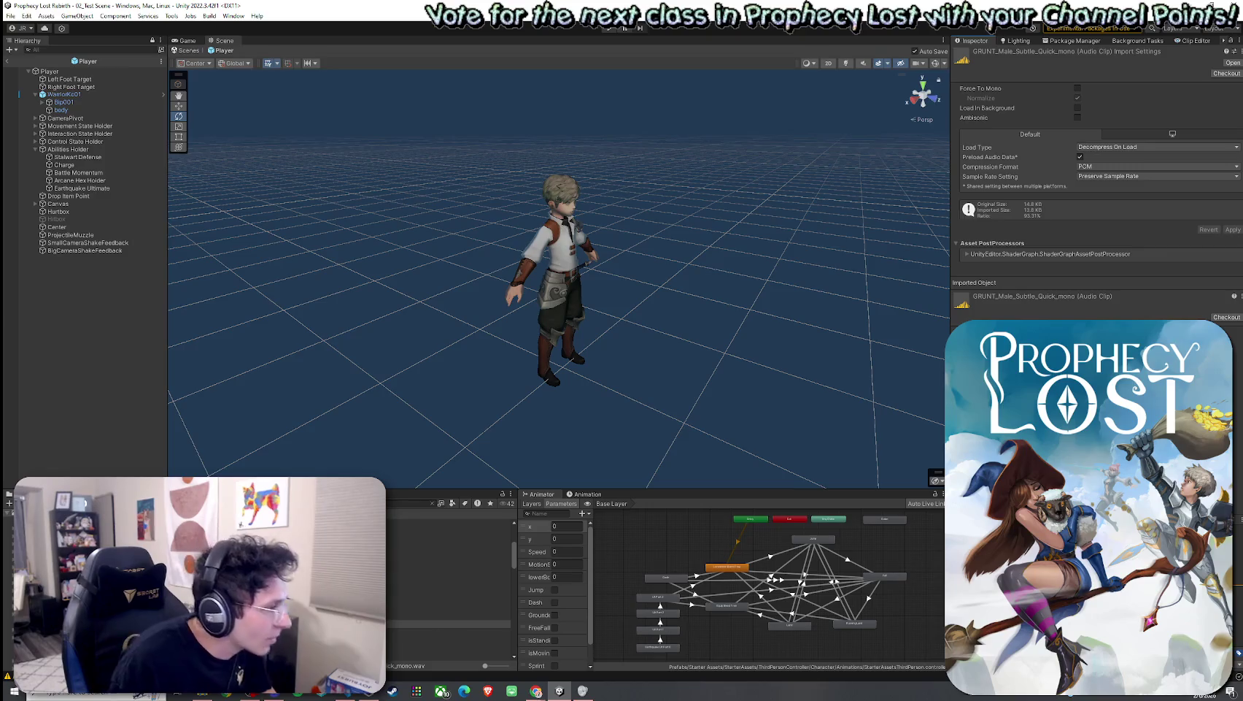
{"action": "left_click", "coordinate": [449, 631]}
{"action": "left_click", "coordinate": [445, 624]}
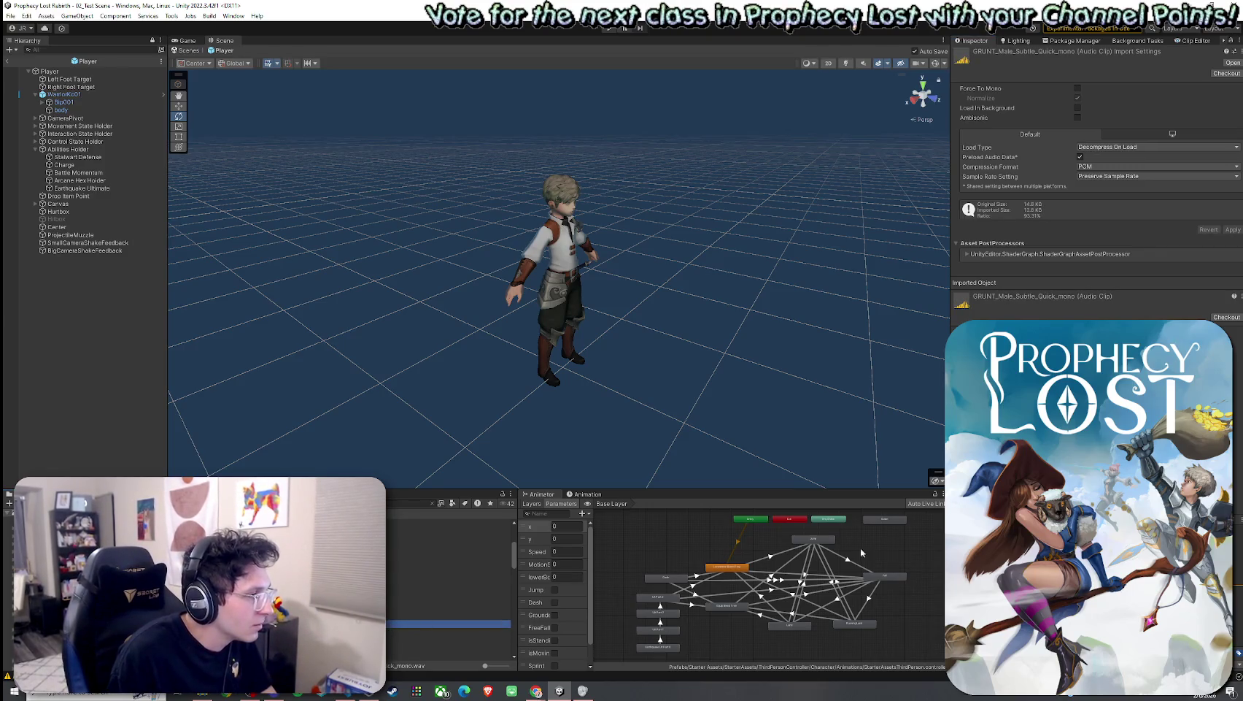
{"action": "left_click", "coordinate": [449, 615]}
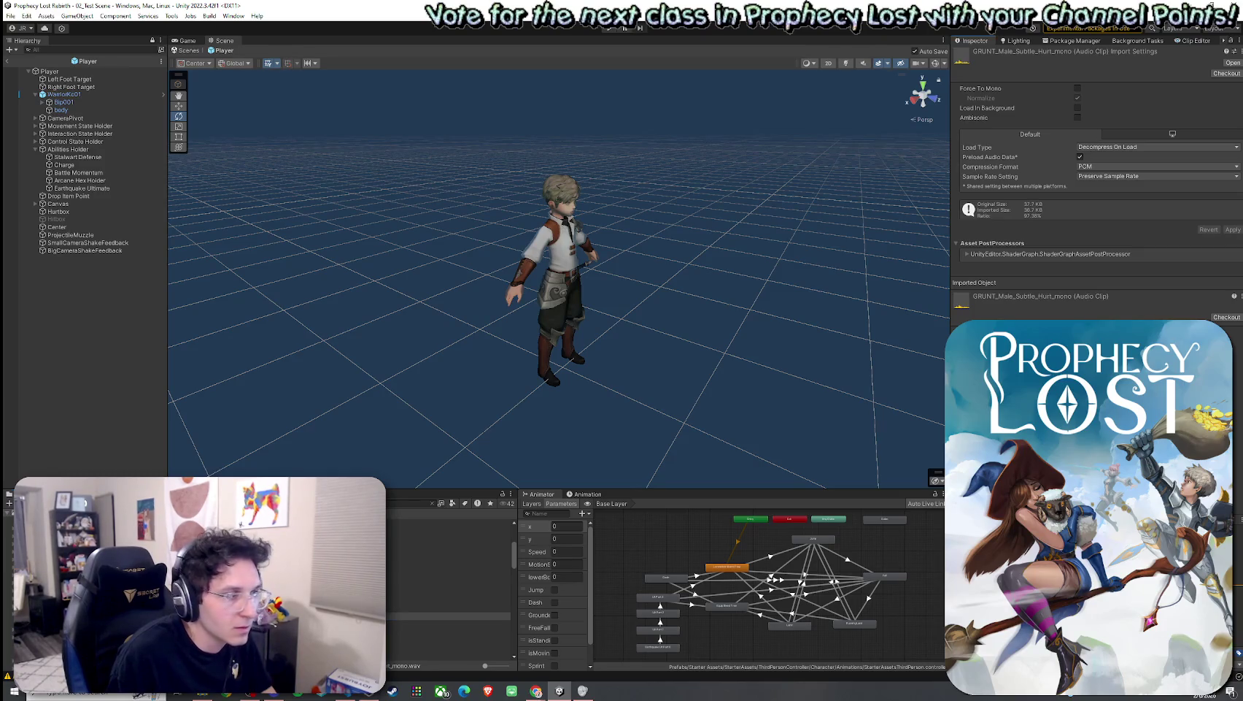
{"action": "left_click", "coordinate": [406, 624]}
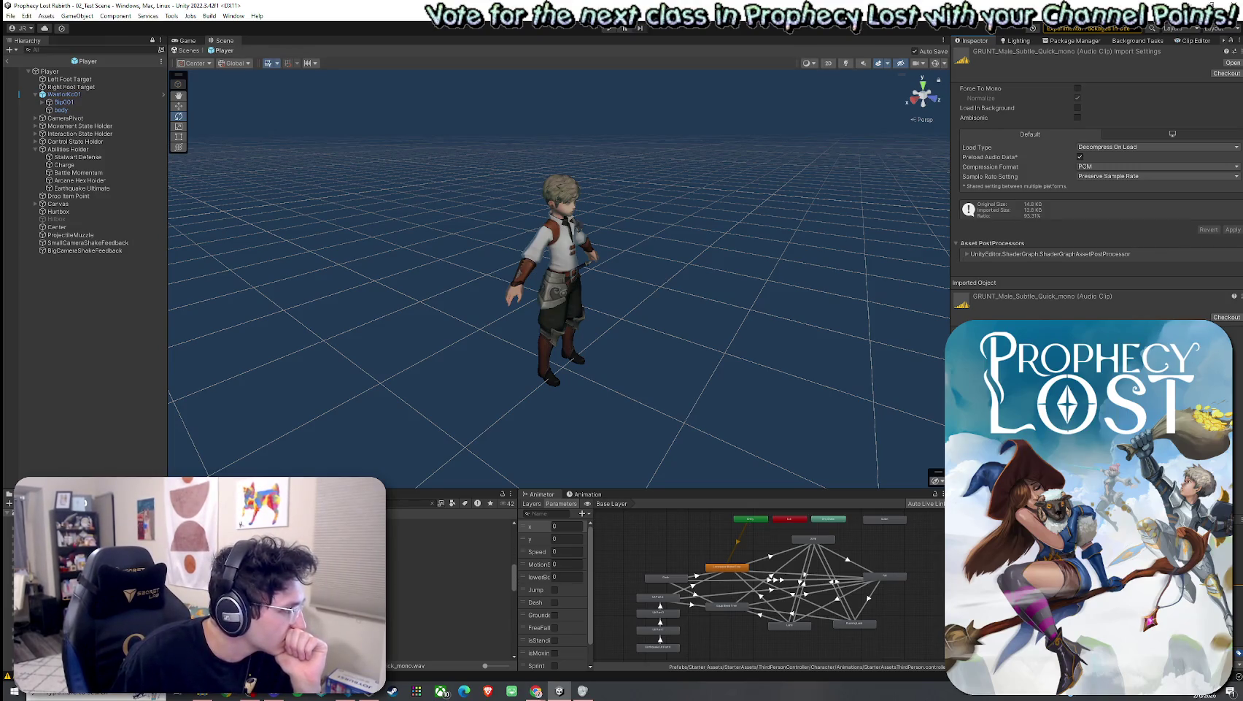
Step: Select the Player object to show its components again
{"action": "scroll", "coordinate": [438, 584], "scroll_direction": "down", "scroll_amount": 6}
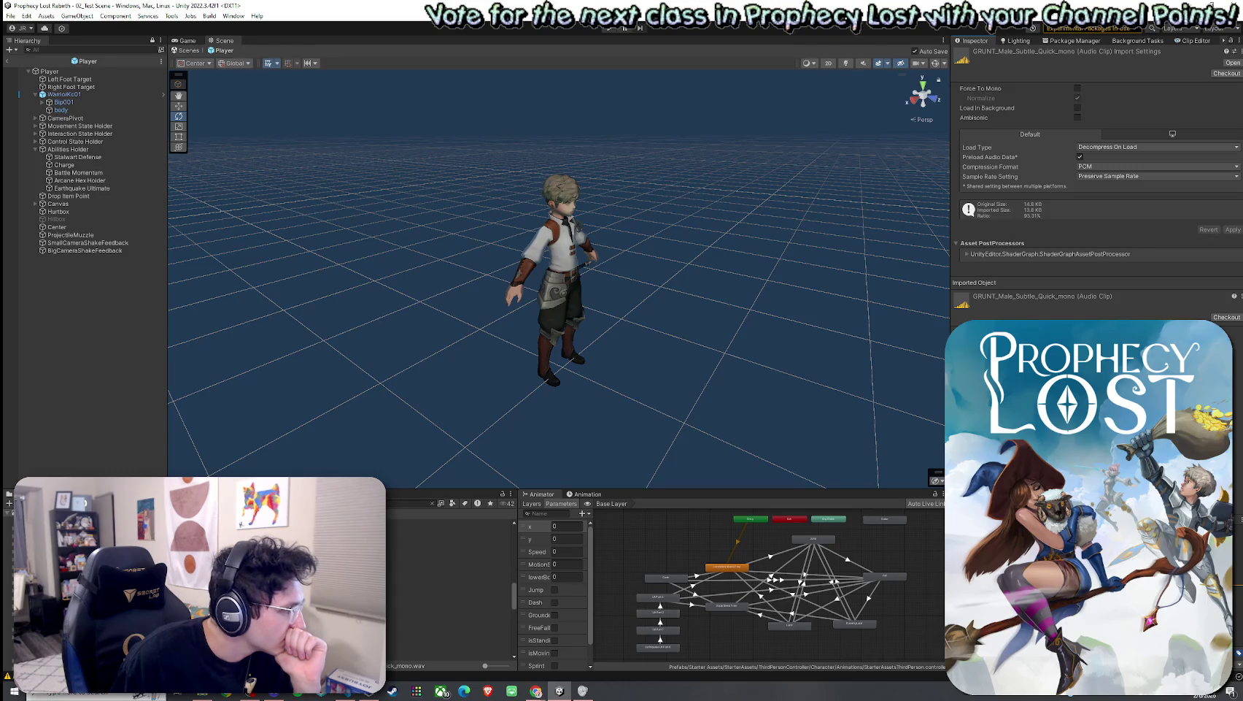
{"action": "scroll", "coordinate": [449, 591], "scroll_direction": "up", "scroll_amount": 5}
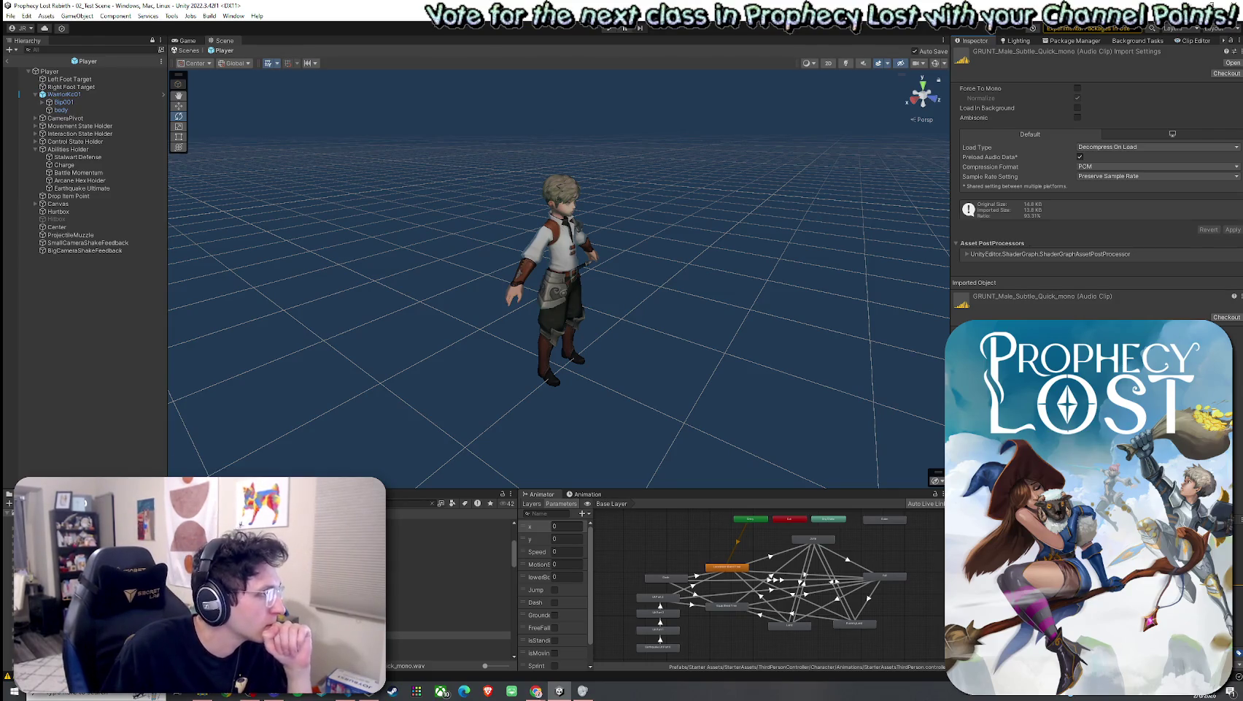
{"action": "left_click", "coordinate": [50, 71]}
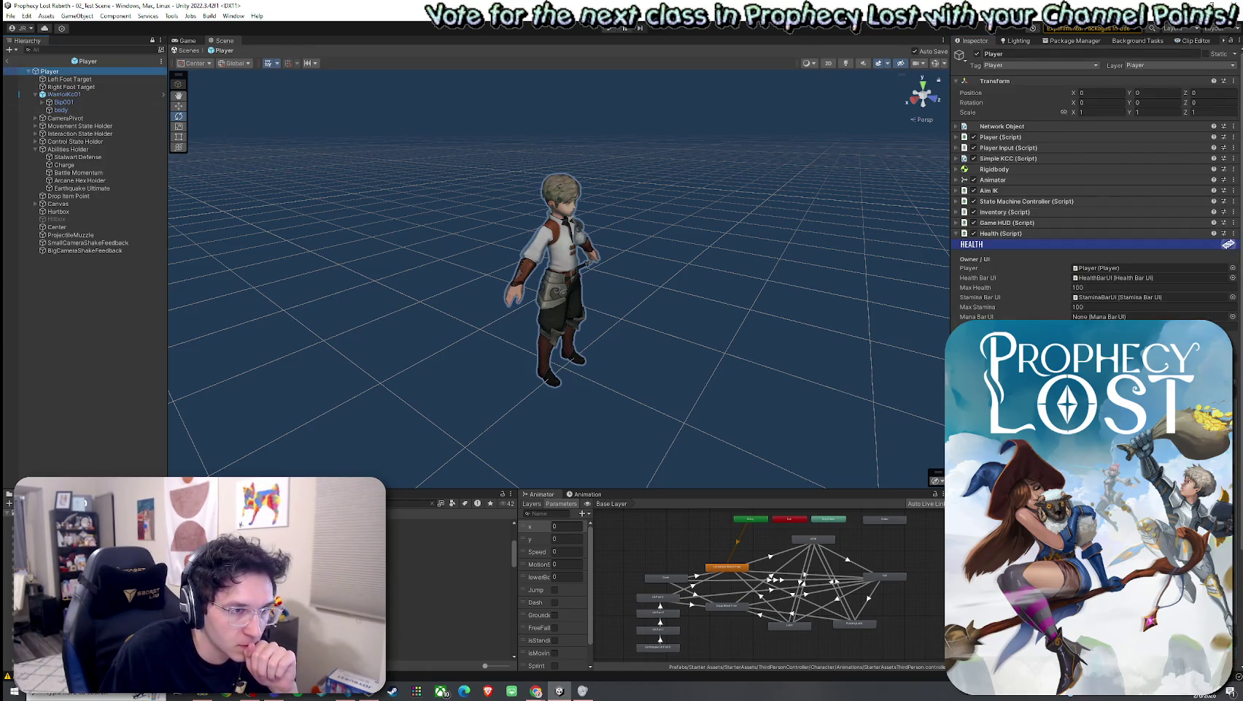
Step: Assign the second GRUNT_Male_Subtle clip to the Health sound field via a 'Grunt Male Subtle' search
{"action": "left_click", "coordinate": [1233, 336]}
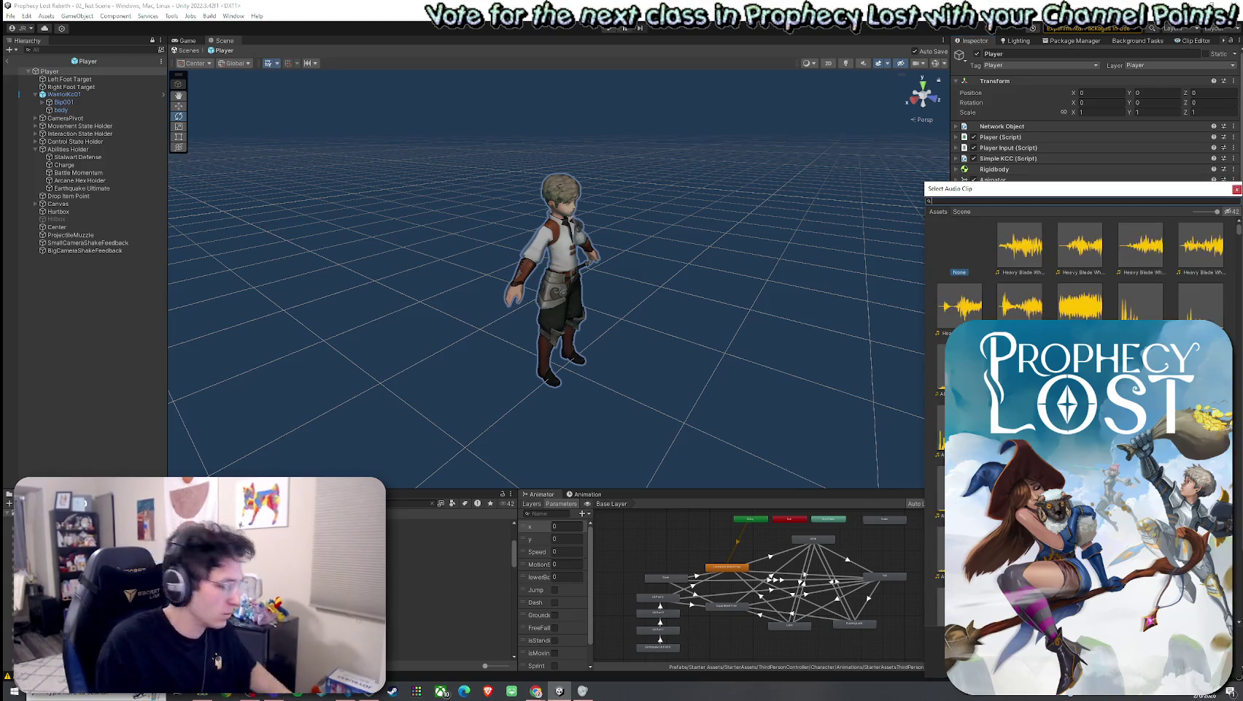
{"action": "type", "text": "Grunt Male"}
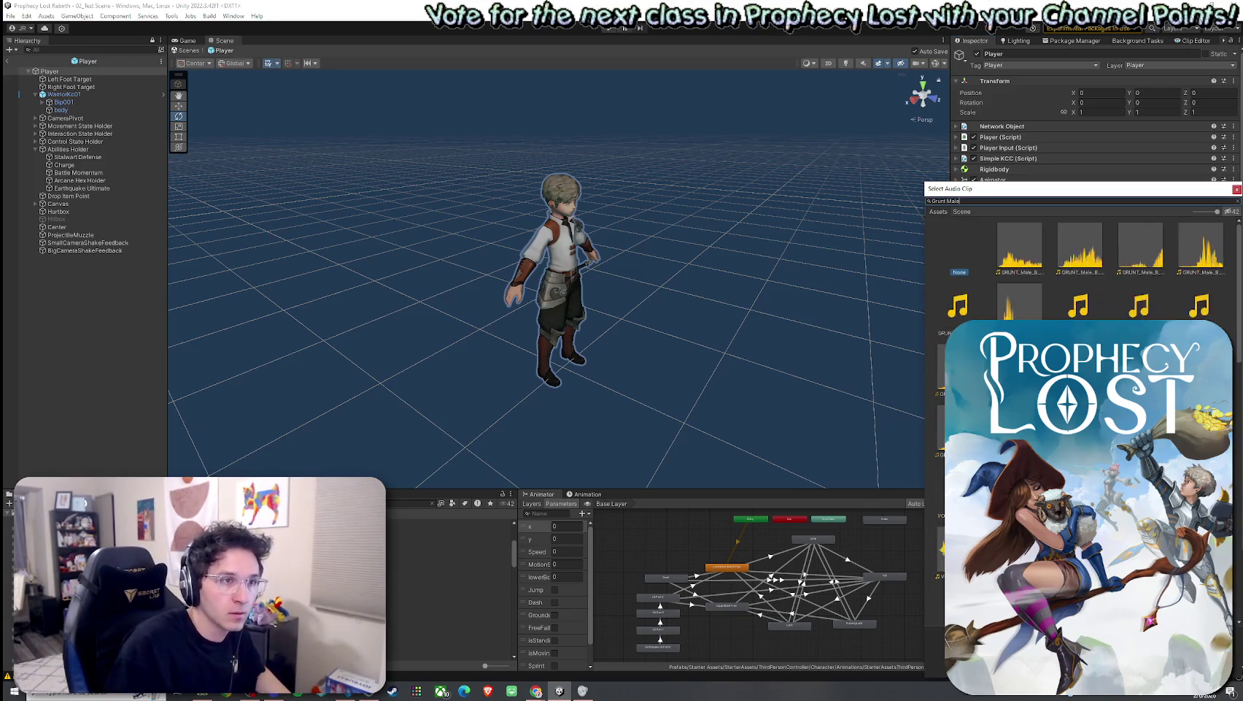
{"action": "type", "text": " Subtle"}
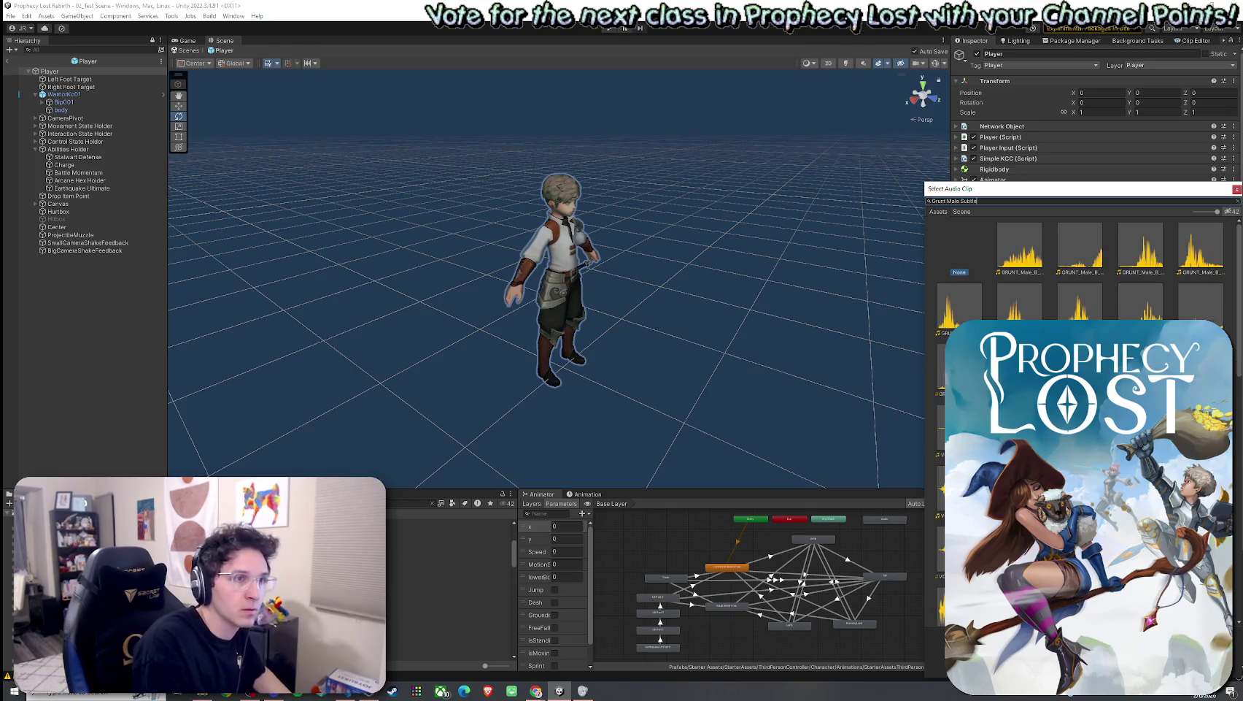
{"action": "left_click", "coordinate": [1014, 270]}
{"action": "key", "text": "Right"}
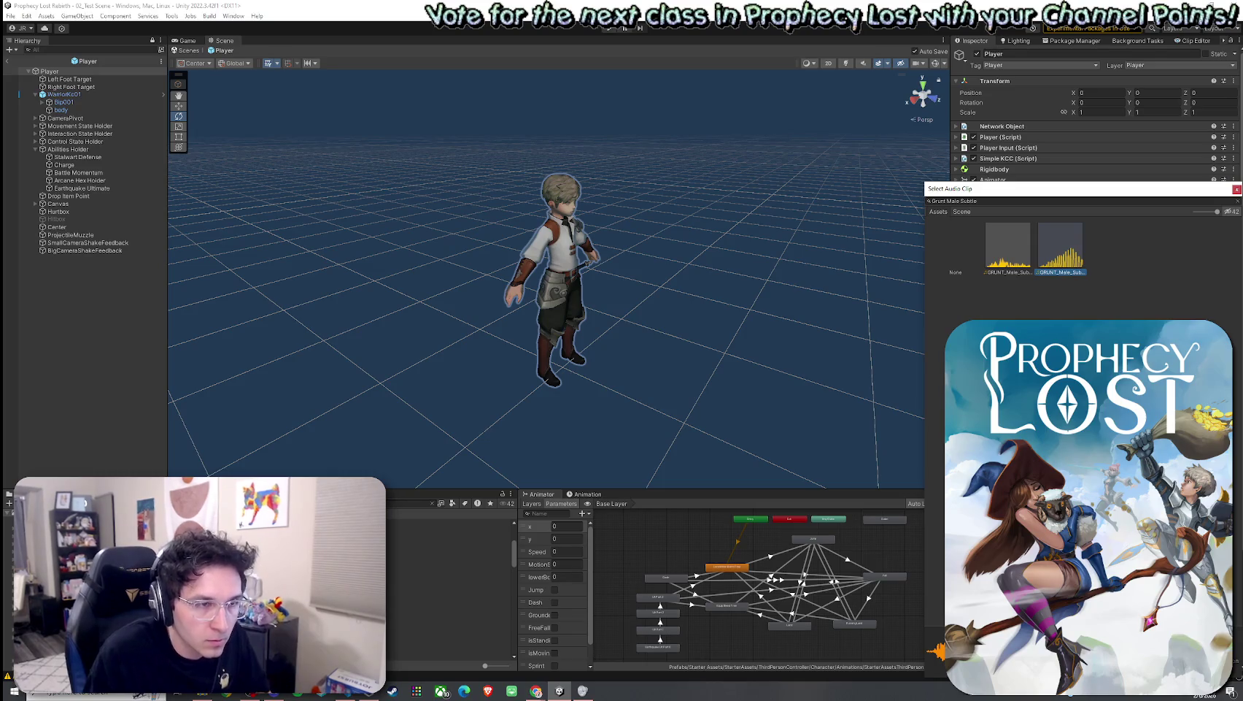
{"action": "double_click", "coordinate": [1027, 247]}
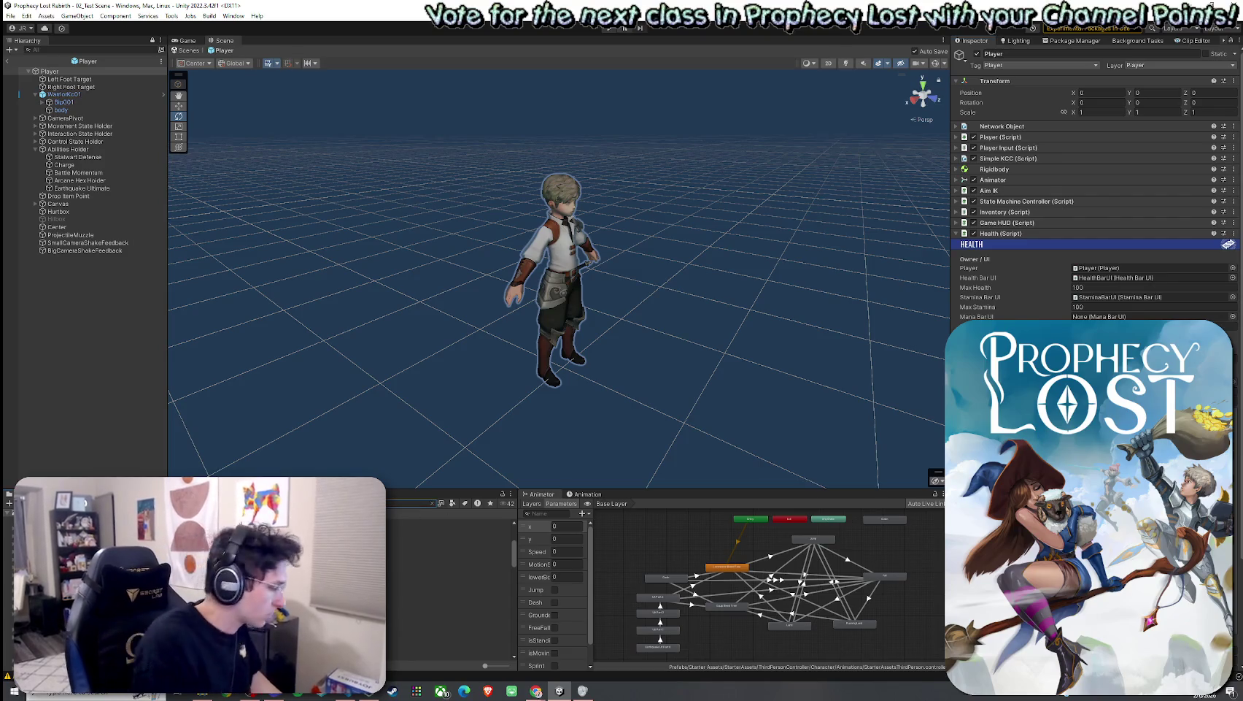
{"action": "left_click", "coordinate": [462, 505]}
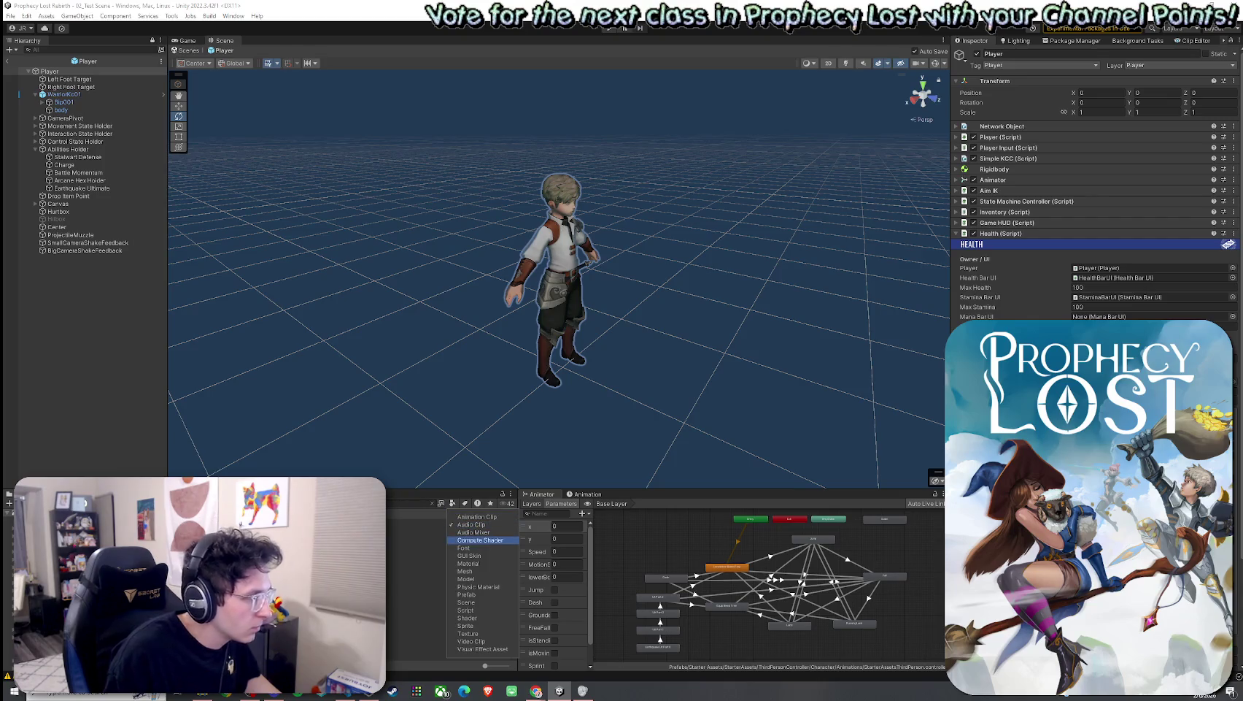
Step: Filter the Project to audio clips and audition gore clips from Gore Break Apart 01 to GORE_Deep_Long_Crack_Squish_01
{"action": "left_click", "coordinate": [438, 522]}
{"action": "left_click", "coordinate": [438, 523]}
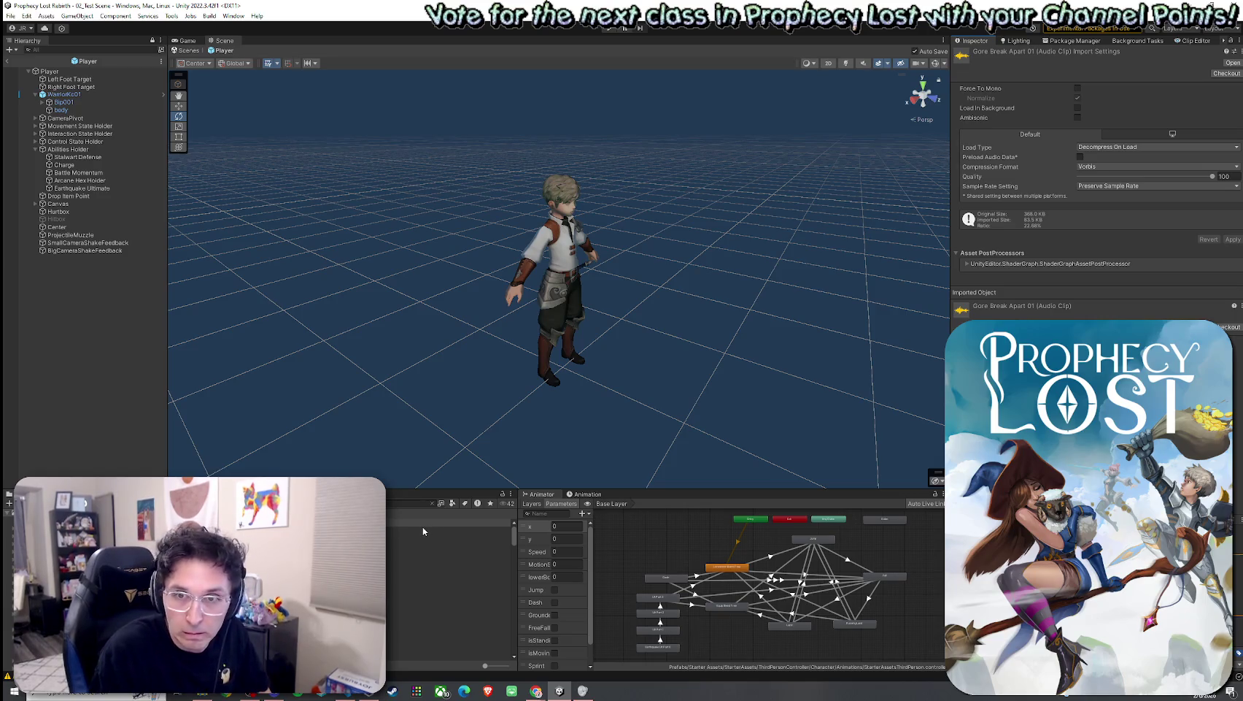
{"action": "left_click", "coordinate": [402, 539]}
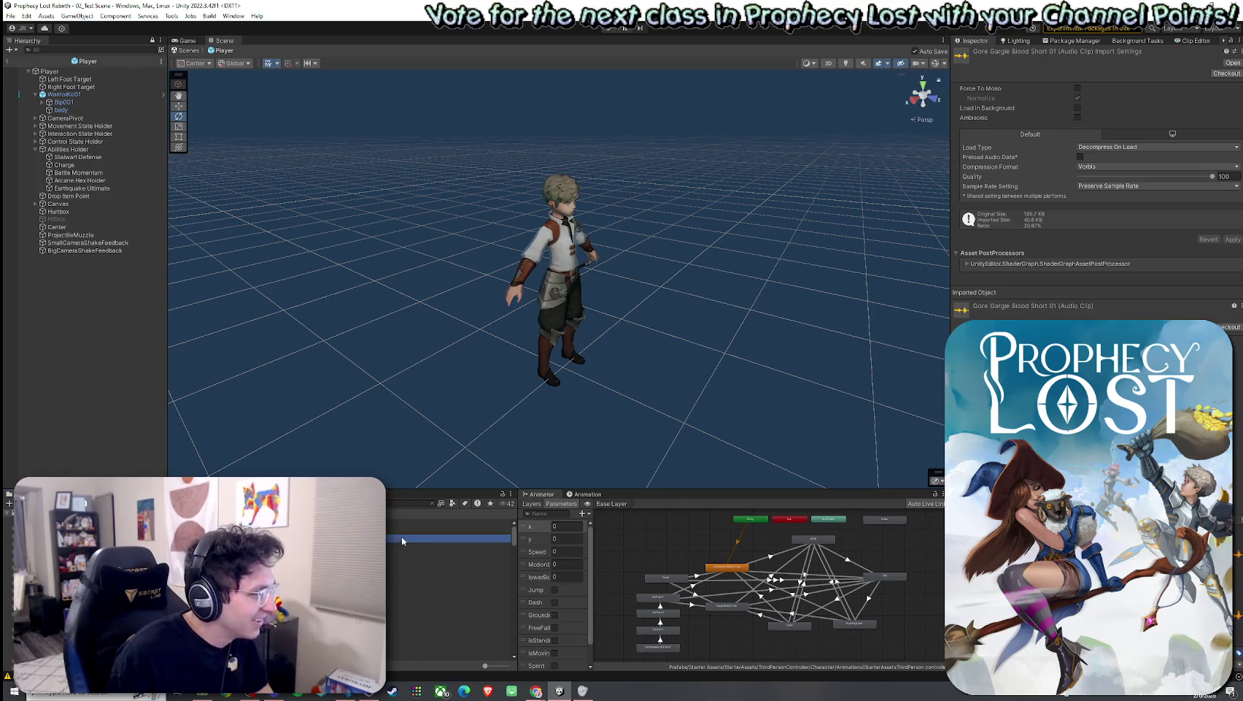
{"action": "left_click", "coordinate": [656, 533]}
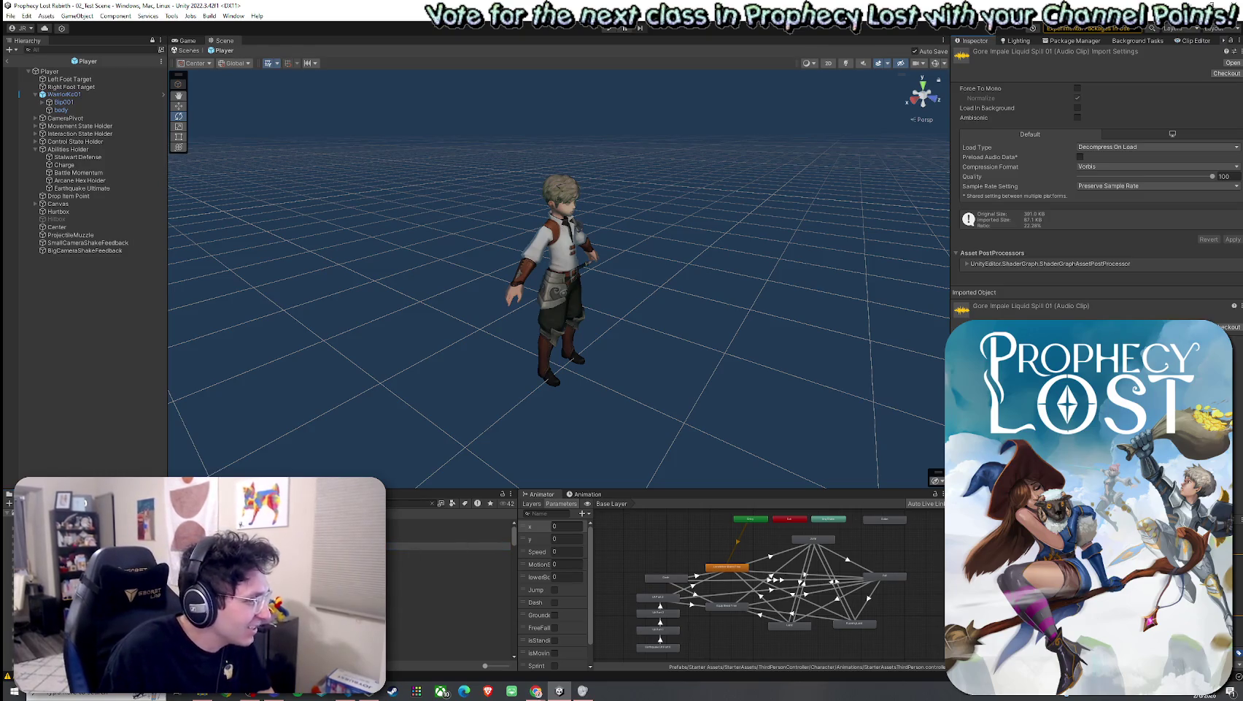
{"action": "left_click", "coordinate": [438, 570]}
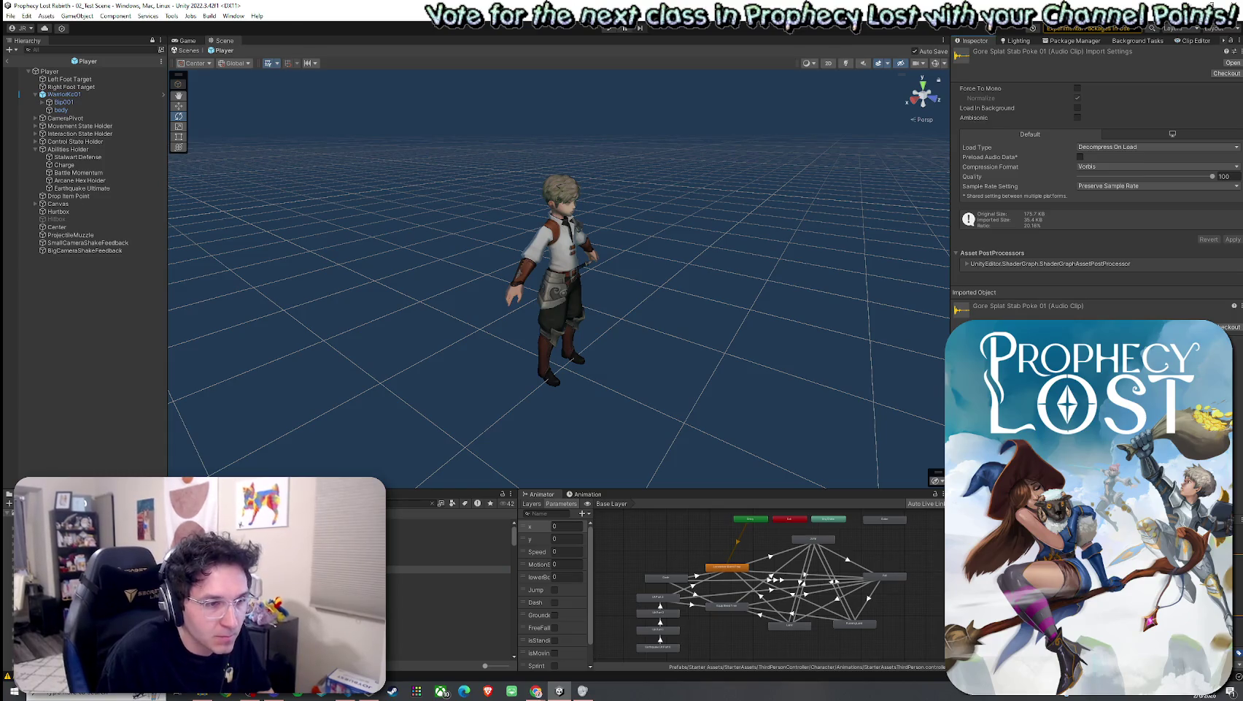
{"action": "left_click", "coordinate": [389, 570]}
{"action": "key", "text": "Down"}
{"action": "key", "text": "Down"}
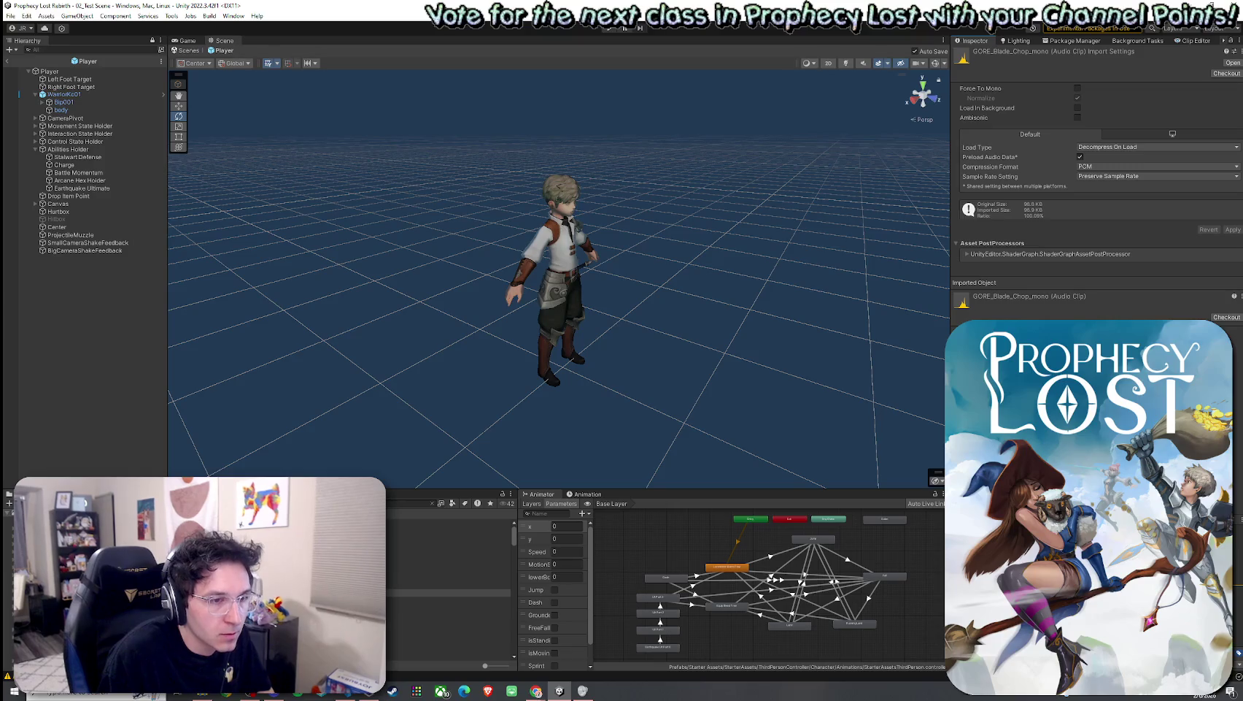
{"action": "left_click", "coordinate": [449, 600]}
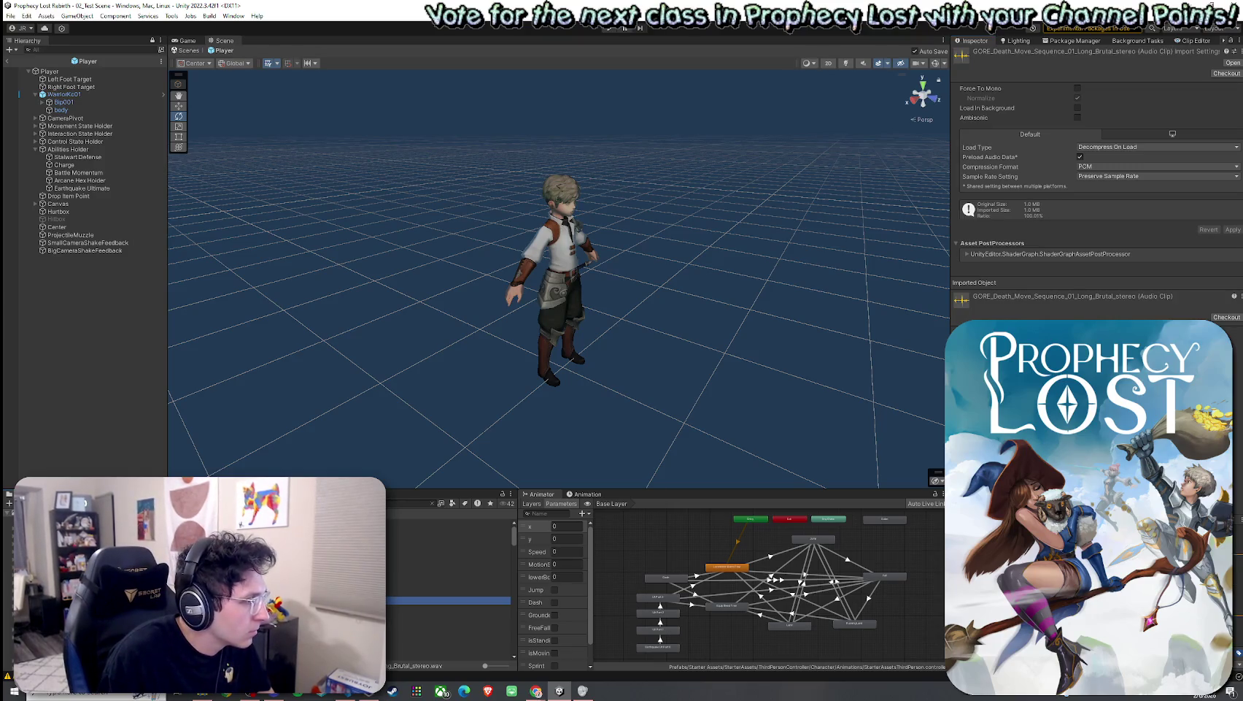
{"action": "left_click", "coordinate": [449, 550]}
{"action": "scroll", "coordinate": [449, 583], "scroll_direction": "down", "scroll_amount": 2}
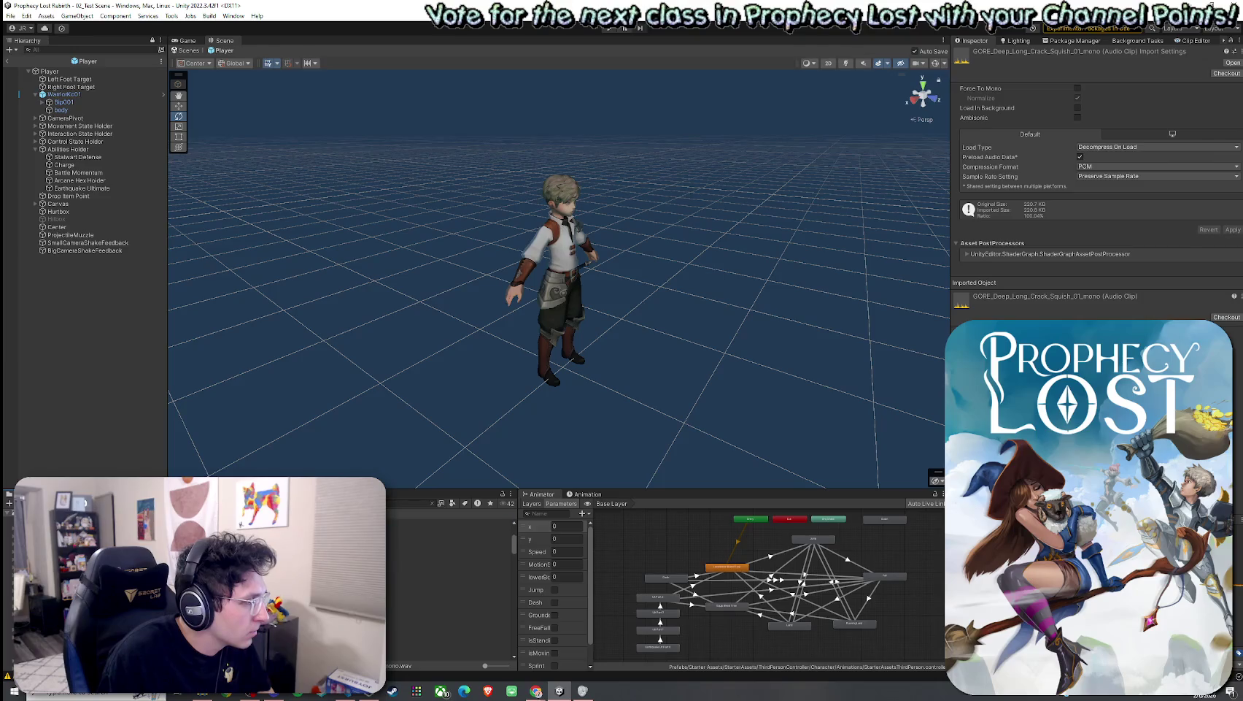
{"action": "scroll", "coordinate": [449, 584], "scroll_direction": "down", "scroll_amount": 5}
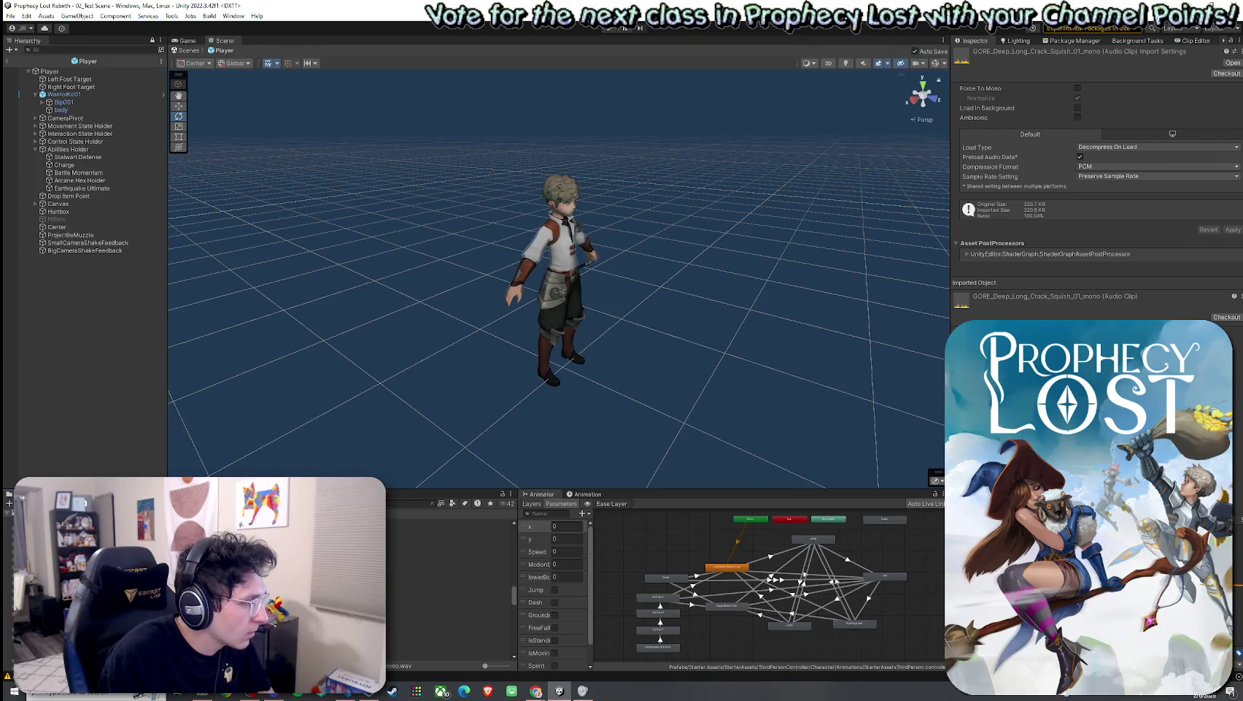
{"action": "scroll", "coordinate": [449, 584], "scroll_direction": "up", "scroll_amount": 2}
Step: Audition the High Short, Loop and Mid Medium gore clips, ending on GORE_Mid_Medium_Crack_Squish_01_mono
{"action": "left_click", "coordinate": [448, 583]}
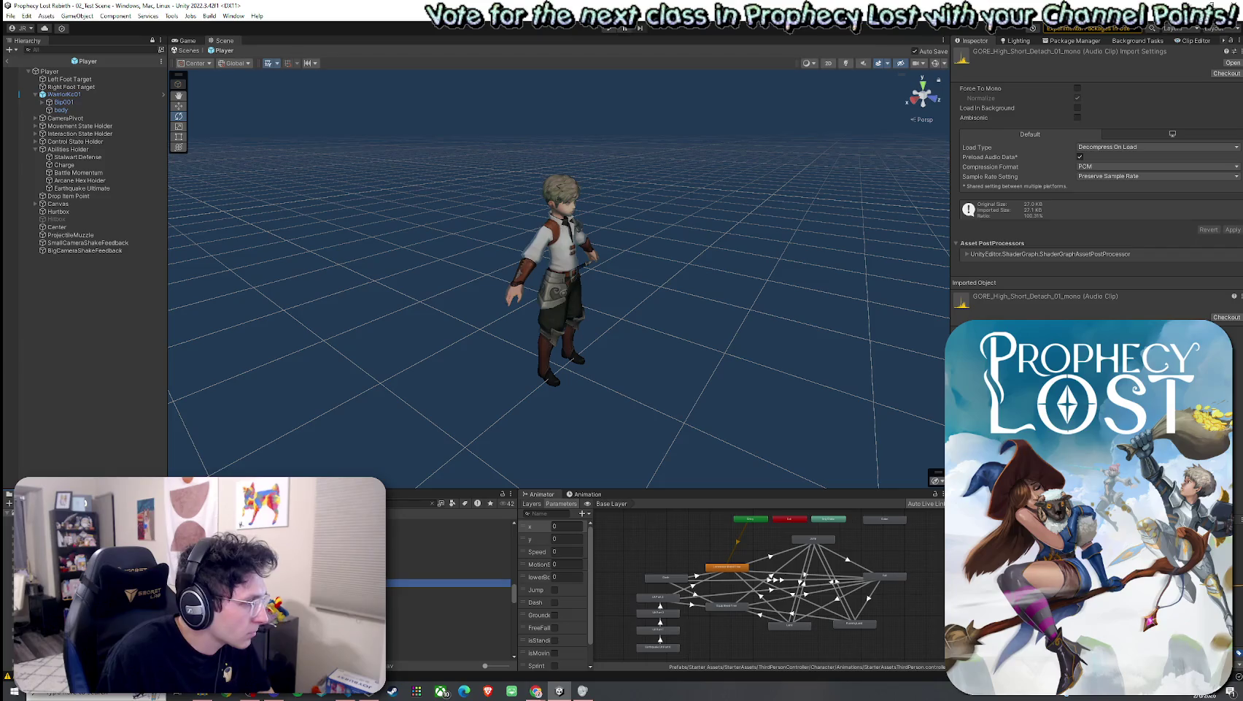
{"action": "left_click", "coordinate": [449, 552]}
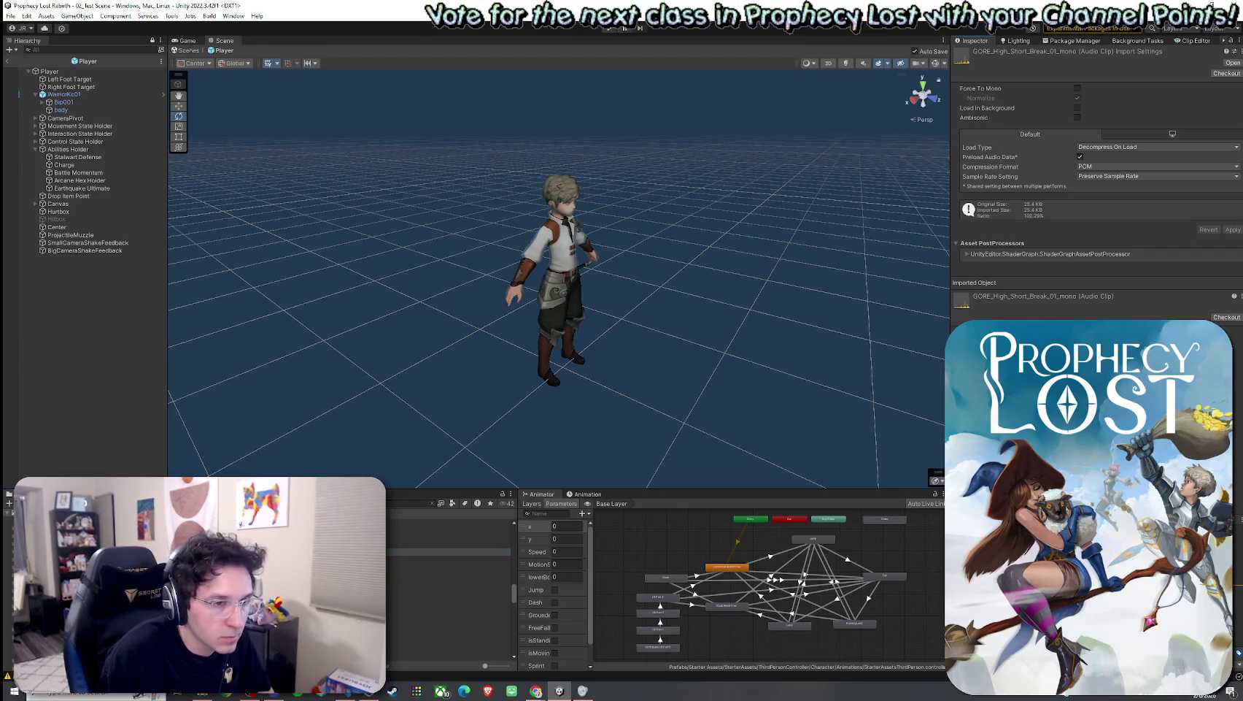
{"action": "key", "text": "Down"}
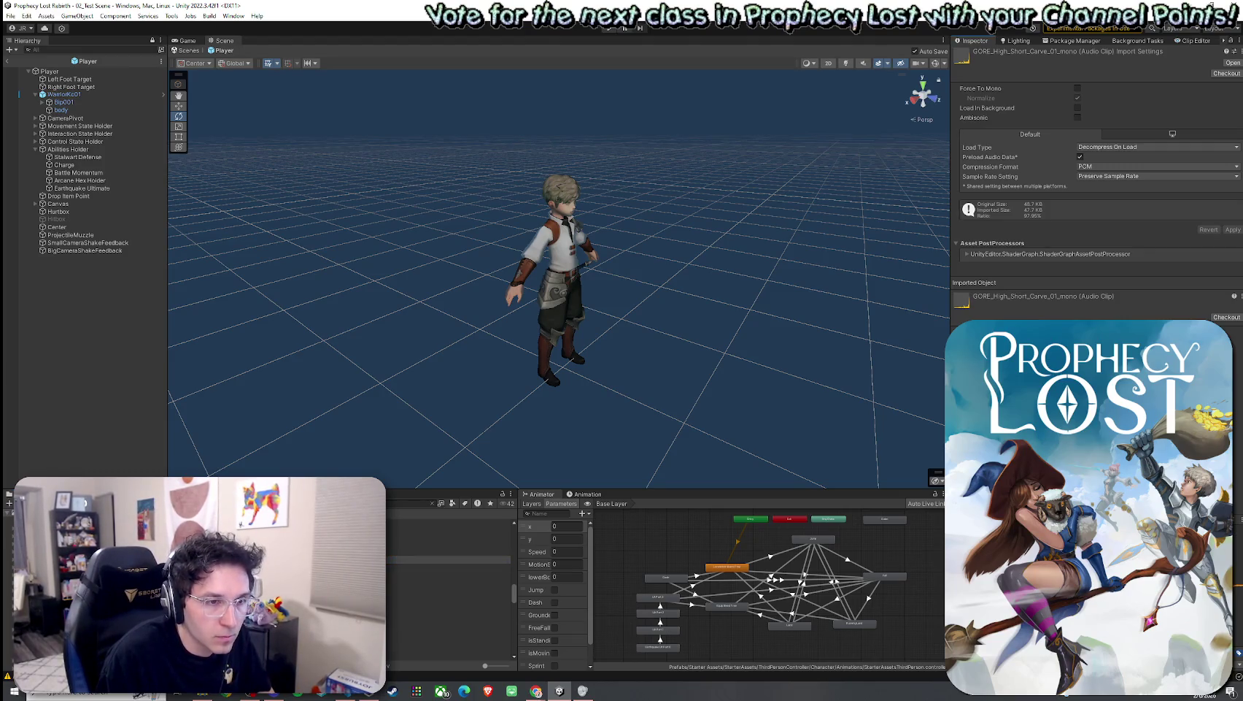
{"action": "left_click", "coordinate": [448, 567]}
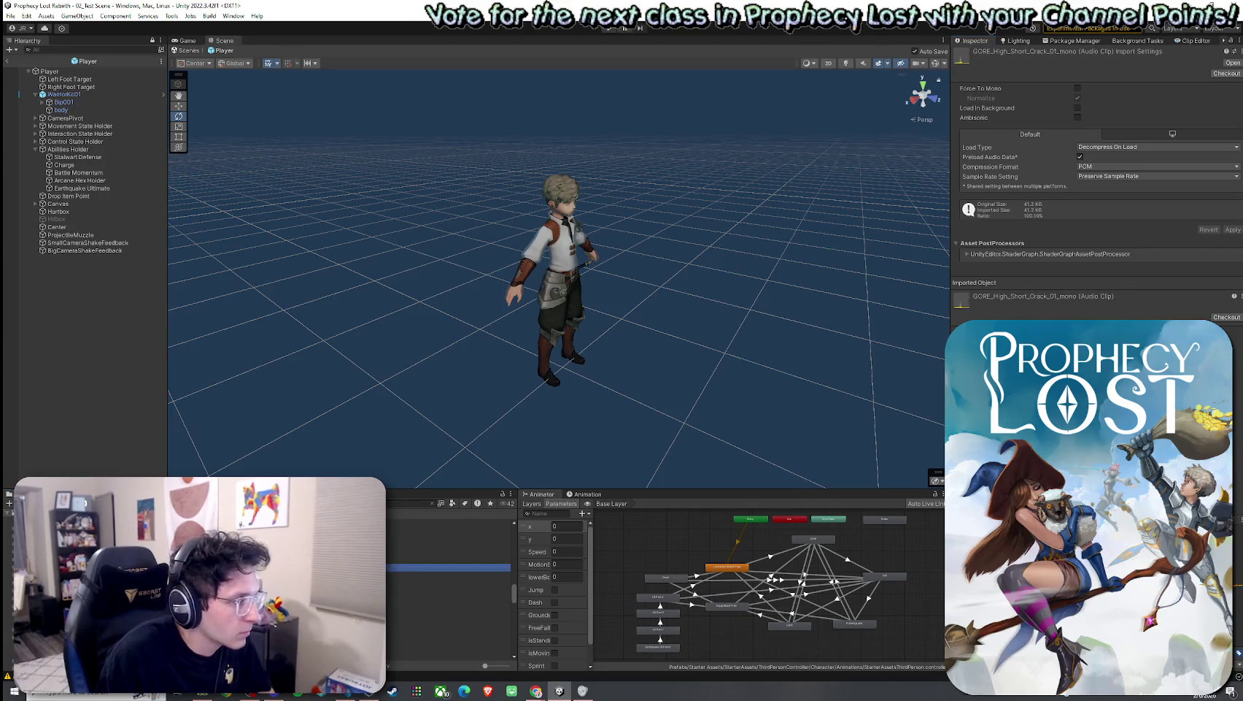
{"action": "key", "text": "Down"}
{"action": "key", "text": "Down"}
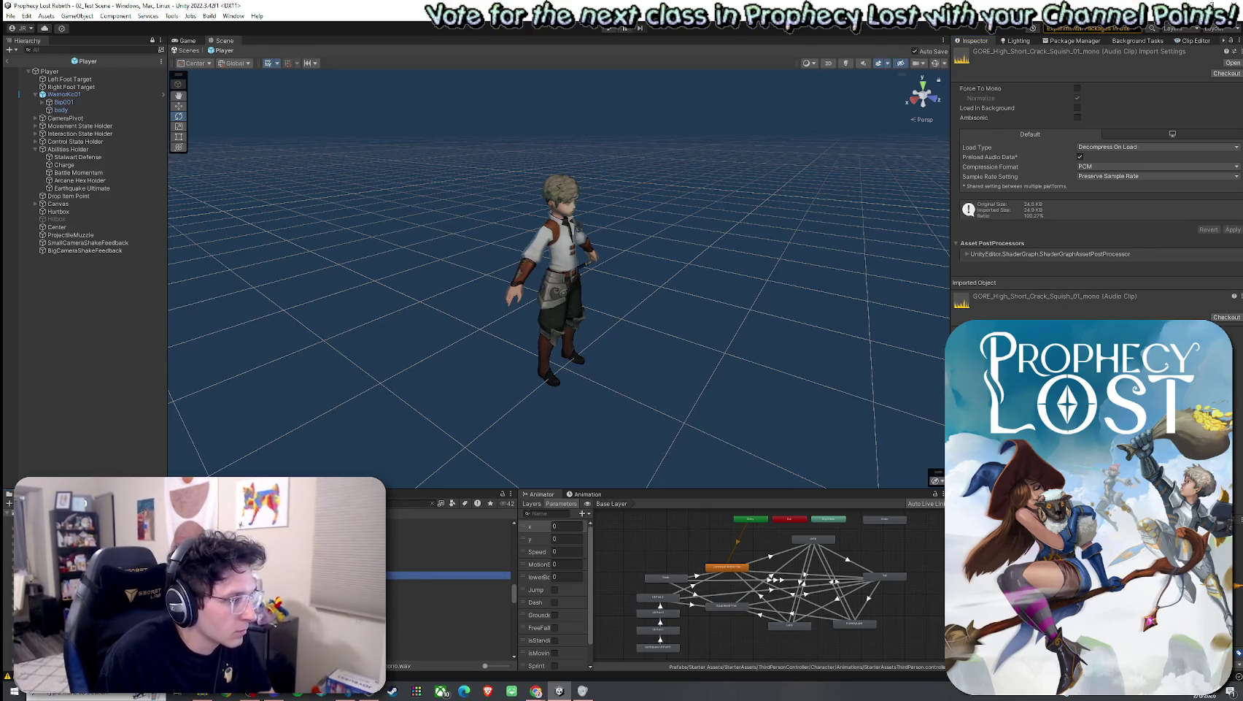
{"action": "key", "text": "Down"}
{"action": "key", "text": "Down"}
{"action": "key", "text": "Down"}
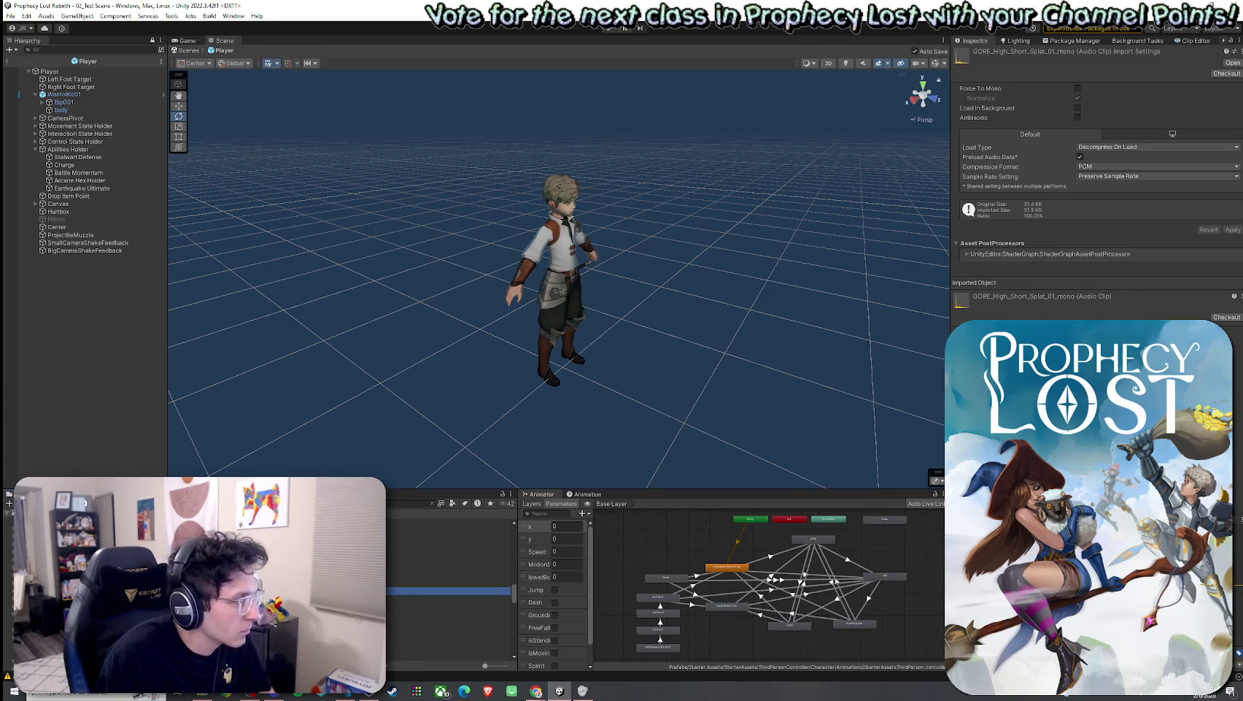
{"action": "key", "text": "Down"}
{"action": "key", "text": "Down"}
{"action": "key", "text": "Down"}
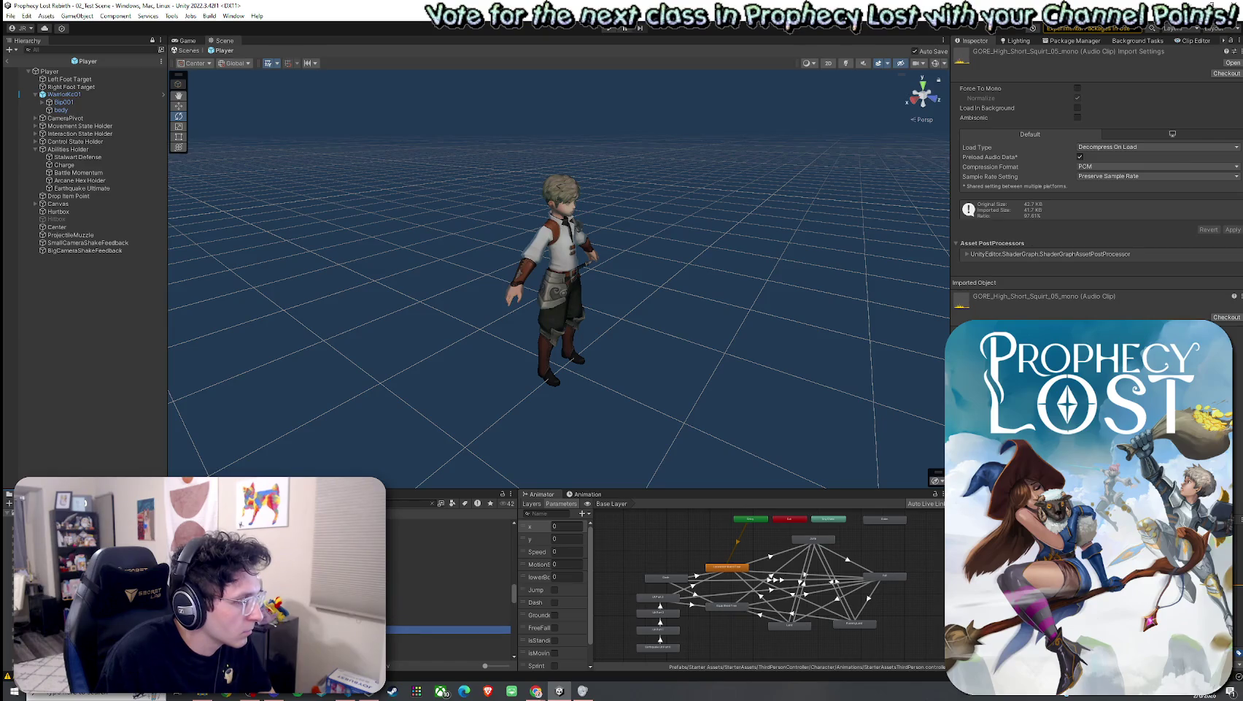
{"action": "key", "text": "Down"}
{"action": "key", "text": "Down"}
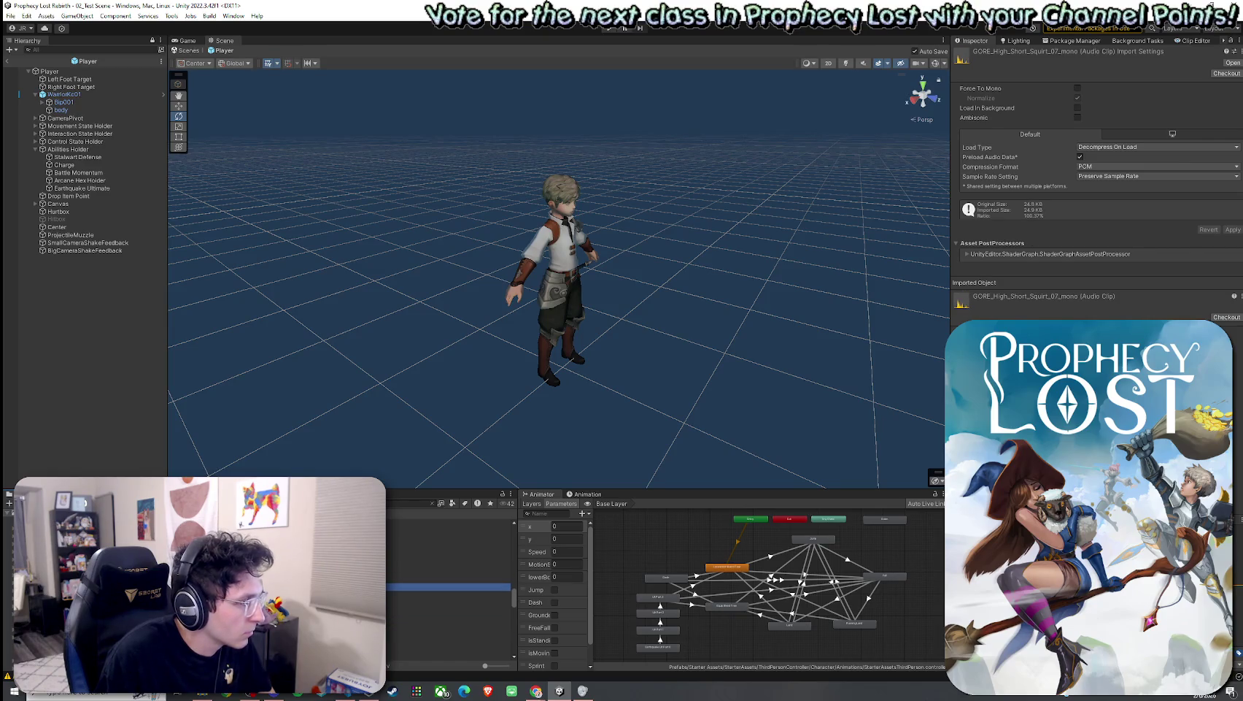
{"action": "key", "text": "Down"}
{"action": "key", "text": "Down"}
{"action": "key", "text": "Down"}
{"action": "key", "text": "Down"}
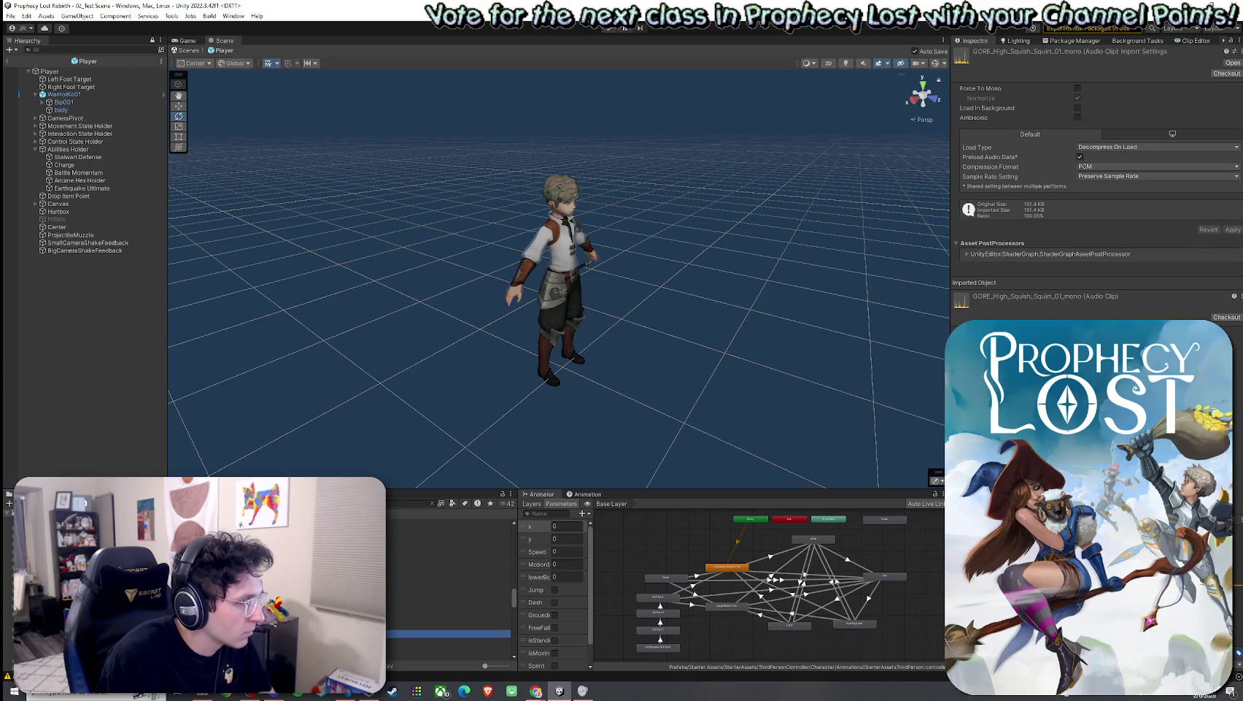
{"action": "left_click", "coordinate": [448, 553]}
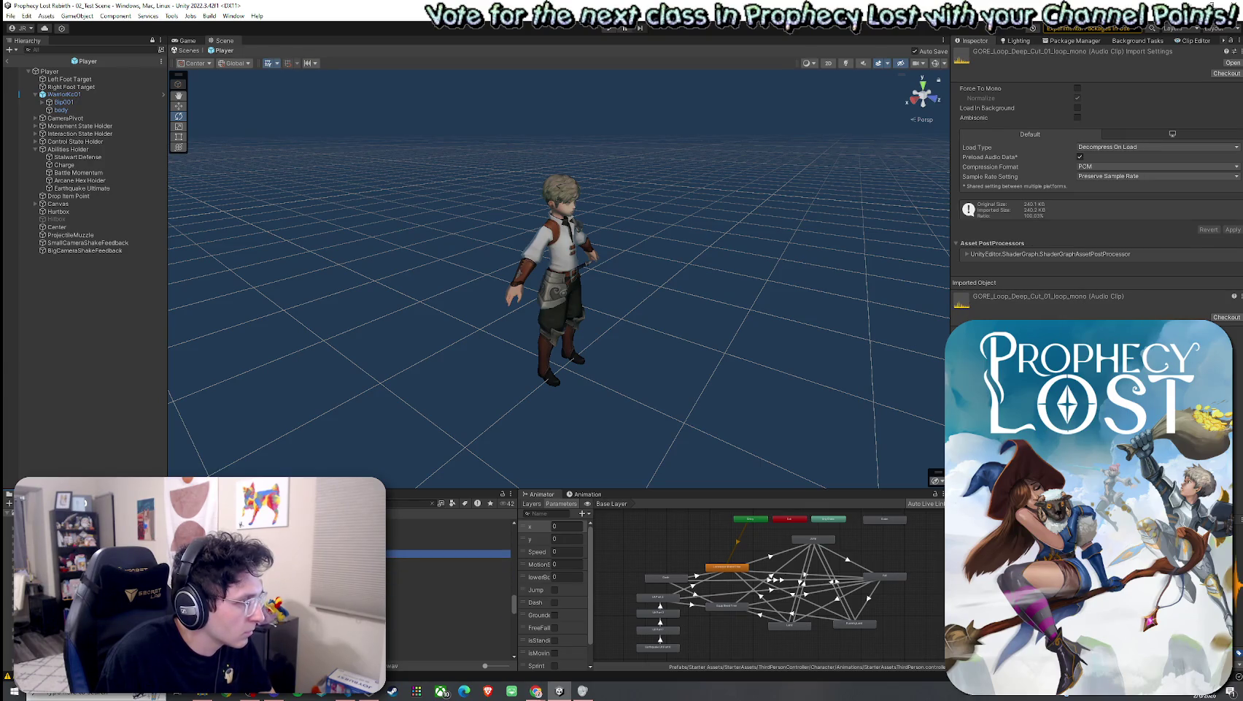
{"action": "key", "text": "Down"}
{"action": "key", "text": "Down"}
{"action": "key", "text": "Down"}
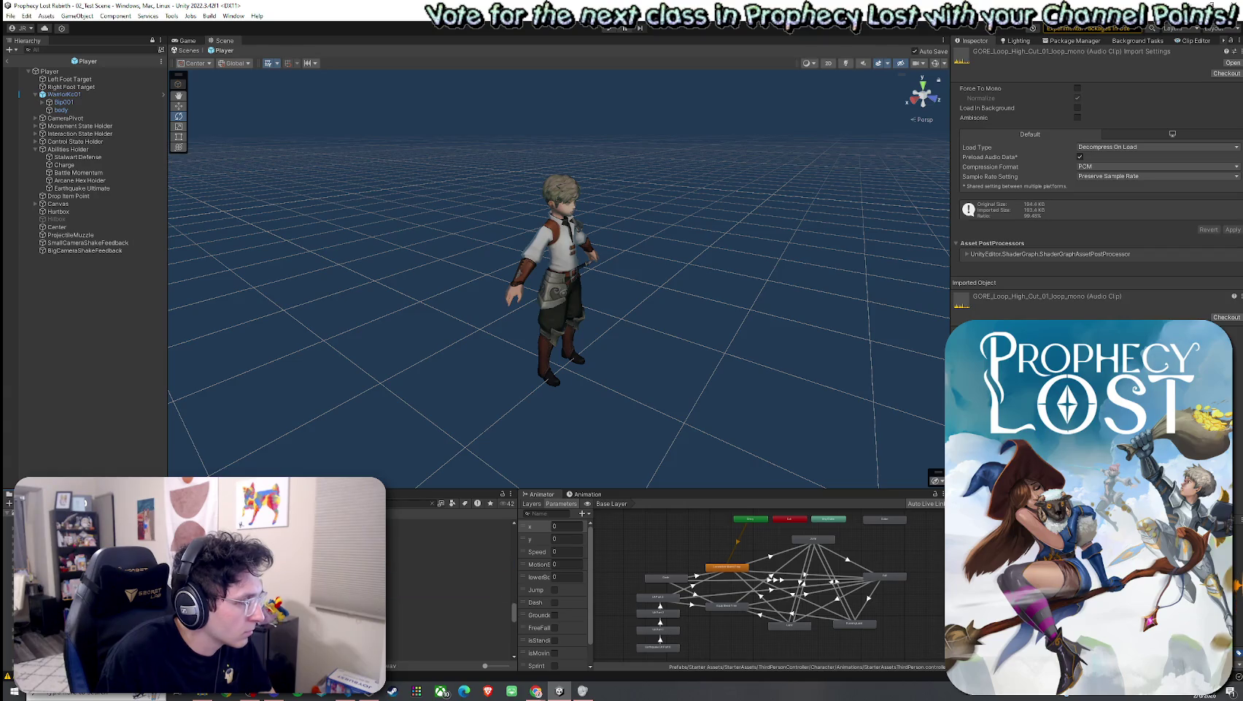
{"action": "left_click", "coordinate": [448, 569]}
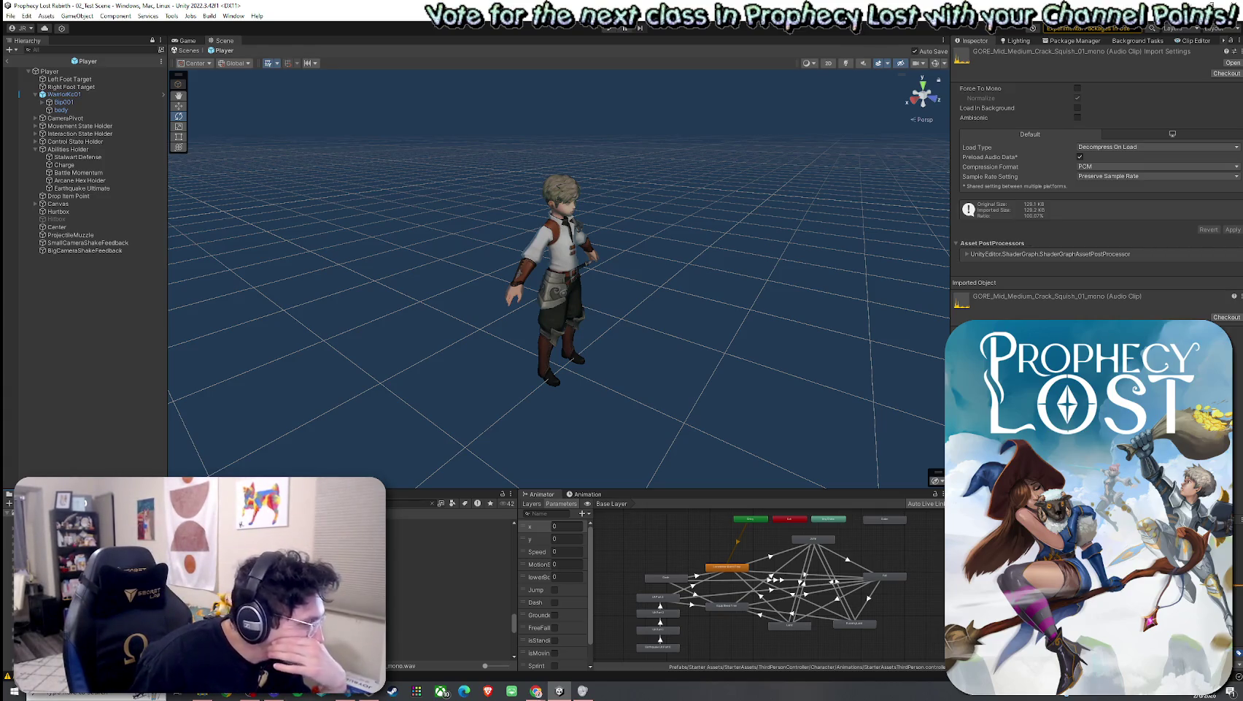
Step: Audition the GORE_Mid_Short Crack_Squish, Cut, Mid_Splat, Stab_02 and Squirt_04 clips
{"action": "left_click", "coordinate": [449, 583]}
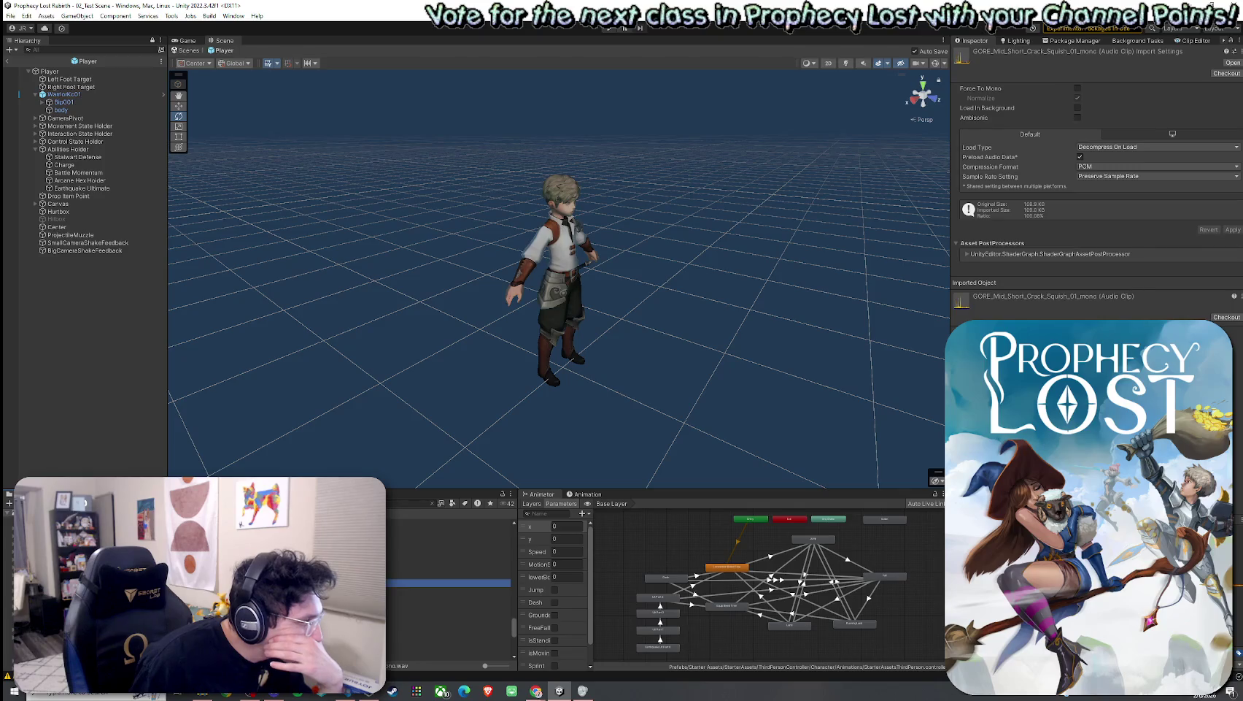
{"action": "left_click", "coordinate": [449, 598]}
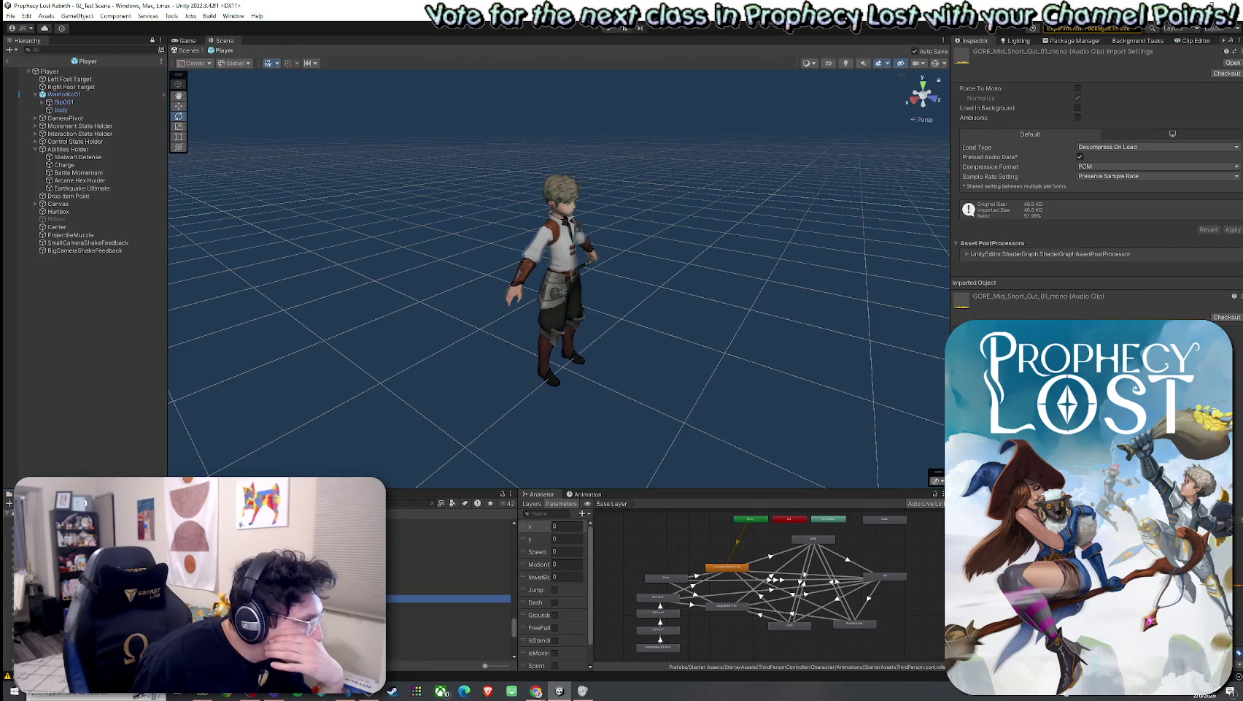
{"action": "left_click", "coordinate": [449, 606]}
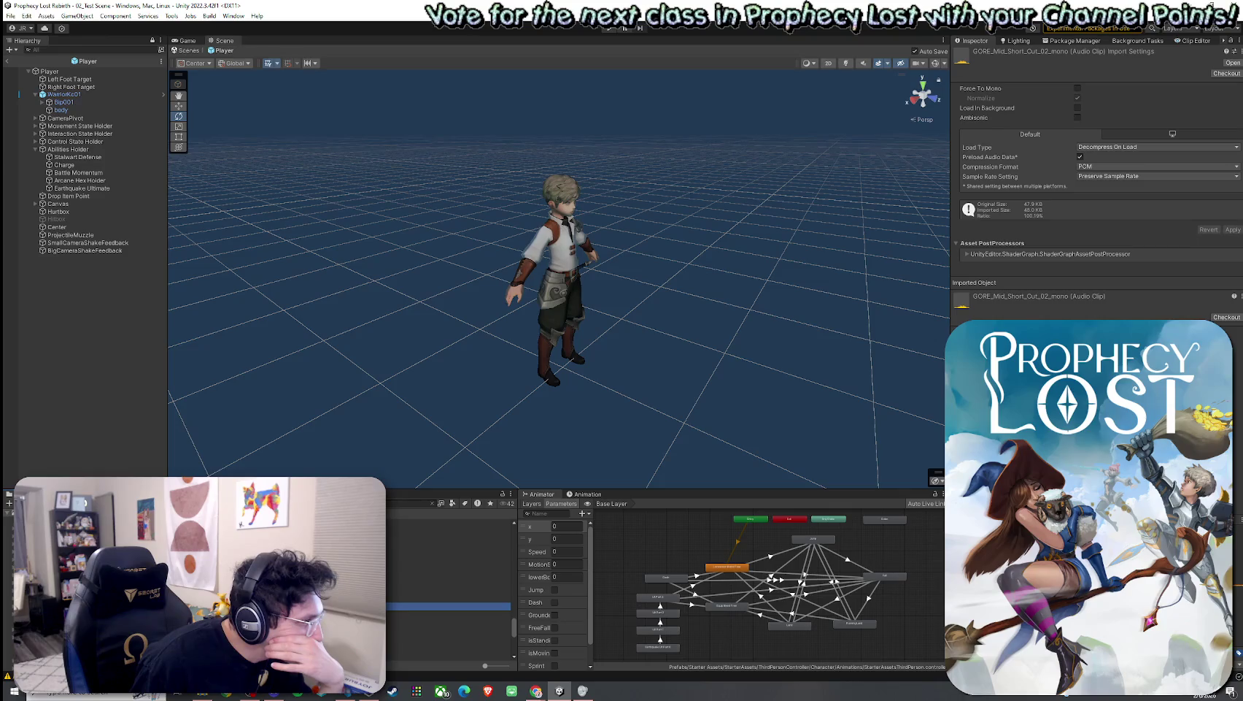
{"action": "scroll", "coordinate": [449, 583], "scroll_direction": "down", "scroll_amount": 5}
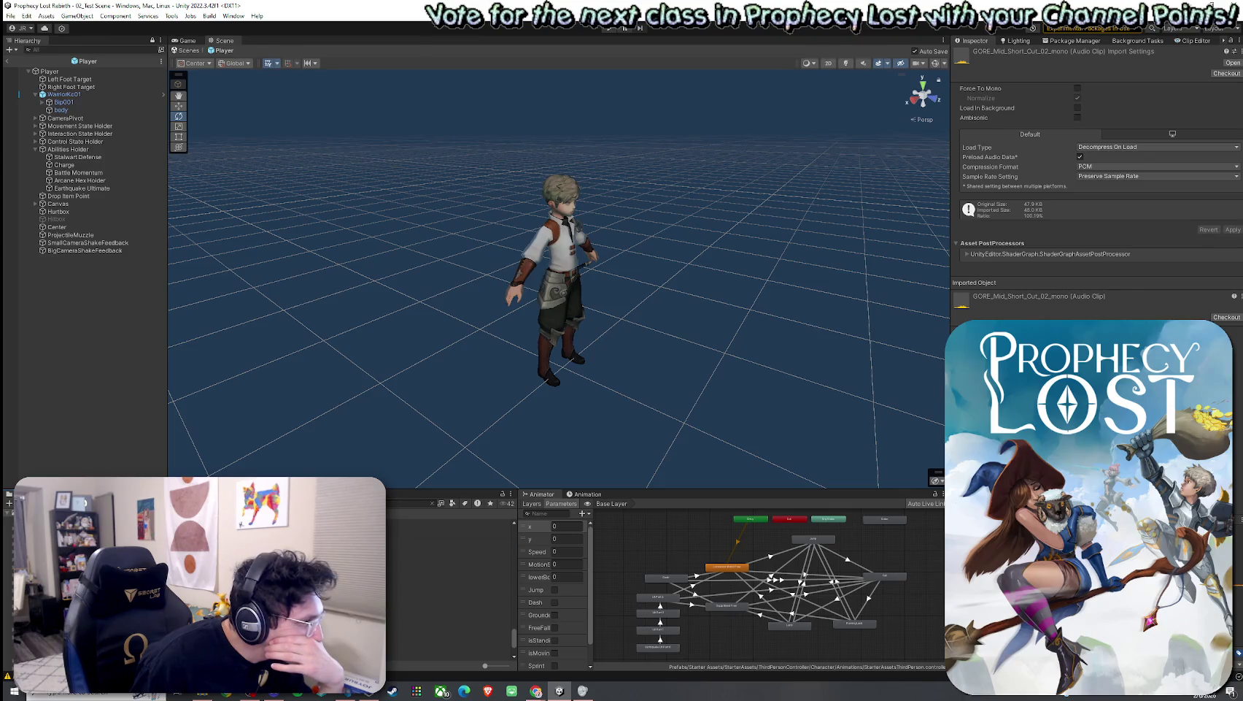
{"action": "left_click", "coordinate": [449, 569]}
{"action": "key", "text": "Up"}
{"action": "key", "text": "Up"}
{"action": "key", "text": "Up"}
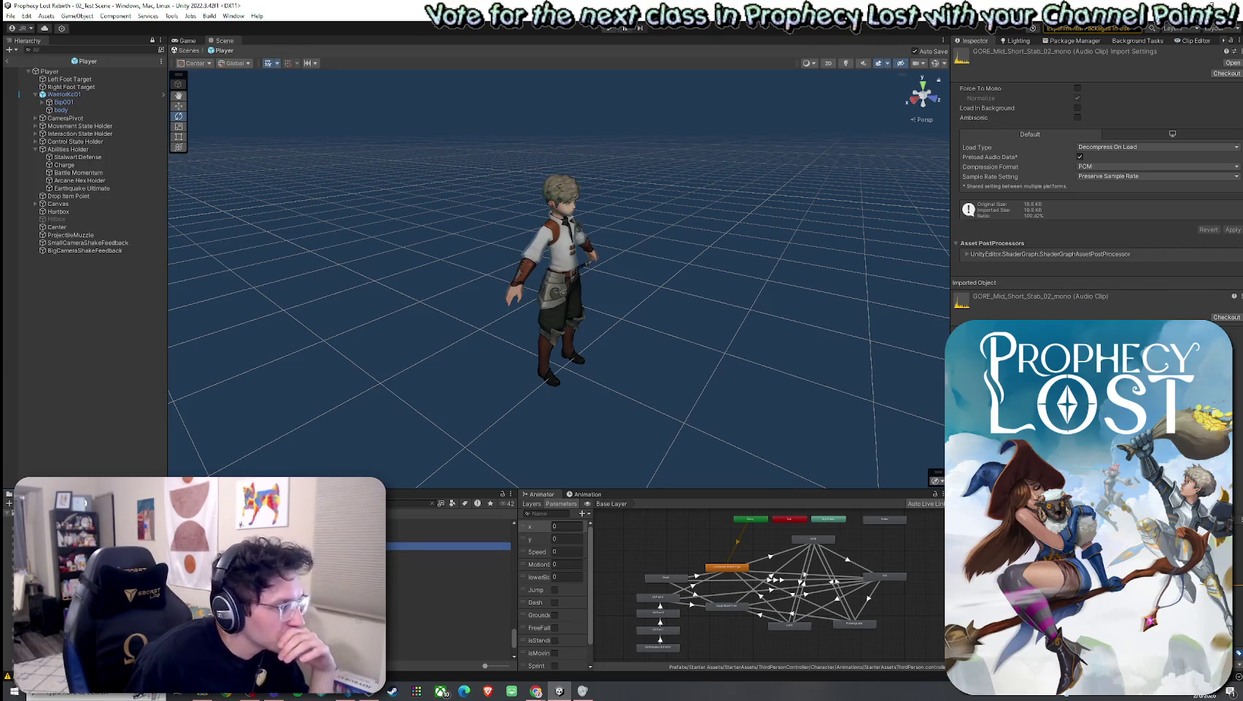
{"action": "key", "text": "Up"}
{"action": "key", "text": "Down"}
{"action": "key", "text": "Down"}
{"action": "key", "text": "Up"}
{"action": "key", "text": "Up"}
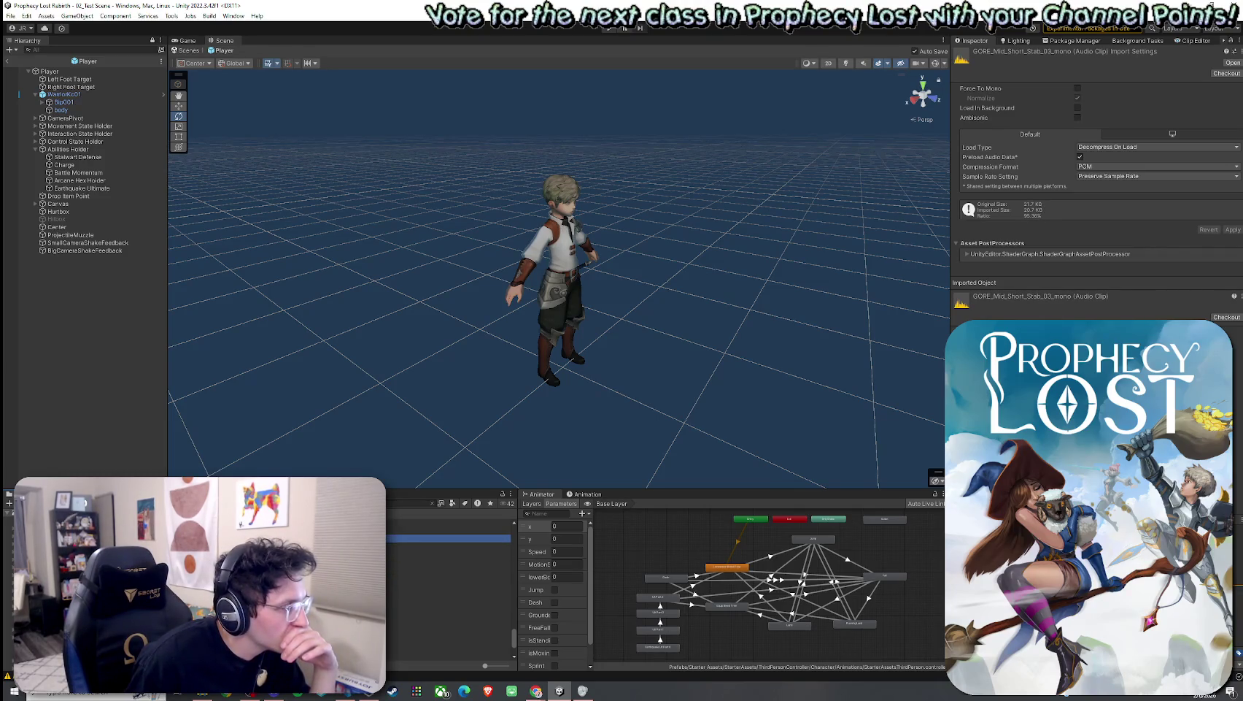
{"action": "key", "text": "Down"}
{"action": "key", "text": "Down"}
{"action": "key", "text": "Down"}
{"action": "key", "text": "Down"}
{"action": "key", "text": "Up"}
{"action": "key", "text": "Up"}
{"action": "key", "text": "Up"}
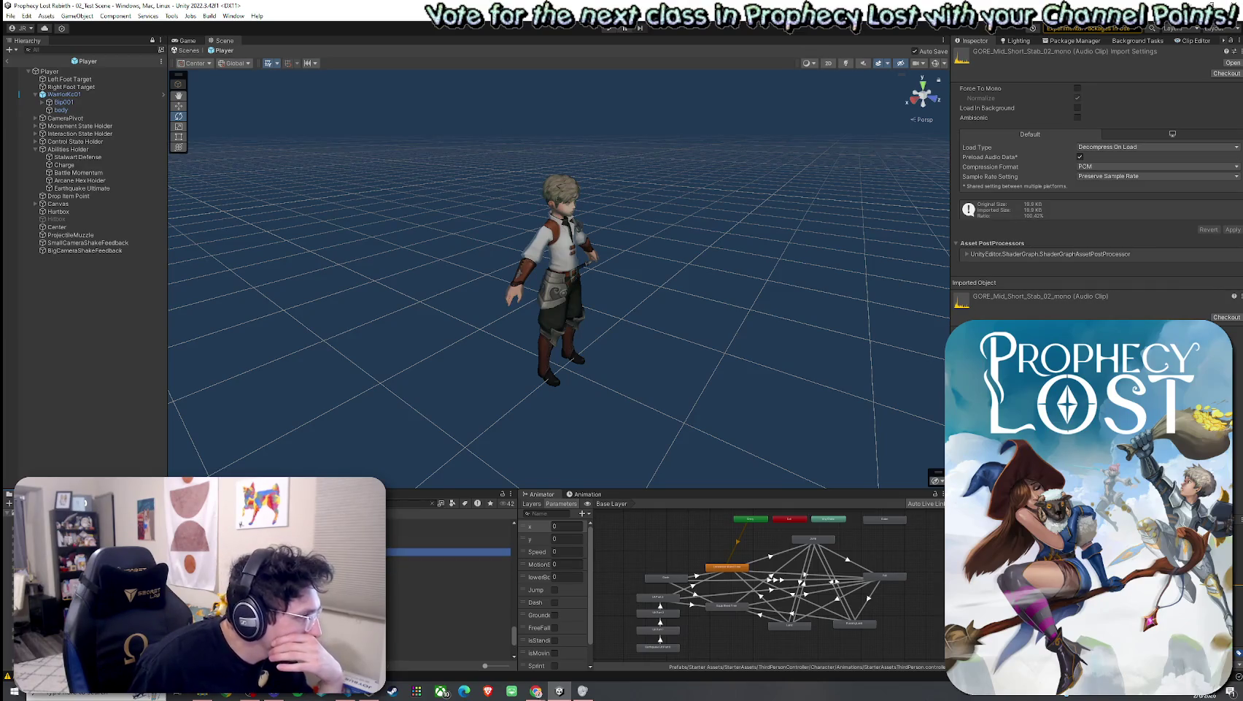
{"action": "key", "text": "Up"}
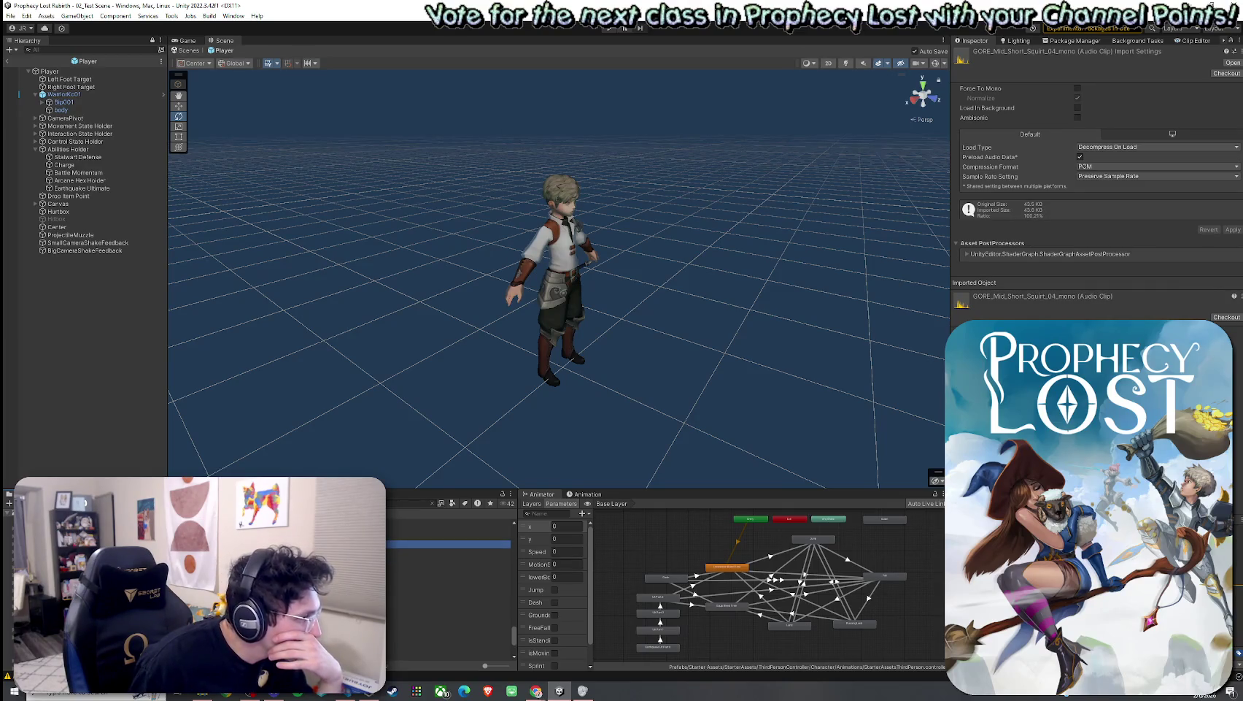
Step: Compare GORE_Splat_Hit_Deep_mono against GORE_Splat_Hit_Short_mono
{"action": "left_click", "coordinate": [449, 631]}
{"action": "key", "text": "Down"}
{"action": "key", "text": "Down"}
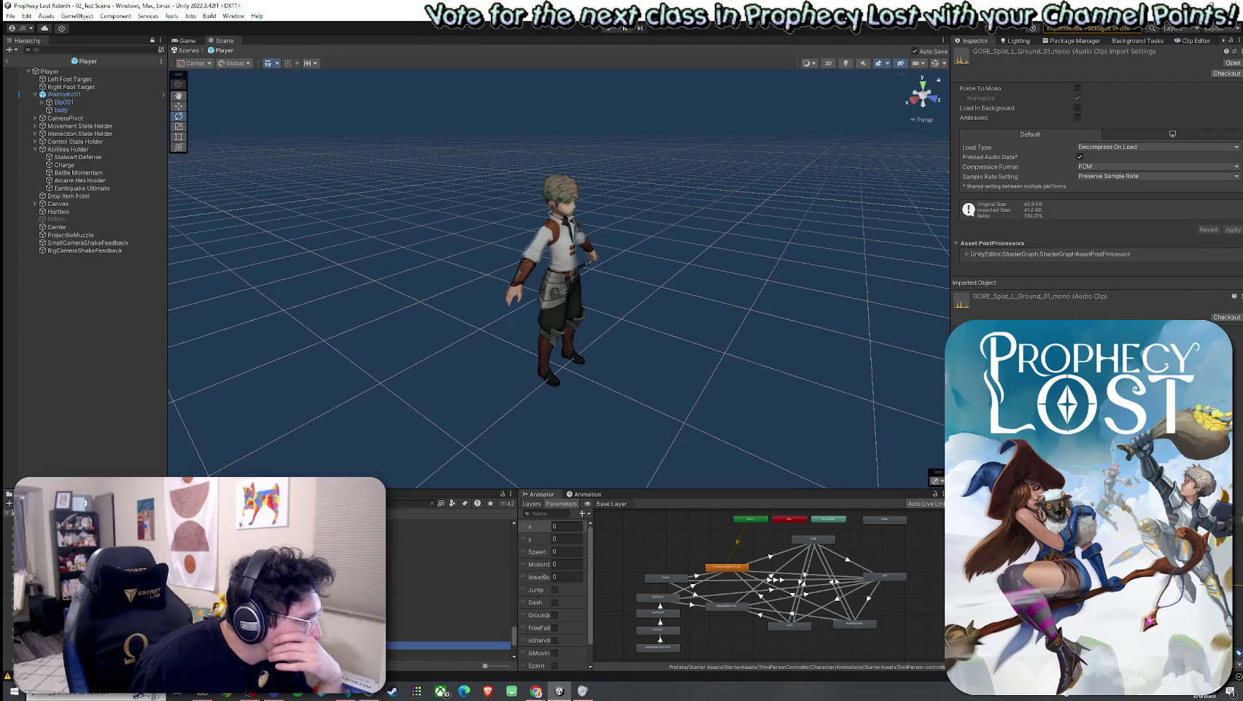
{"action": "key", "text": "Up"}
{"action": "key", "text": "Up"}
{"action": "key", "text": "Down"}
{"action": "key", "text": "Up"}
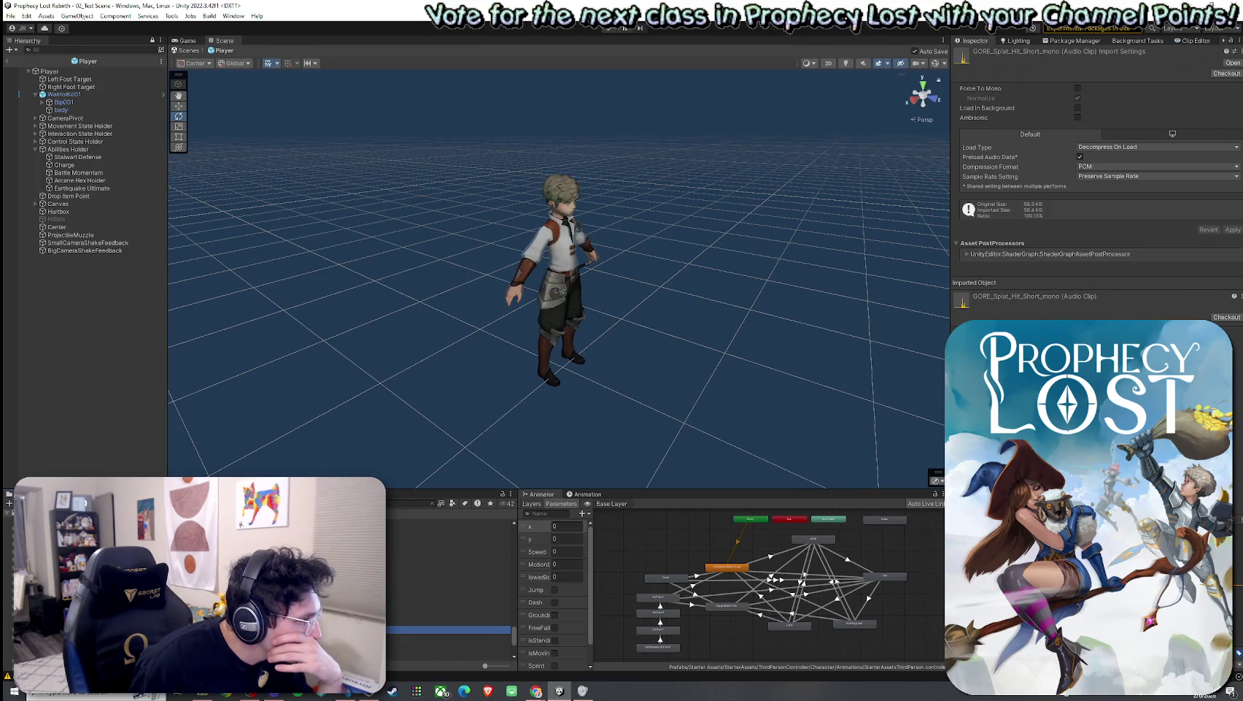
{"action": "key", "text": "Down"}
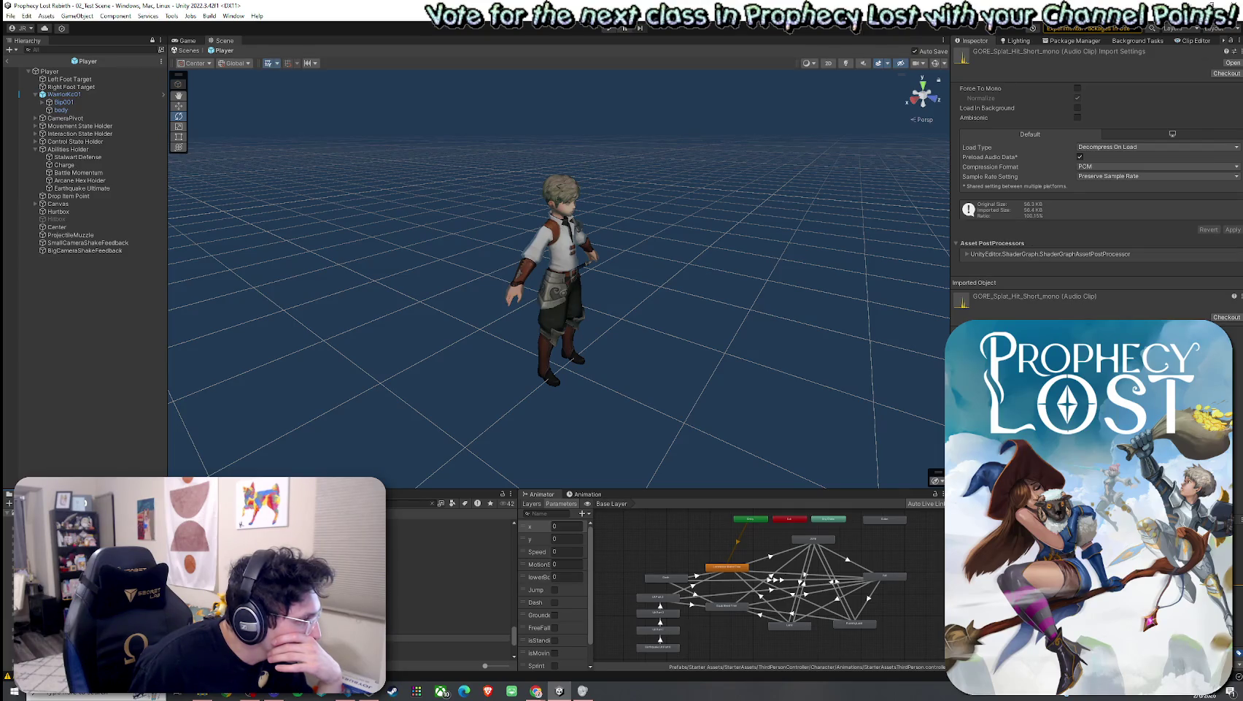
{"action": "left_click", "coordinate": [449, 582]}
{"action": "left_click", "coordinate": [449, 590]}
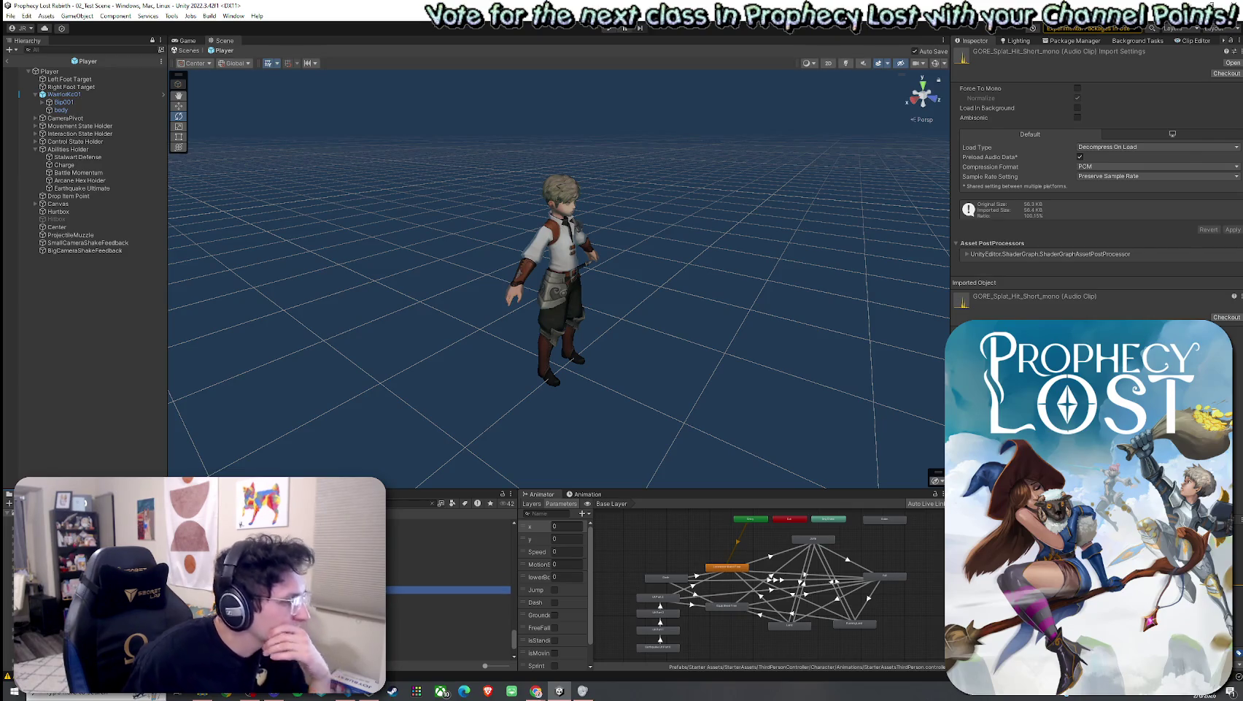
Step: Audition the GORE_Stab clips, Stab_Bubbles and Sword Schwing Stab Gore 01, ending on GORE_Stab_02_mono
{"action": "left_click", "coordinate": [448, 614]}
{"action": "left_click", "coordinate": [449, 622]}
{"action": "left_click", "coordinate": [448, 628]}
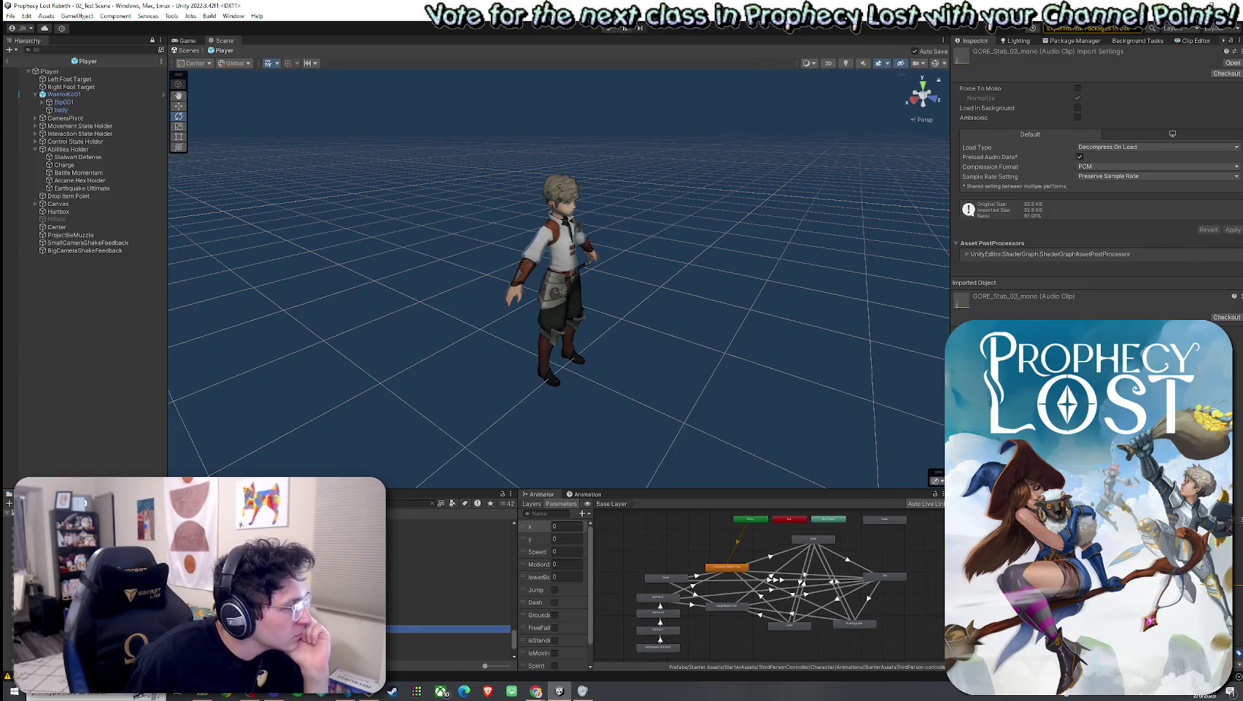
{"action": "left_click", "coordinate": [448, 613]}
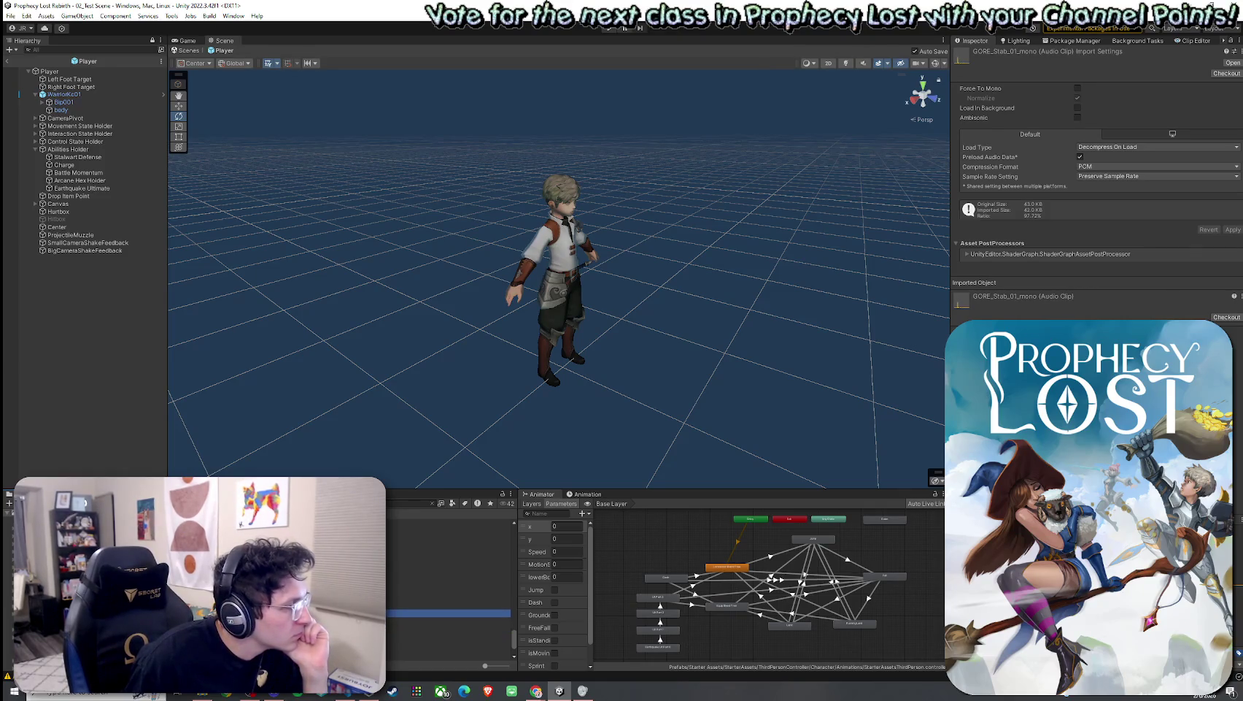
{"action": "left_click", "coordinate": [448, 637]}
{"action": "left_click", "coordinate": [449, 587]}
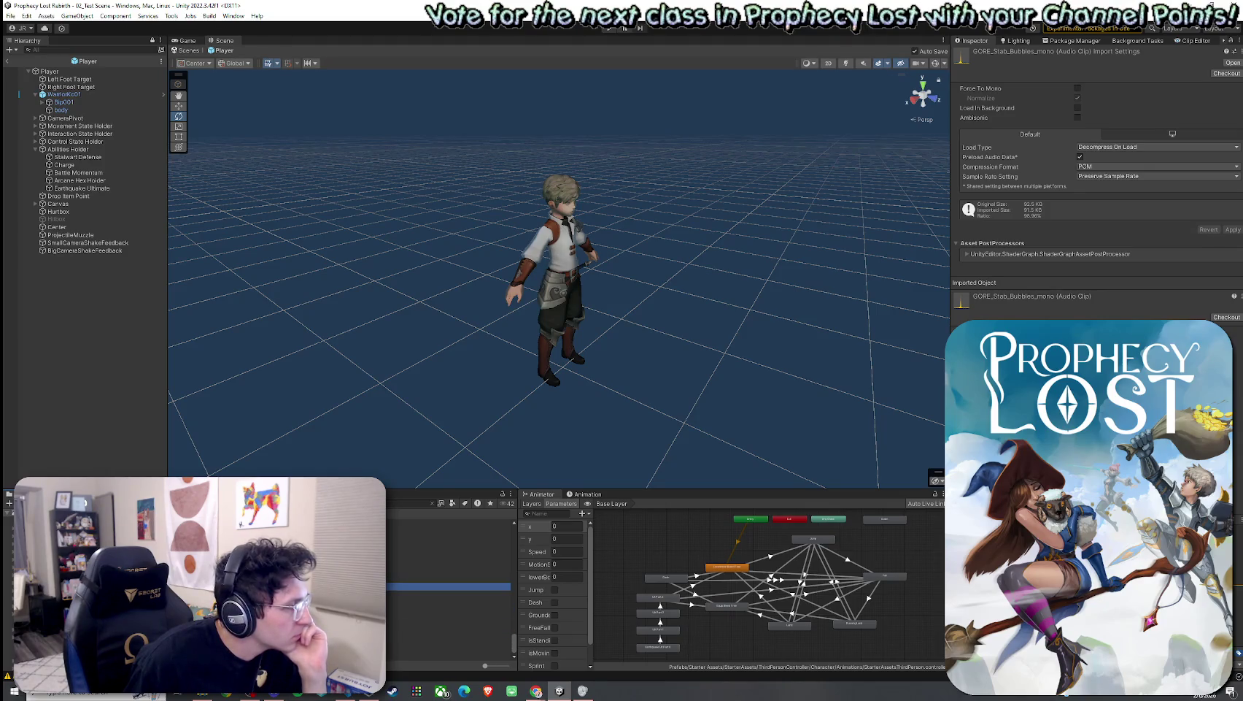
{"action": "left_click", "coordinate": [448, 625]}
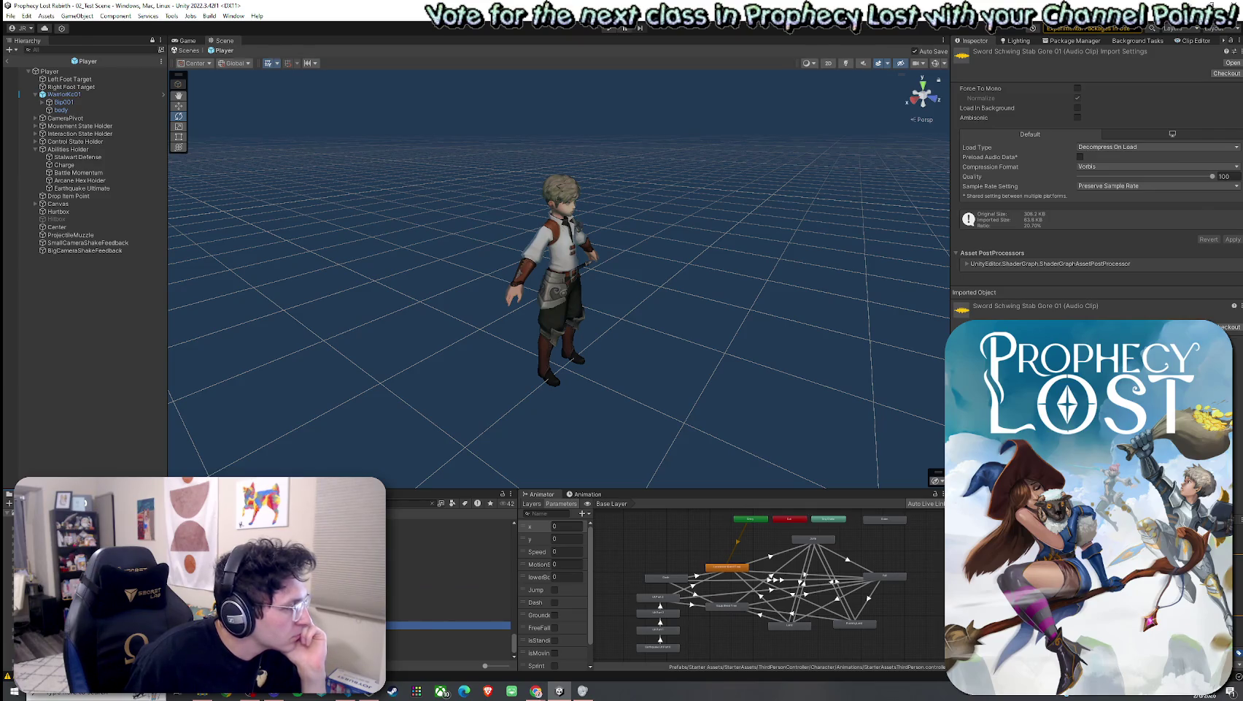
{"action": "left_click", "coordinate": [449, 654]}
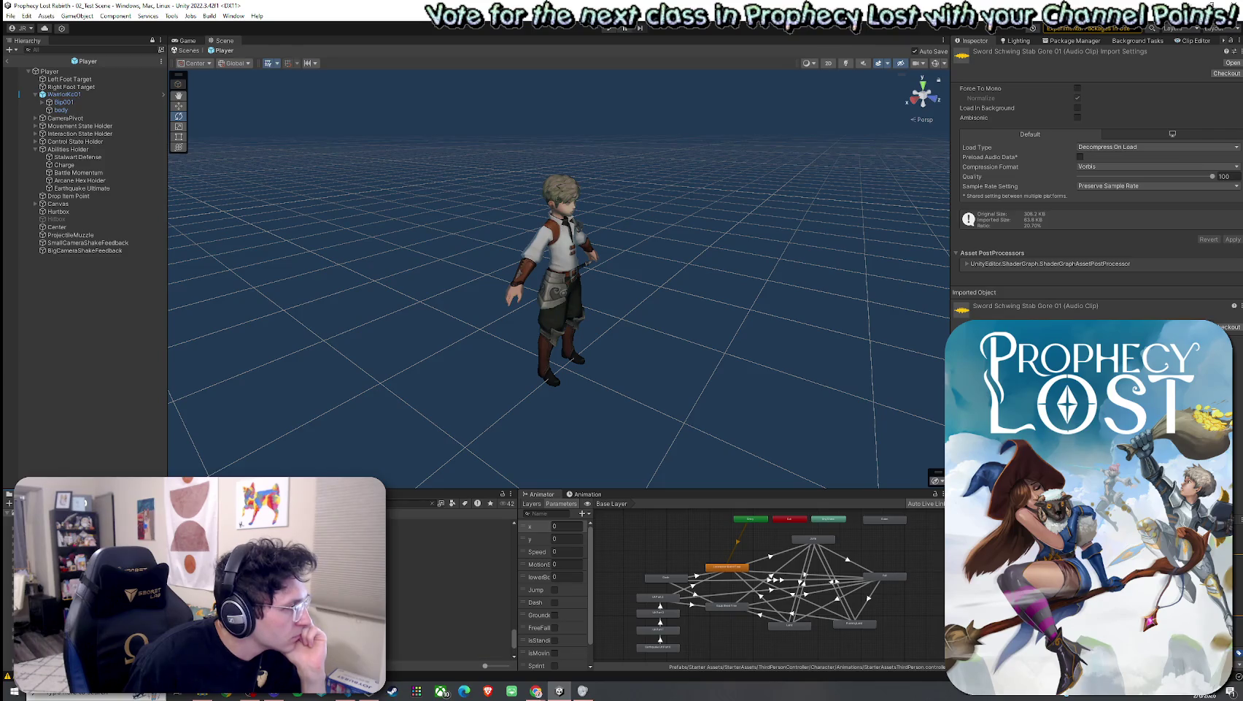
{"action": "left_click", "coordinate": [449, 559]}
{"action": "left_click", "coordinate": [449, 588]}
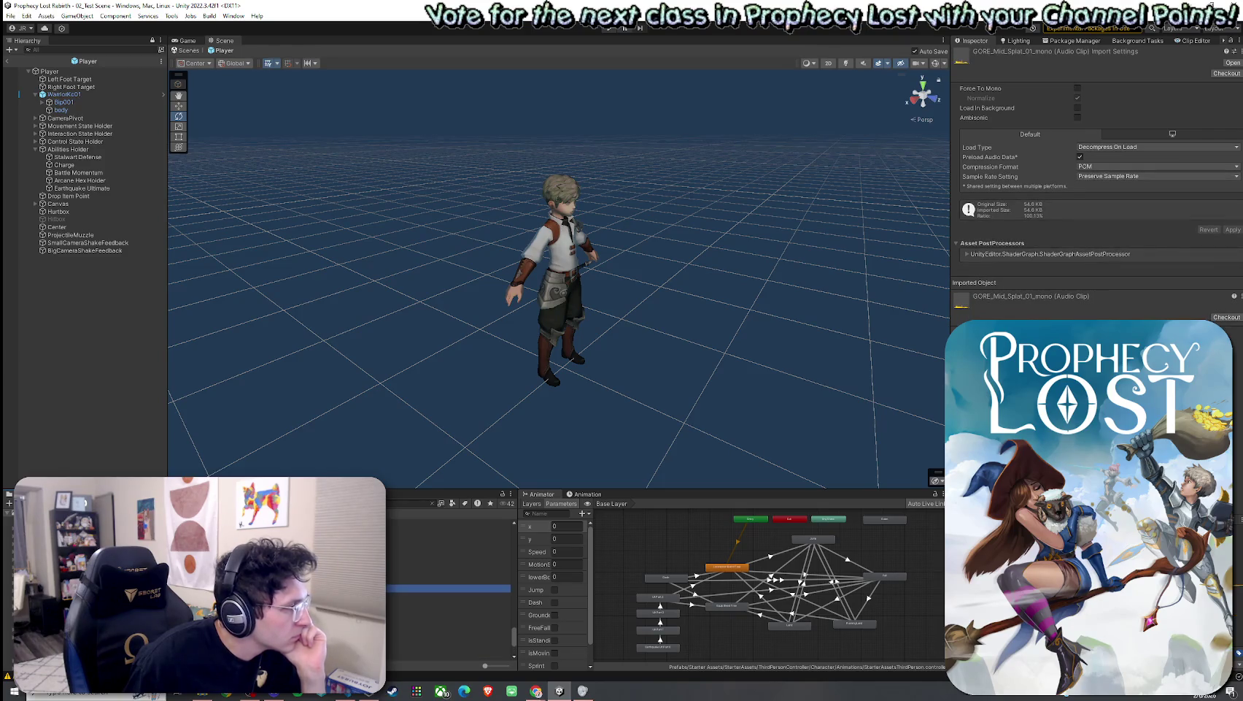
{"action": "left_click", "coordinate": [449, 559]}
{"action": "left_click", "coordinate": [449, 621]}
{"action": "left_click", "coordinate": [448, 629]}
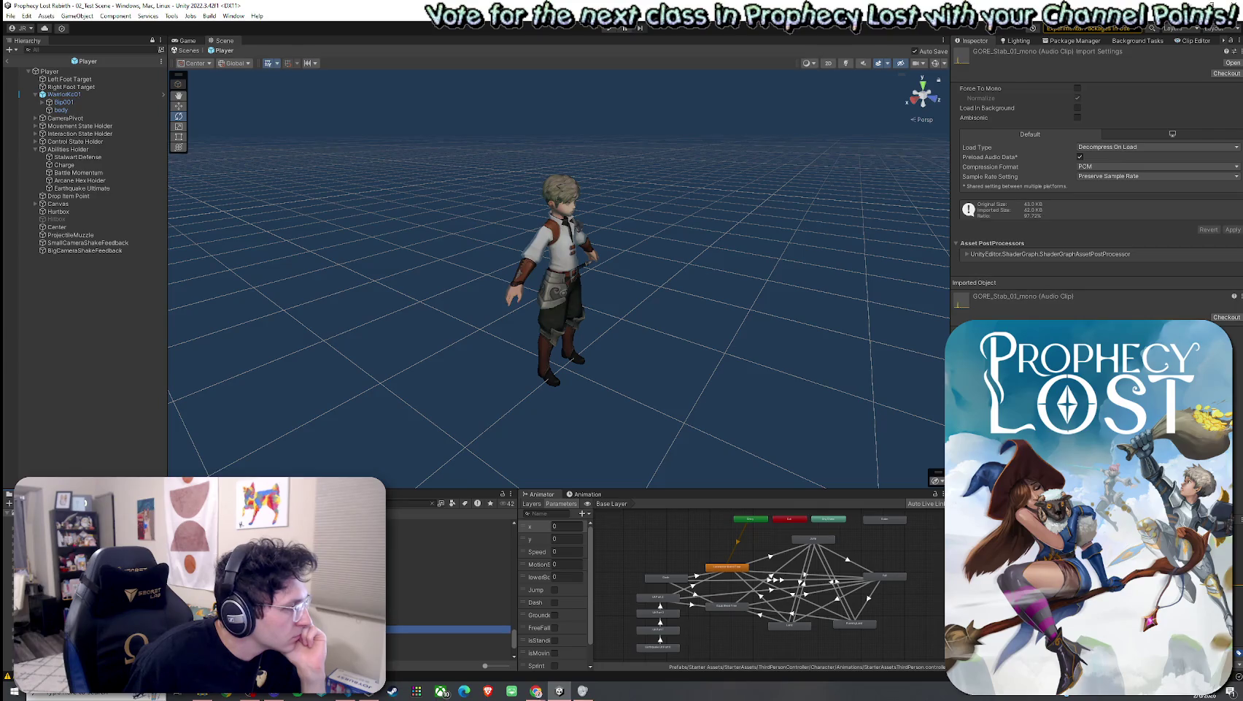
{"action": "left_click", "coordinate": [449, 636]}
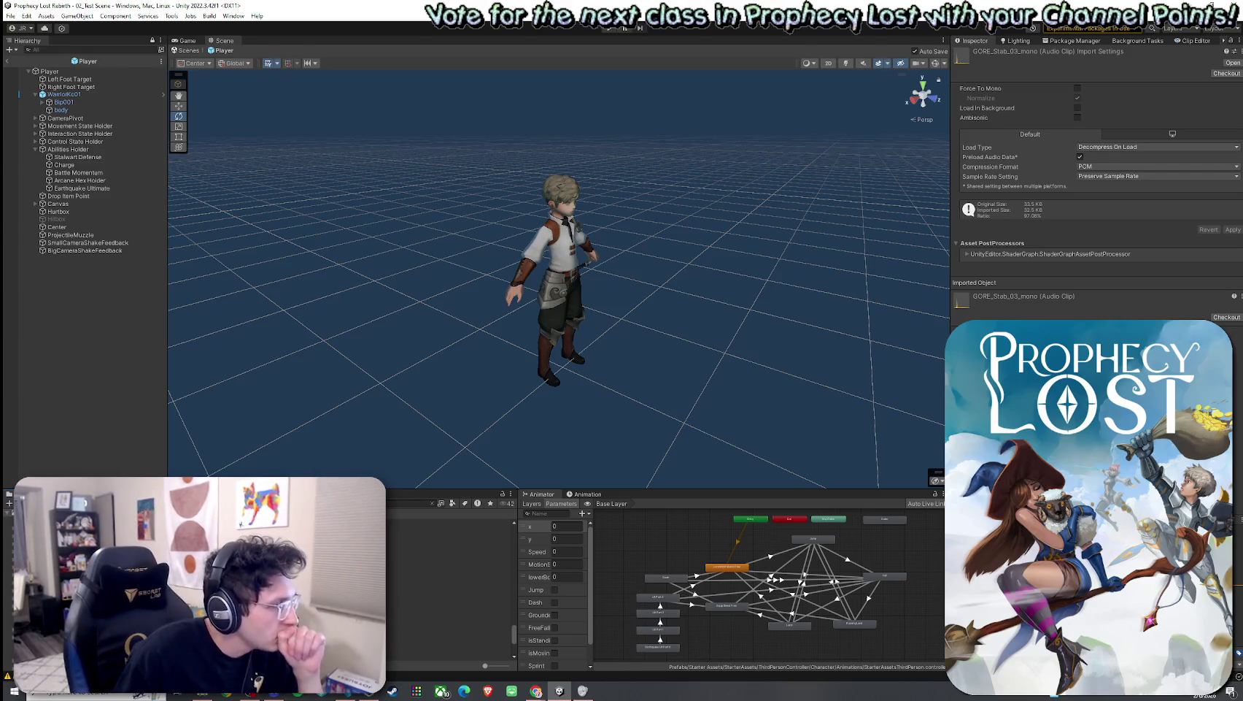
Step: Recheck the Mid_Short Tear and Cut clips, then settle on GORE_Splat_Hit_Short_mono
{"action": "key", "text": "Down"}
{"action": "key", "text": "Down"}
{"action": "key", "text": "Down"}
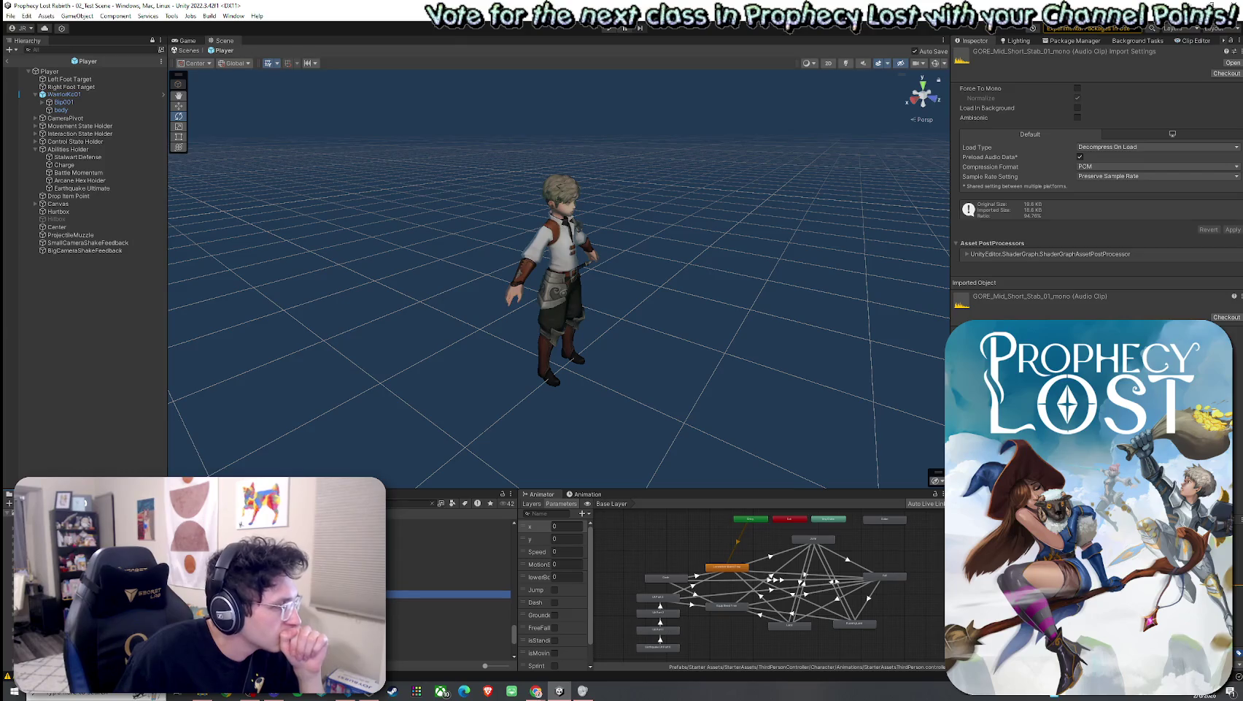
{"action": "key", "text": "Down"}
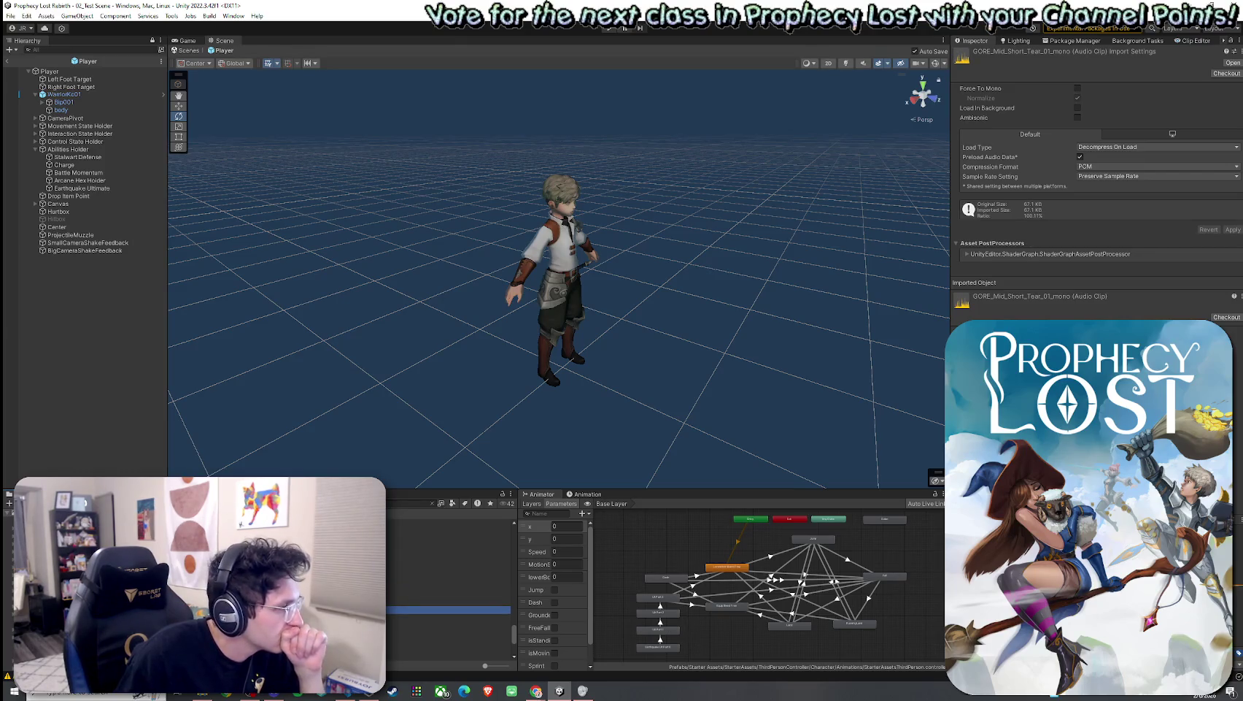
{"action": "key", "text": "Up"}
{"action": "key", "text": "Up"}
{"action": "key", "text": "Up"}
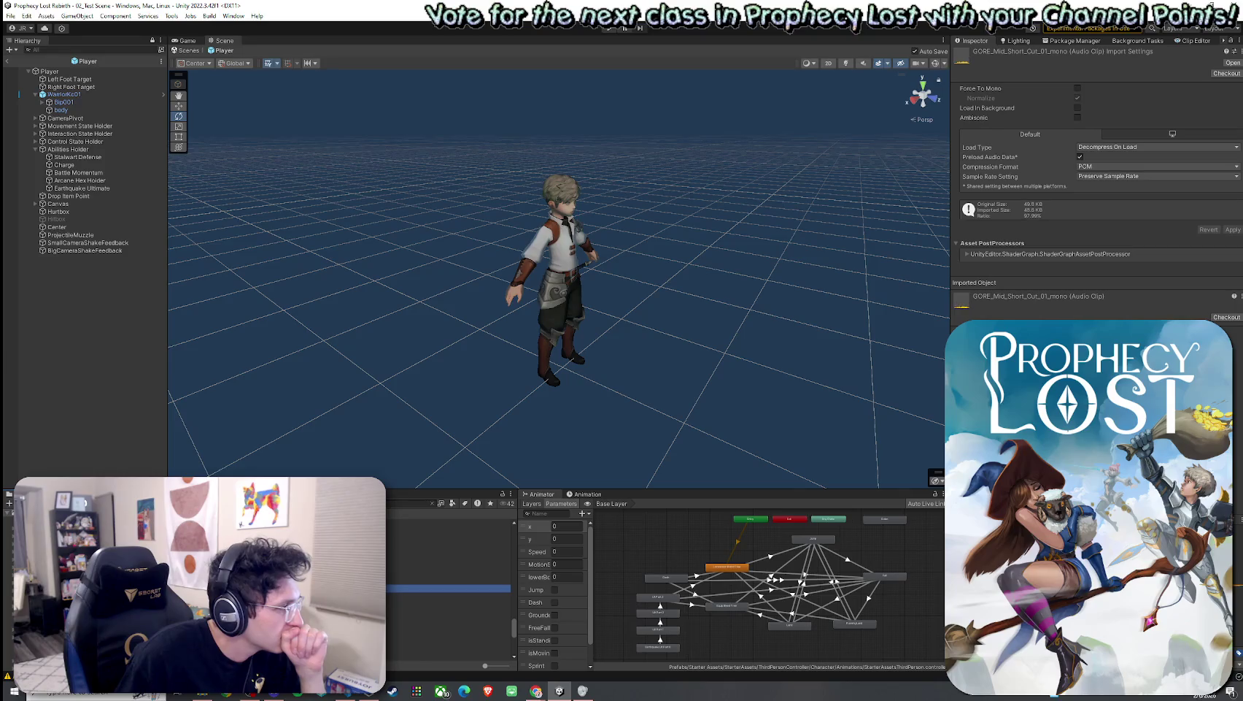
{"action": "key", "text": "Up"}
{"action": "key", "text": "Up"}
{"action": "key", "text": "Up"}
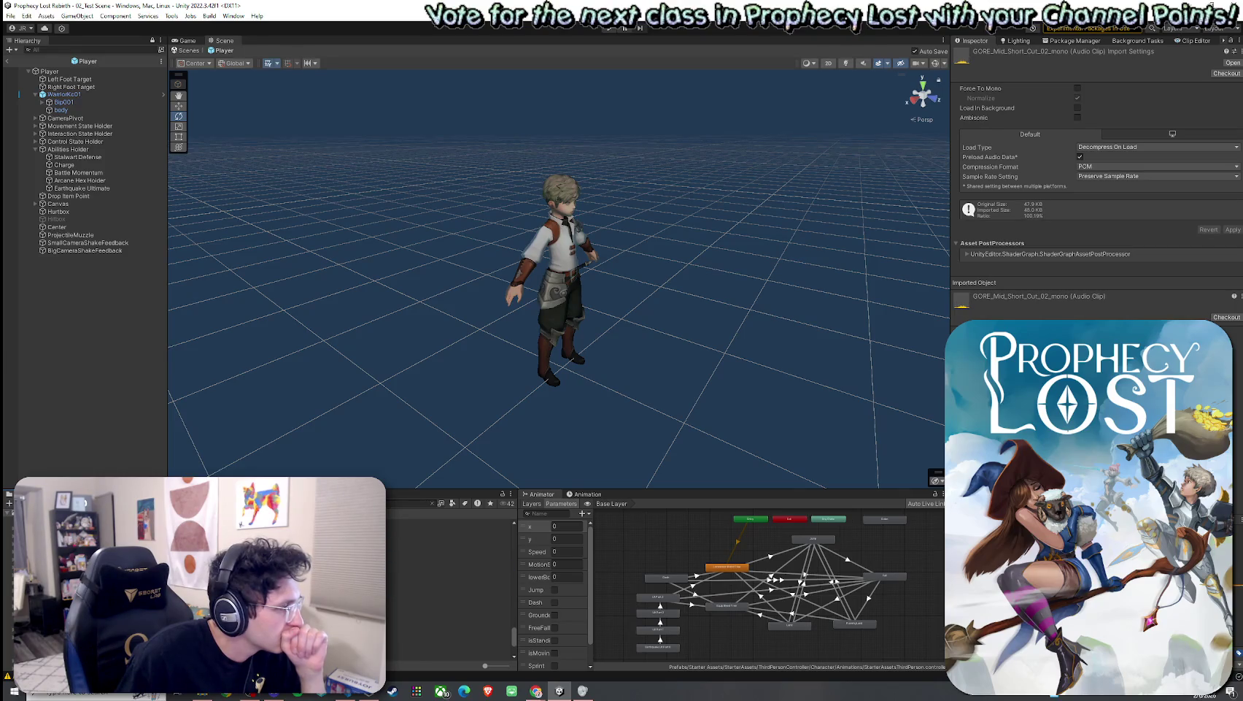
{"action": "left_click", "coordinate": [448, 627]}
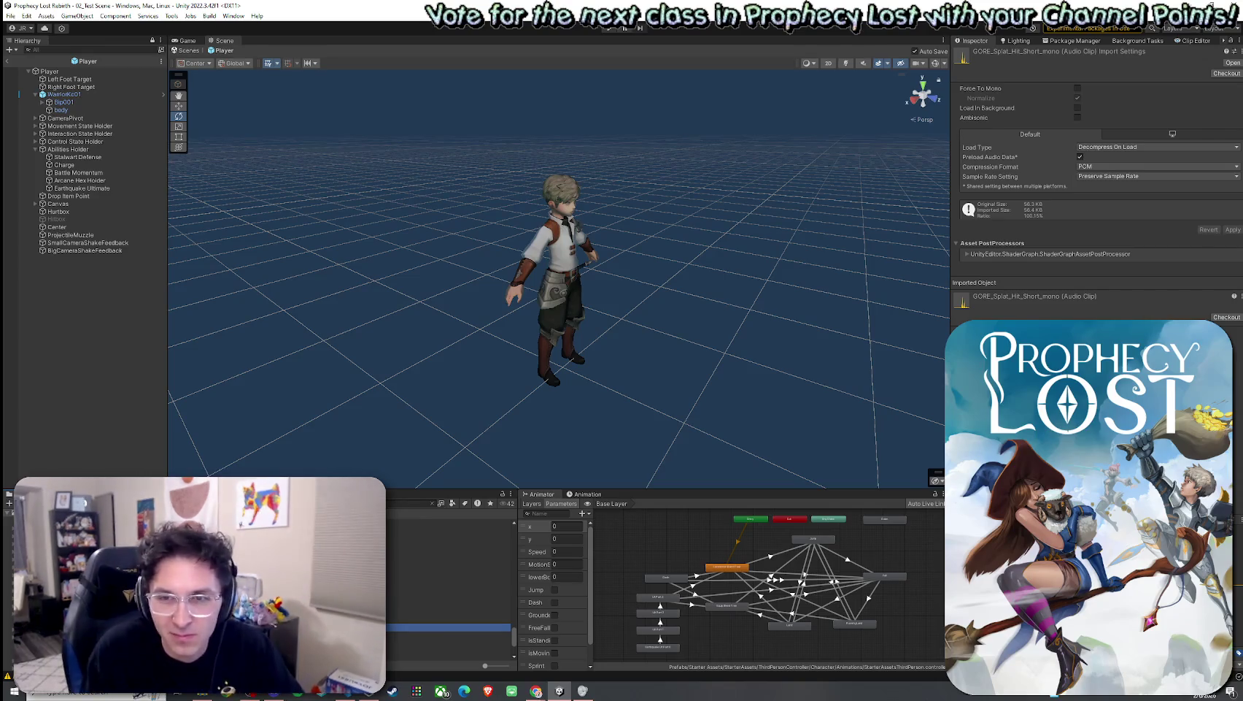
{"action": "key", "text": "Up"}
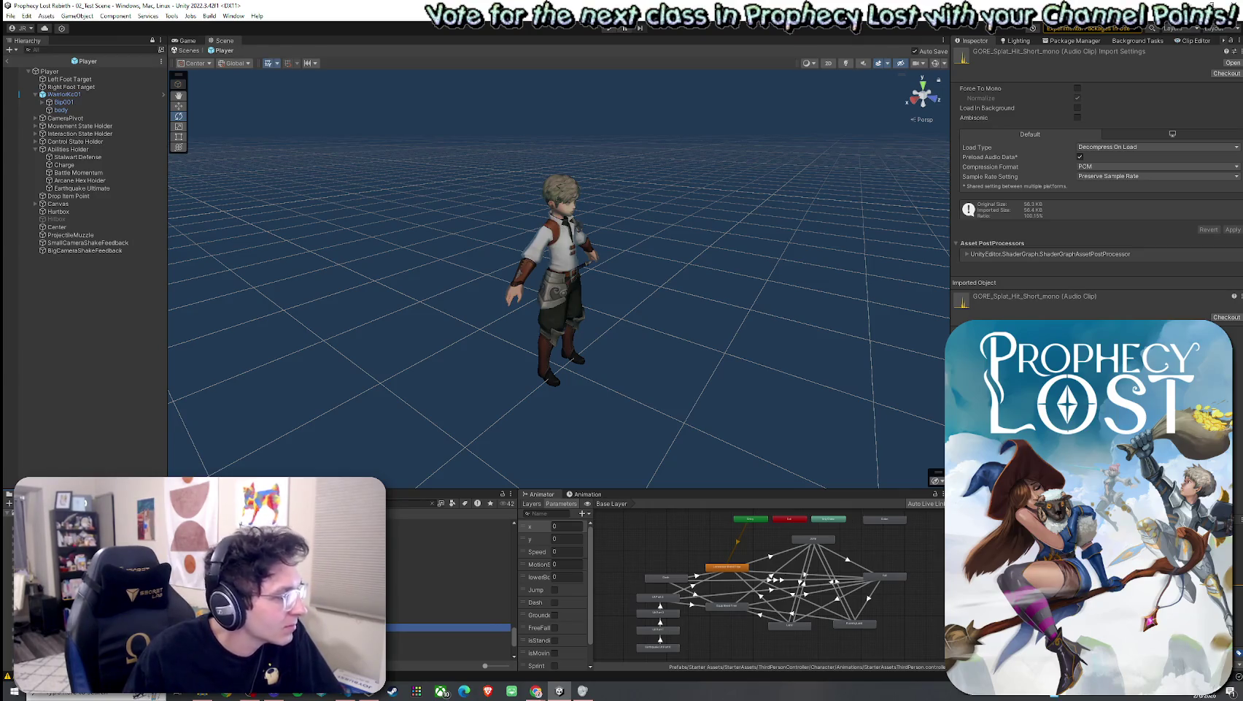
{"action": "key", "text": "Down"}
{"action": "key", "text": "Down"}
{"action": "key", "text": "Down"}
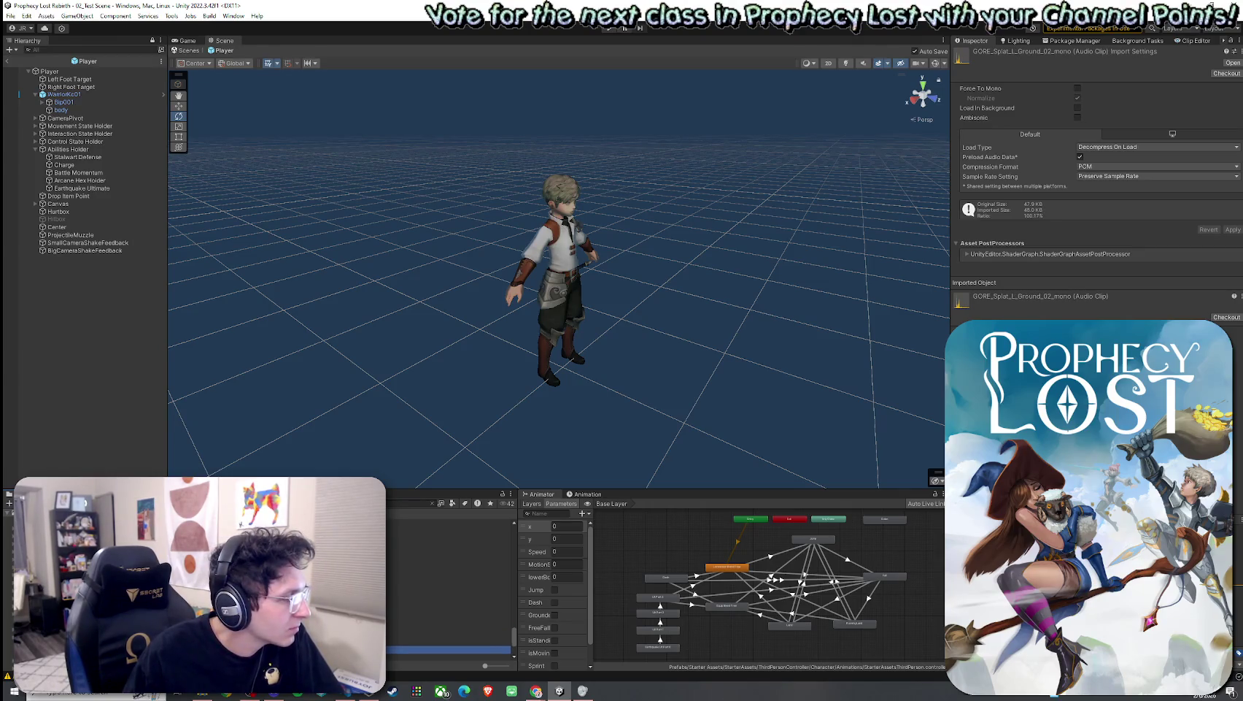
{"action": "scroll", "coordinate": [449, 584], "scroll_direction": "down", "scroll_amount": 3}
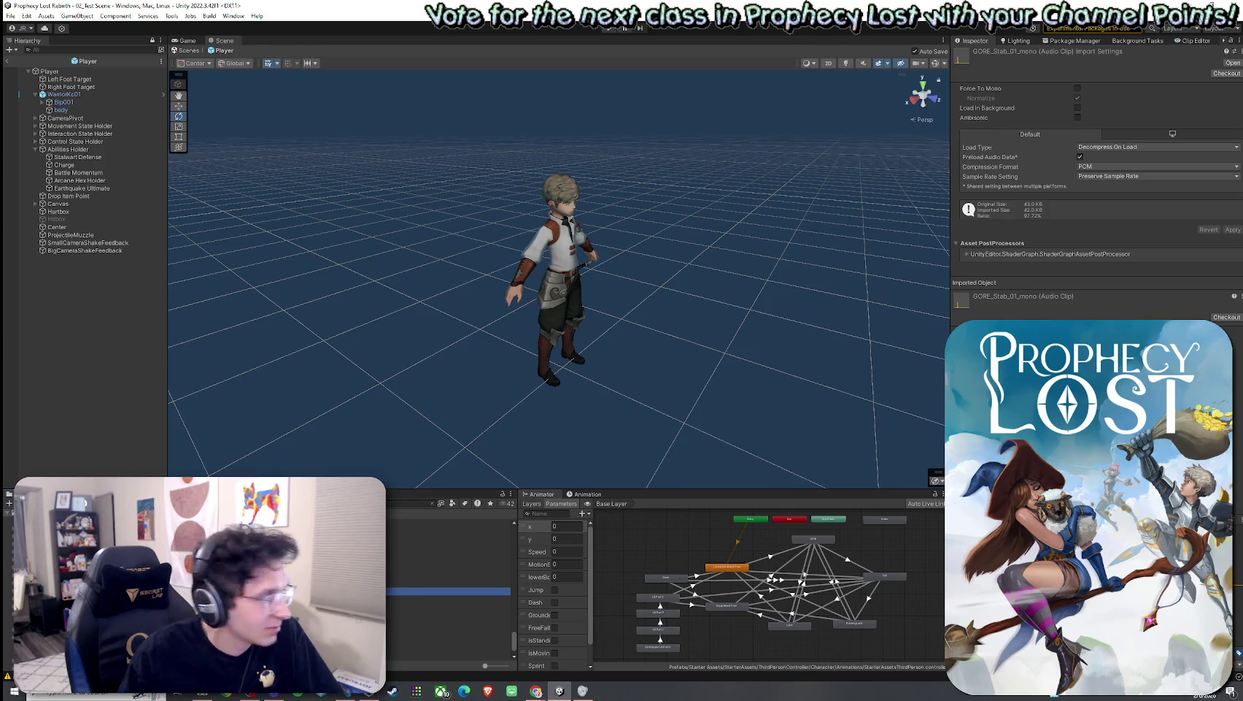
{"action": "left_click", "coordinate": [449, 560]}
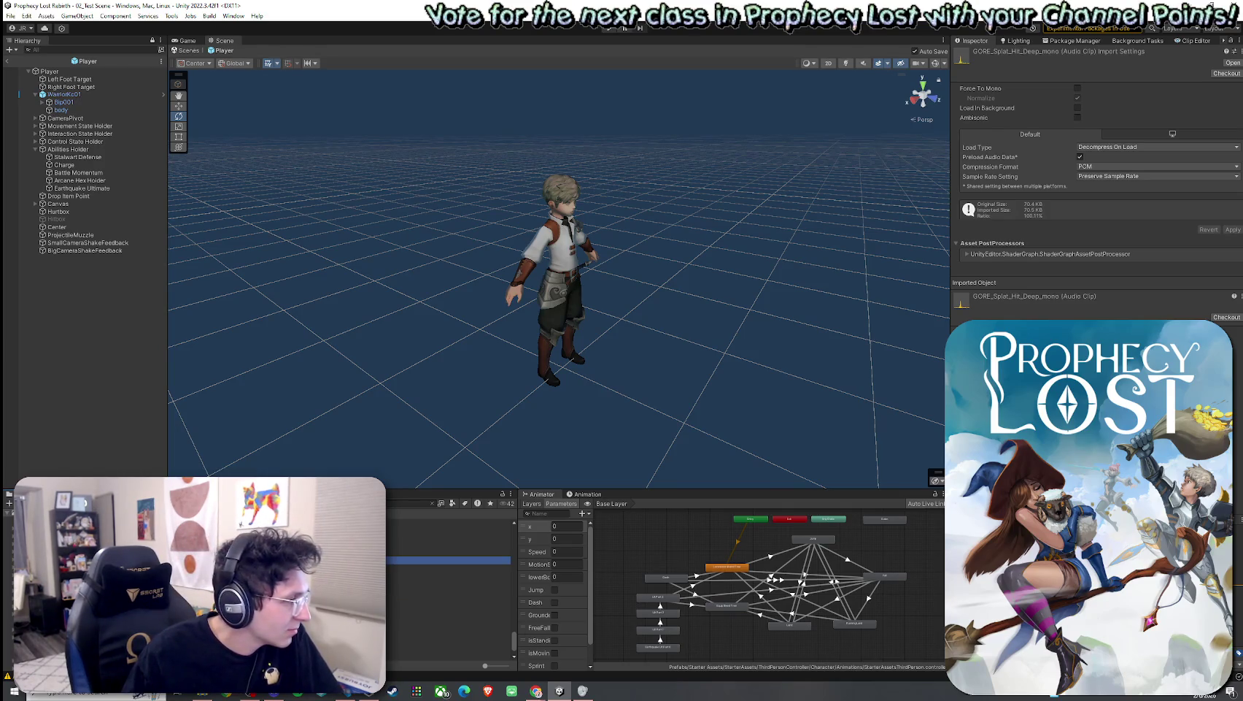
{"action": "key", "text": "Down"}
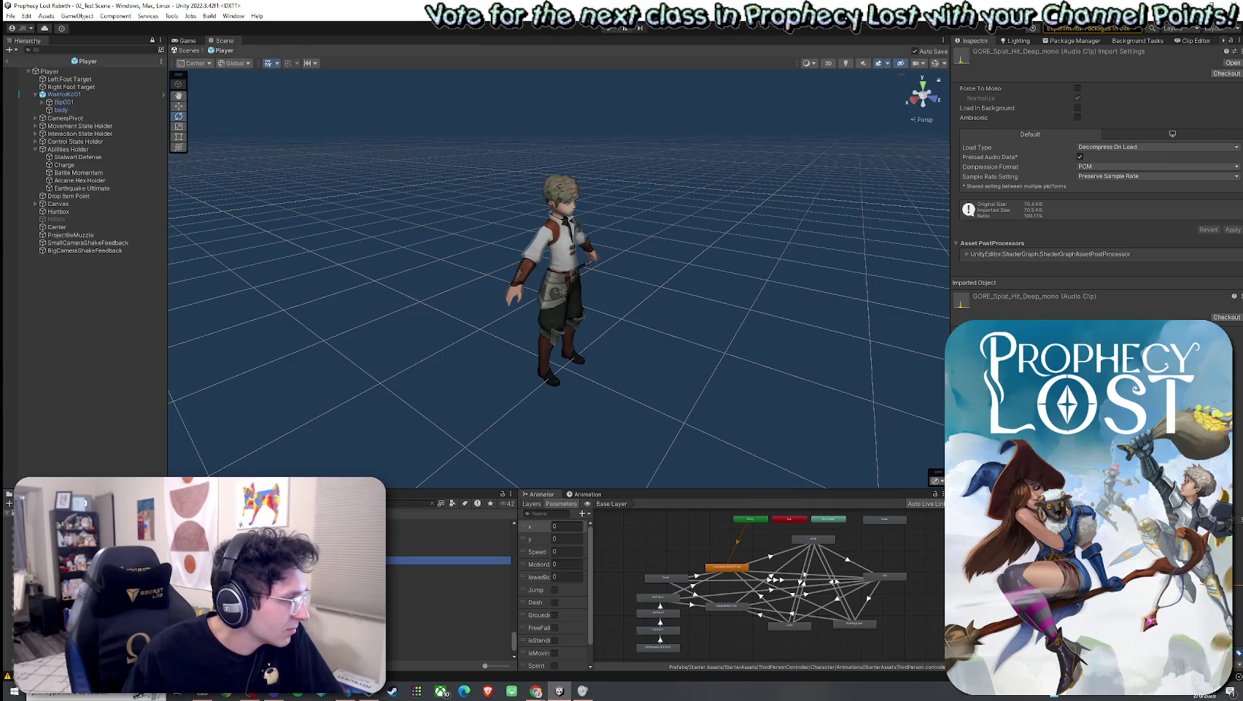
{"action": "left_click", "coordinate": [449, 567]}
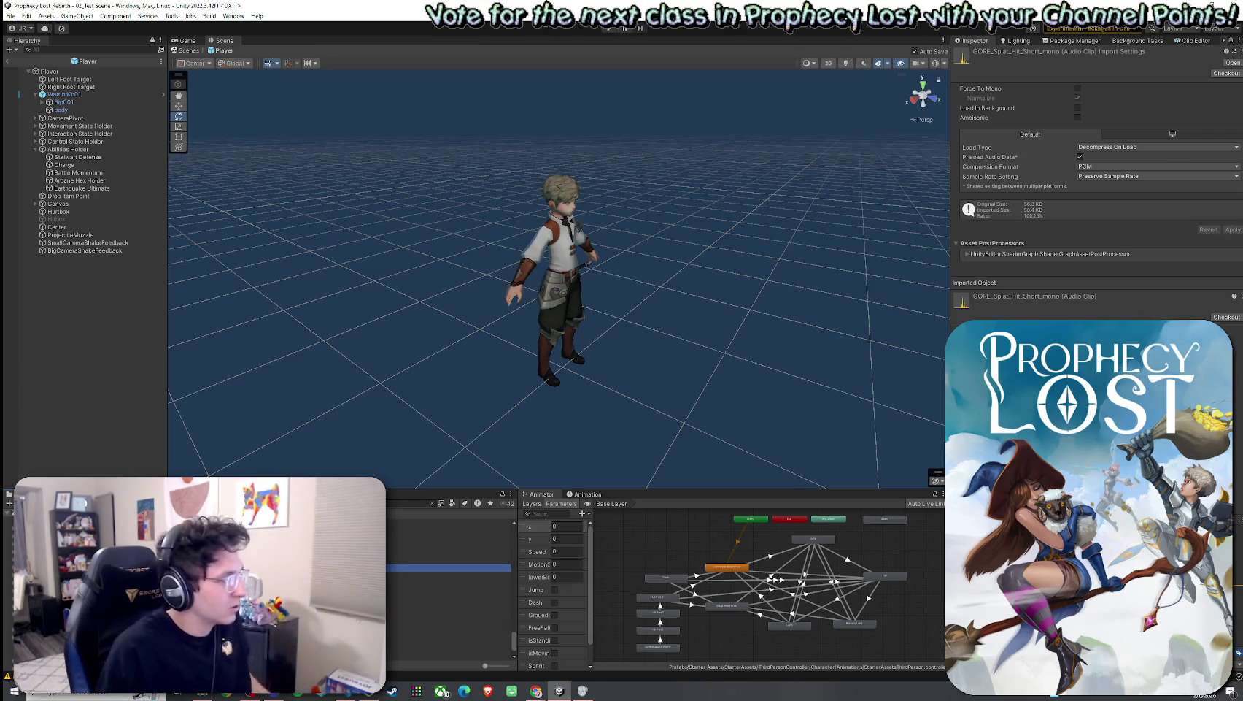
Step: On the Player, assign GORE_Splat_Hit_Short_mono as the first Gore Clip via a 'hort' search
{"action": "left_click", "coordinate": [102, 71]}
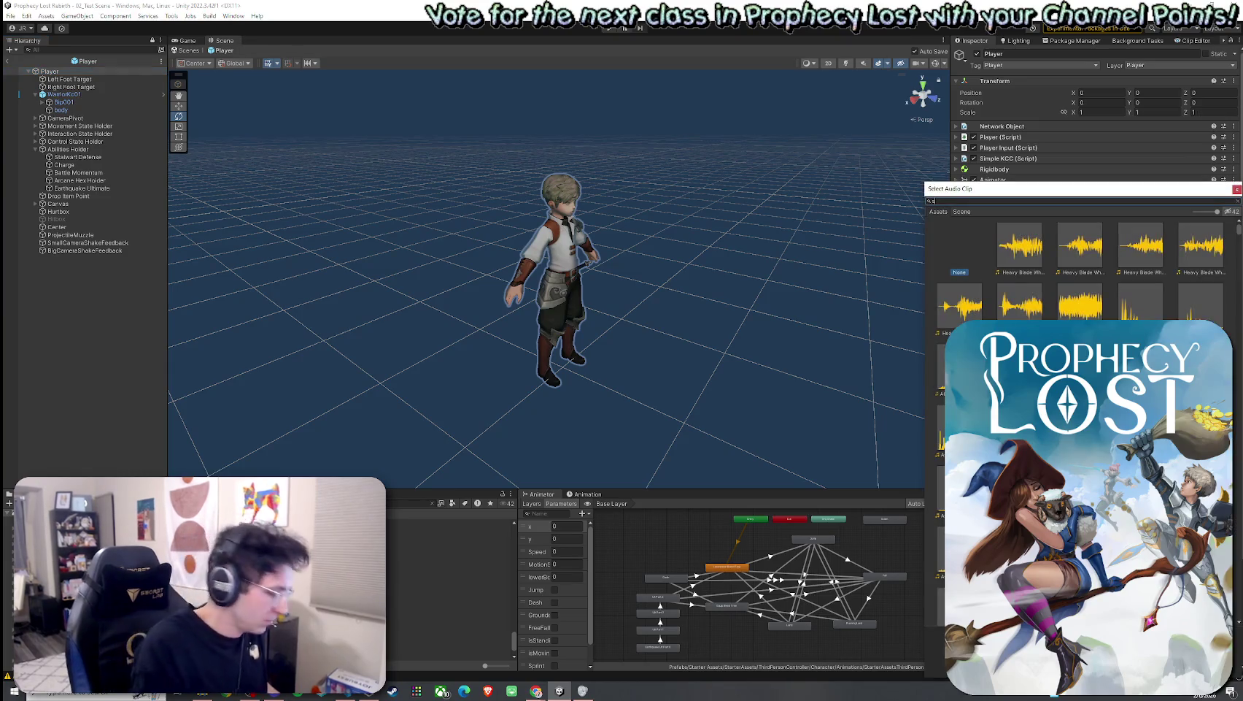
{"action": "type", "text": "splat hit short"}
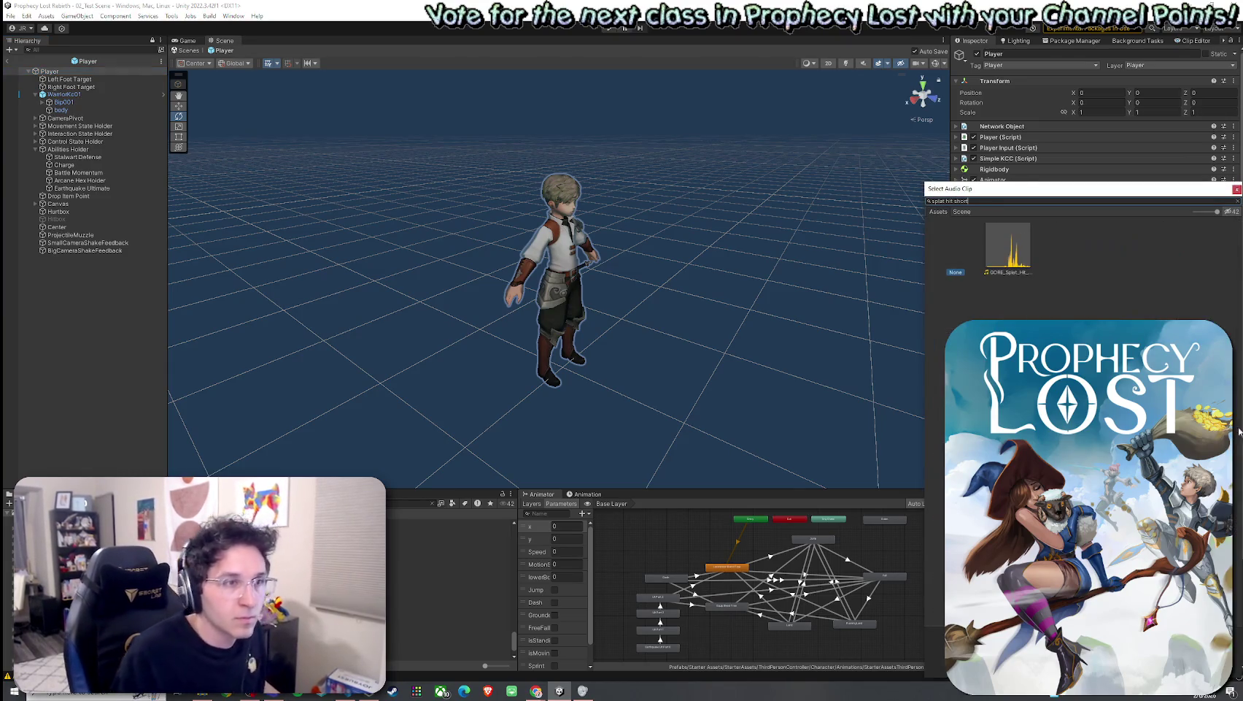
{"action": "left_click", "coordinate": [1013, 271]}
{"action": "key", "text": "Return"}
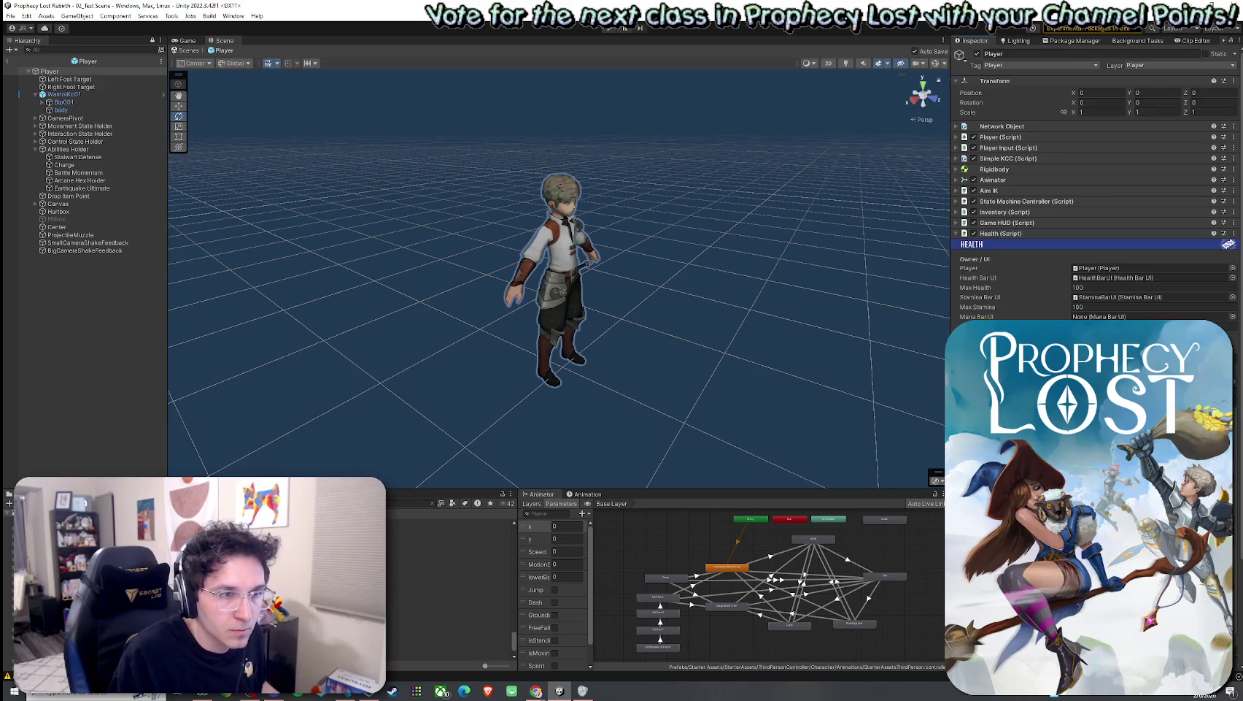
Step: Assign GORE_Splat_Hit_Deep_mono to the second Gore Clip slot via a 'hit deep' search
{"action": "scroll", "coordinate": [1094, 182], "scroll_direction": "down", "scroll_amount": 3}
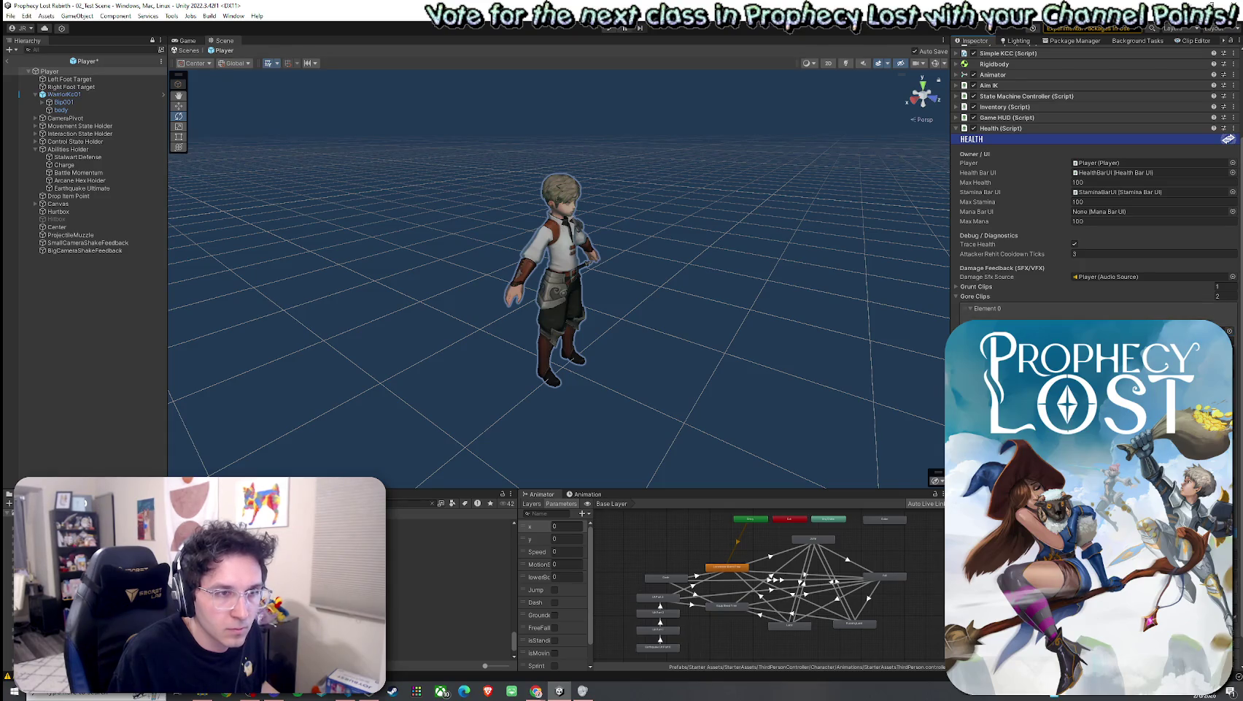
{"action": "scroll", "coordinate": [1095, 219], "scroll_direction": "down", "scroll_amount": 3}
{"action": "left_click", "coordinate": [1229, 199]}
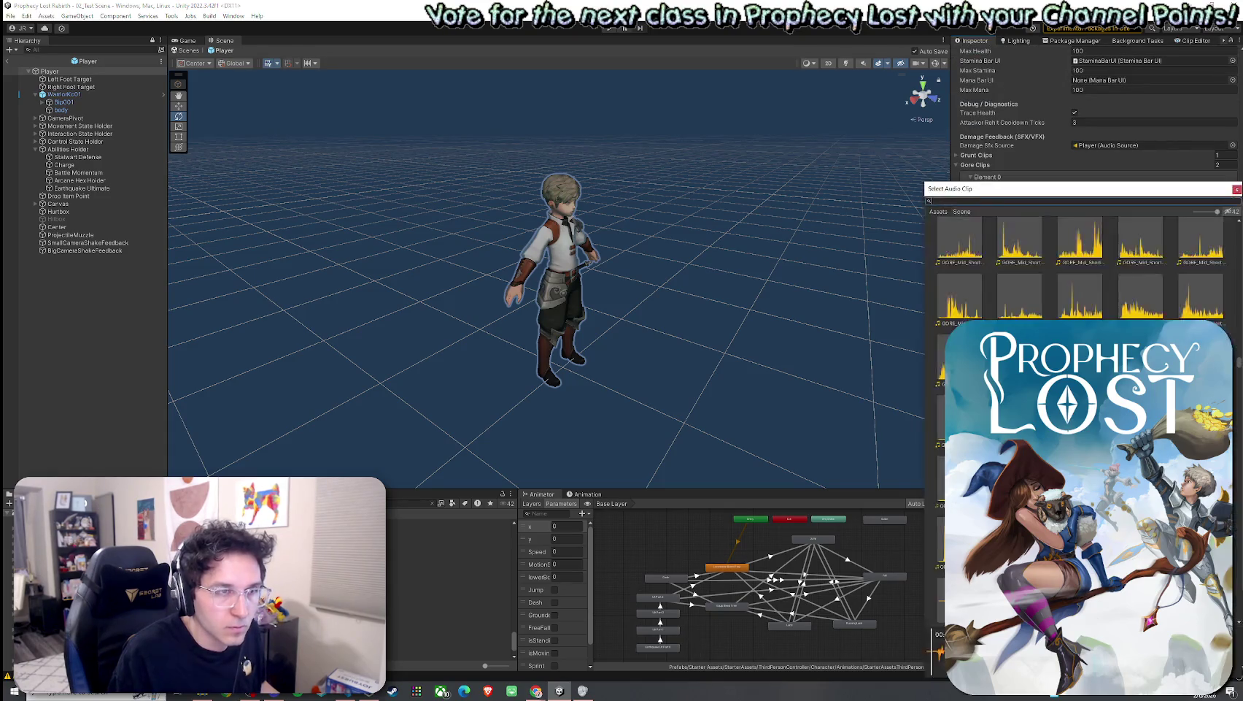
{"action": "type", "text": "splathit deep"}
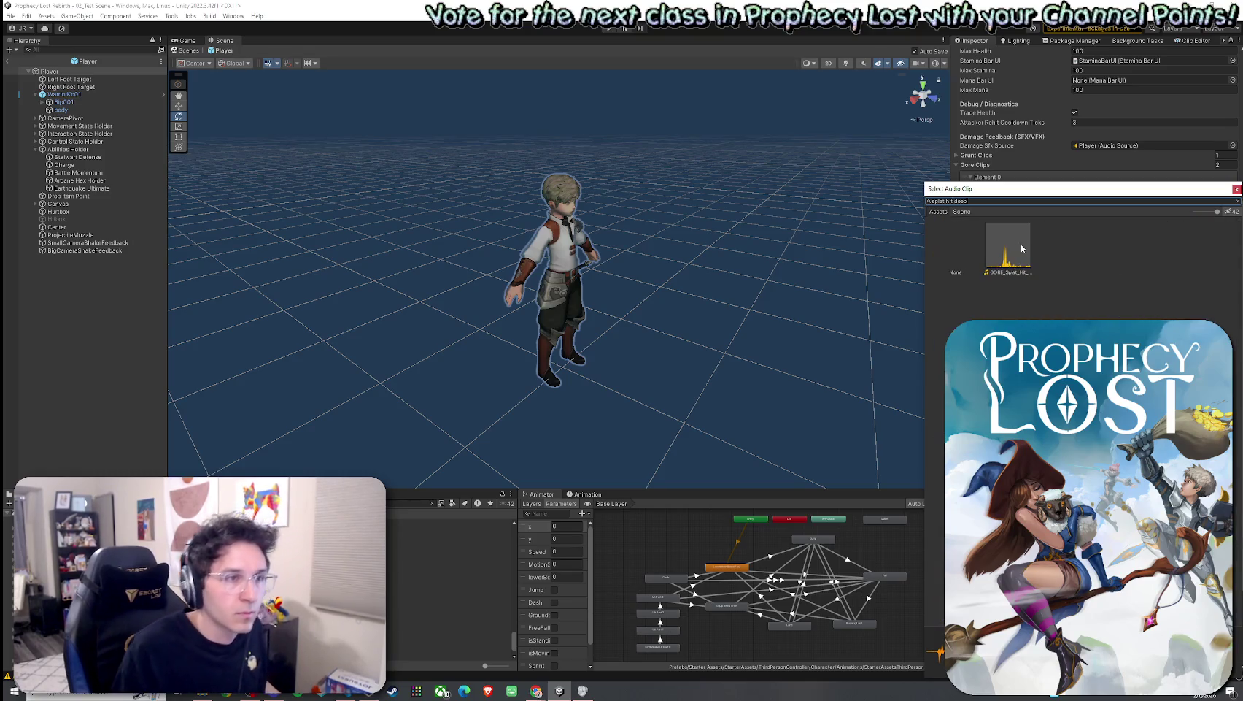
{"action": "key", "text": "Return"}
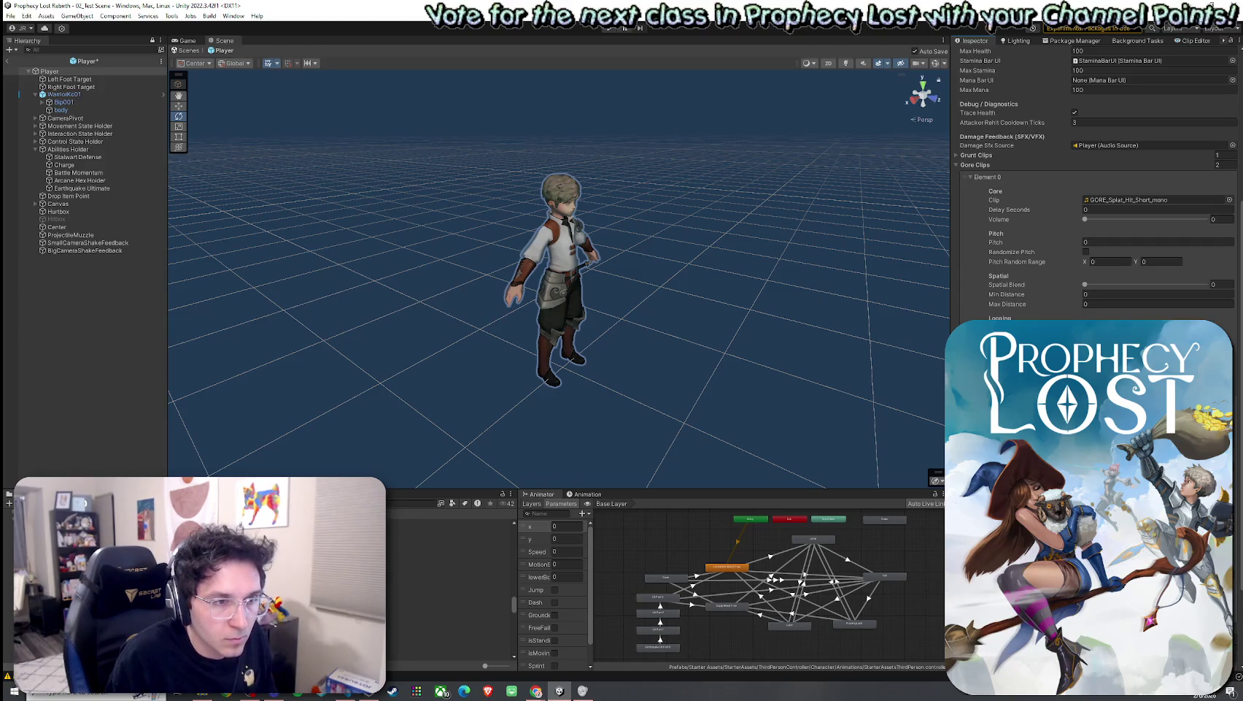
Step: Set pitch random range 0.7–1.3, enable Randomize Pitch, and set pitch 1 and volume 0.5
{"action": "left_click", "coordinate": [1096, 260]}
{"action": "type", "text": "0.7"}
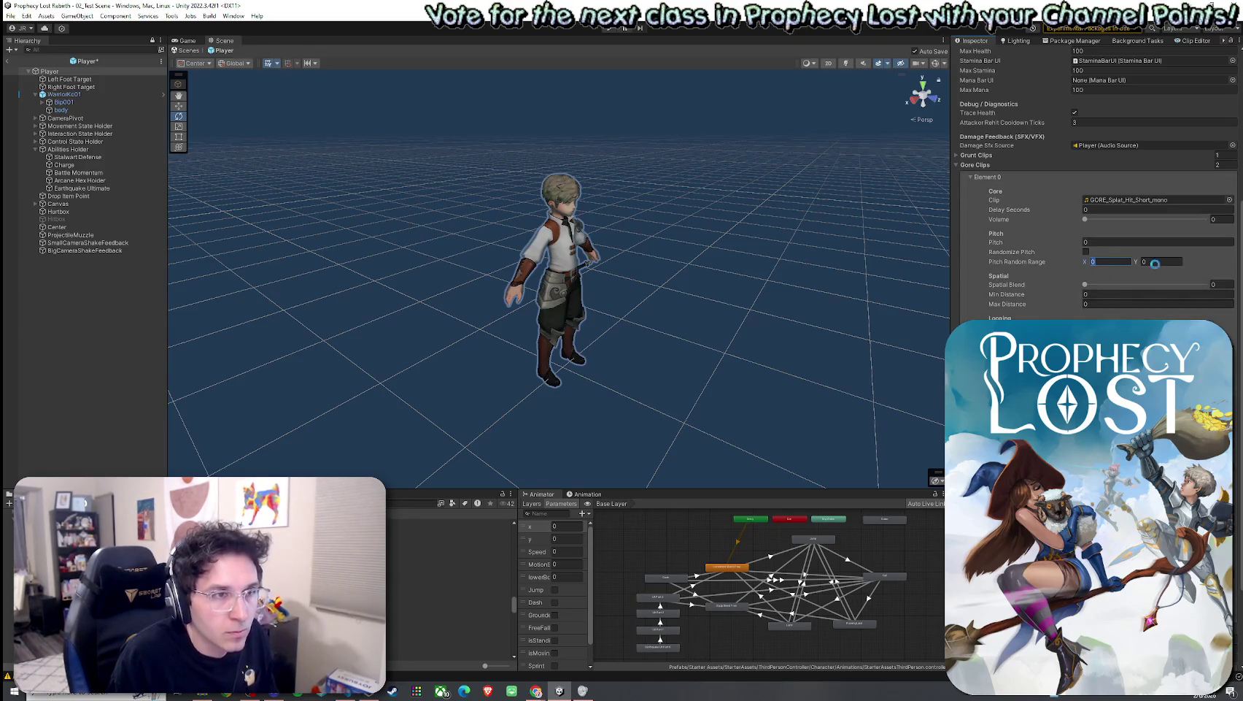
{"action": "left_click", "coordinate": [1166, 265]}
{"action": "type", "text": "1.3"}
{"action": "left_click", "coordinate": [1086, 251]}
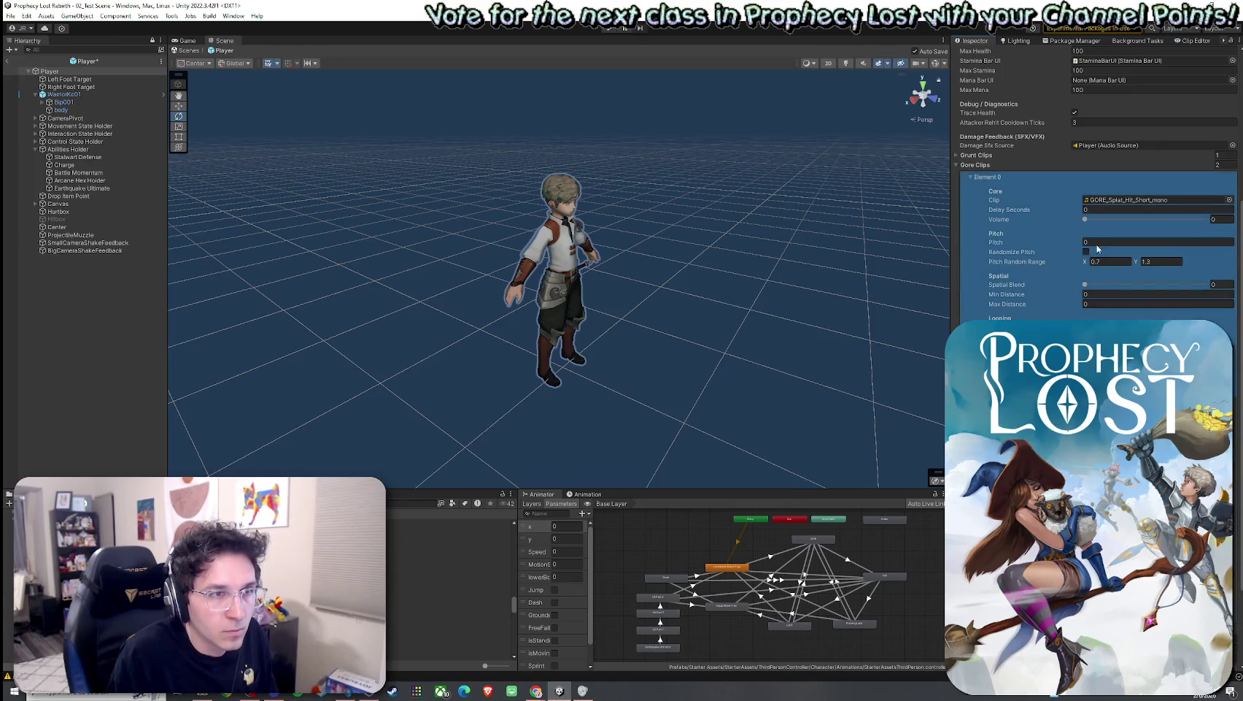
{"action": "left_click", "coordinate": [1101, 241]}
{"action": "type", "text": "1"}
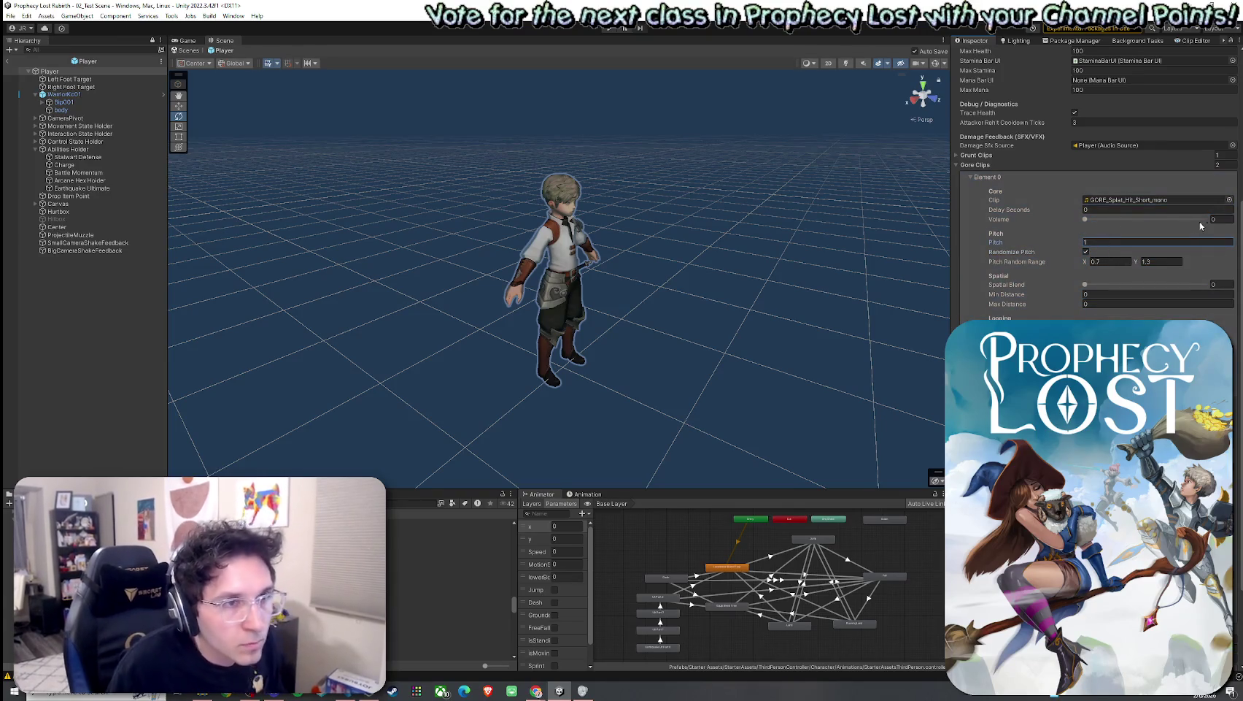
{"action": "left_click", "coordinate": [1223, 219]}
{"action": "type", "text": "0.5"}
{"action": "key", "text": "Return"}
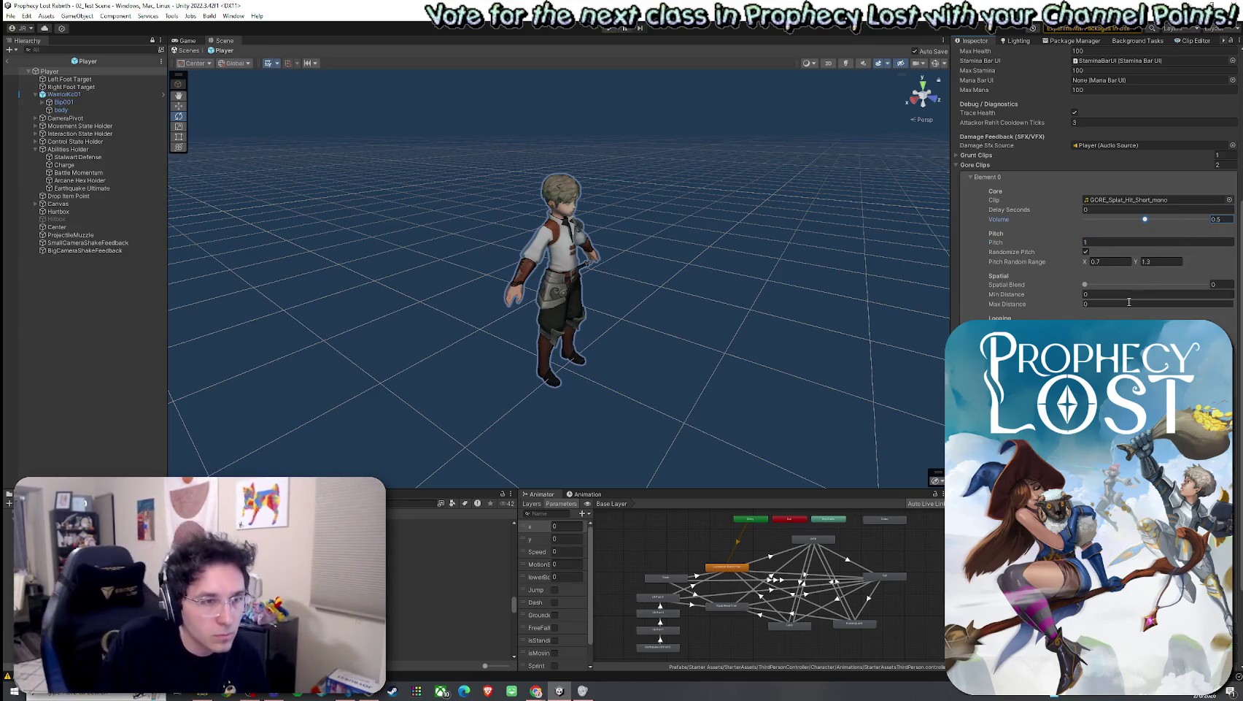
Step: Collapse and re-expand the first gore clip's settings to check them
{"action": "left_click", "coordinate": [971, 177]}
{"action": "left_click", "coordinate": [974, 278]}
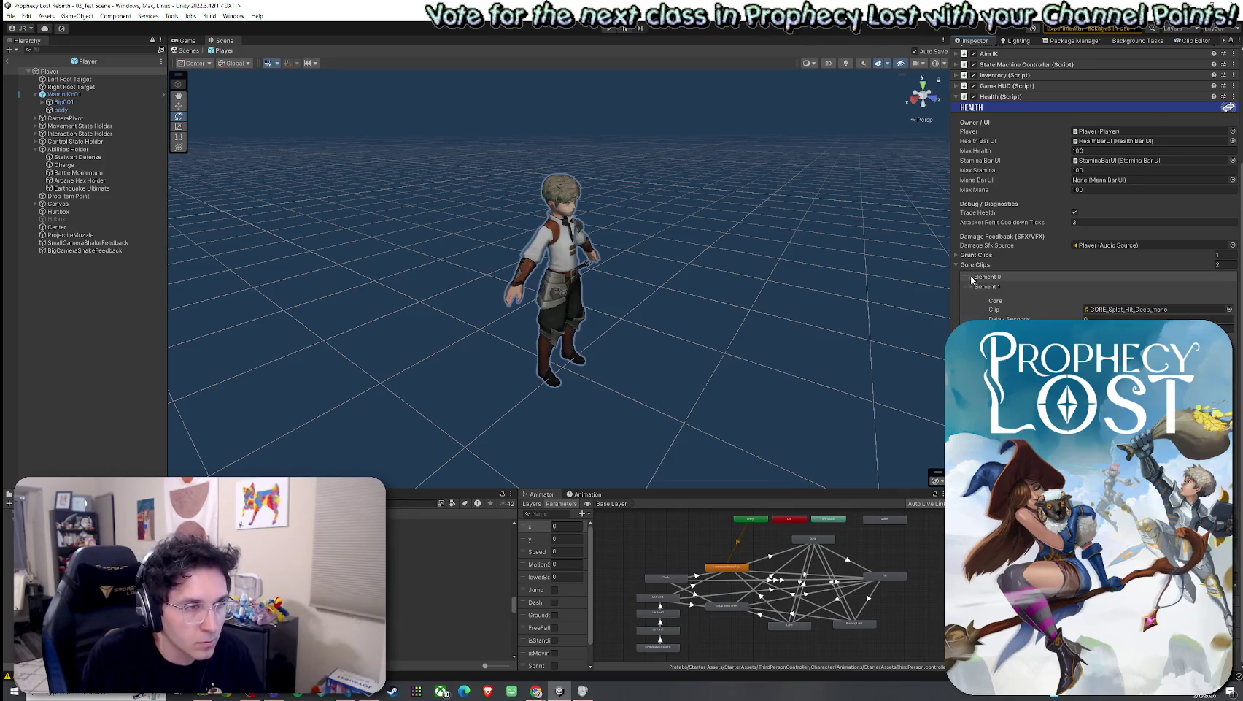
{"action": "scroll", "coordinate": [967, 289], "scroll_direction": "up", "scroll_amount": 5}
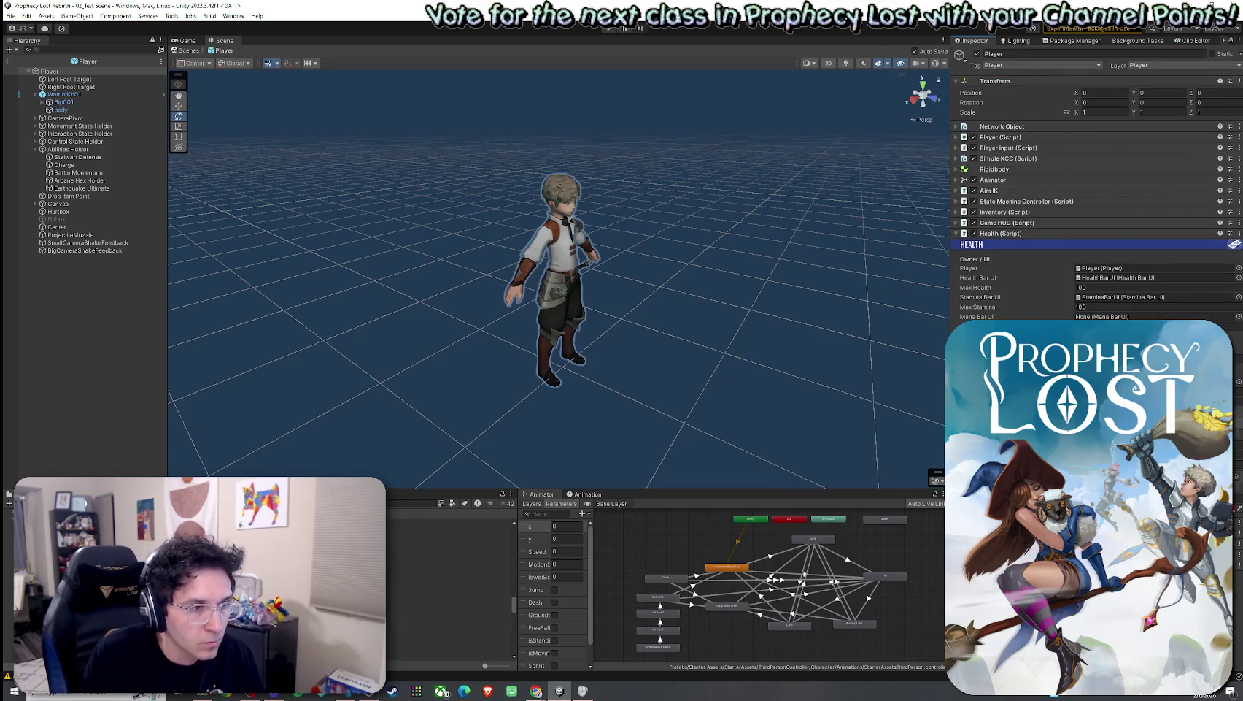
{"action": "left_click", "coordinate": [10, 15]}
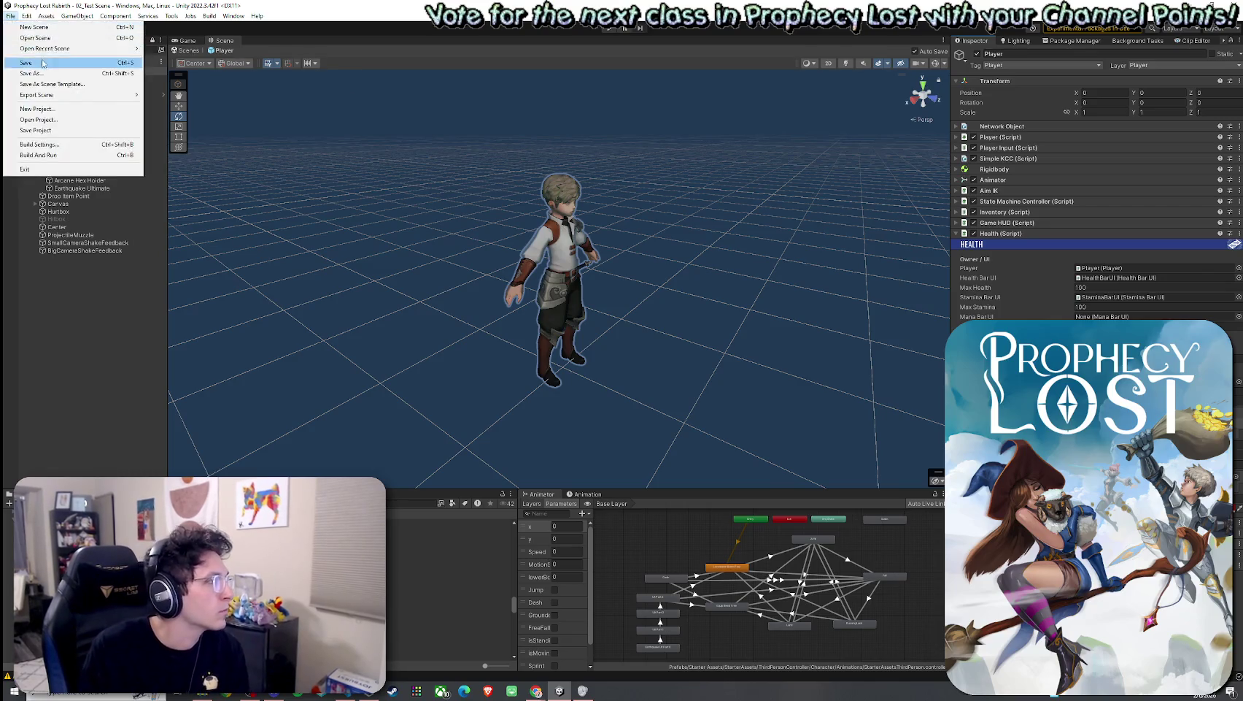
Step: Save the Player prefab changes and show the title screen in the Game view
{"action": "left_click", "coordinate": [32, 63]}
{"action": "left_click", "coordinate": [36, 64]}
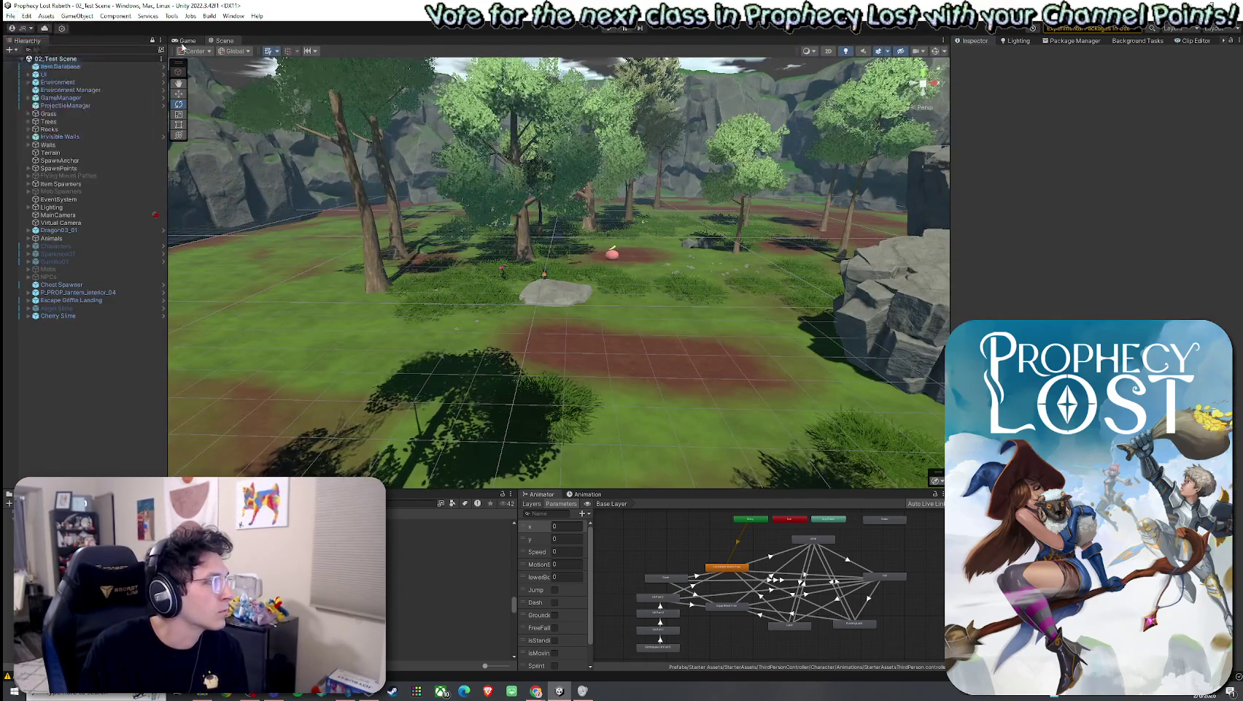
{"action": "left_click", "coordinate": [192, 43]}
Step: Snap the editor to the right half of the screen and Build And Run the game
{"action": "key", "text": "super+Right"}
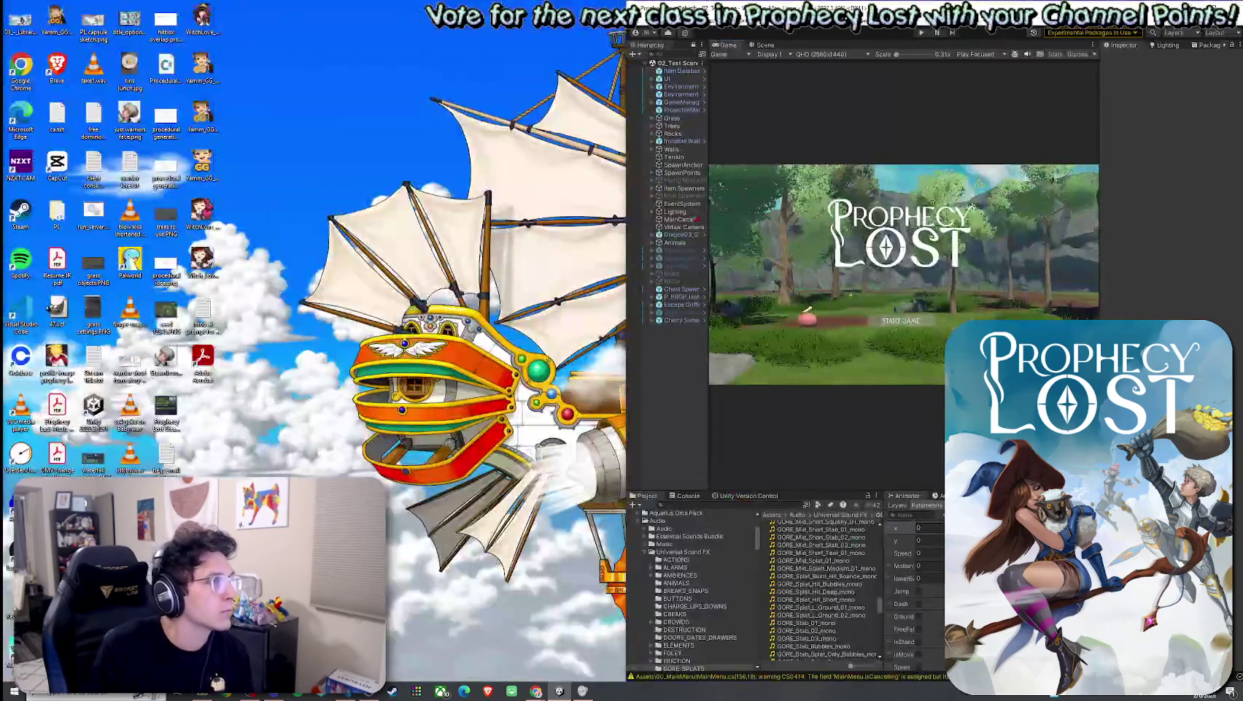
{"action": "left_click", "coordinate": [635, 15]}
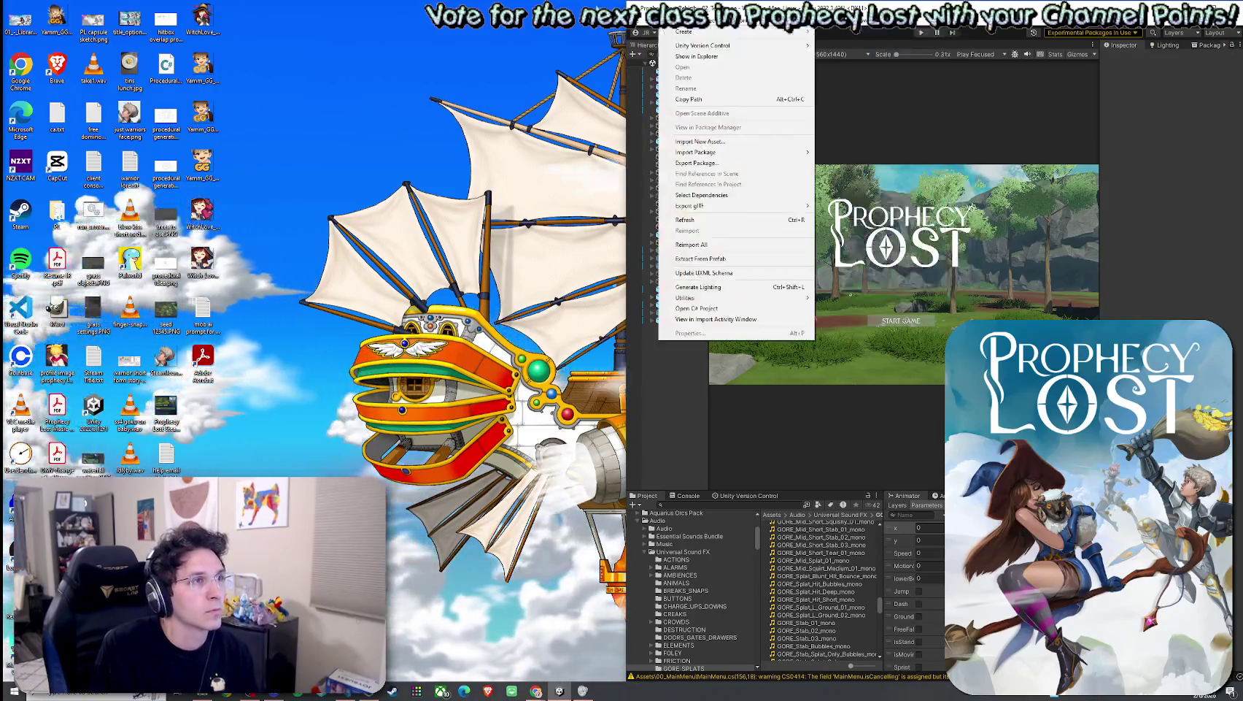
{"action": "left_click", "coordinate": [661, 159]}
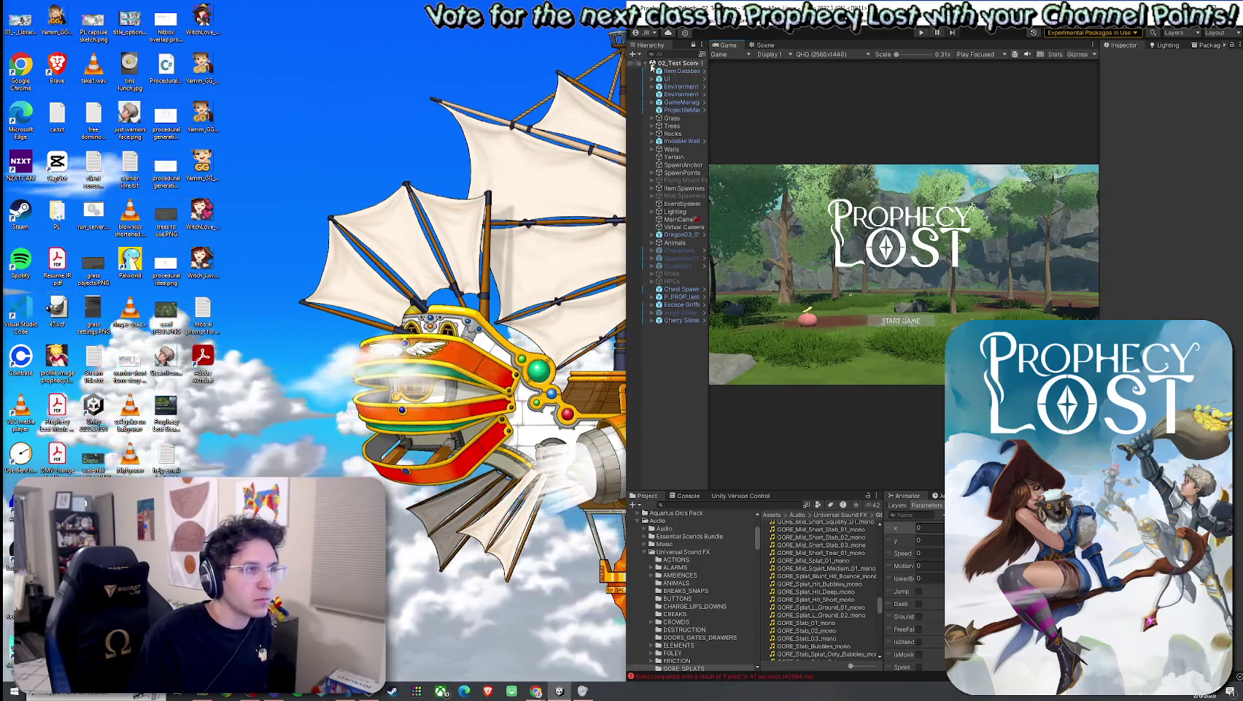
Step: Rebuild with Build And Run until the standalone game shows START GAME, then enter Play mode
{"action": "left_click", "coordinate": [640, 23]}
{"action": "left_click", "coordinate": [671, 154]}
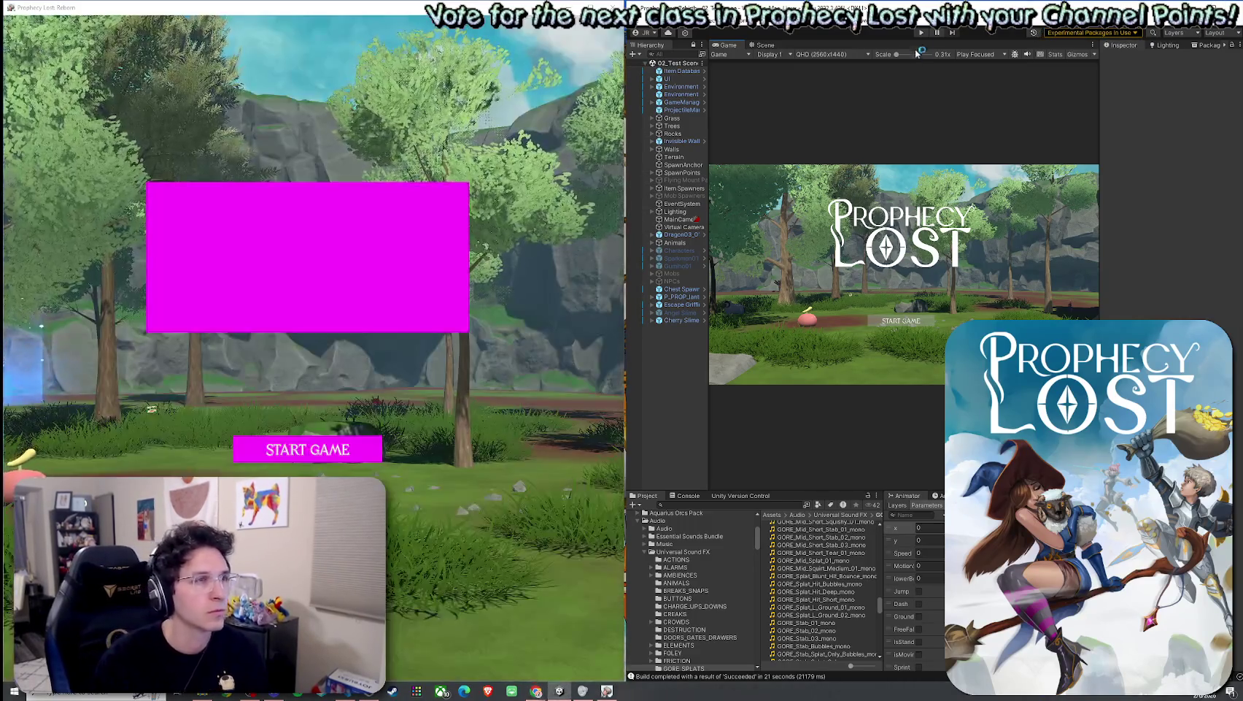
{"action": "left_click", "coordinate": [922, 32]}
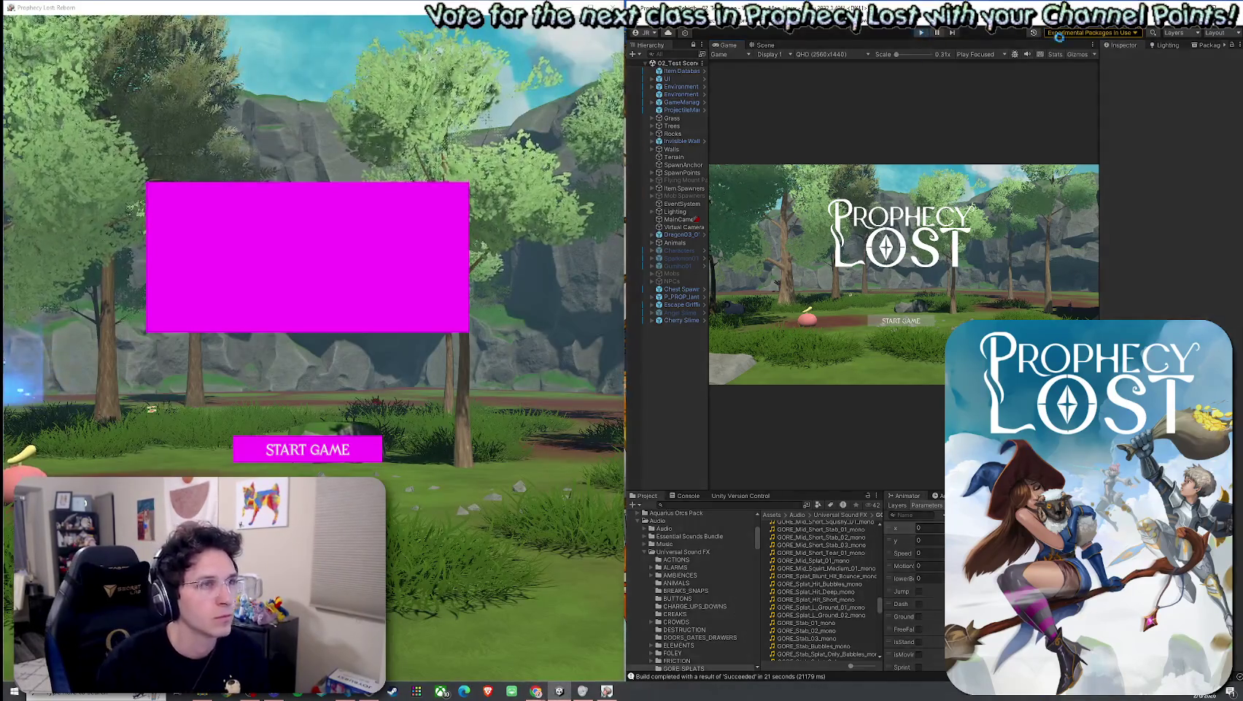